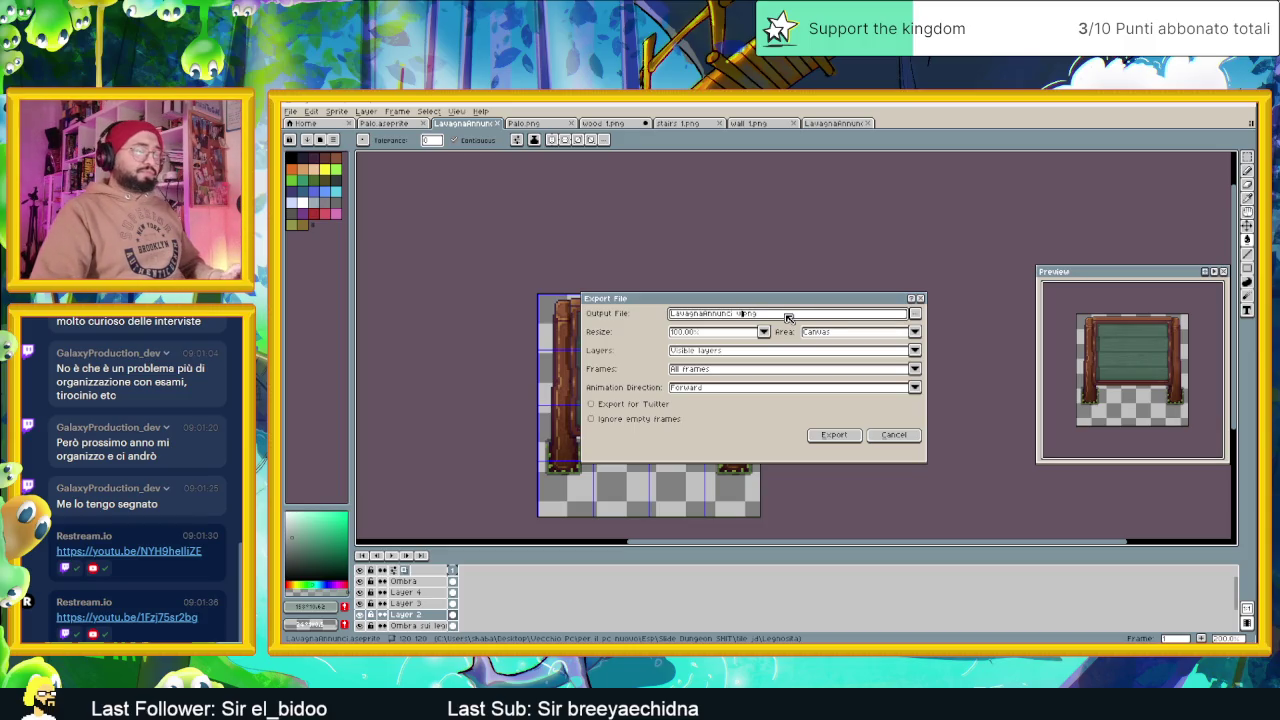
Export the wooden notice-board sprite as an image and leave Aseprite for Godot
{"action": "left_click", "coordinate": [830, 436]}
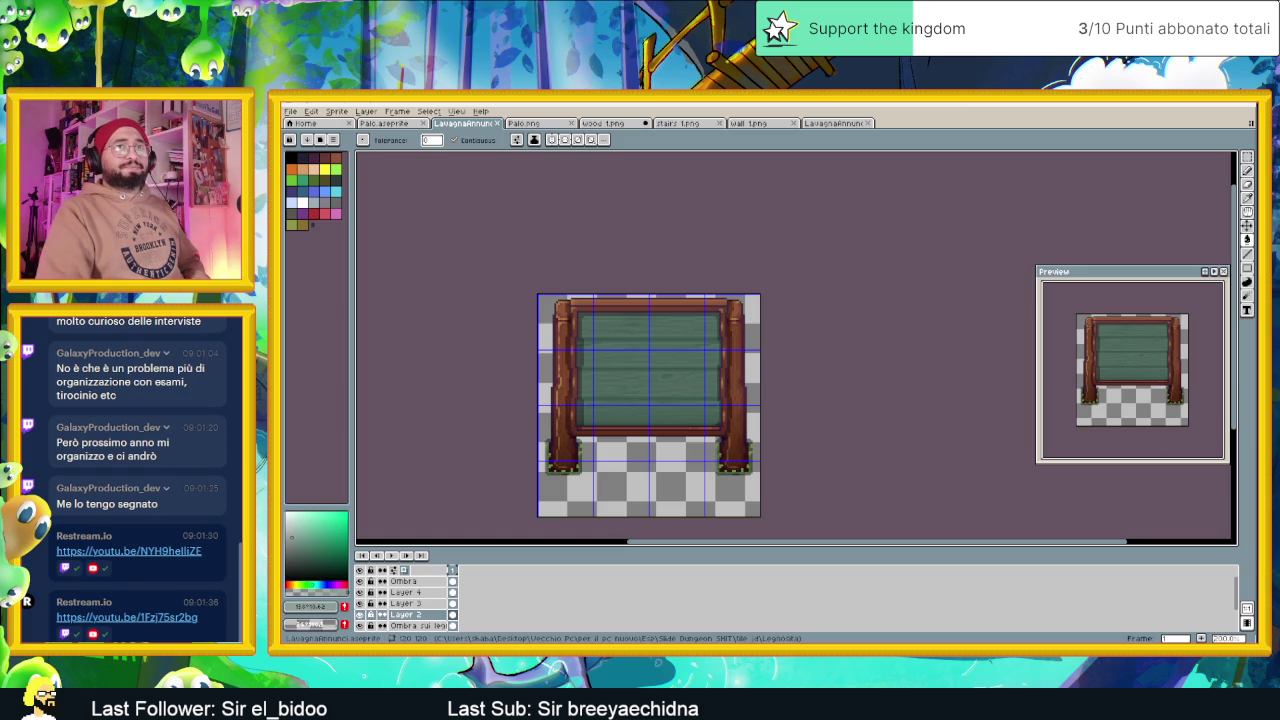
{"action": "left_click", "coordinate": [1207, 102]}
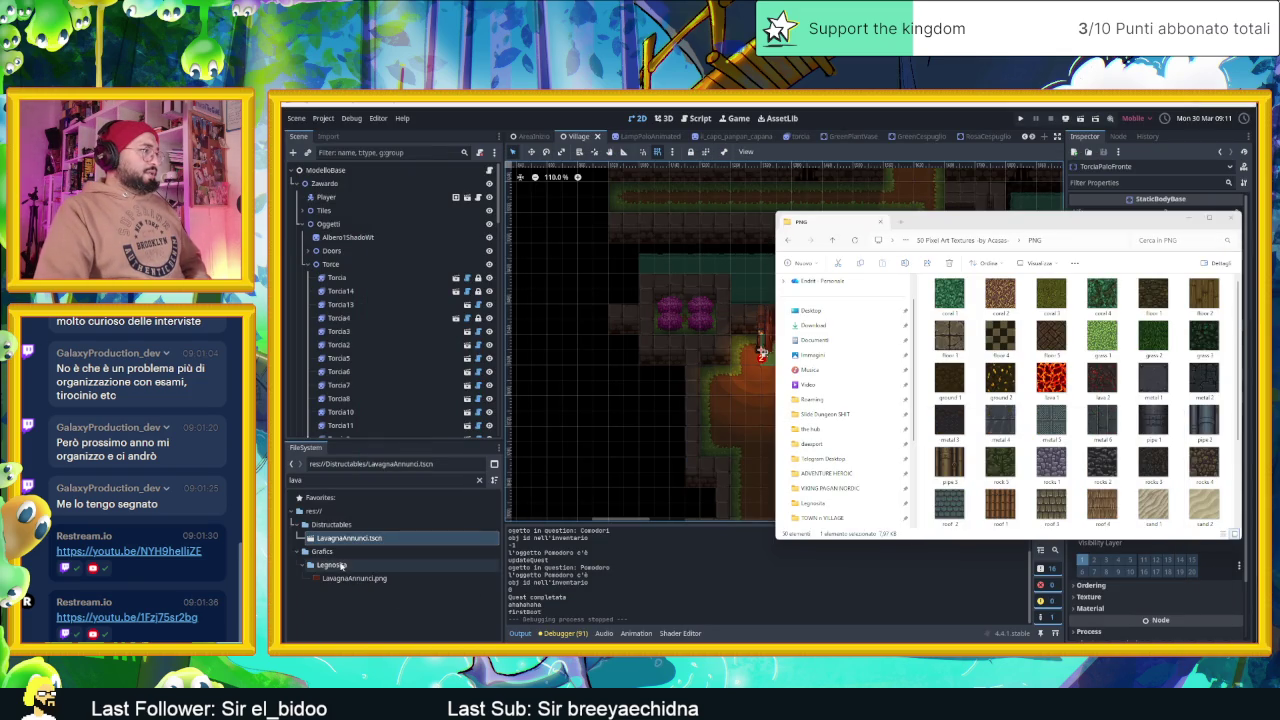
In the LavagnaAnnunci scene, set Sprite2D's texture to LavagnaAnnunci v2.png and save
{"action": "left_click", "coordinate": [343, 566]}
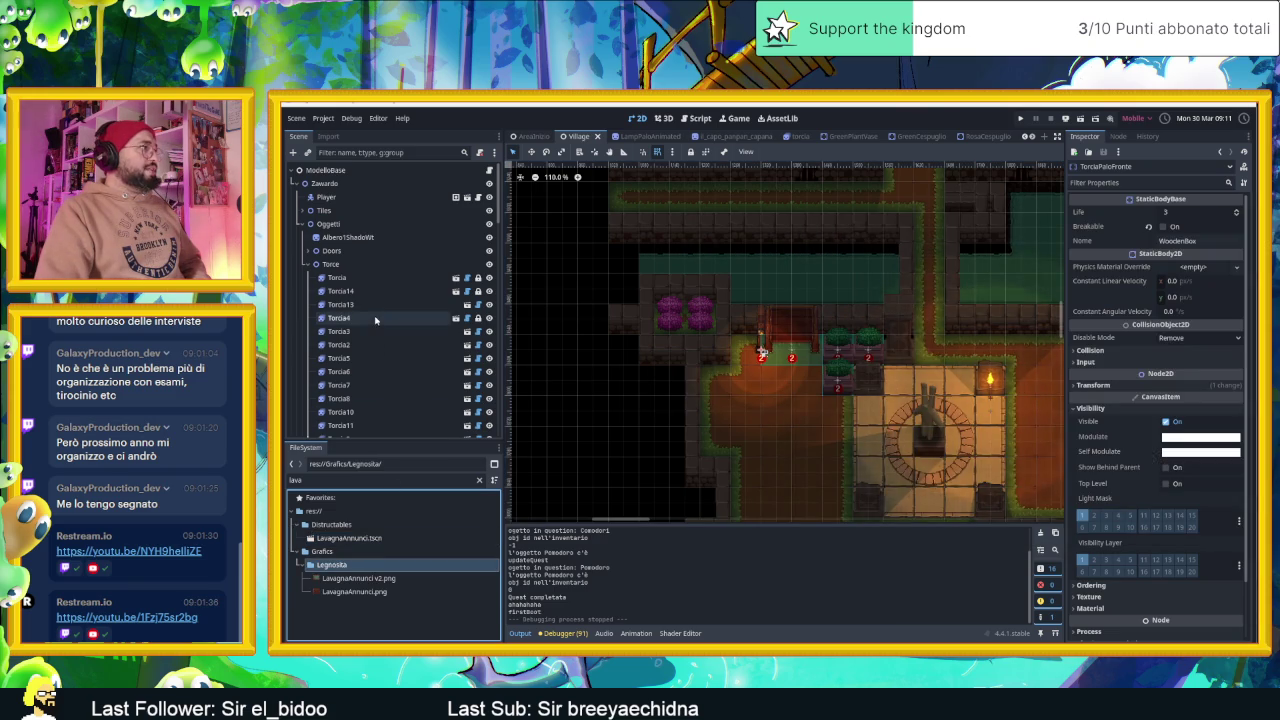
{"action": "left_click", "coordinate": [795, 333]}
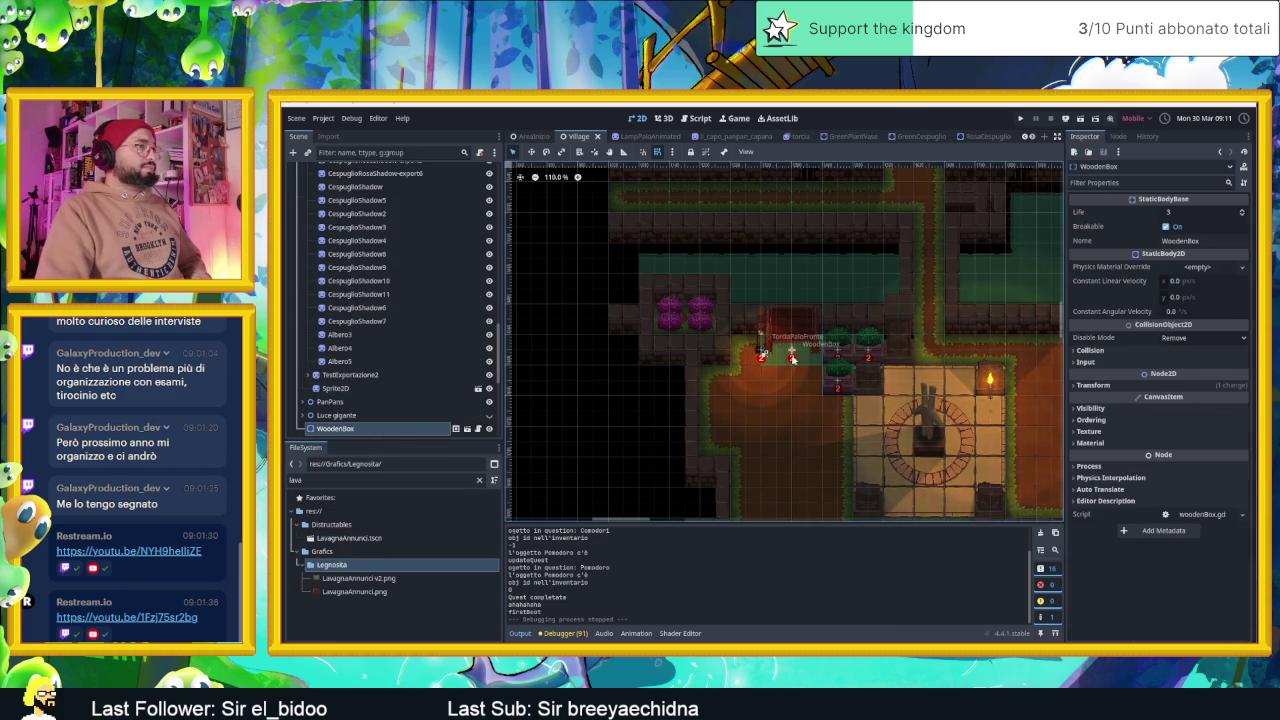
{"action": "scroll", "coordinate": [792, 360], "scroll_direction": "up", "scroll_amount": 5}
{"action": "scroll", "coordinate": [786, 345], "scroll_direction": "up", "scroll_amount": 4}
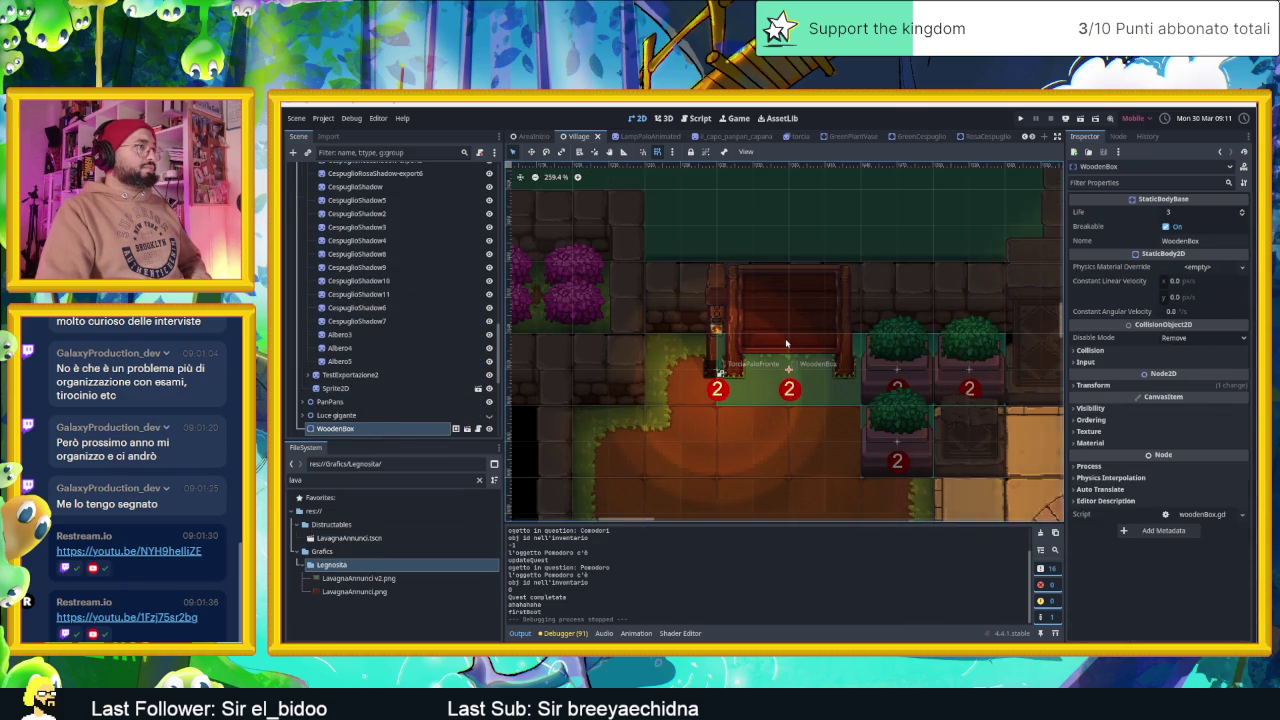
{"action": "scroll", "coordinate": [435, 332], "scroll_direction": "down", "scroll_amount": 3}
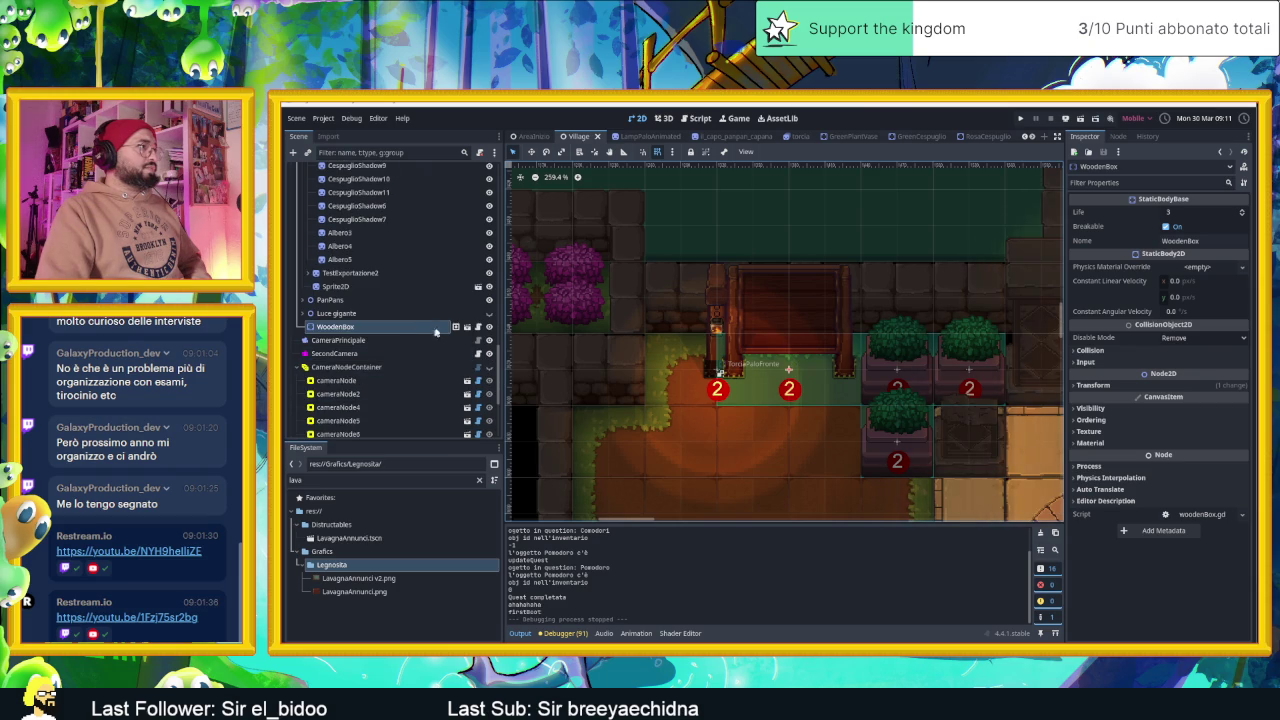
{"action": "left_click", "coordinate": [476, 327]}
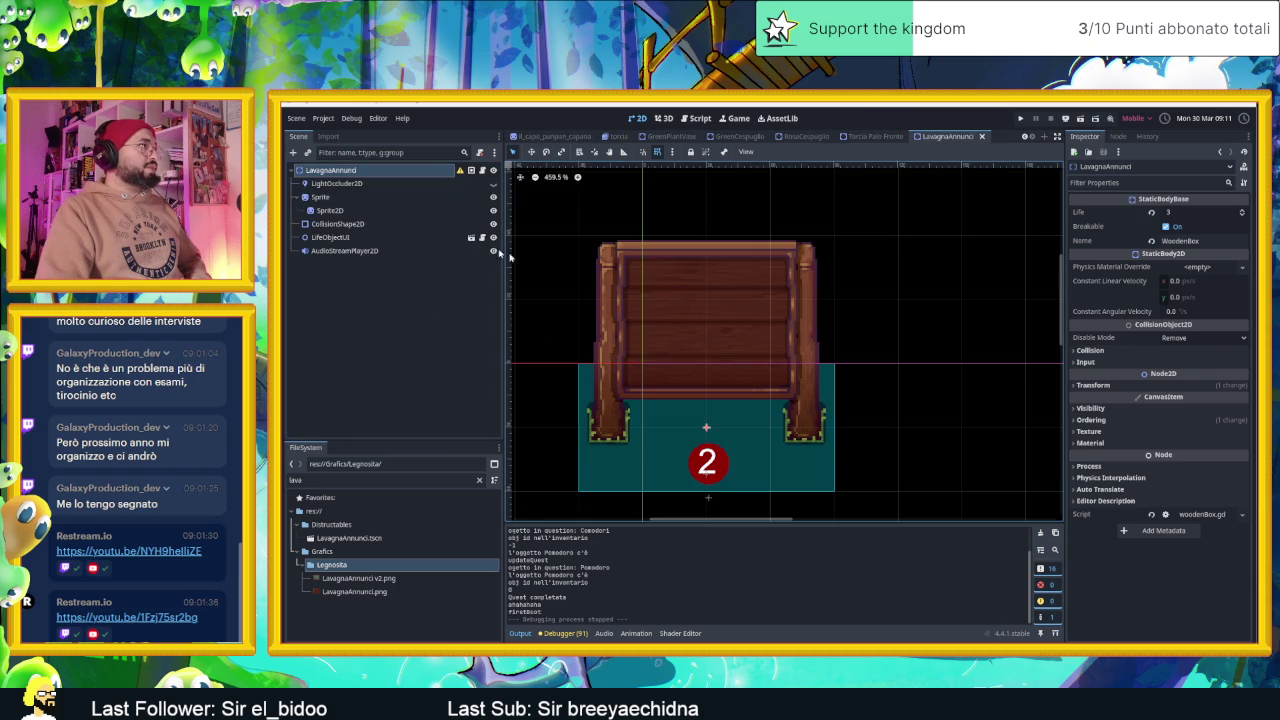
{"action": "left_click", "coordinate": [349, 579]}
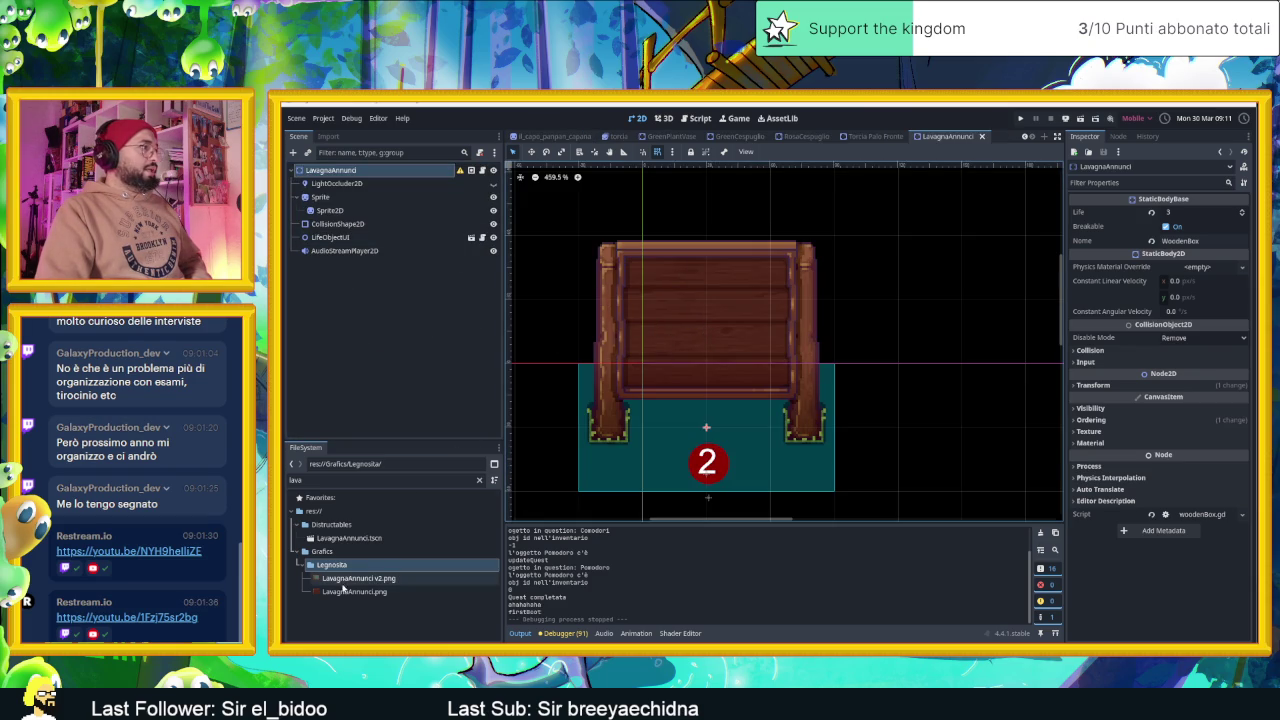
{"action": "left_click", "coordinate": [345, 211]}
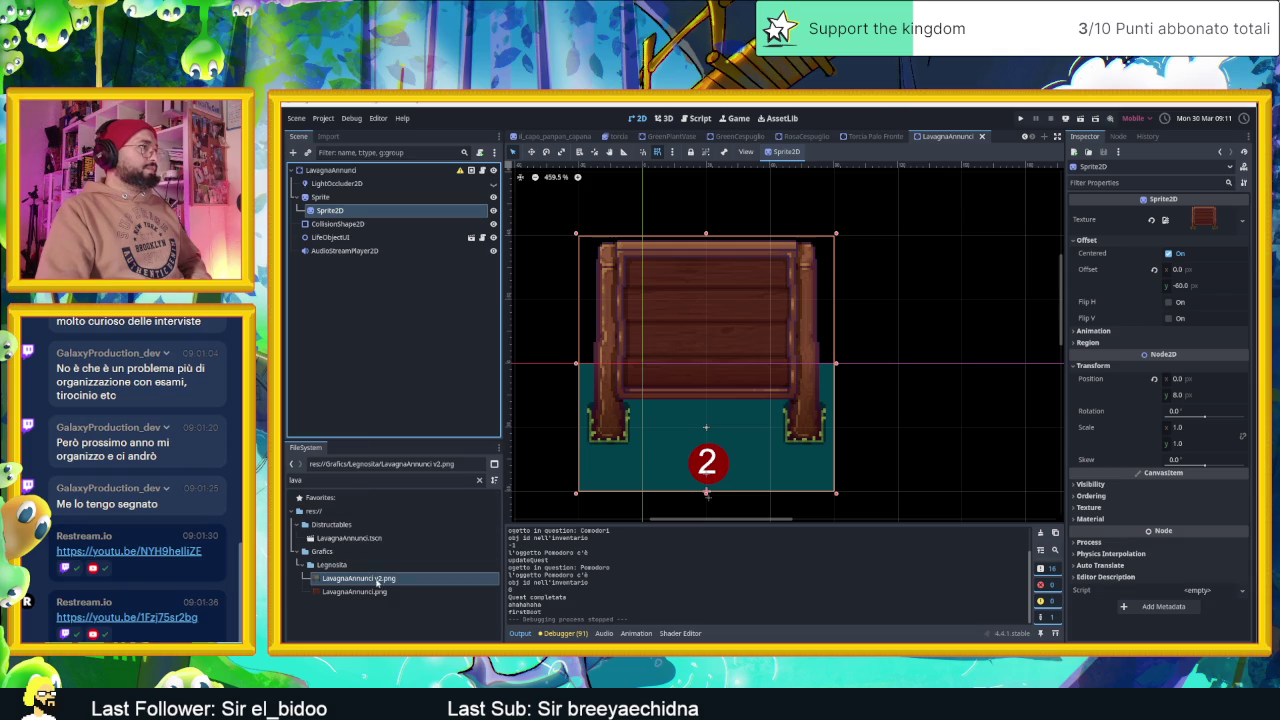
{"action": "left_click_drag", "start_coordinate": [377, 578], "coordinate": [1200, 220]}
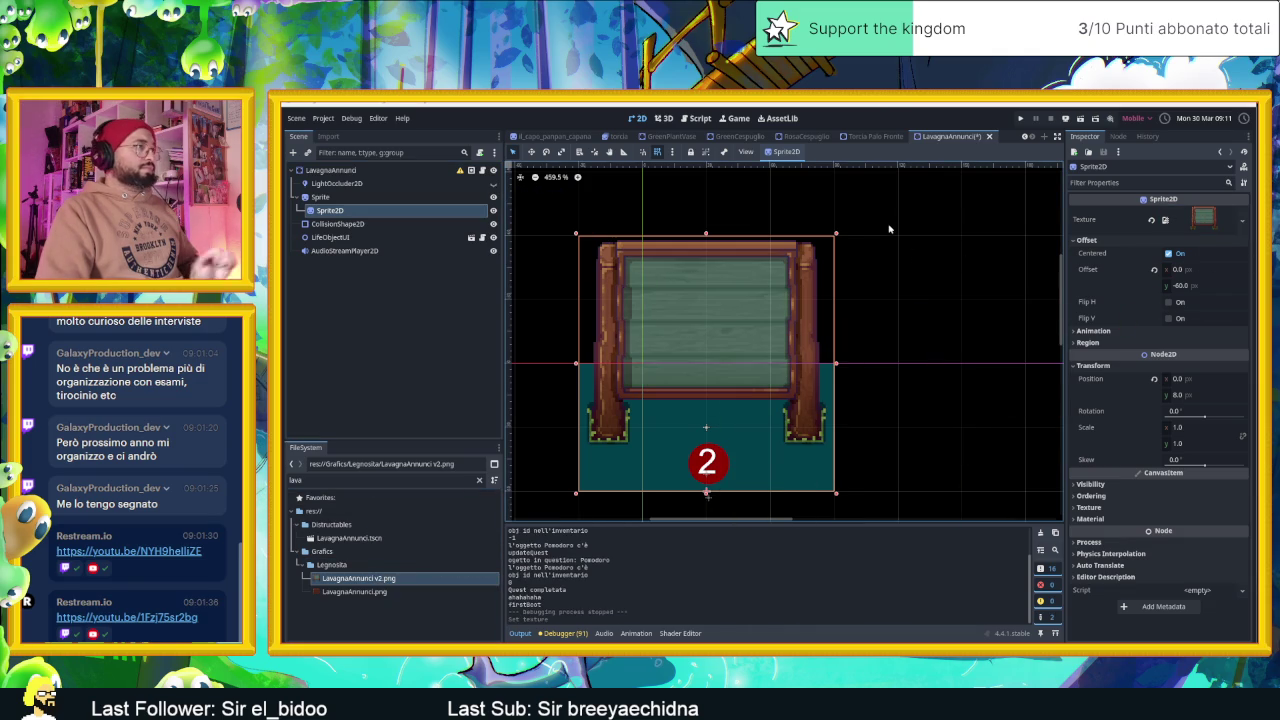
{"action": "key", "text": "ctrl+s"}
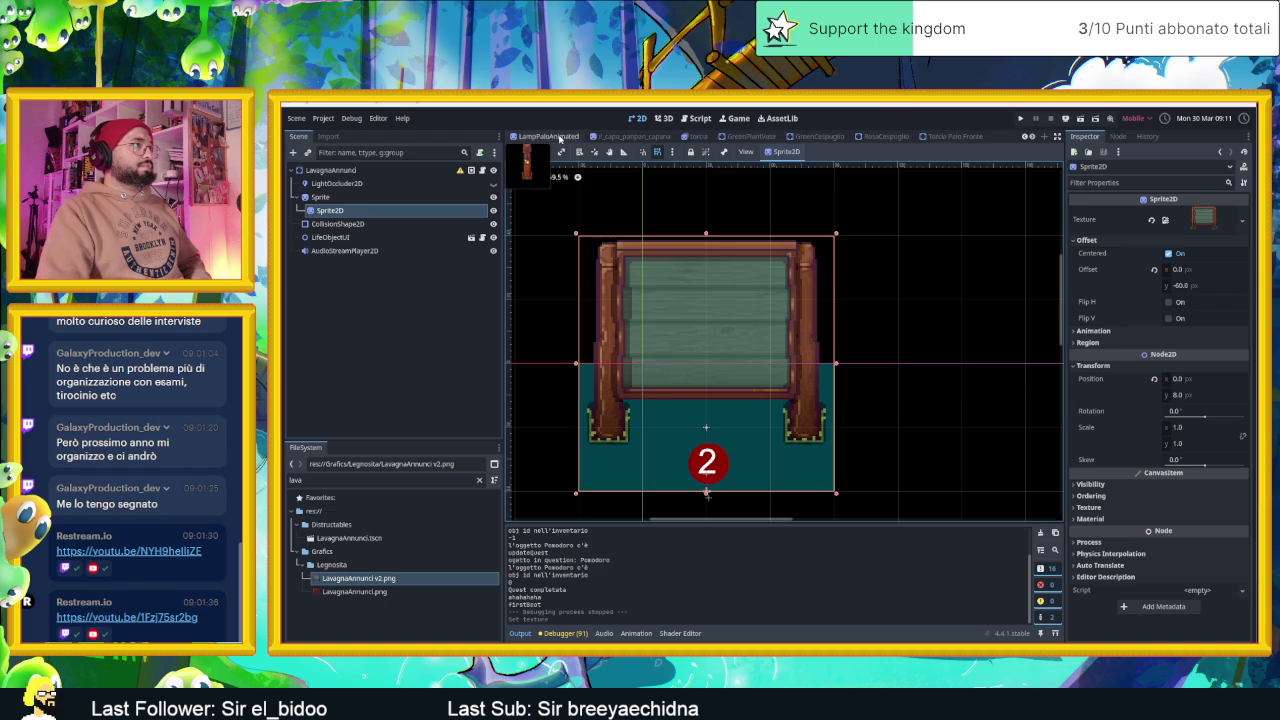
Return to the Village scene and save it
{"action": "scroll", "coordinate": [560, 137], "scroll_direction": "up", "scroll_amount": 3}
{"action": "left_click", "coordinate": [566, 137]}
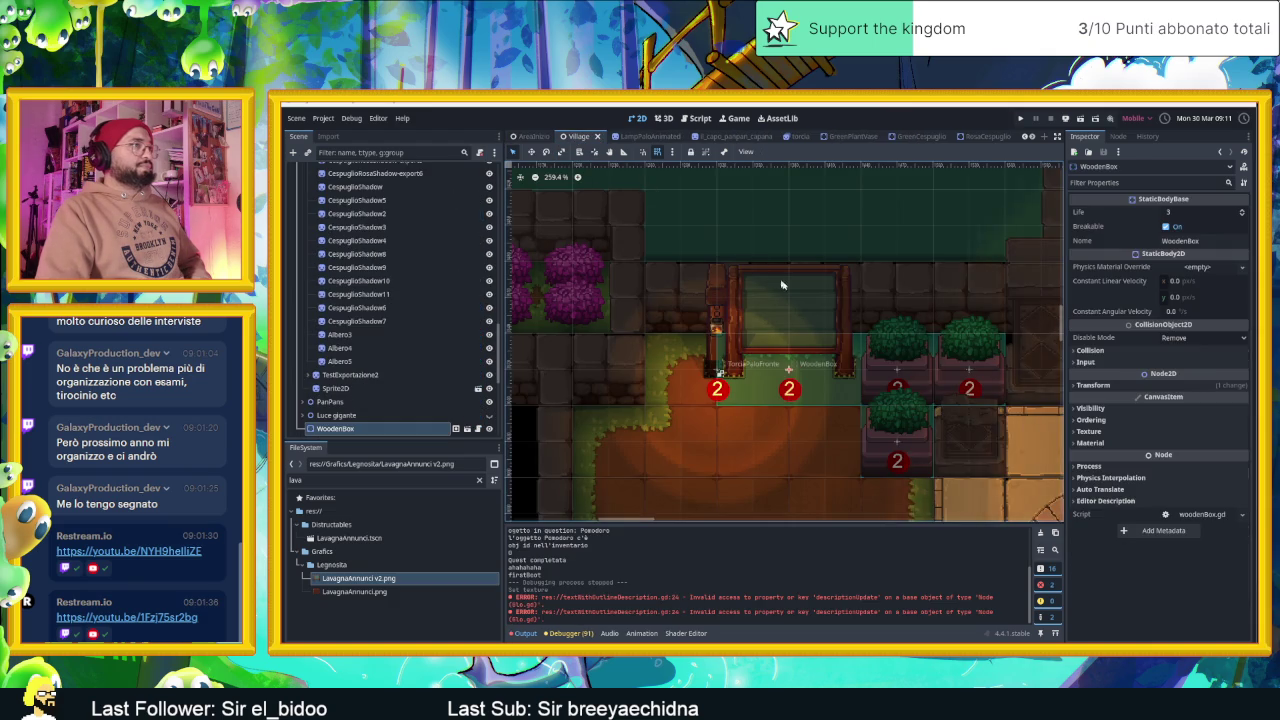
{"action": "scroll", "coordinate": [876, 294], "scroll_direction": "up", "scroll_amount": 1}
{"action": "scroll", "coordinate": [846, 340], "scroll_direction": "up", "scroll_amount": 2}
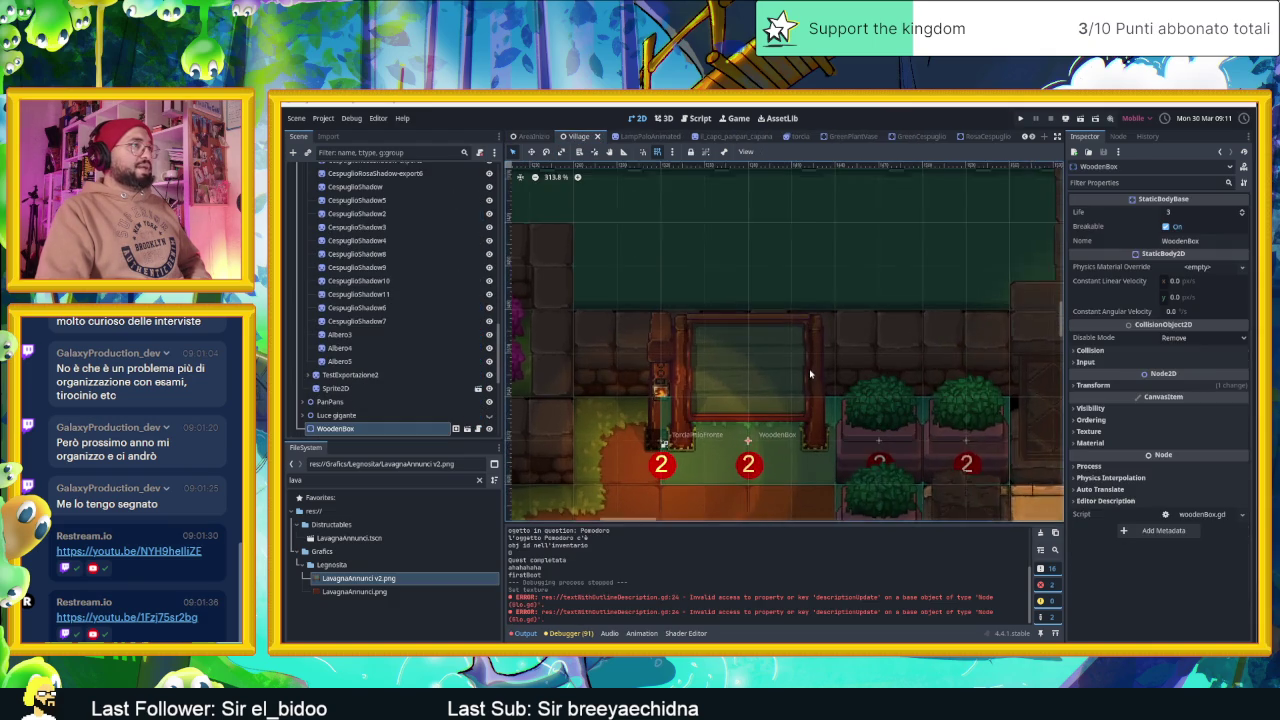
{"action": "scroll", "coordinate": [810, 374], "scroll_direction": "up", "scroll_amount": 1}
{"action": "scroll", "coordinate": [810, 374], "scroll_direction": "down", "scroll_amount": 1}
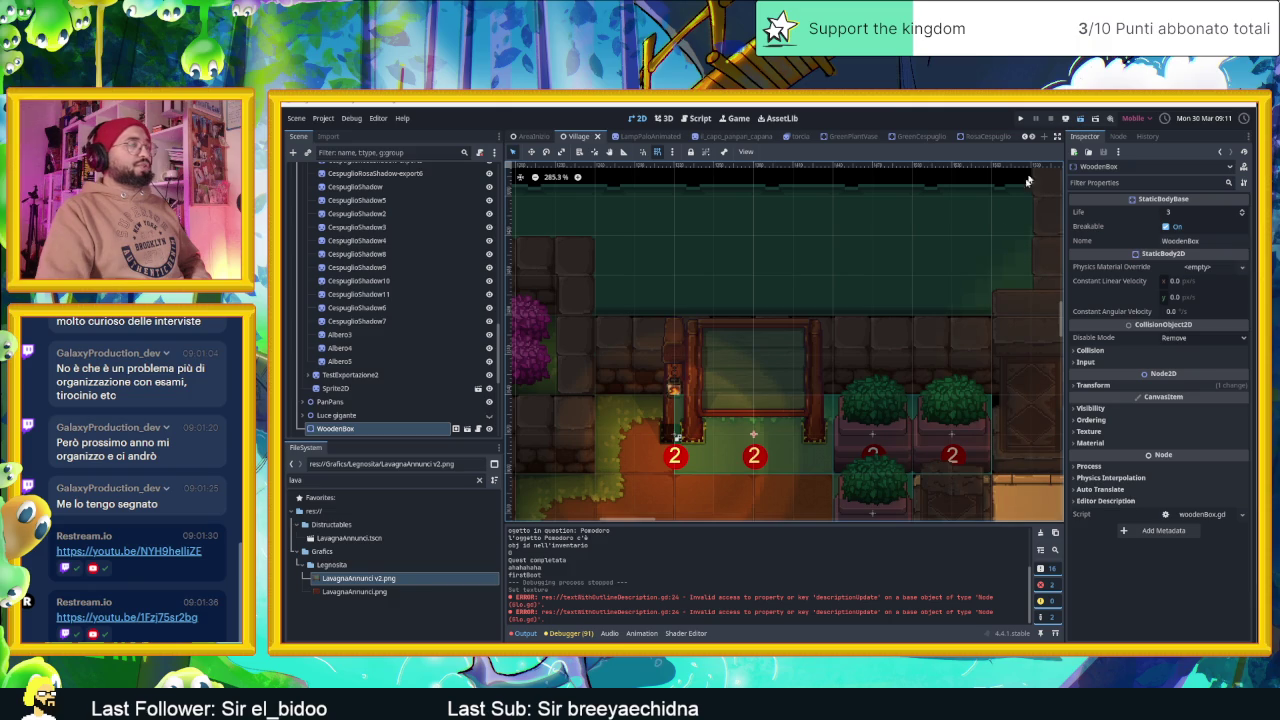
{"action": "key", "text": "ctrl+s"}
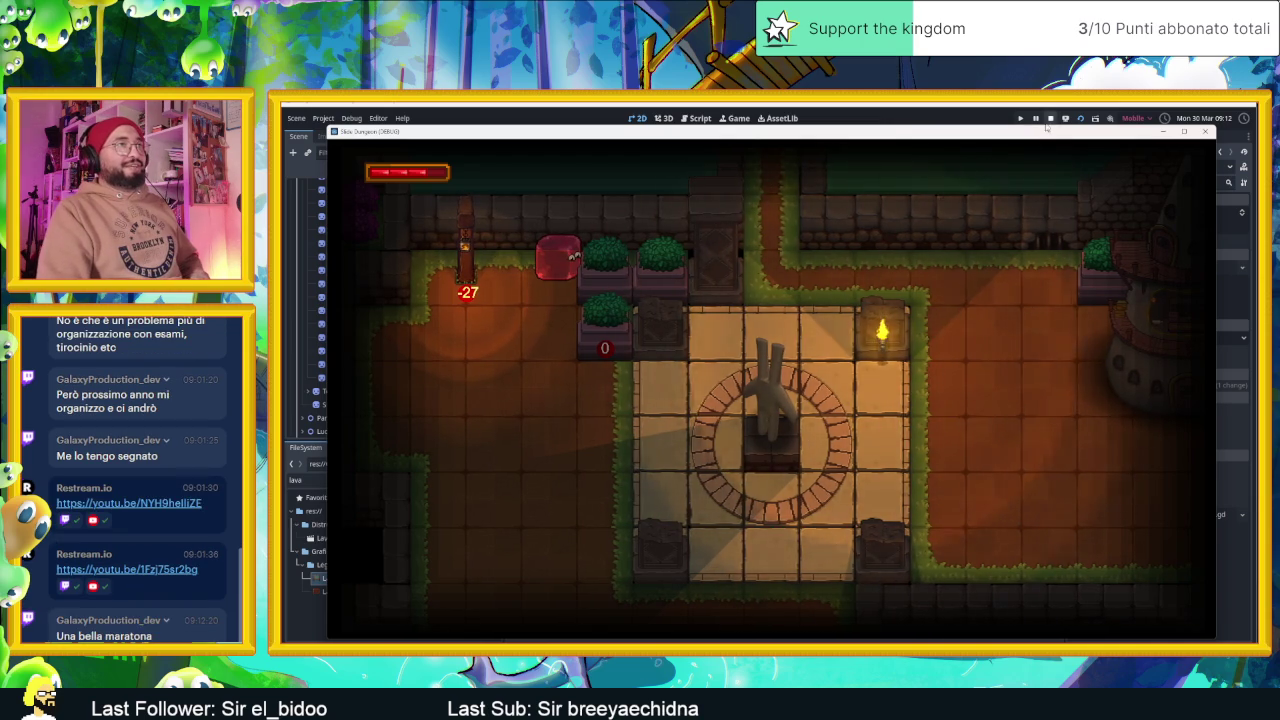
{"action": "key", "text": "F8"}
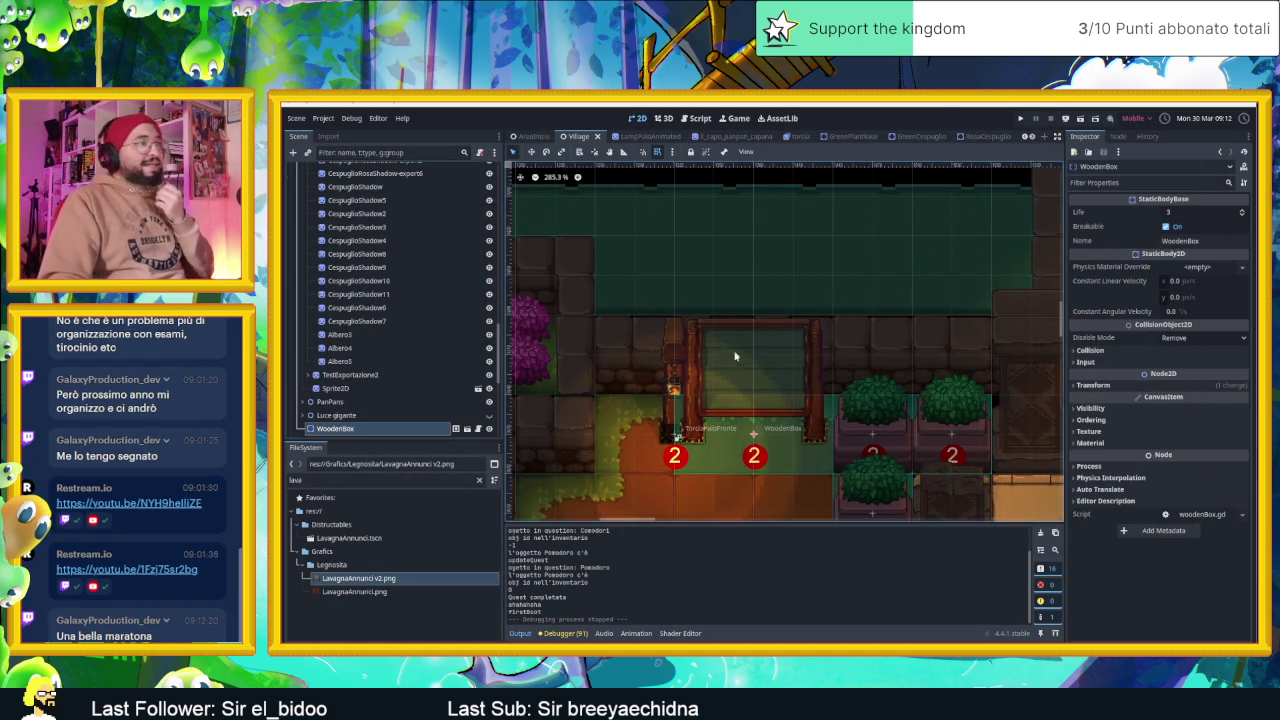
Rename the WoodenBox notice-board node to Lavagna and save the Village scene
{"action": "left_click", "coordinate": [420, 415]}
{"action": "left_click", "coordinate": [420, 428]}
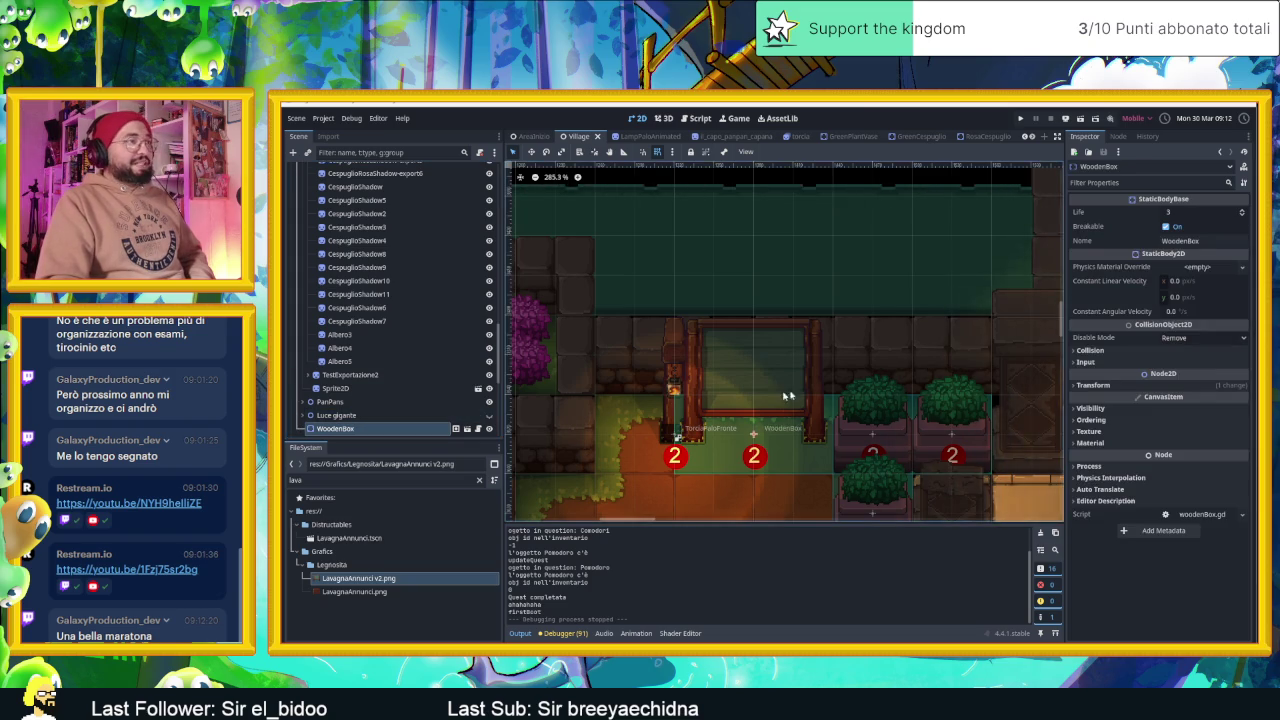
{"action": "scroll", "coordinate": [787, 396], "scroll_direction": "down", "scroll_amount": 2}
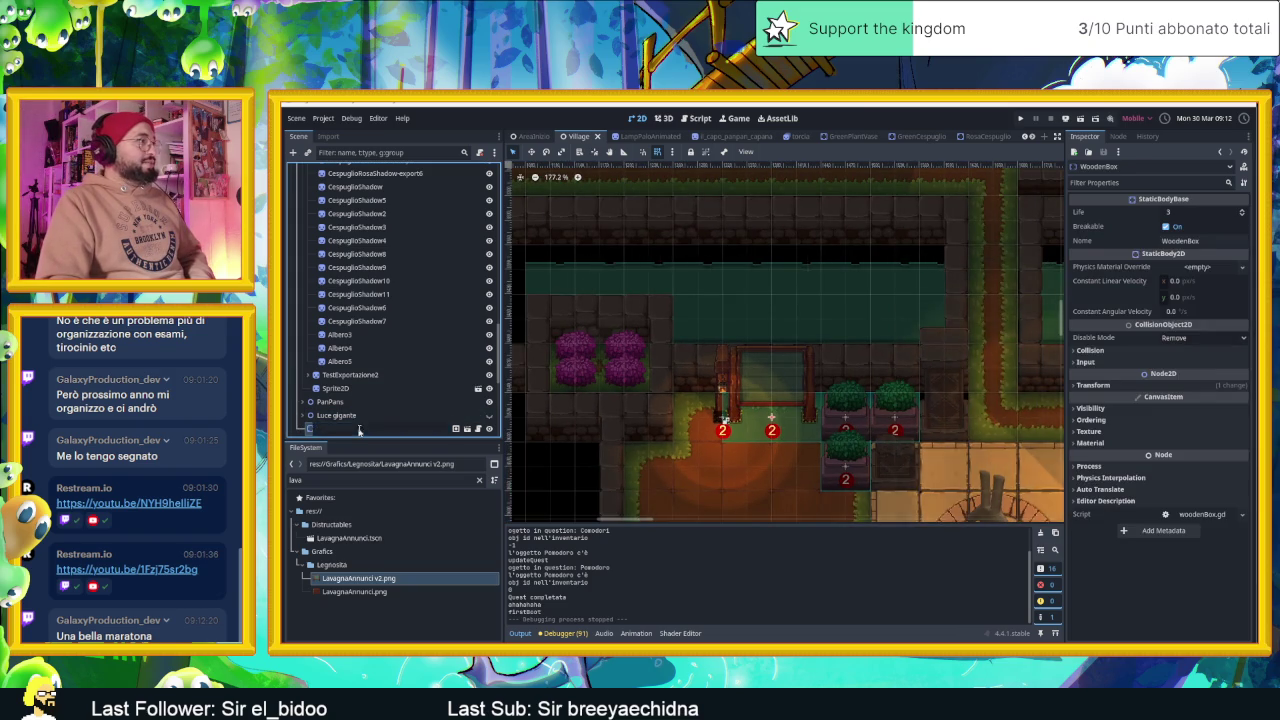
{"action": "double_click", "coordinate": [359, 428]}
{"action": "type", "text": "vagna"}
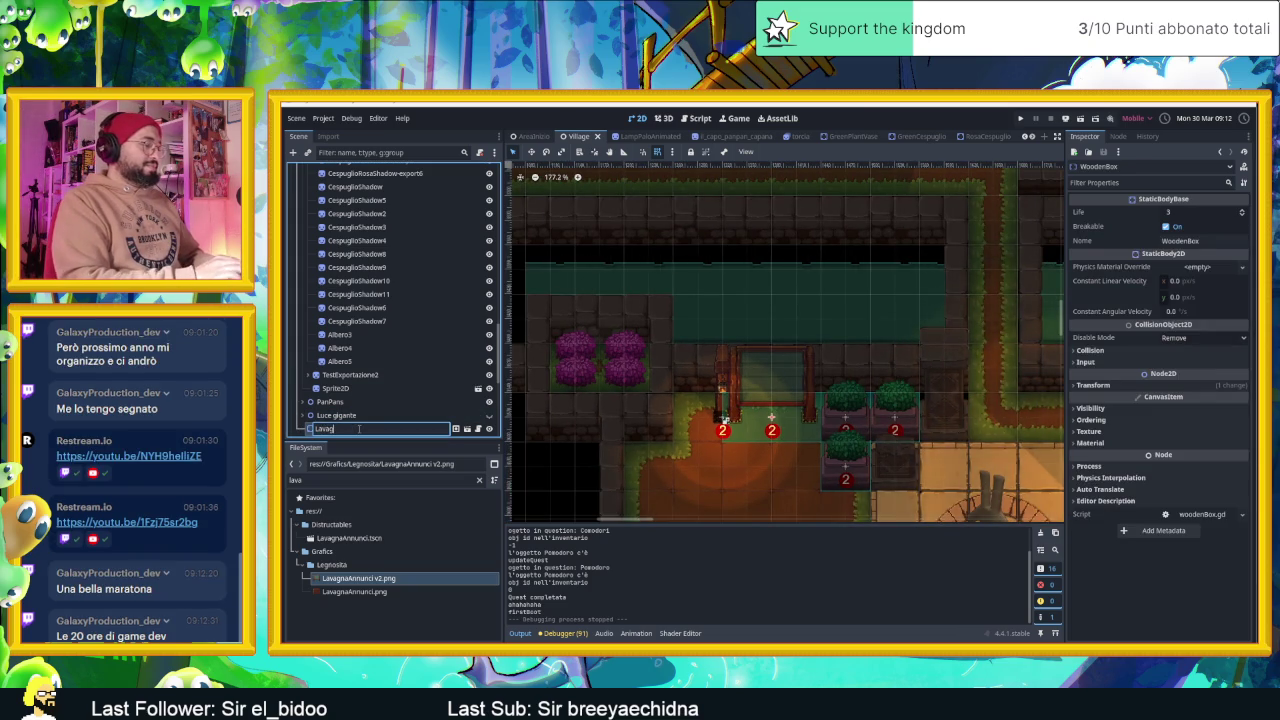
{"action": "key", "text": "Return"}
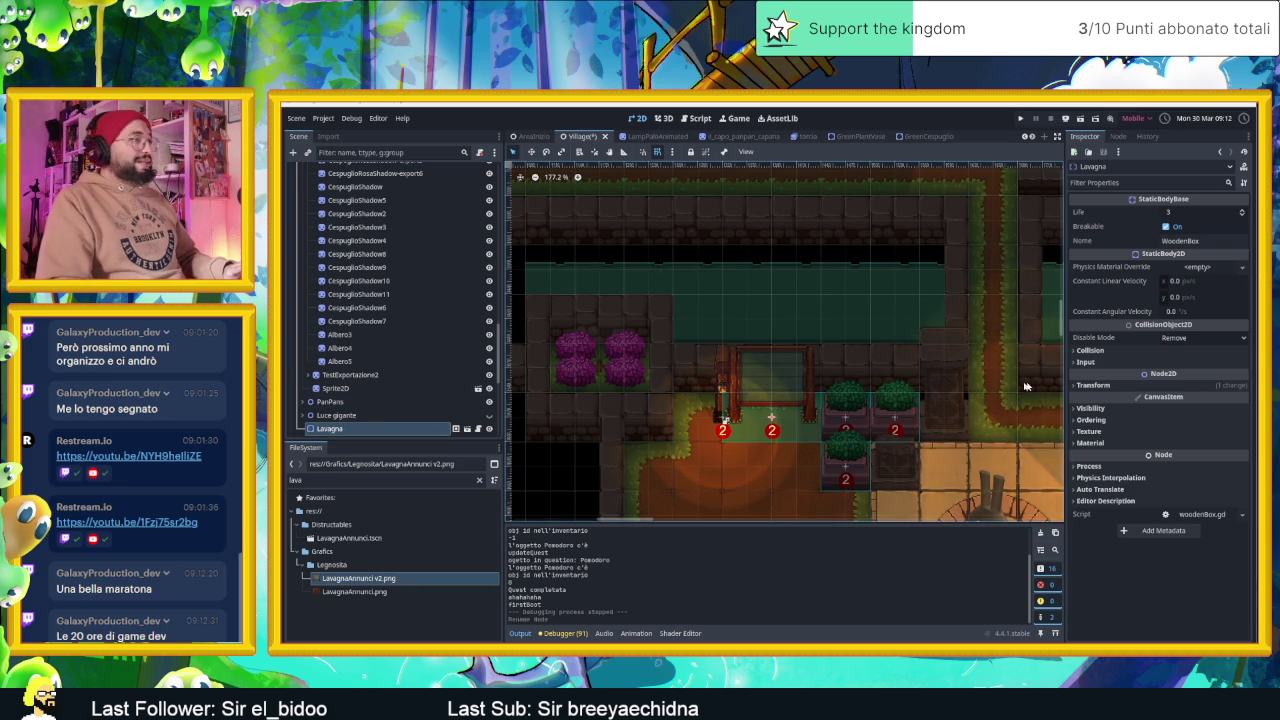
{"action": "key", "text": "ctrl+s"}
Move the TorciaPaloFronte torch pole to a new spot in the level
{"action": "scroll", "coordinate": [393, 358], "scroll_direction": "down", "scroll_amount": 3}
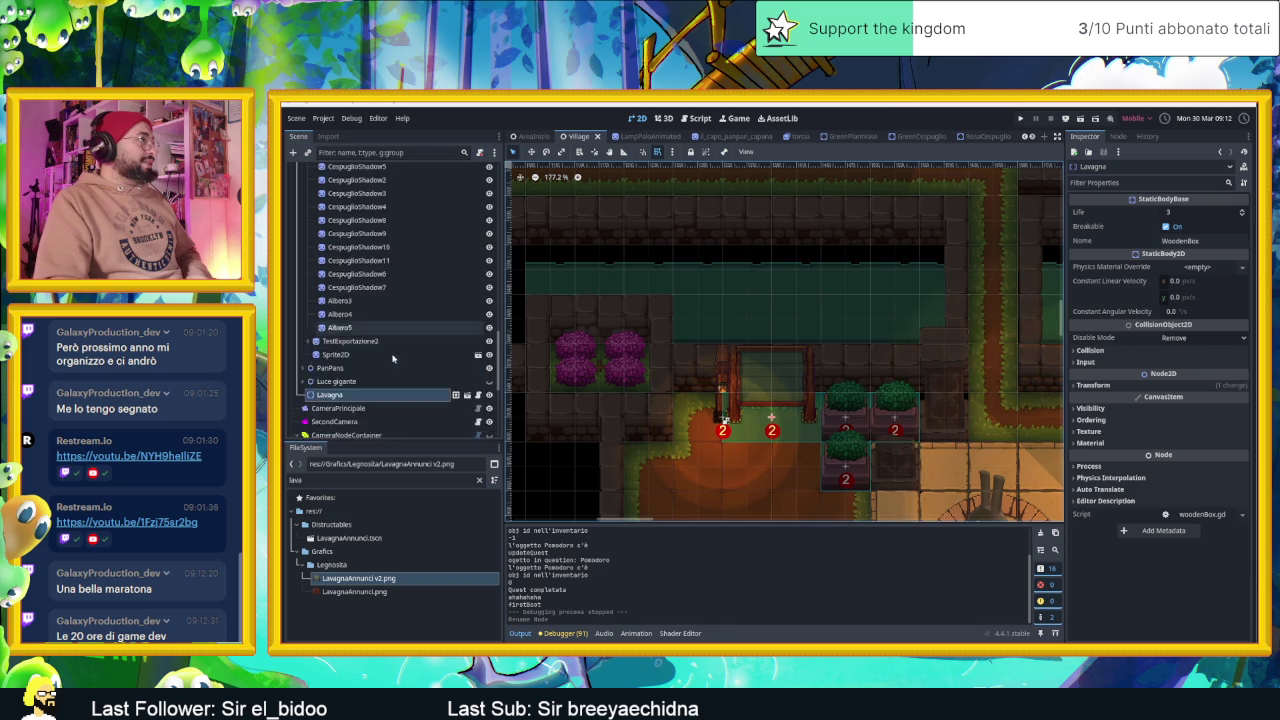
{"action": "scroll", "coordinate": [393, 358], "scroll_direction": "down", "scroll_amount": 2}
{"action": "scroll", "coordinate": [692, 377], "scroll_direction": "down", "scroll_amount": 5}
{"action": "left_click_drag", "start_coordinate": [692, 377], "coordinate": [933, 327]}
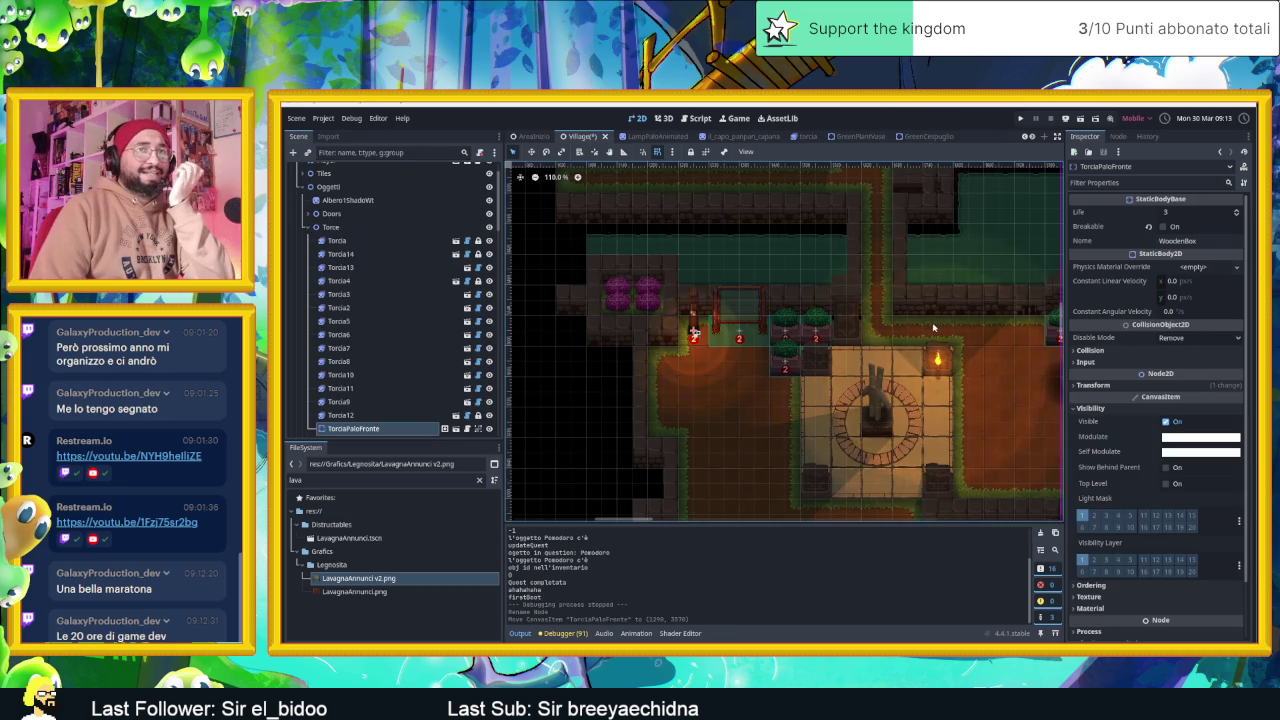
Switch off Breakable on the Lavagna notice board in the Inspector
{"action": "left_click", "coordinate": [733, 312]}
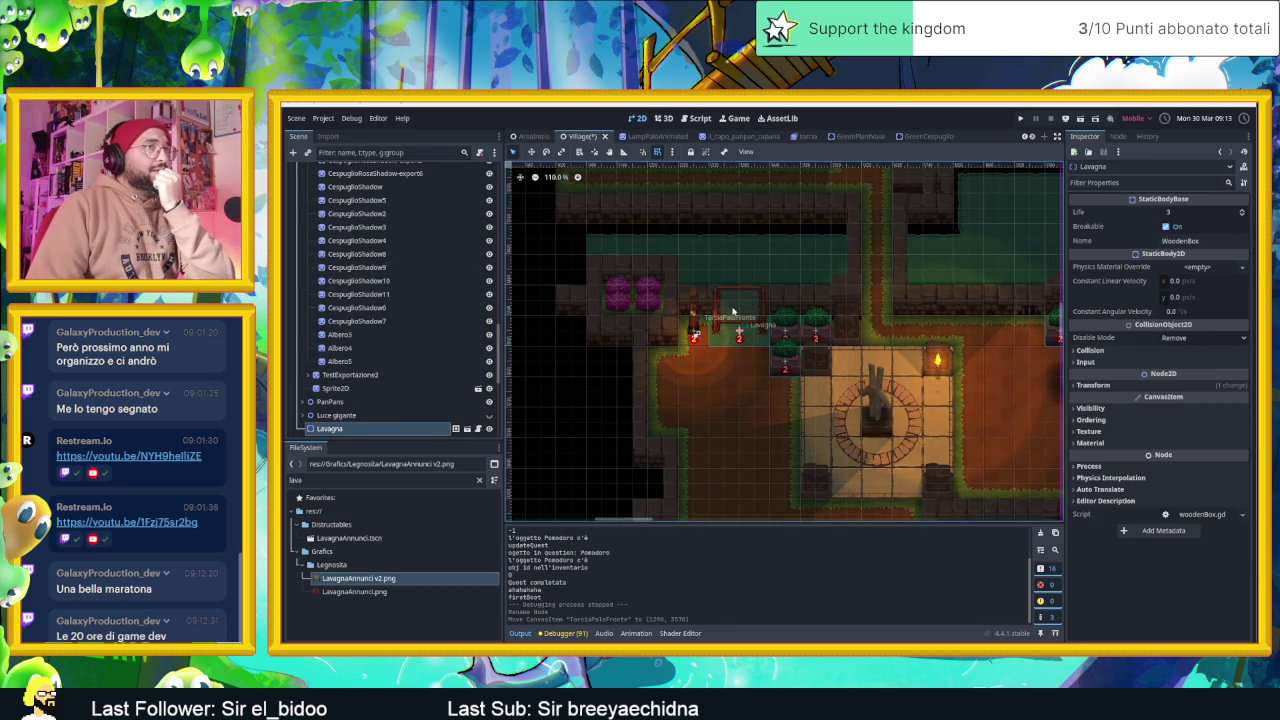
{"action": "left_click", "coordinate": [1172, 215]}
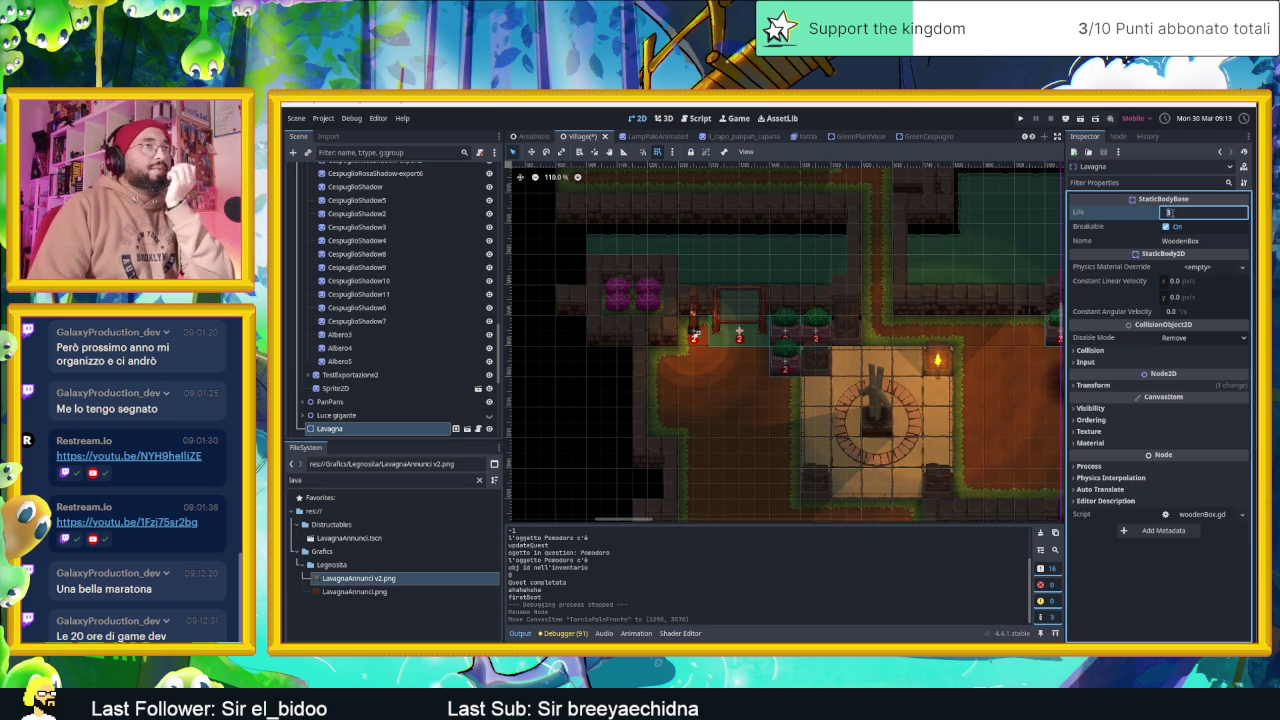
{"action": "left_click", "coordinate": [1165, 228]}
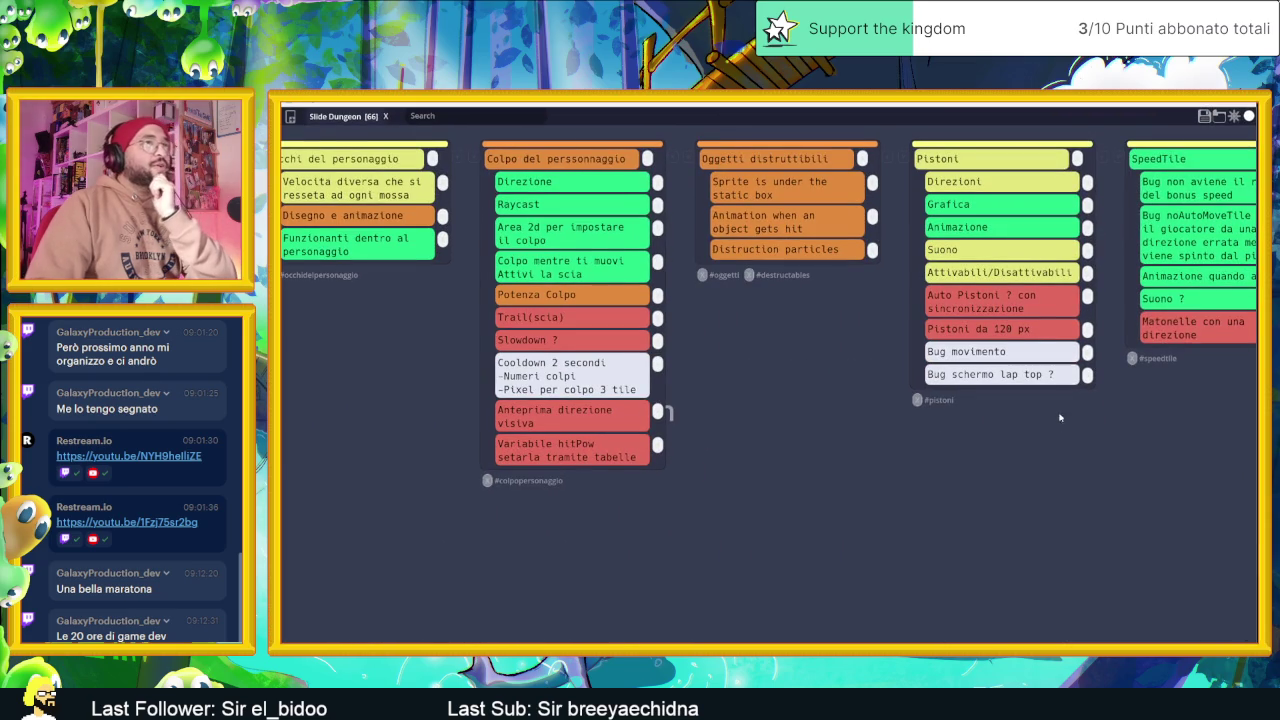
Add a new 'Vita degli elementi' list at the right end of the task board
{"action": "scroll", "coordinate": [1060, 417], "scroll_direction": "right", "scroll_amount": 3}
{"action": "scroll", "coordinate": [1069, 440], "scroll_direction": "right", "scroll_amount": 3}
{"action": "scroll", "coordinate": [1069, 440], "scroll_direction": "right", "scroll_amount": 3}
{"action": "scroll", "coordinate": [1069, 440], "scroll_direction": "right", "scroll_amount": 3}
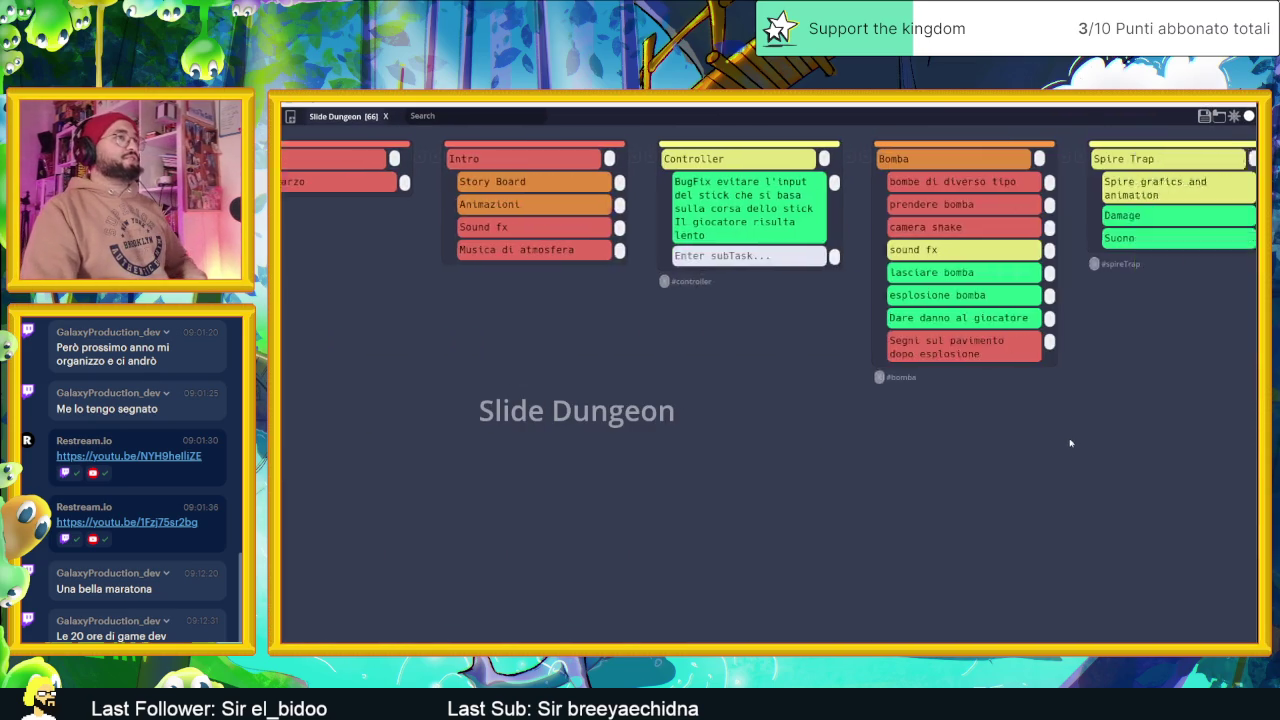
{"action": "scroll", "coordinate": [1069, 442], "scroll_direction": "right", "scroll_amount": 3}
{"action": "scroll", "coordinate": [1066, 440], "scroll_direction": "right", "scroll_amount": 3}
{"action": "scroll", "coordinate": [1066, 442], "scroll_direction": "right", "scroll_amount": 3}
{"action": "scroll", "coordinate": [1062, 451], "scroll_direction": "right", "scroll_amount": 3}
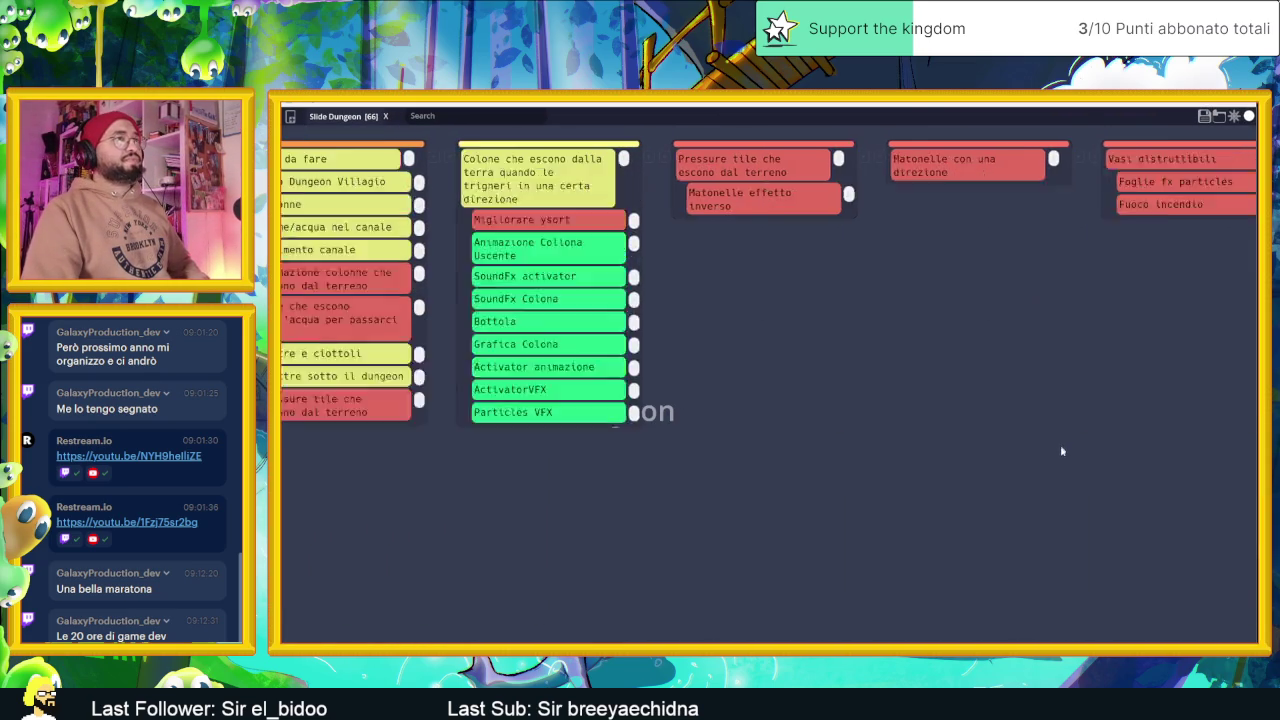
{"action": "scroll", "coordinate": [1062, 451], "scroll_direction": "right", "scroll_amount": 3}
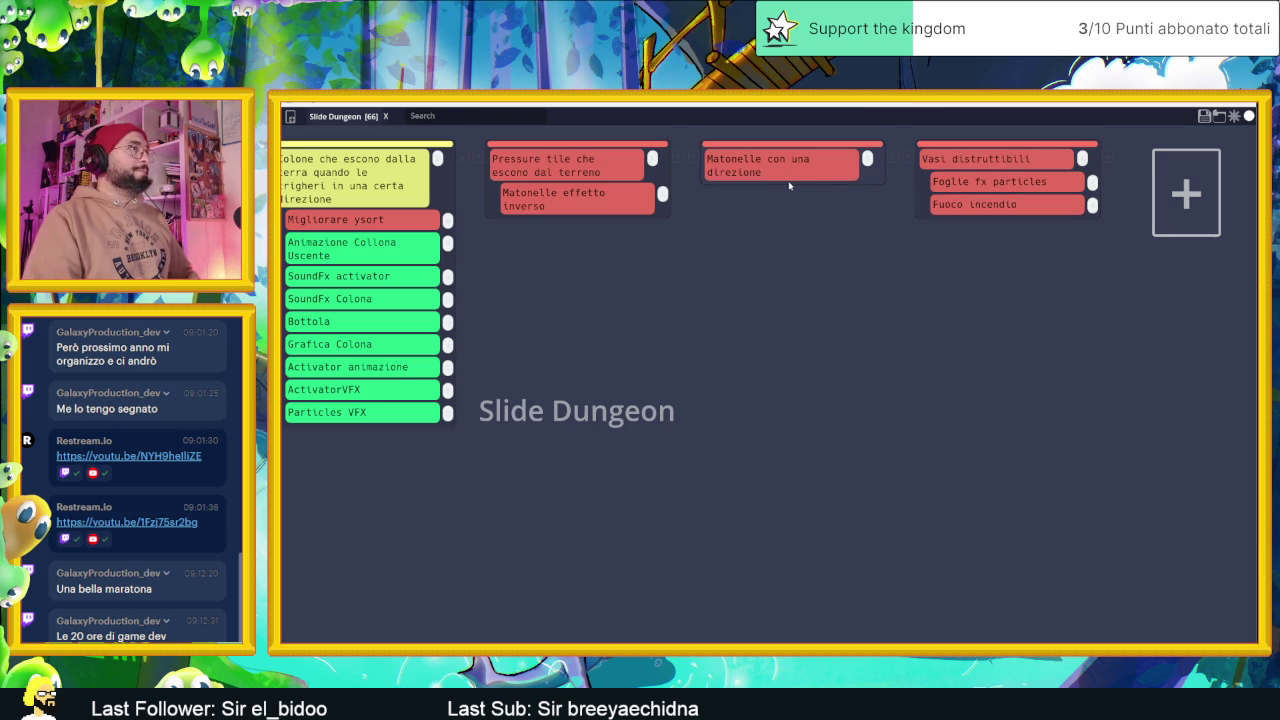
{"action": "left_click", "coordinate": [1184, 186]}
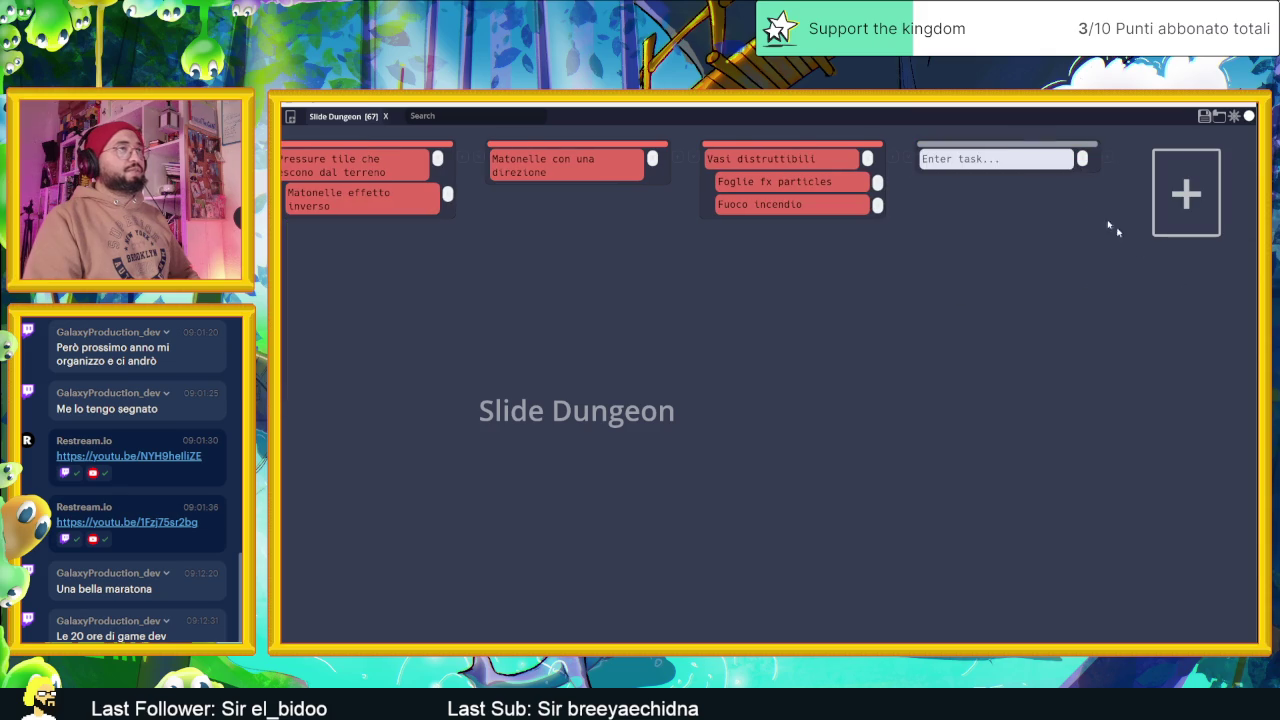
{"action": "type", "text": "Vita degli elementi"}
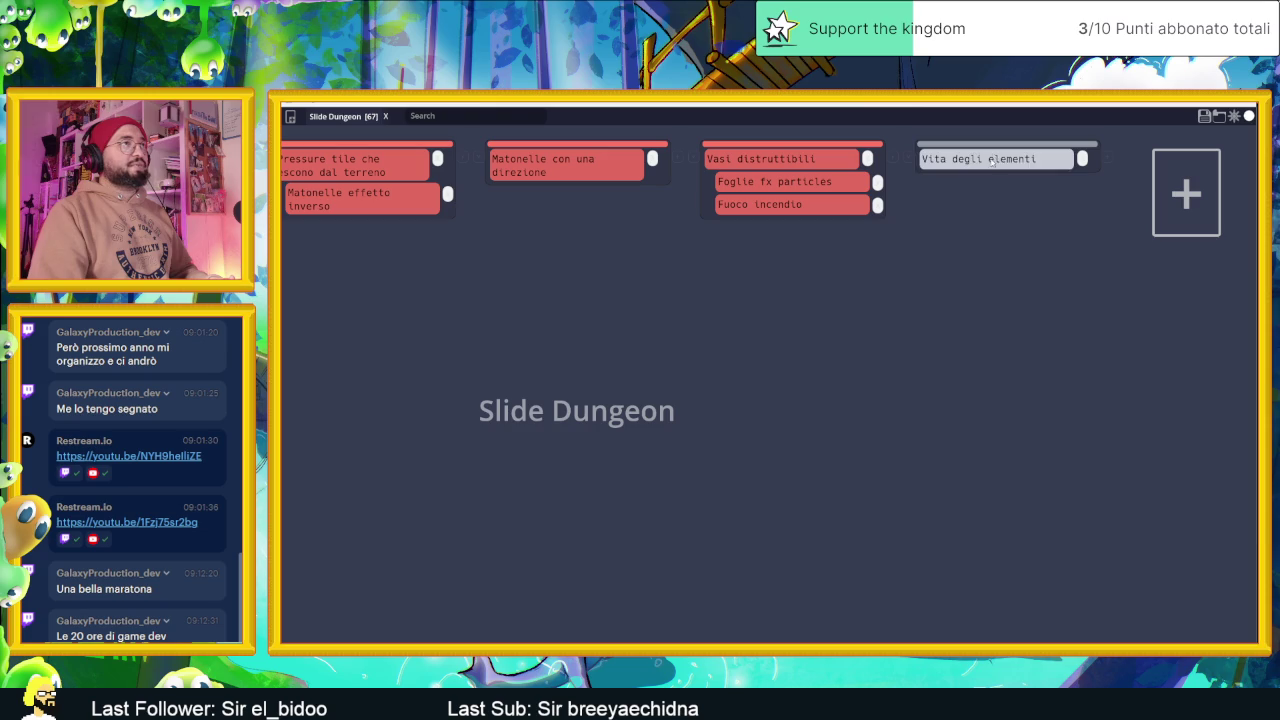
{"action": "key", "text": "Return"}
Add the subtask 'Barra in trasparenza' under Vita degli elementi
{"action": "left_click", "coordinate": [1071, 160]}
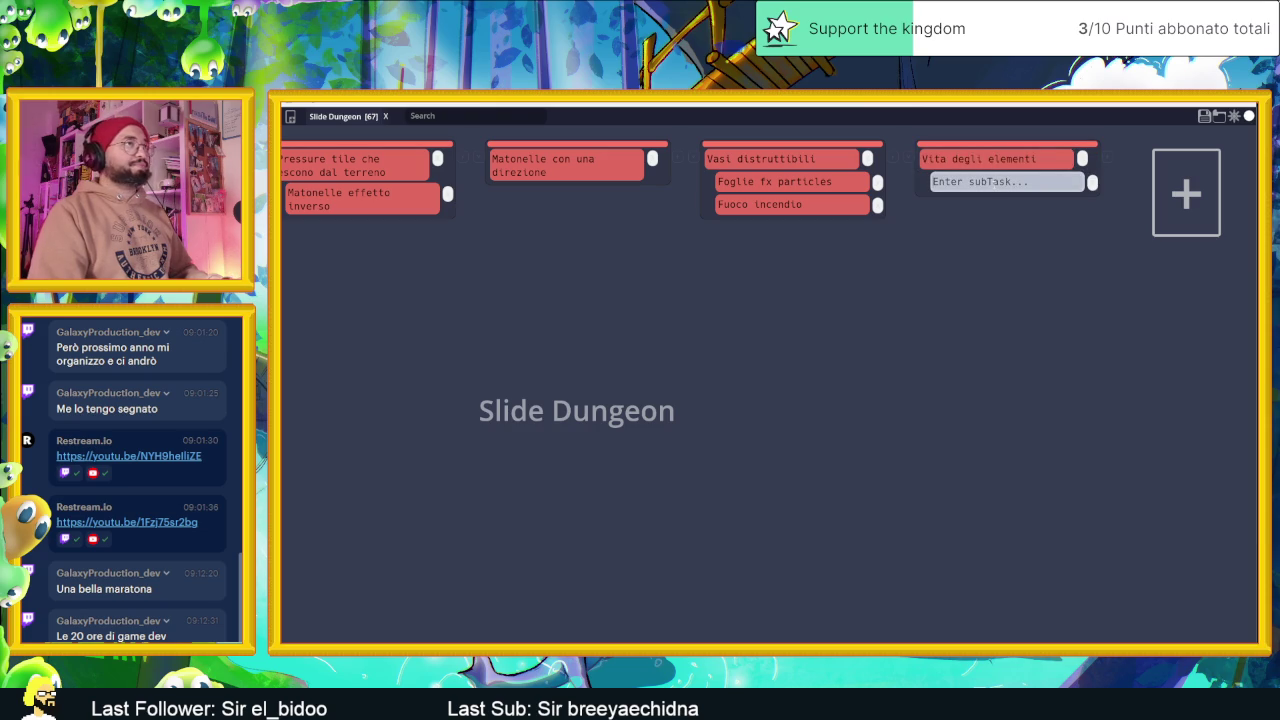
{"action": "type", "text": "Barra in trasparenza"}
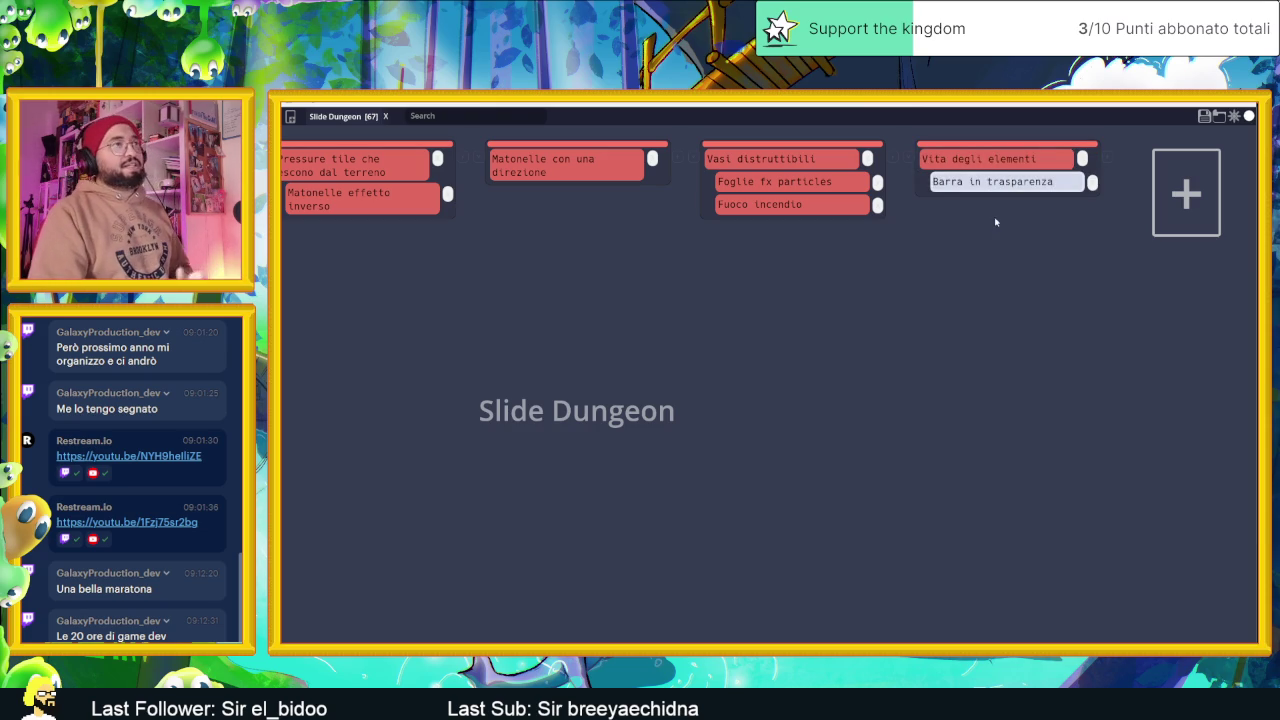
{"action": "key", "text": "Return"}
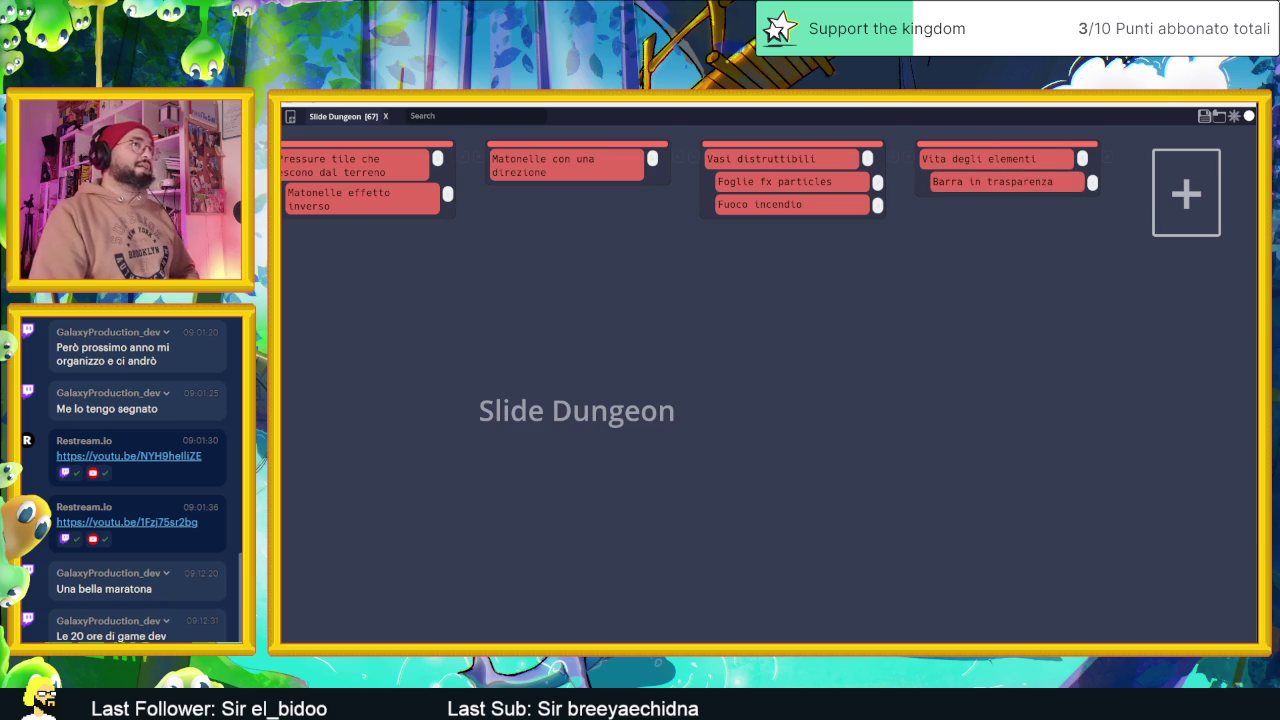
Save the board over Slide Dungeon.tasks and minimize the task board
{"action": "left_click", "coordinate": [1204, 117]}
{"action": "left_click", "coordinate": [399, 354]}
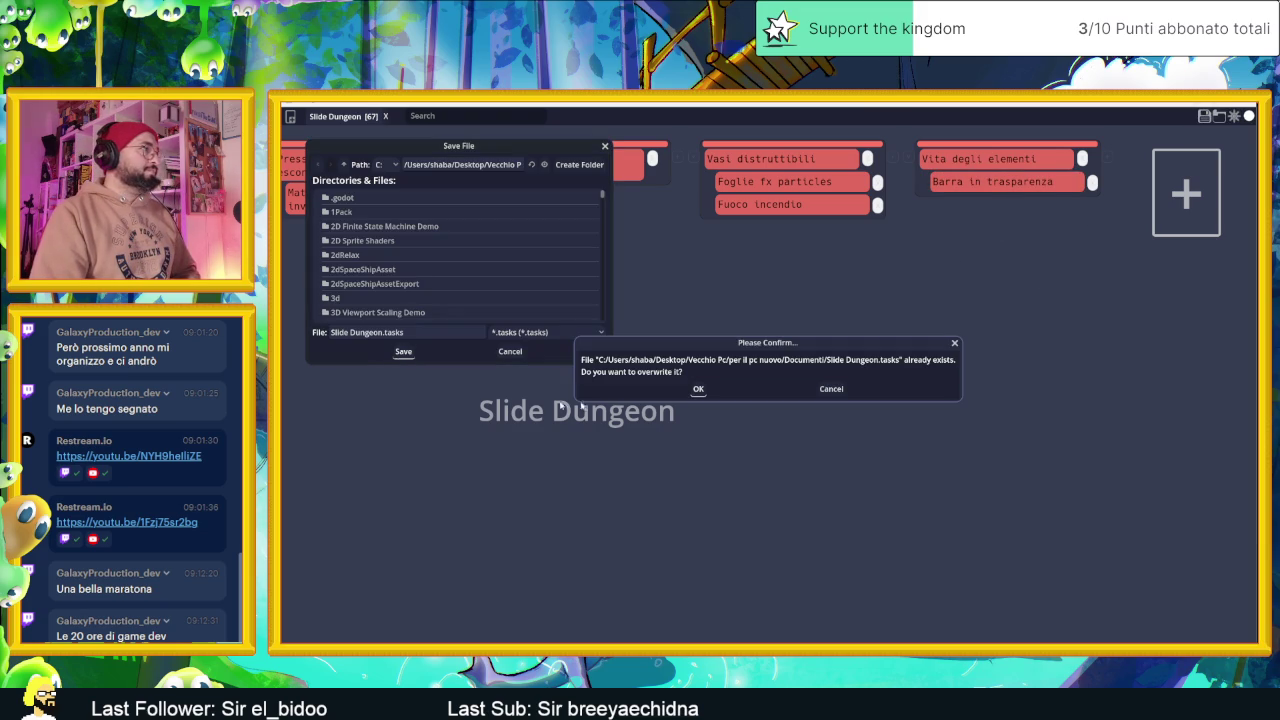
{"action": "left_click", "coordinate": [696, 390]}
{"action": "scroll", "coordinate": [700, 372], "scroll_direction": "left", "scroll_amount": 5}
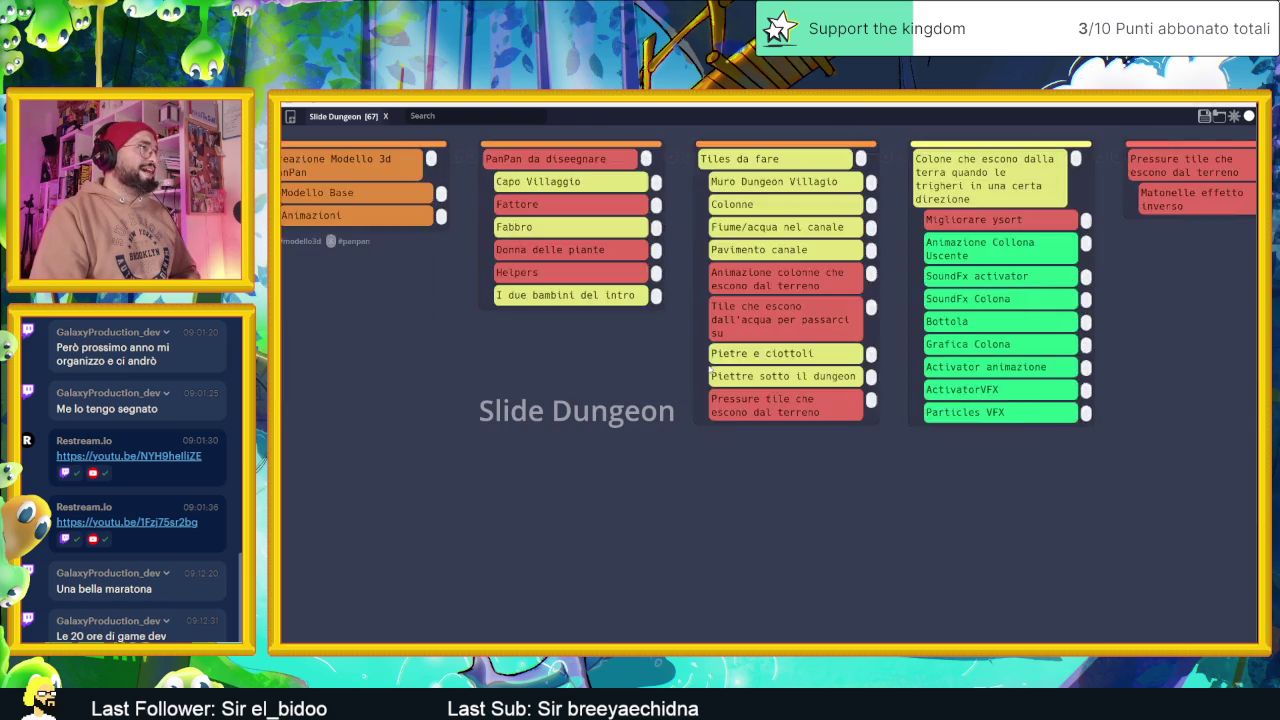
{"action": "scroll", "coordinate": [709, 370], "scroll_direction": "left", "scroll_amount": 5}
{"action": "scroll", "coordinate": [709, 370], "scroll_direction": "left", "scroll_amount": 3}
{"action": "scroll", "coordinate": [709, 370], "scroll_direction": "left", "scroll_amount": 3}
{"action": "scroll", "coordinate": [709, 370], "scroll_direction": "left", "scroll_amount": 3}
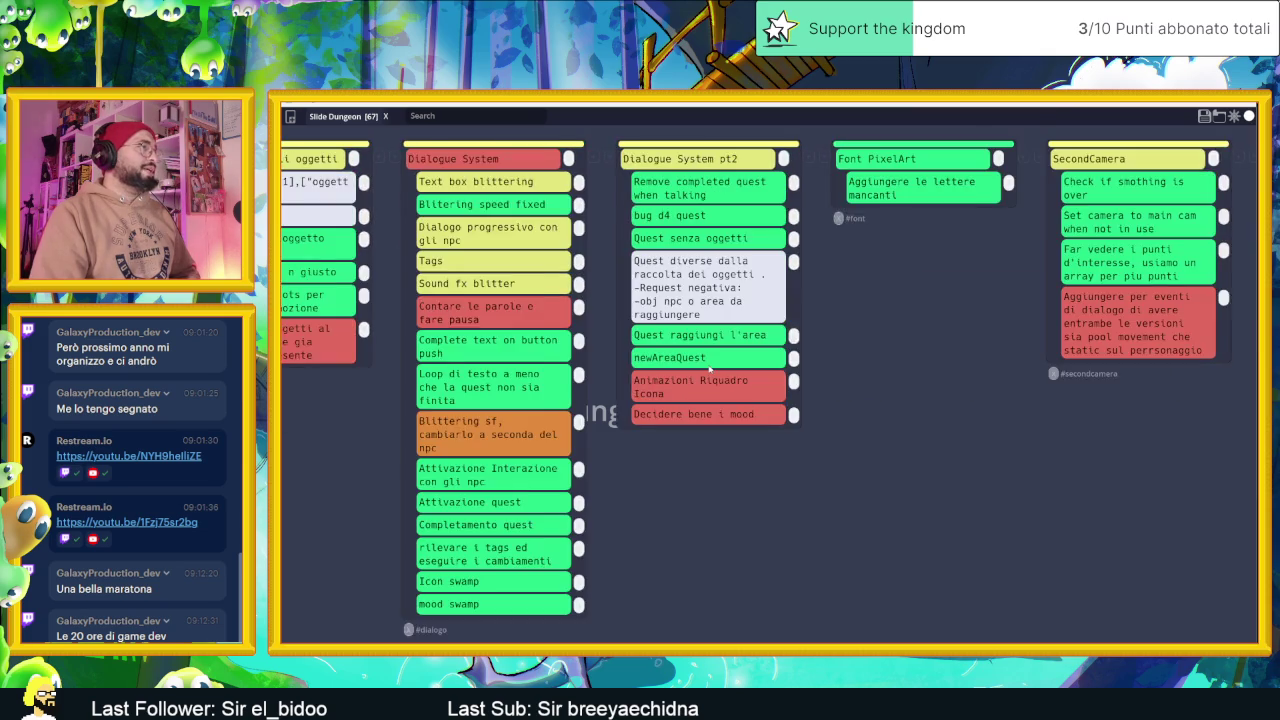
{"action": "scroll", "coordinate": [709, 370], "scroll_direction": "right", "scroll_amount": 3}
{"action": "scroll", "coordinate": [709, 370], "scroll_direction": "right", "scroll_amount": 3}
{"action": "scroll", "coordinate": [709, 370], "scroll_direction": "right", "scroll_amount": 2}
{"action": "scroll", "coordinate": [709, 370], "scroll_direction": "right", "scroll_amount": 2}
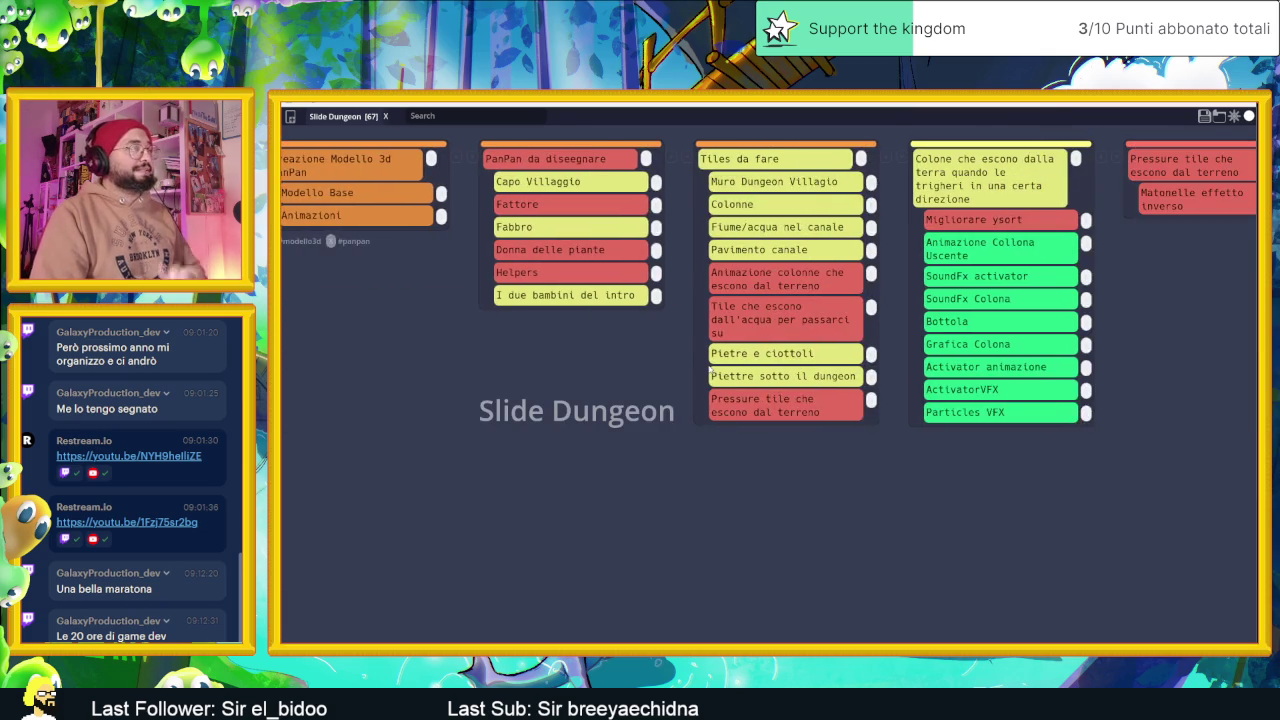
{"action": "scroll", "coordinate": [709, 368], "scroll_direction": "right", "scroll_amount": 5}
{"action": "scroll", "coordinate": [780, 340], "scroll_direction": "right", "scroll_amount": 4}
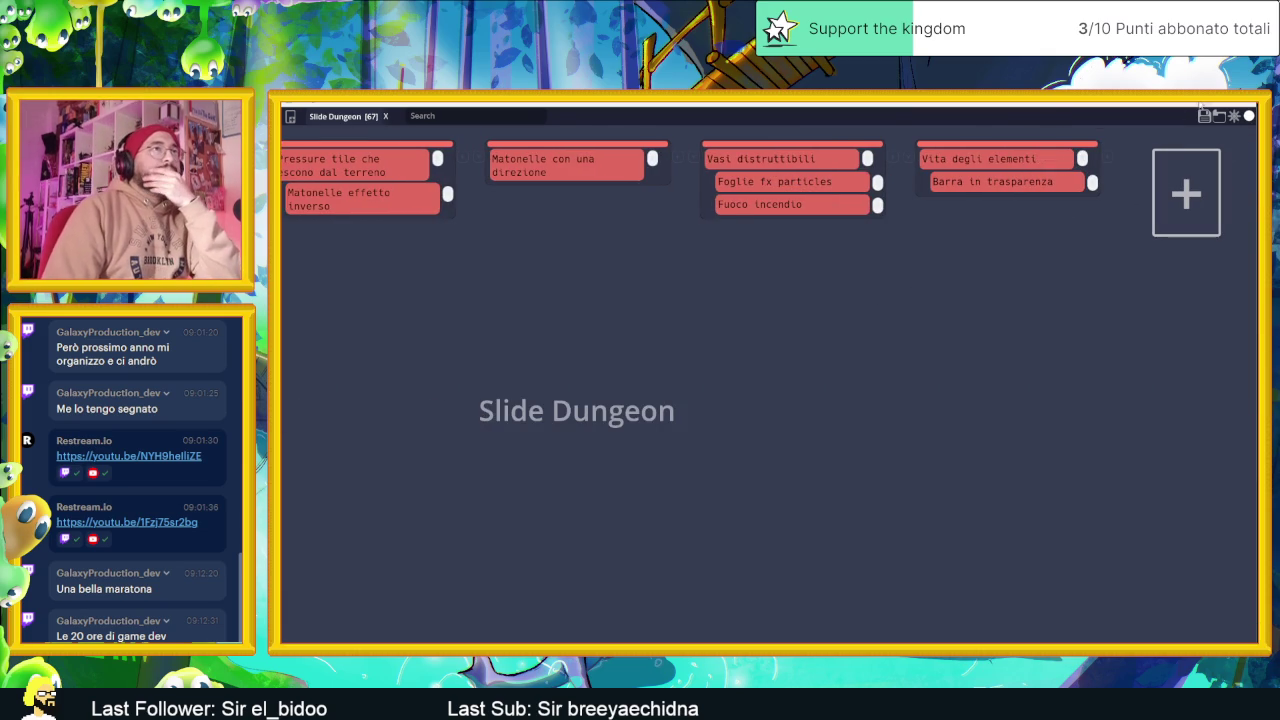
{"action": "left_click", "coordinate": [1204, 116]}
Collapse Torce and Oggetti, expand Tiles, and select the Muri TileMapLayer
{"action": "scroll", "coordinate": [900, 420], "scroll_direction": "down", "scroll_amount": 1}
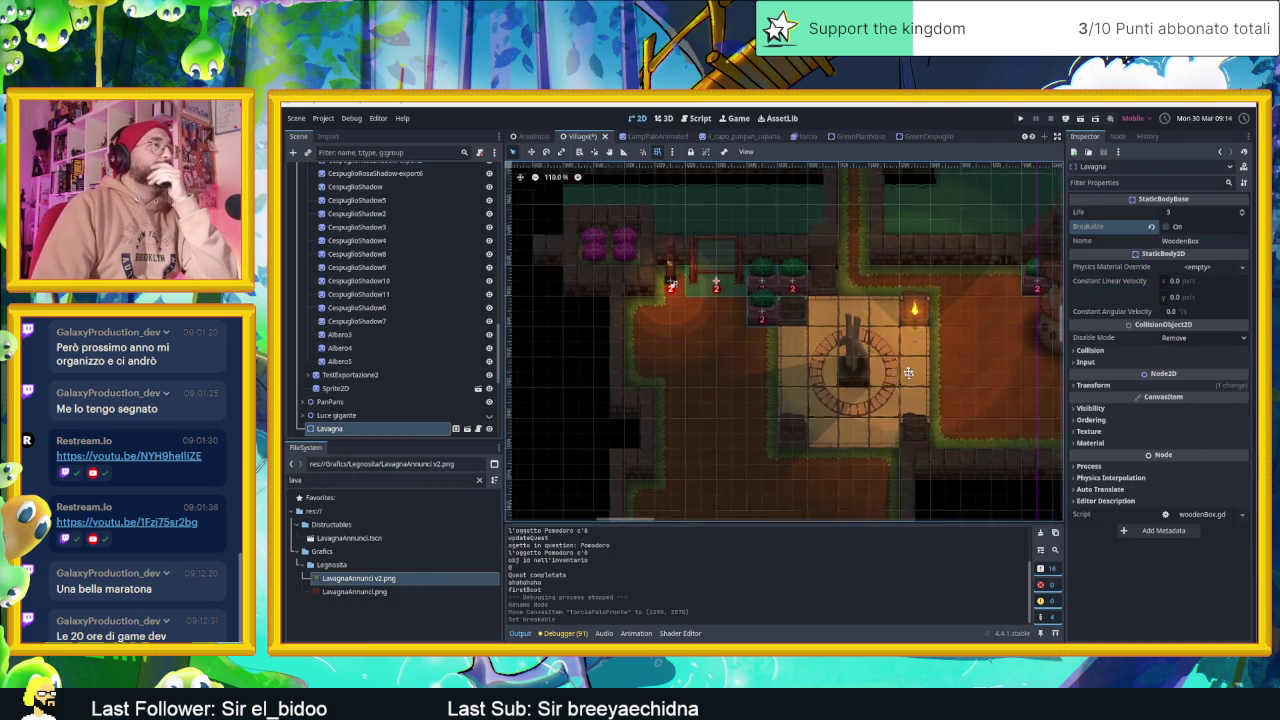
{"action": "scroll", "coordinate": [885, 390], "scroll_direction": "down", "scroll_amount": 1}
{"action": "scroll", "coordinate": [872, 357], "scroll_direction": "down", "scroll_amount": 1}
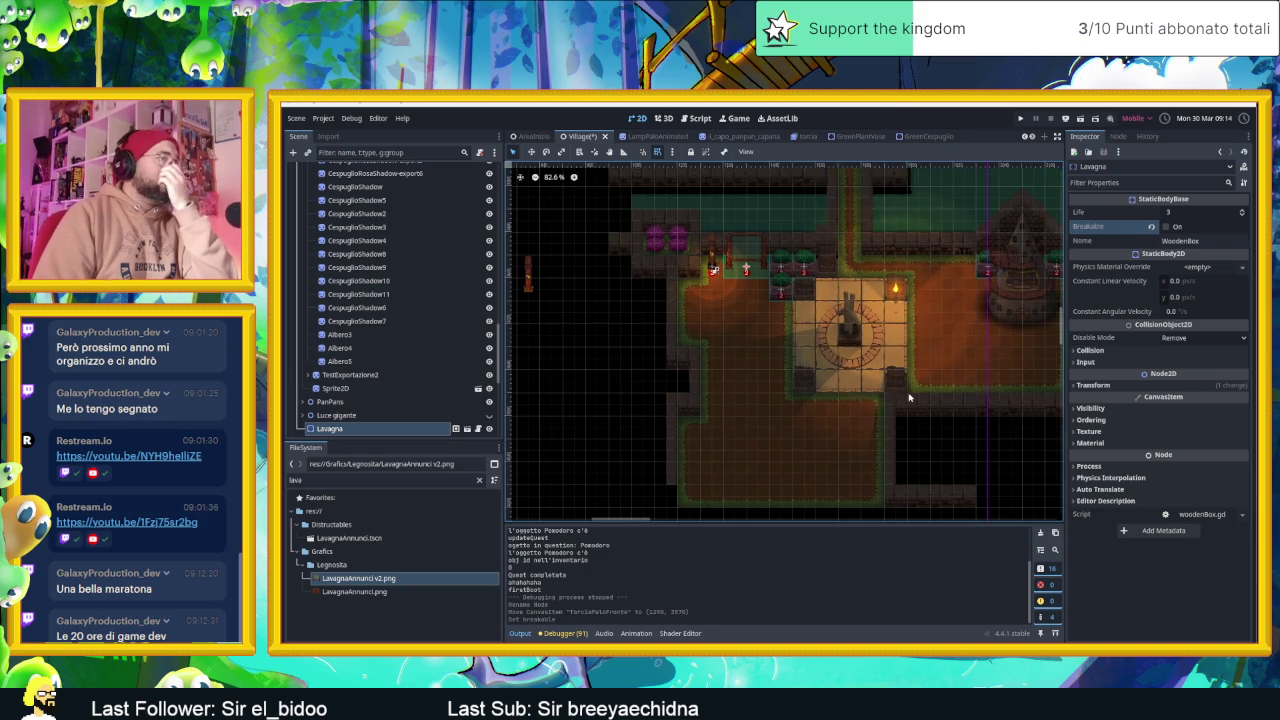
{"action": "scroll", "coordinate": [880, 380], "scroll_direction": "left", "scroll_amount": 1}
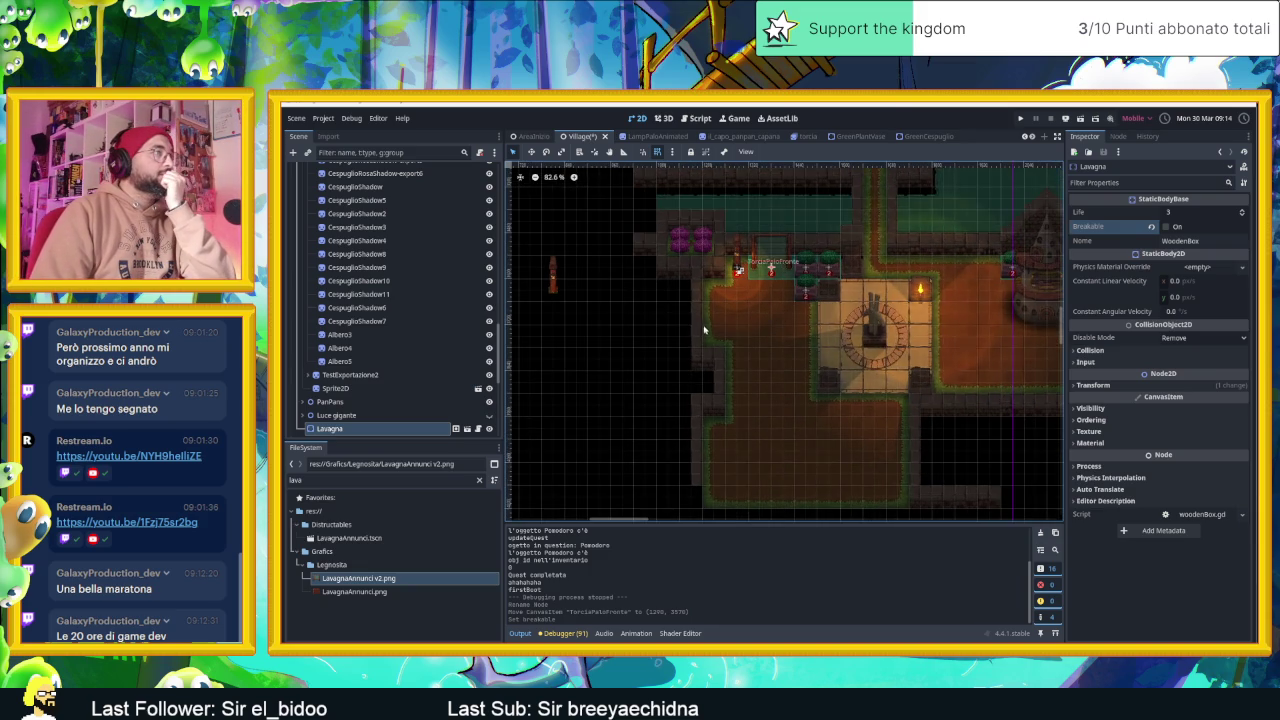
{"action": "scroll", "coordinate": [740, 350], "scroll_direction": "up", "scroll_amount": 2}
{"action": "scroll", "coordinate": [775, 365], "scroll_direction": "up", "scroll_amount": 2}
{"action": "scroll", "coordinate": [754, 353], "scroll_direction": "up", "scroll_amount": 1}
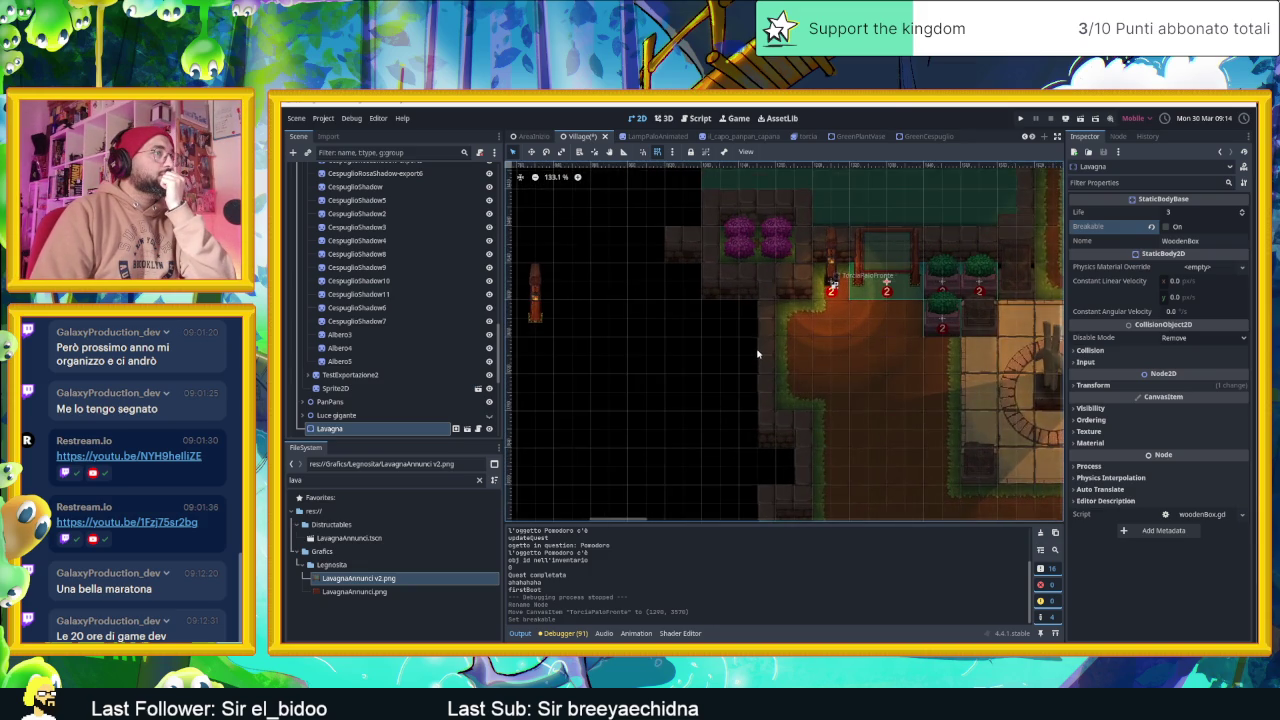
{"action": "scroll", "coordinate": [757, 353], "scroll_direction": "up", "scroll_amount": 1}
{"action": "scroll", "coordinate": [901, 360], "scroll_direction": "up", "scroll_amount": 1}
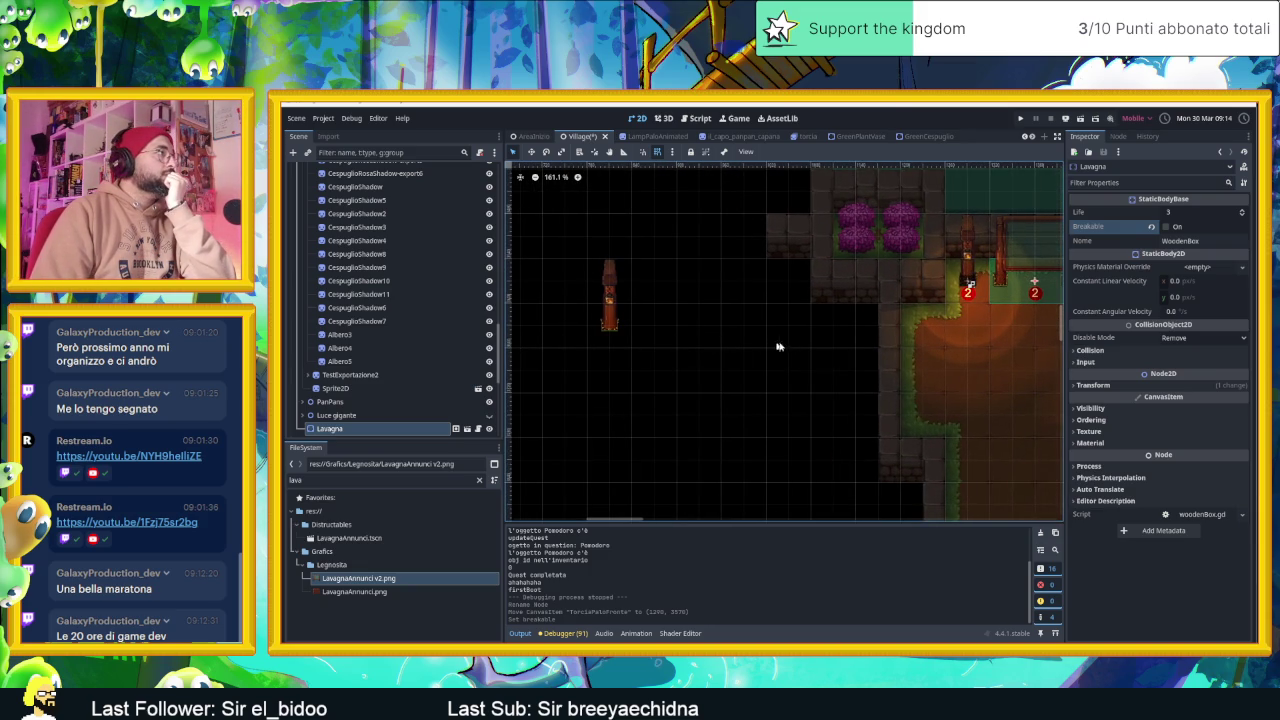
{"action": "scroll", "coordinate": [700, 347], "scroll_direction": "right", "scroll_amount": 3}
{"action": "scroll", "coordinate": [643, 343], "scroll_direction": "down", "scroll_amount": 1}
{"action": "scroll", "coordinate": [370, 258], "scroll_direction": "up", "scroll_amount": 5}
{"action": "scroll", "coordinate": [370, 260], "scroll_direction": "up", "scroll_amount": 3}
{"action": "scroll", "coordinate": [372, 270], "scroll_direction": "up", "scroll_amount": 2}
{"action": "scroll", "coordinate": [374, 282], "scroll_direction": "up", "scroll_amount": 2}
{"action": "scroll", "coordinate": [376, 295], "scroll_direction": "up", "scroll_amount": 2}
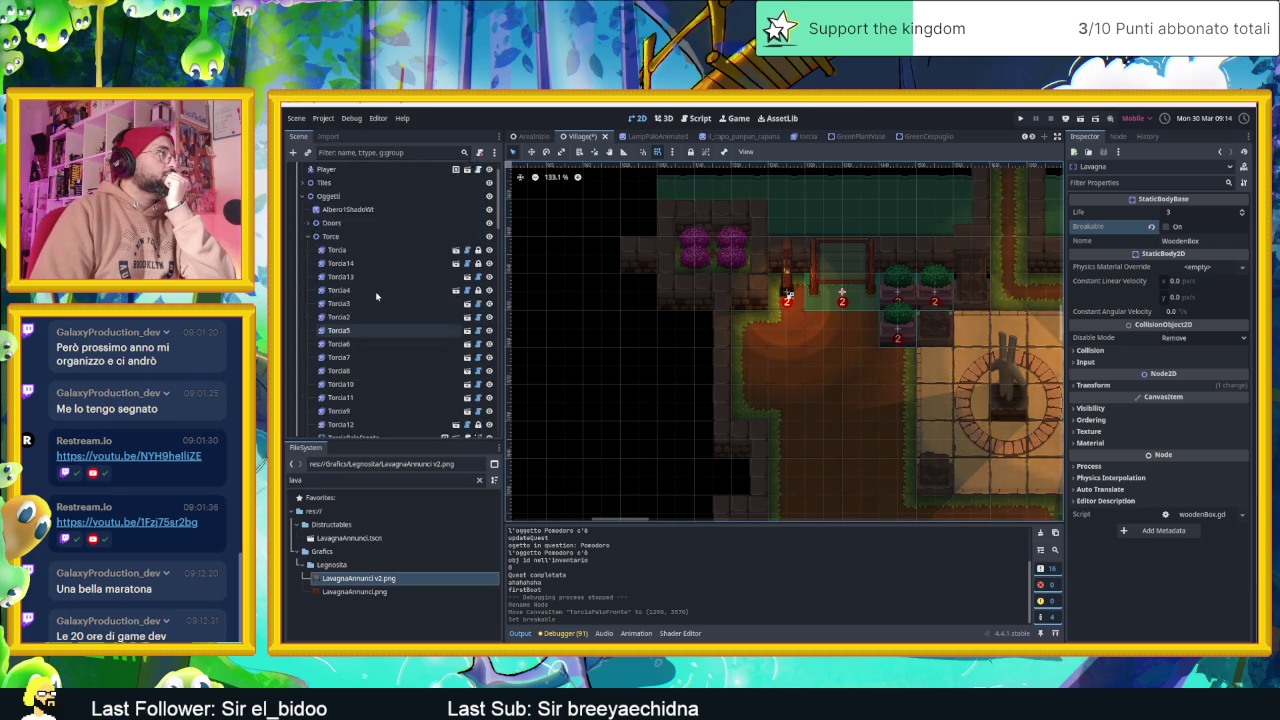
{"action": "scroll", "coordinate": [305, 268], "scroll_direction": "up", "scroll_amount": 1}
{"action": "left_click", "coordinate": [305, 264]}
{"action": "left_click", "coordinate": [305, 224]}
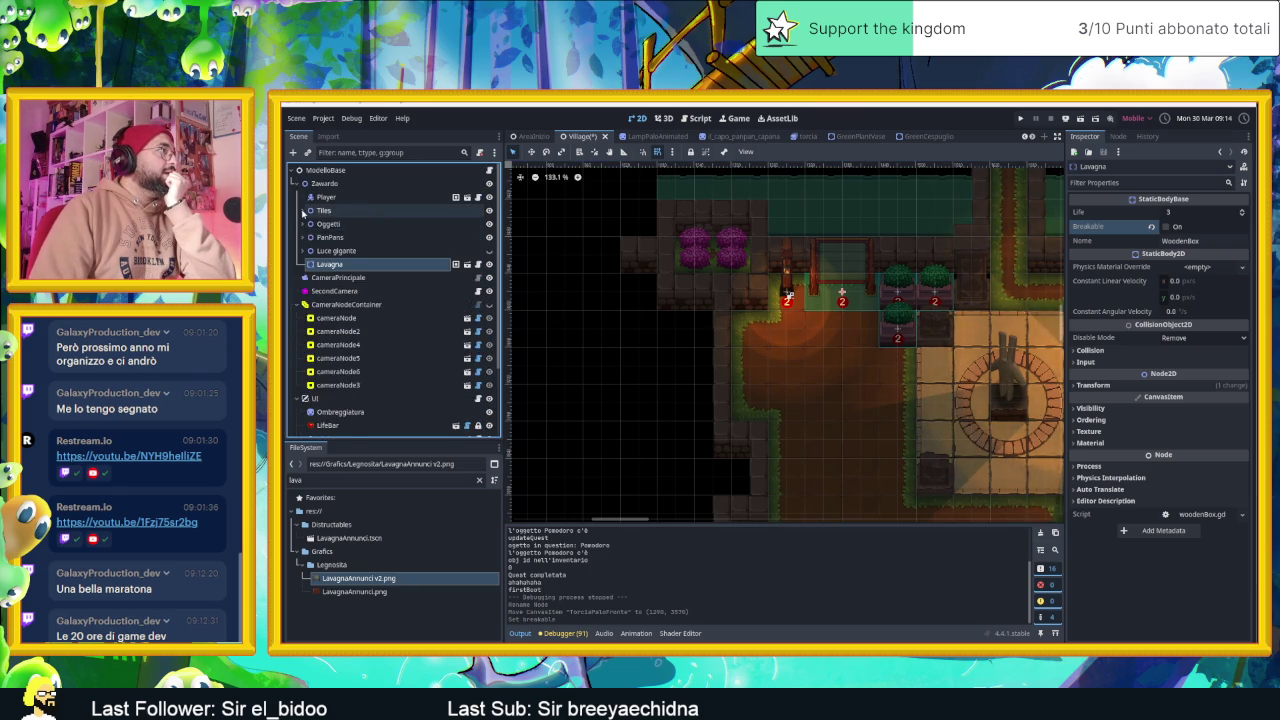
{"action": "left_click", "coordinate": [304, 211]}
{"action": "left_click", "coordinate": [340, 291]}
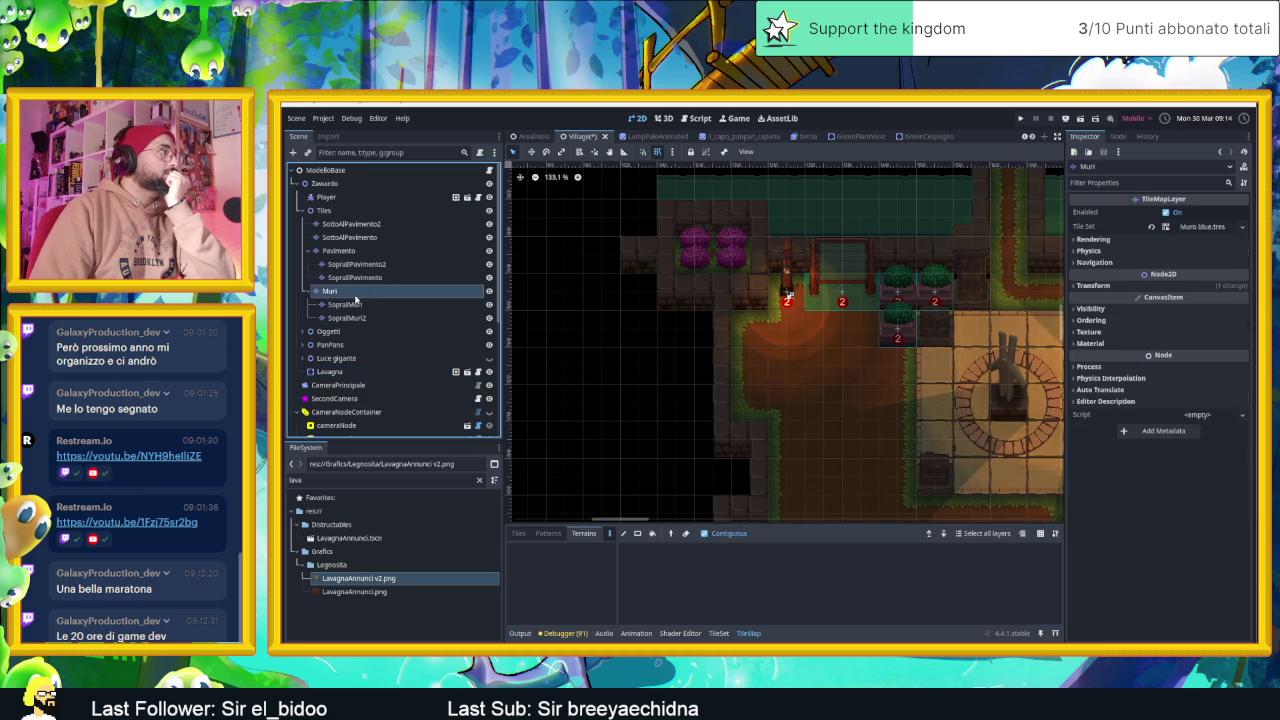
Switch the TileMap panel to the second Muro blue tile source and browse its atlas
{"action": "left_click", "coordinate": [516, 533]}
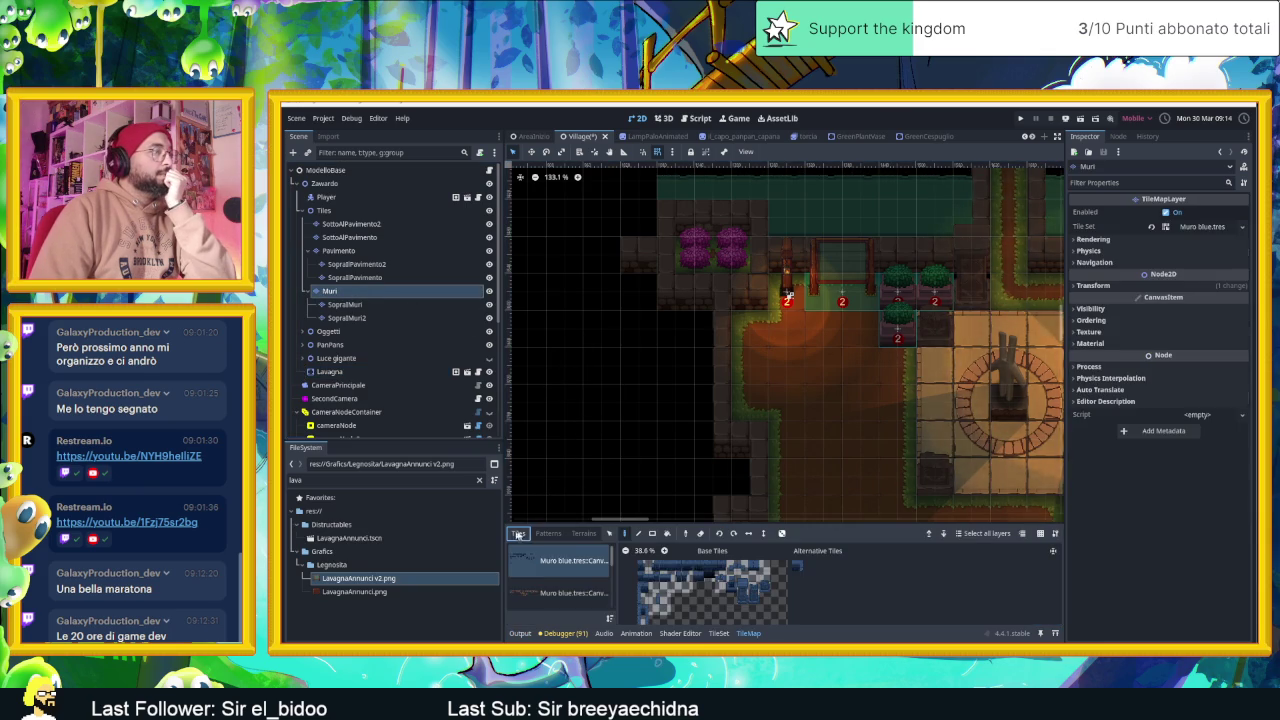
{"action": "left_click", "coordinate": [572, 596]}
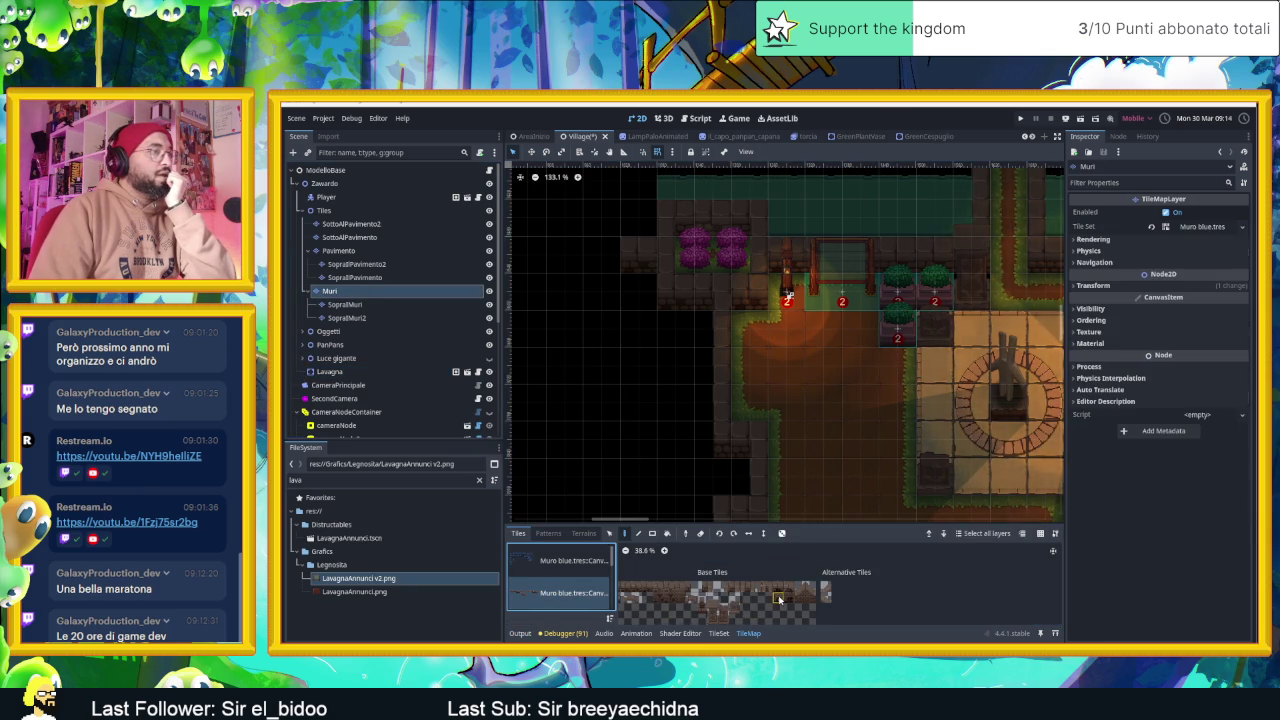
{"action": "scroll", "coordinate": [760, 588], "scroll_direction": "up", "scroll_amount": 2}
{"action": "scroll", "coordinate": [740, 589], "scroll_direction": "up", "scroll_amount": 2}
{"action": "scroll", "coordinate": [714, 590], "scroll_direction": "up", "scroll_amount": 2}
{"action": "left_click_drag", "start_coordinate": [714, 590], "coordinate": [755, 610]}
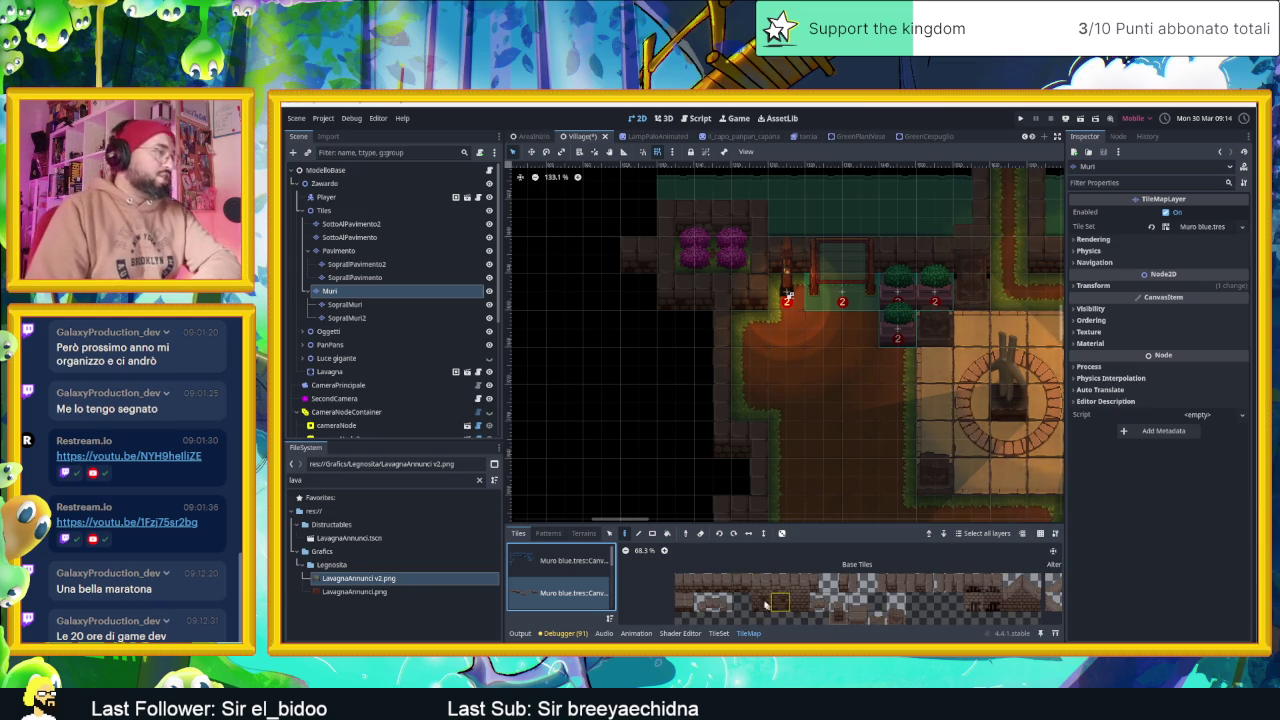
{"action": "scroll", "coordinate": [774, 590], "scroll_direction": "up", "scroll_amount": 1}
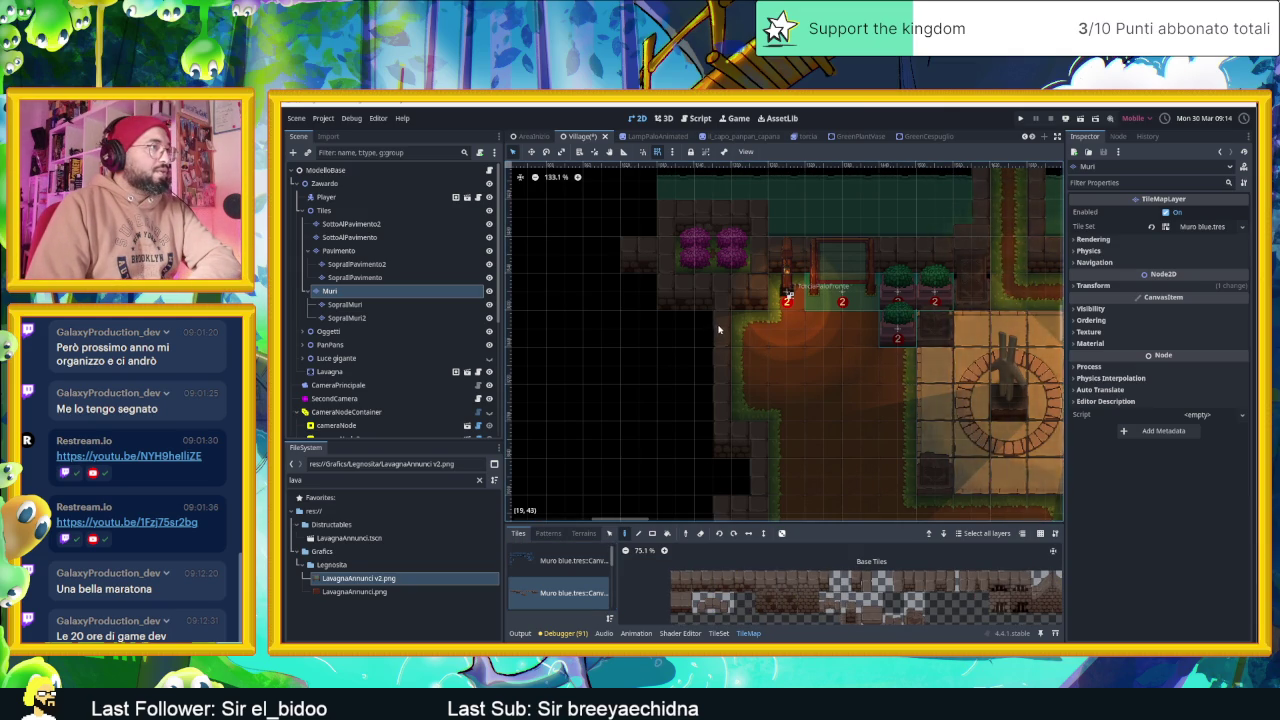
Try out several wall tiles from the Muro atlas
{"action": "left_click", "coordinate": [703, 585]}
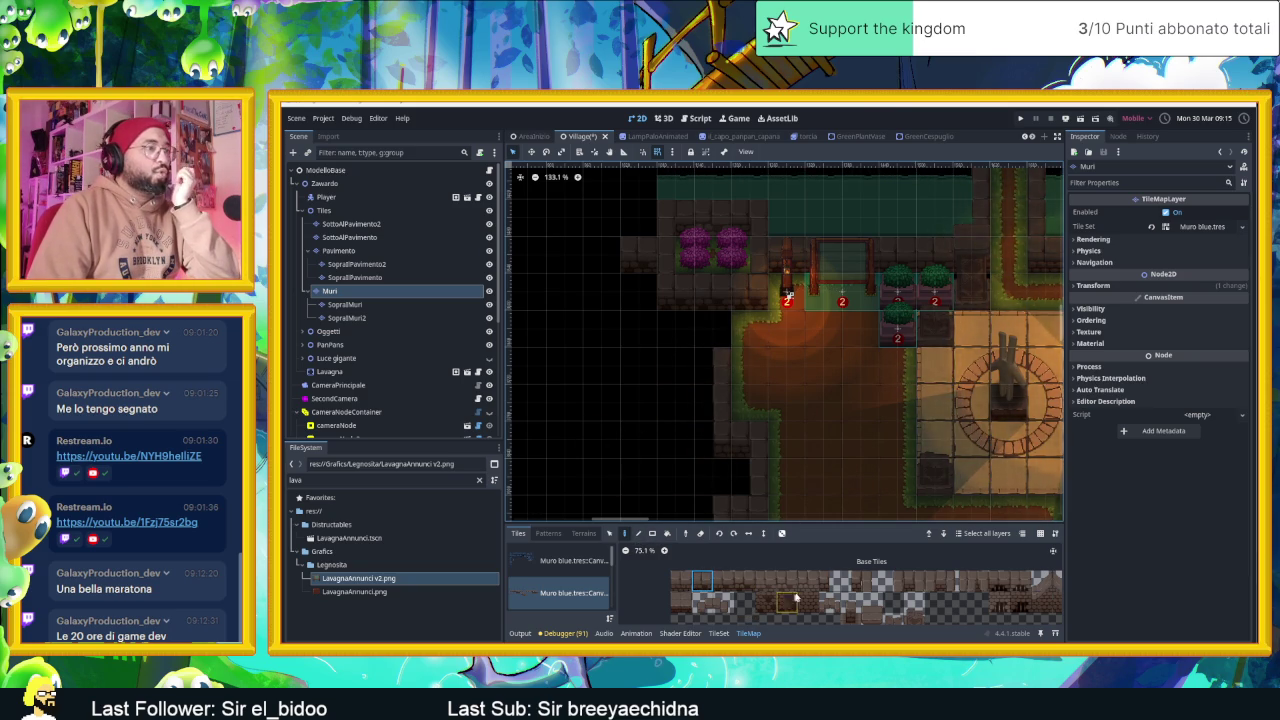
{"action": "left_click", "coordinate": [915, 585]}
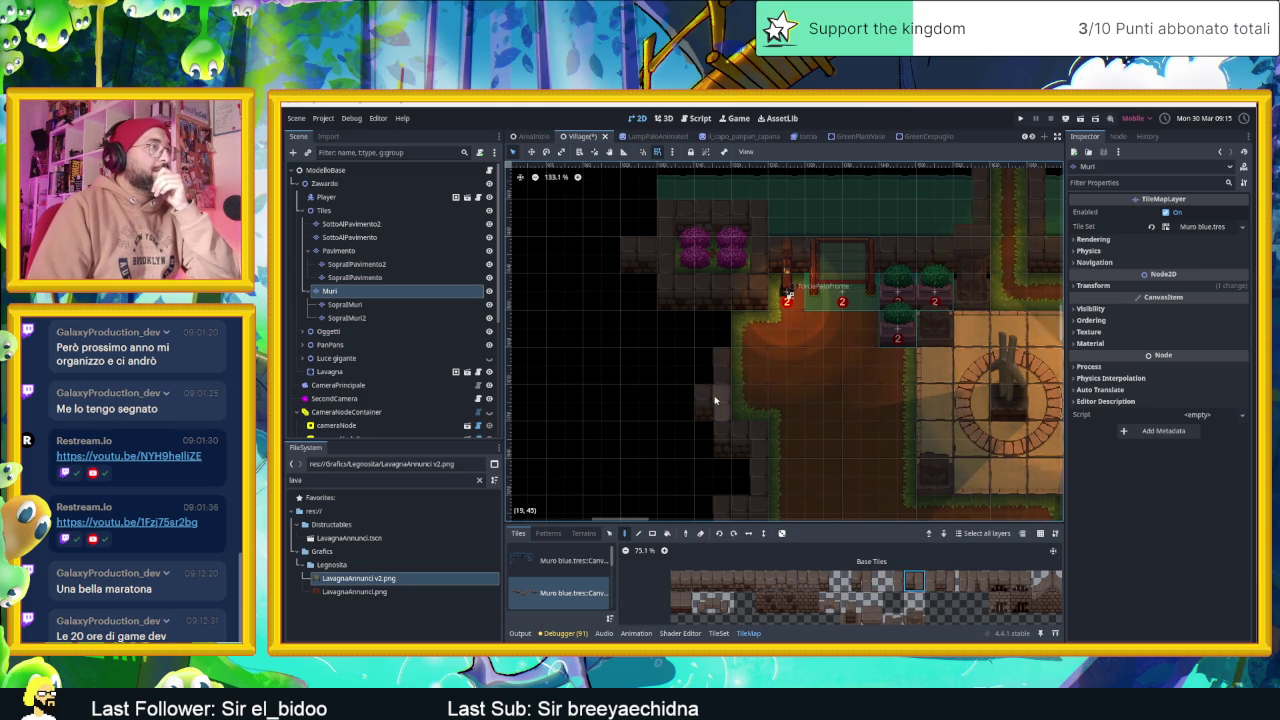
{"action": "scroll", "coordinate": [694, 408], "scroll_direction": "left", "scroll_amount": 3}
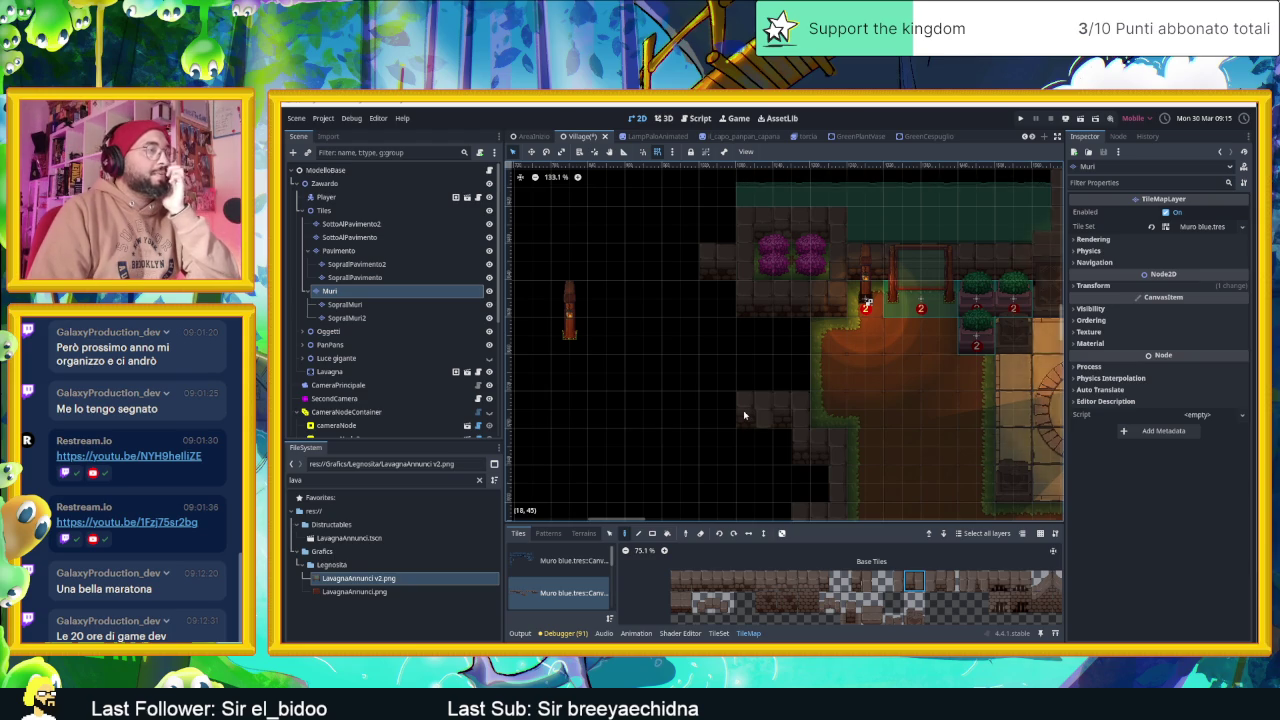
{"action": "left_click", "coordinate": [785, 581]}
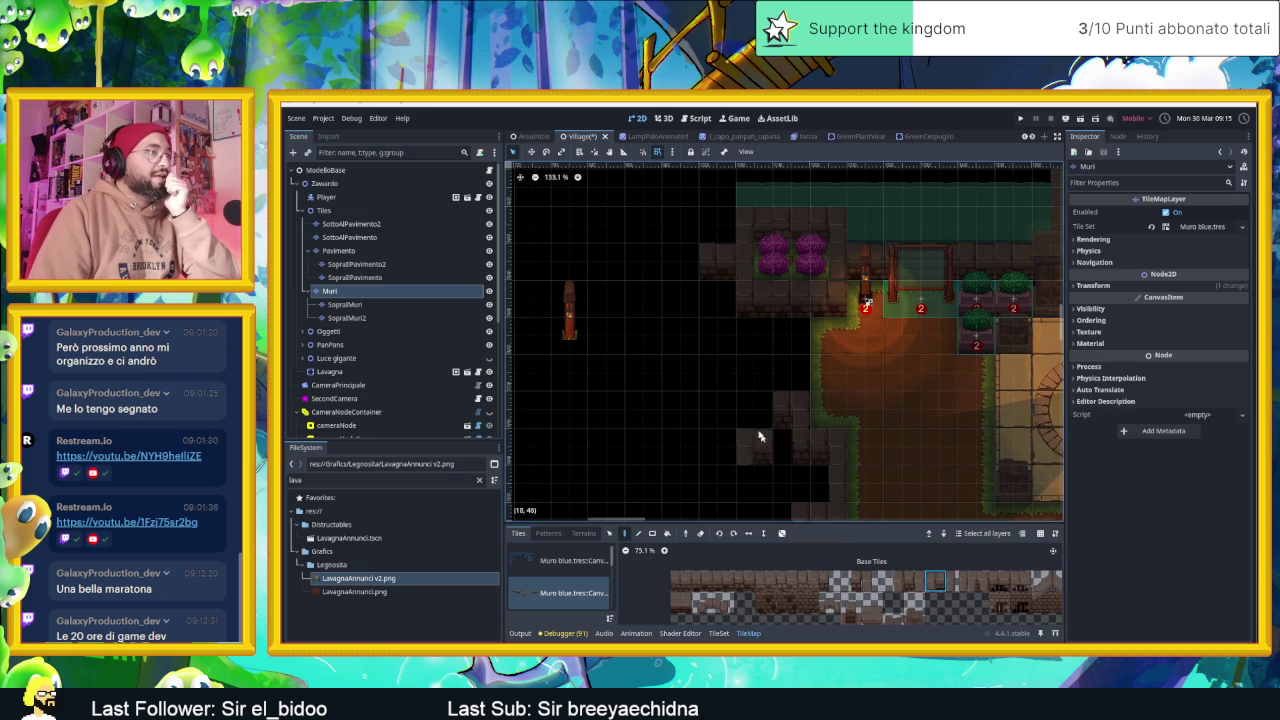
{"action": "left_click", "coordinate": [870, 583]}
{"action": "left_click", "coordinate": [891, 581]}
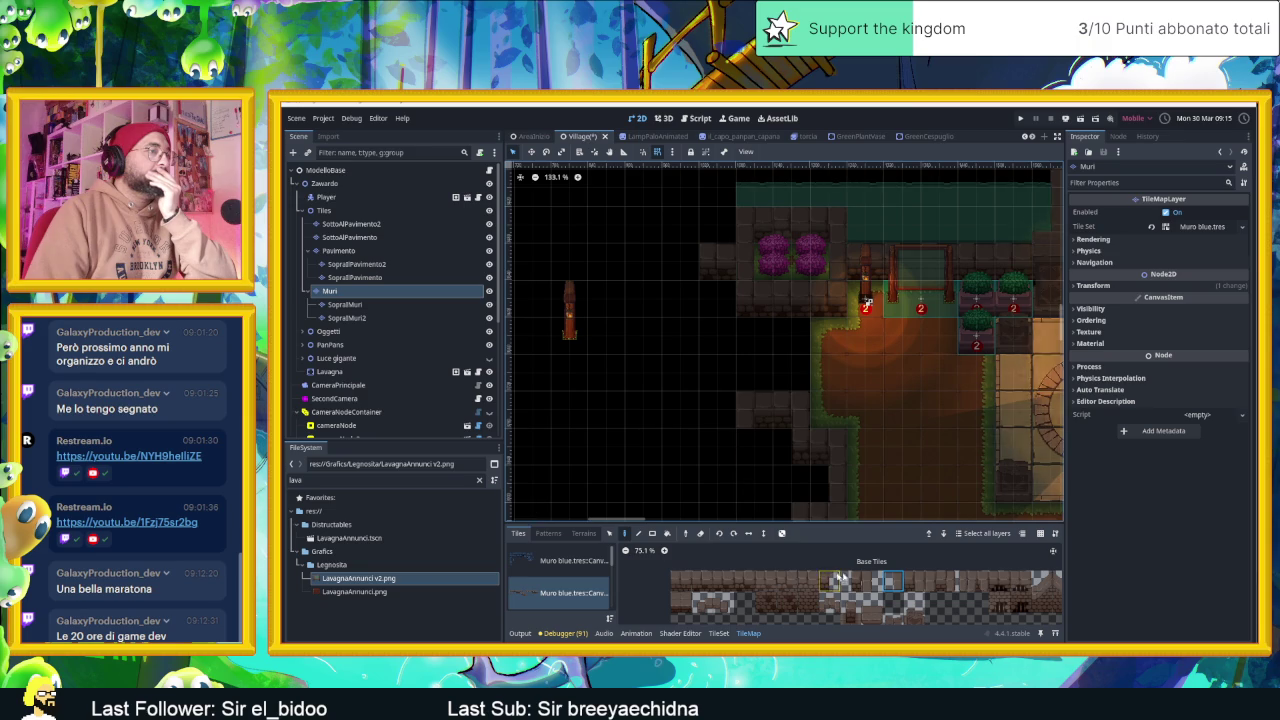
{"action": "left_click", "coordinate": [868, 578]}
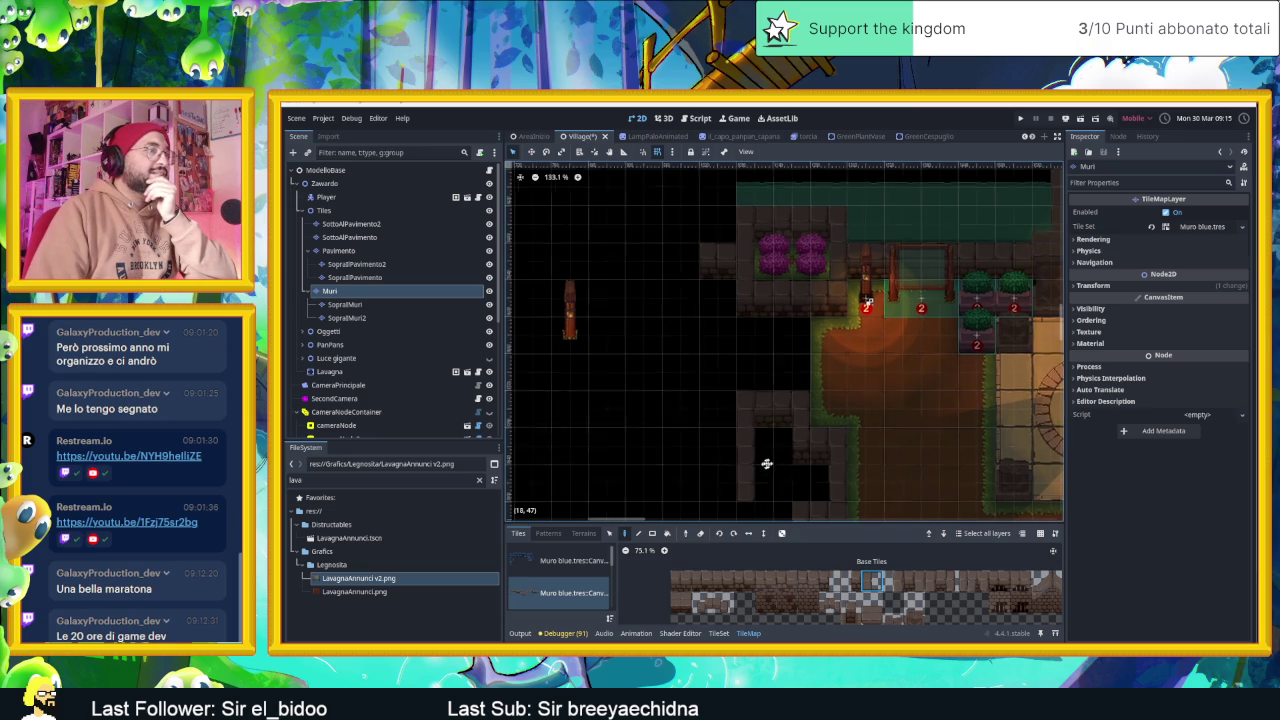
Paint a four-tile wall row along the lower wall and leftward along the top row
{"action": "left_click_drag", "start_coordinate": [765, 460], "coordinate": [818, 457]}
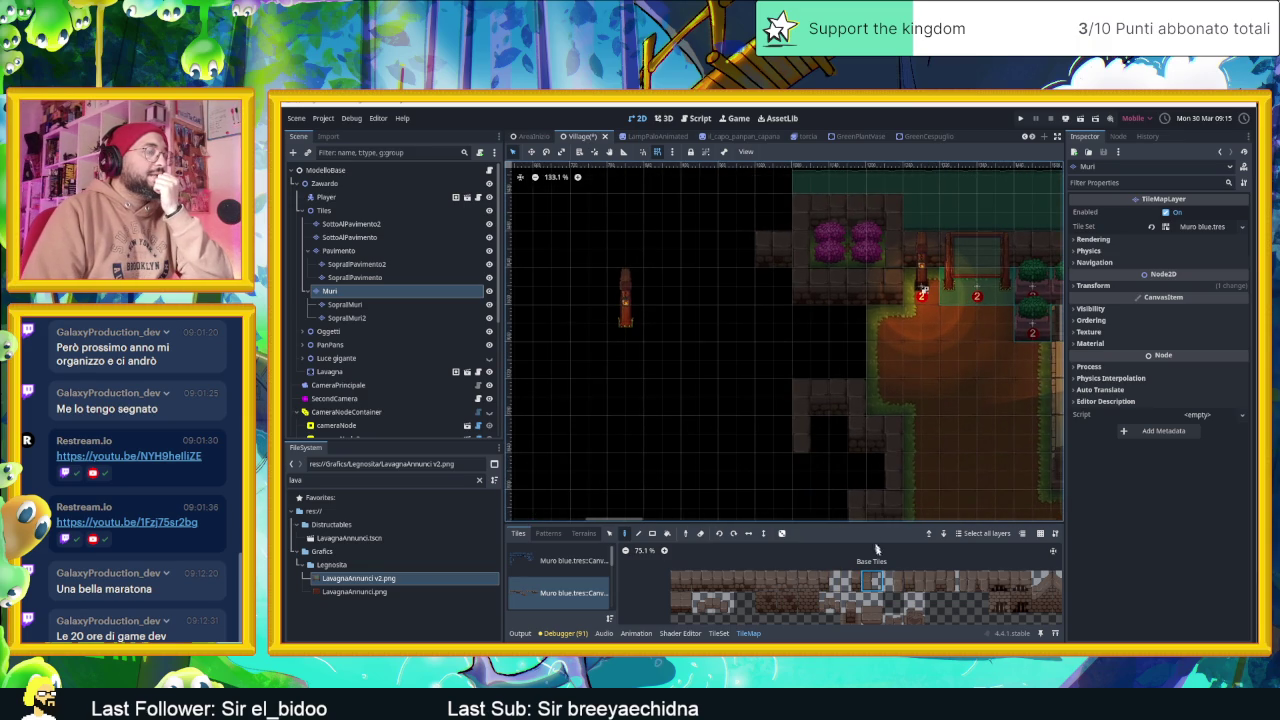
{"action": "left_click_drag", "start_coordinate": [741, 585], "coordinate": [680, 582]}
{"action": "left_click", "coordinate": [786, 533]}
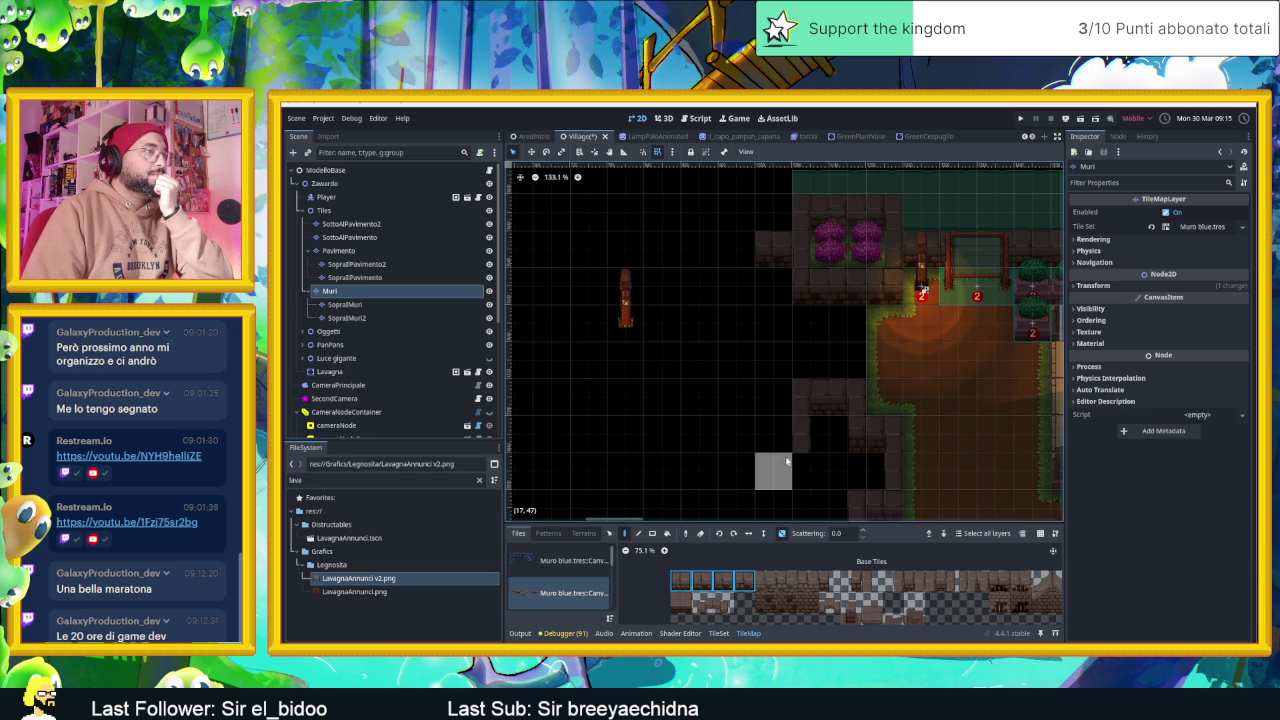
{"action": "left_click_drag", "start_coordinate": [790, 465], "coordinate": [698, 466]}
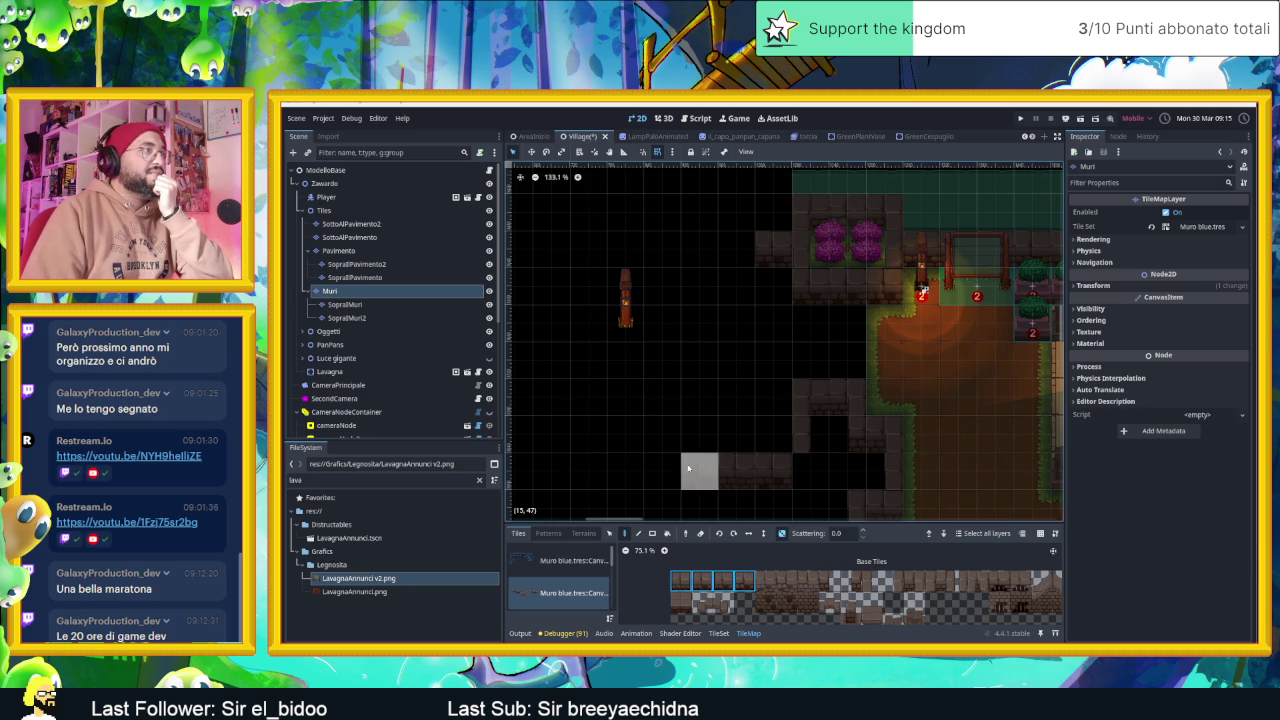
{"action": "scroll", "coordinate": [720, 466], "scroll_direction": "left", "scroll_amount": 1}
{"action": "left_click_drag", "start_coordinate": [762, 252], "coordinate": [686, 252]}
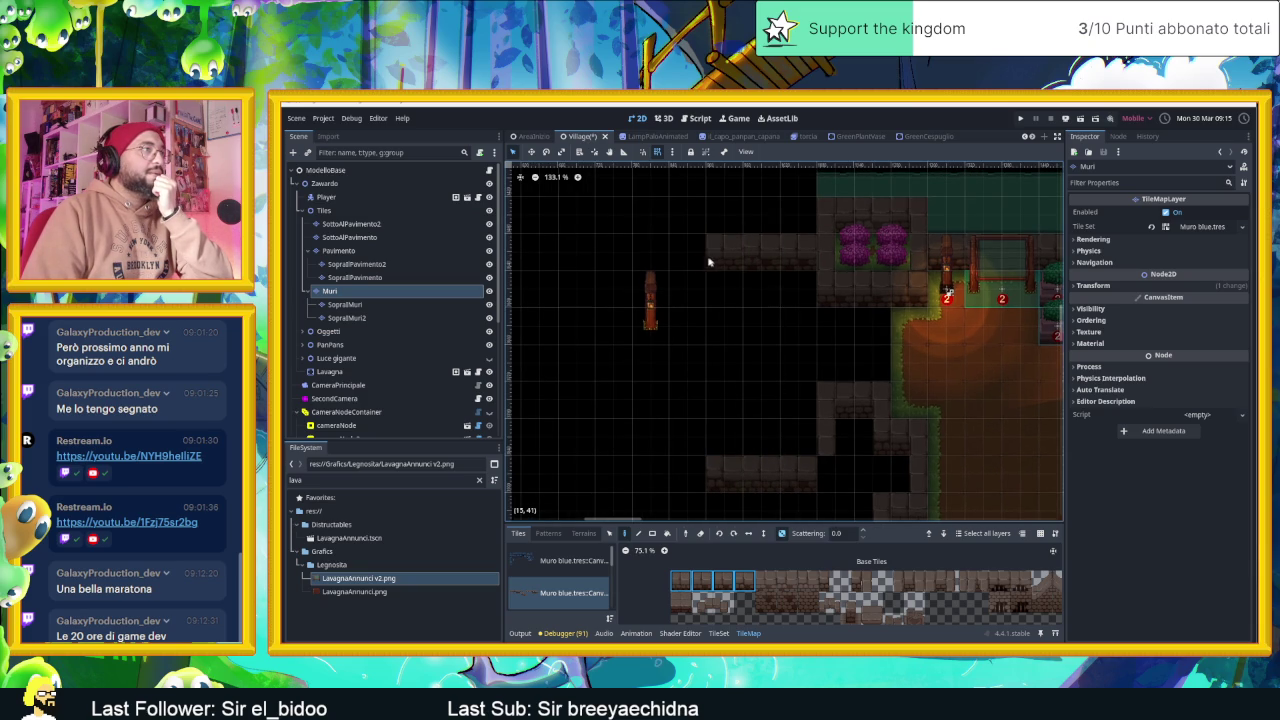
Add one more top-row wall tile and try out other wall tiles from the atlas
{"action": "left_click", "coordinate": [650, 252]}
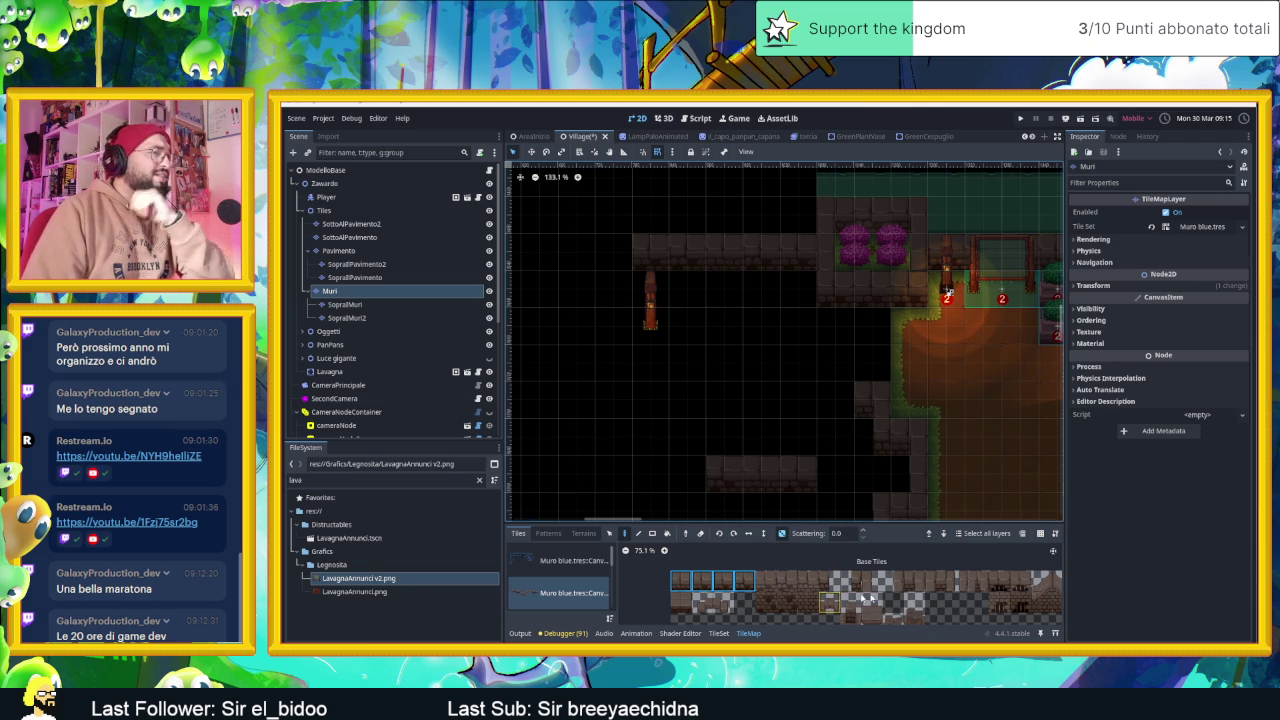
{"action": "left_click", "coordinate": [937, 582]}
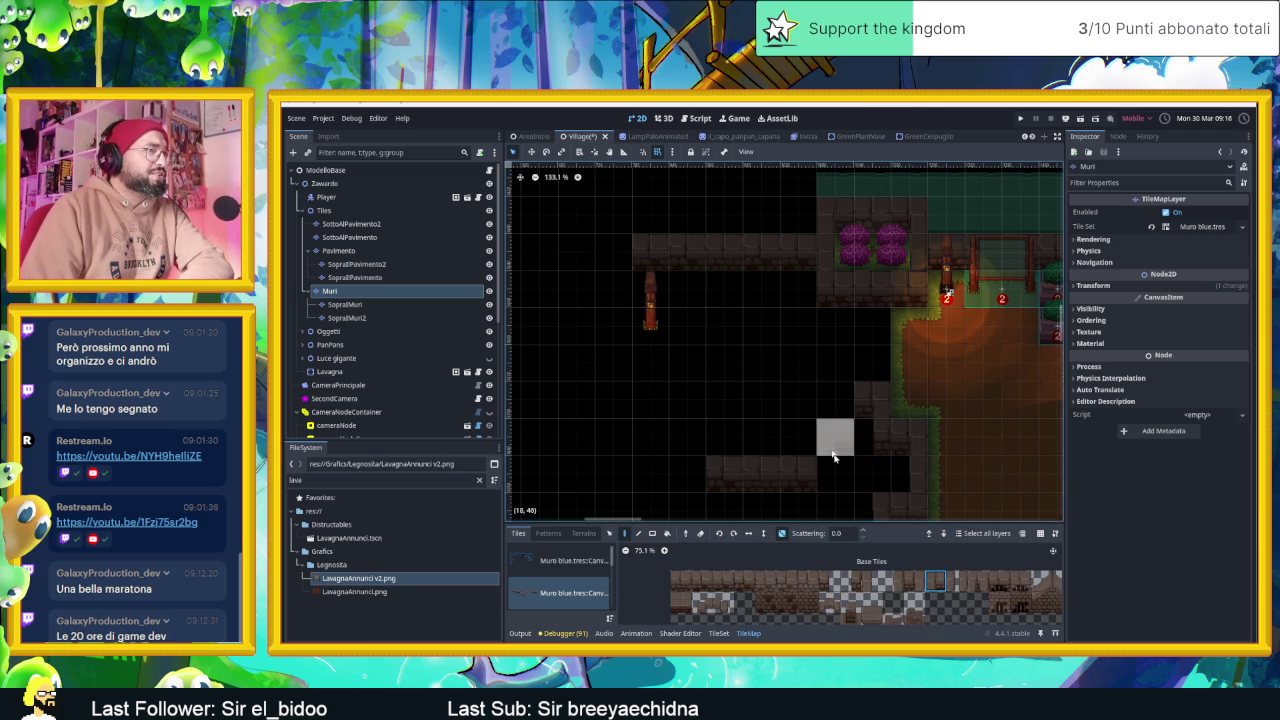
{"action": "left_click", "coordinate": [980, 589]}
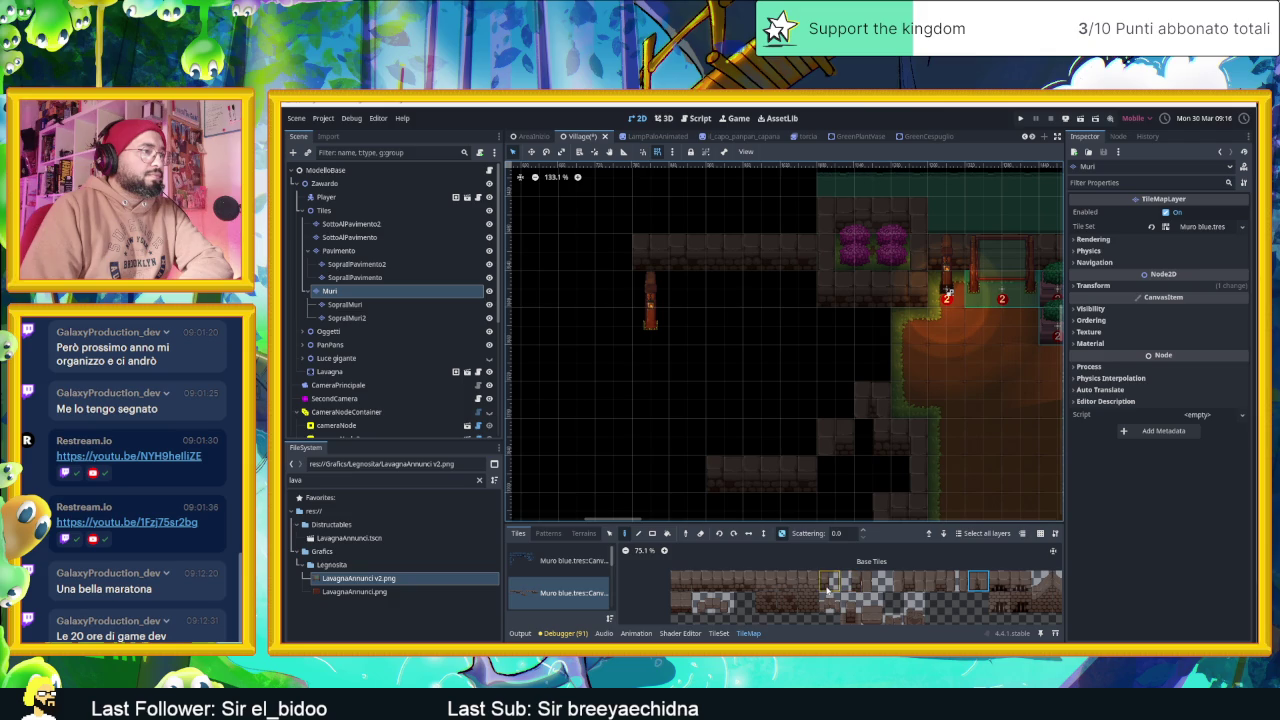
{"action": "left_click", "coordinate": [684, 585]}
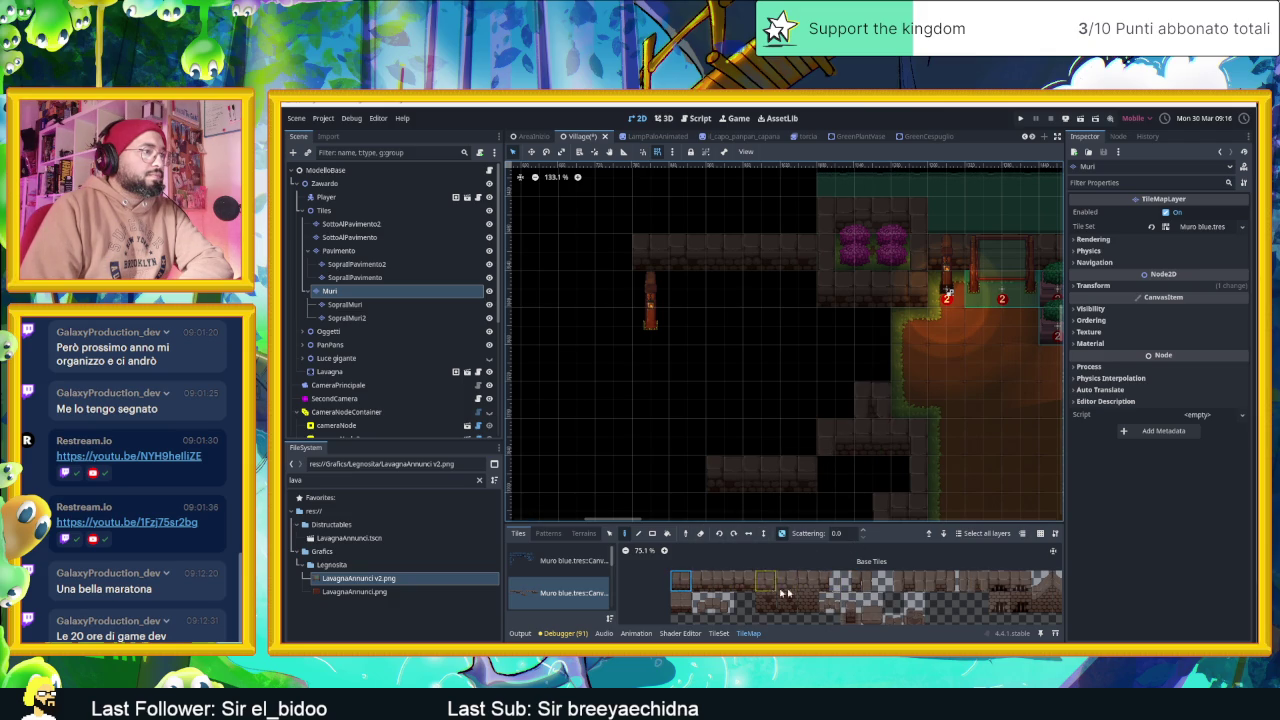
{"action": "left_click", "coordinate": [838, 582]}
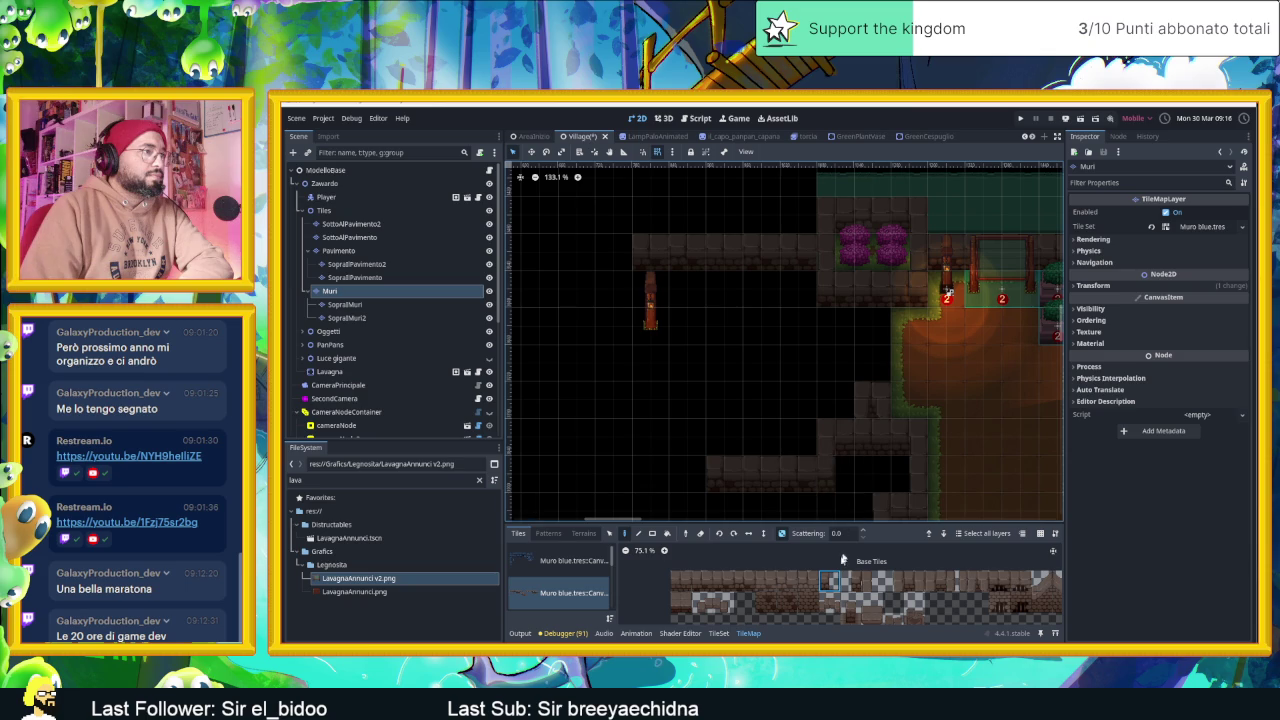
{"action": "left_click_drag", "start_coordinate": [792, 476], "coordinate": [877, 466]}
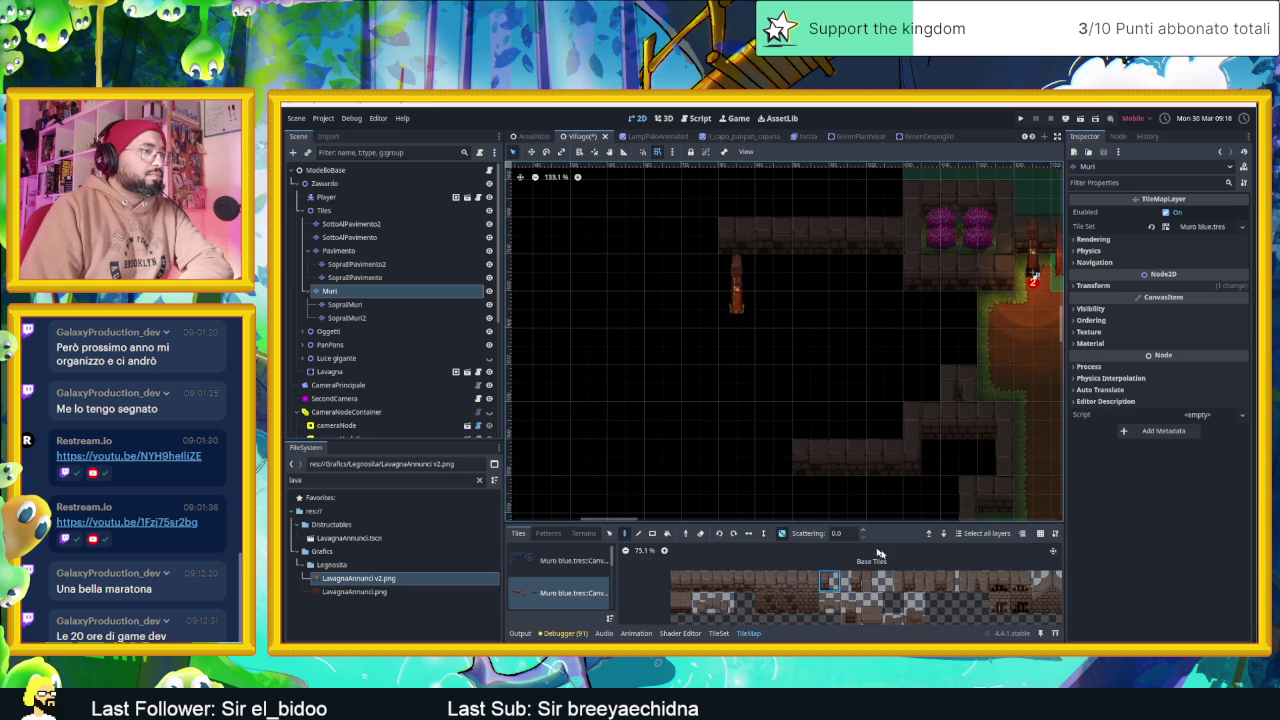
Paint a two-tile wall segment along the lower wall and inside the dark room, erasing the stray tile
{"action": "left_click_drag", "start_coordinate": [740, 586], "coordinate": [708, 586]}
{"action": "left_click", "coordinate": [731, 461]}
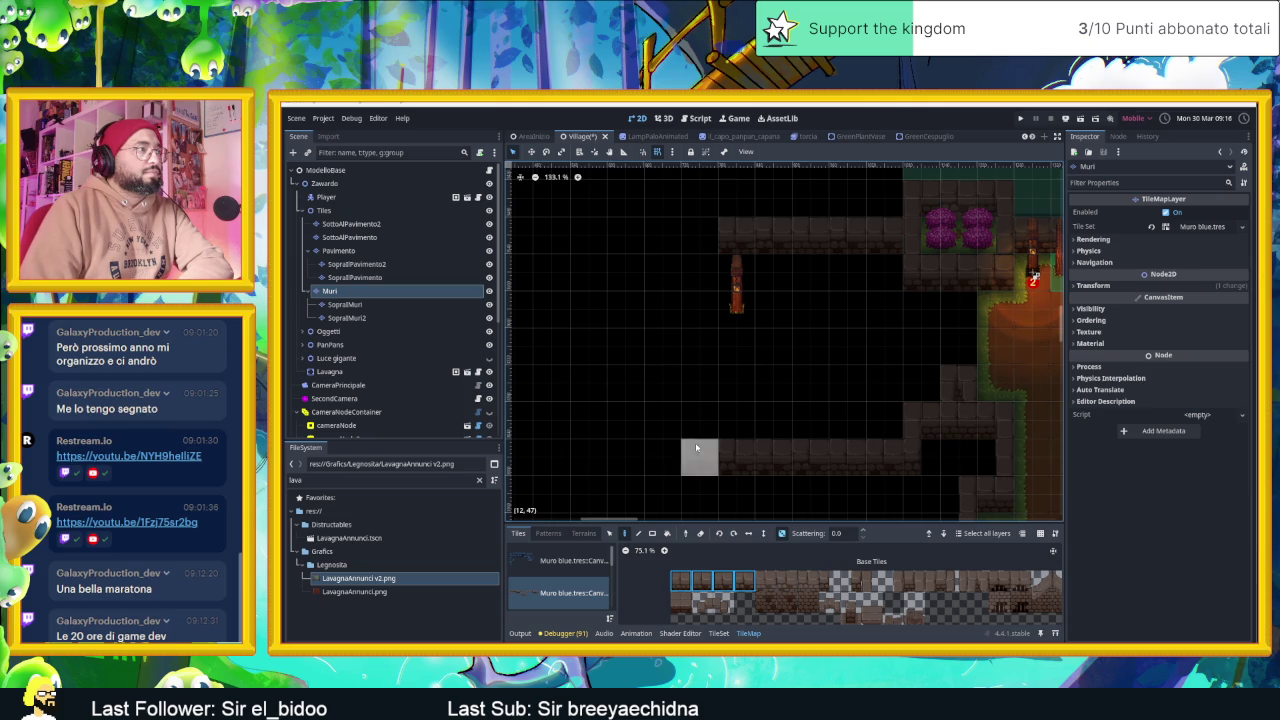
{"action": "left_click_drag", "start_coordinate": [697, 346], "coordinate": [663, 350]}
{"action": "right_click", "coordinate": [663, 350]}
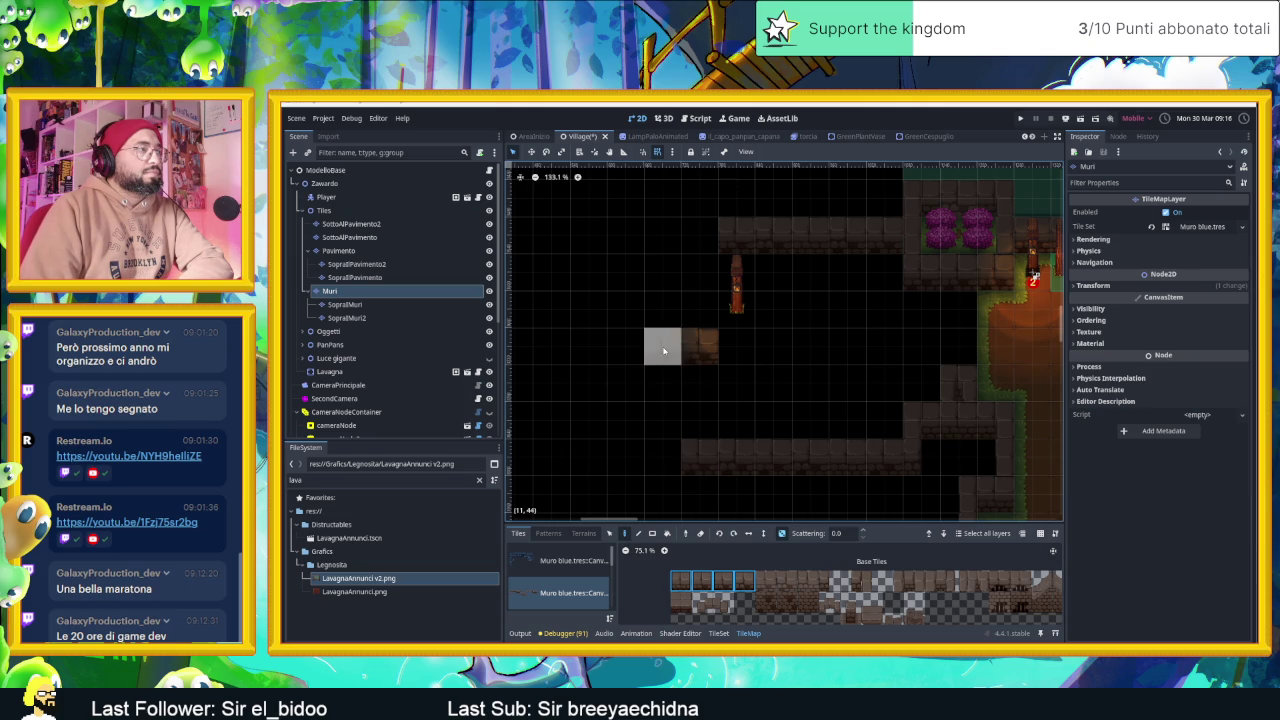
Extend the top wall row one more tile leftward with a single wall tile
{"action": "left_click", "coordinate": [893, 585]}
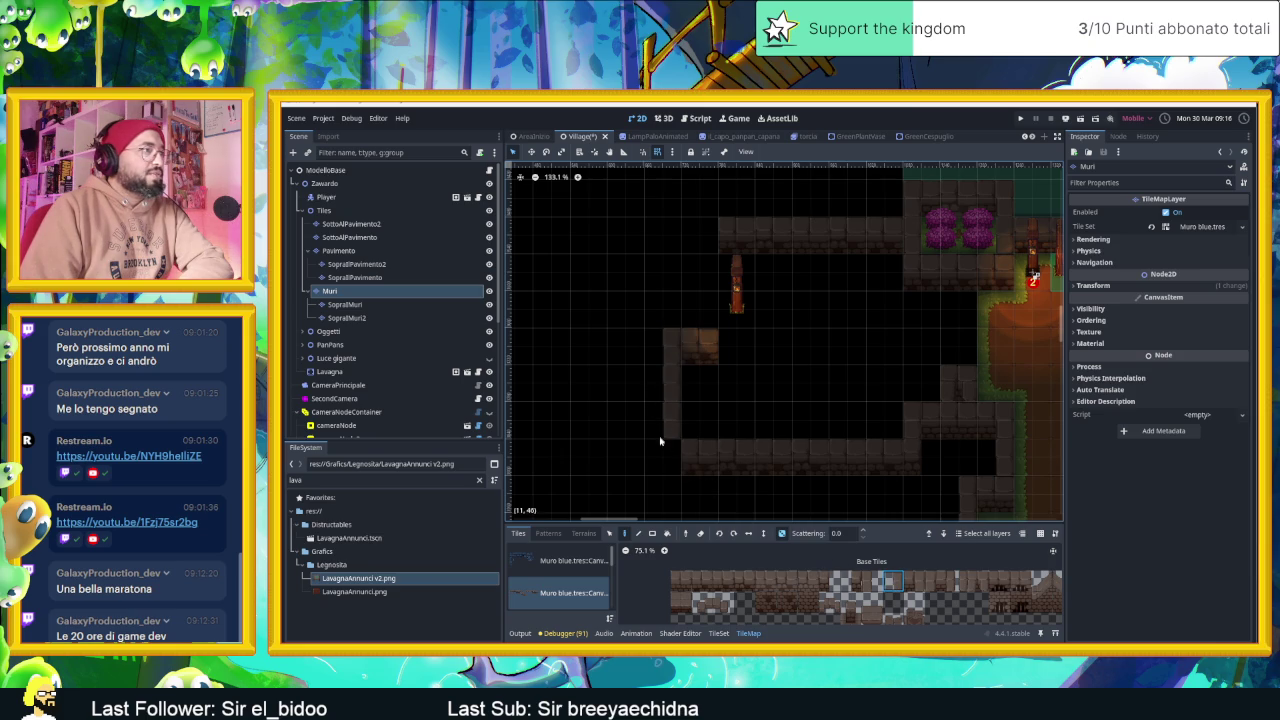
{"action": "scroll", "coordinate": [775, 430], "scroll_direction": "up", "scroll_amount": 1}
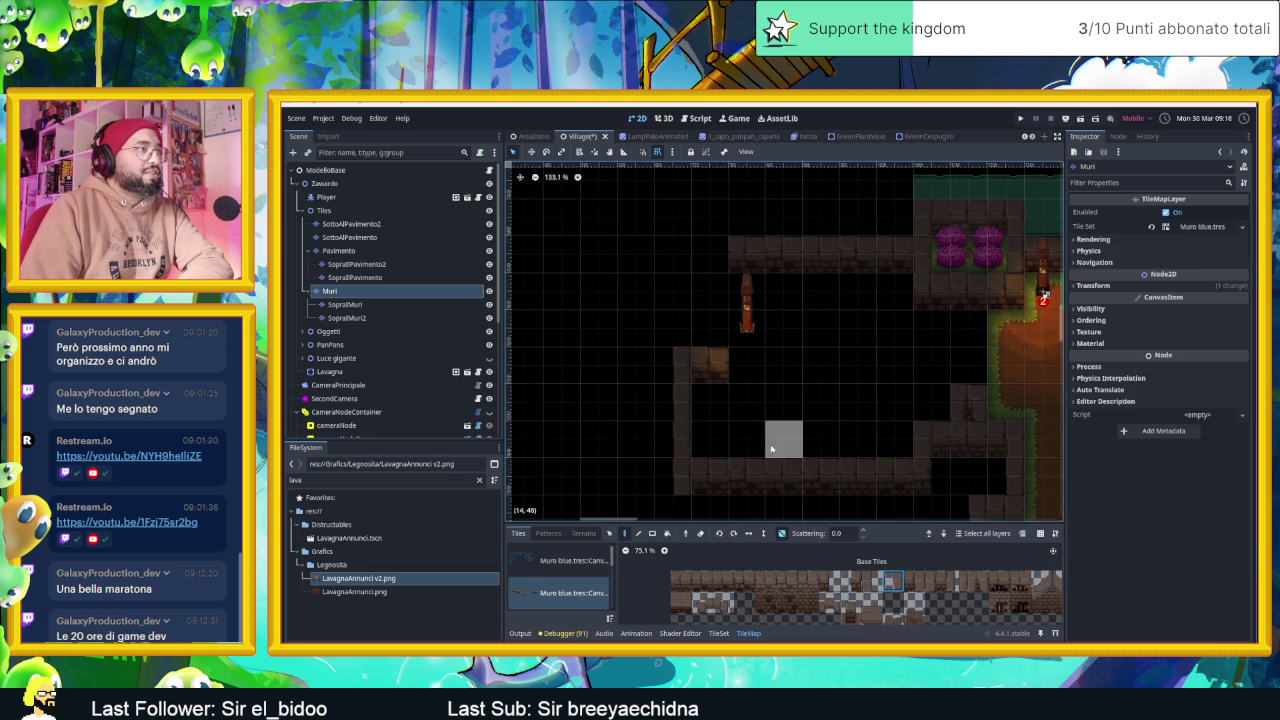
{"action": "left_click", "coordinate": [704, 258]}
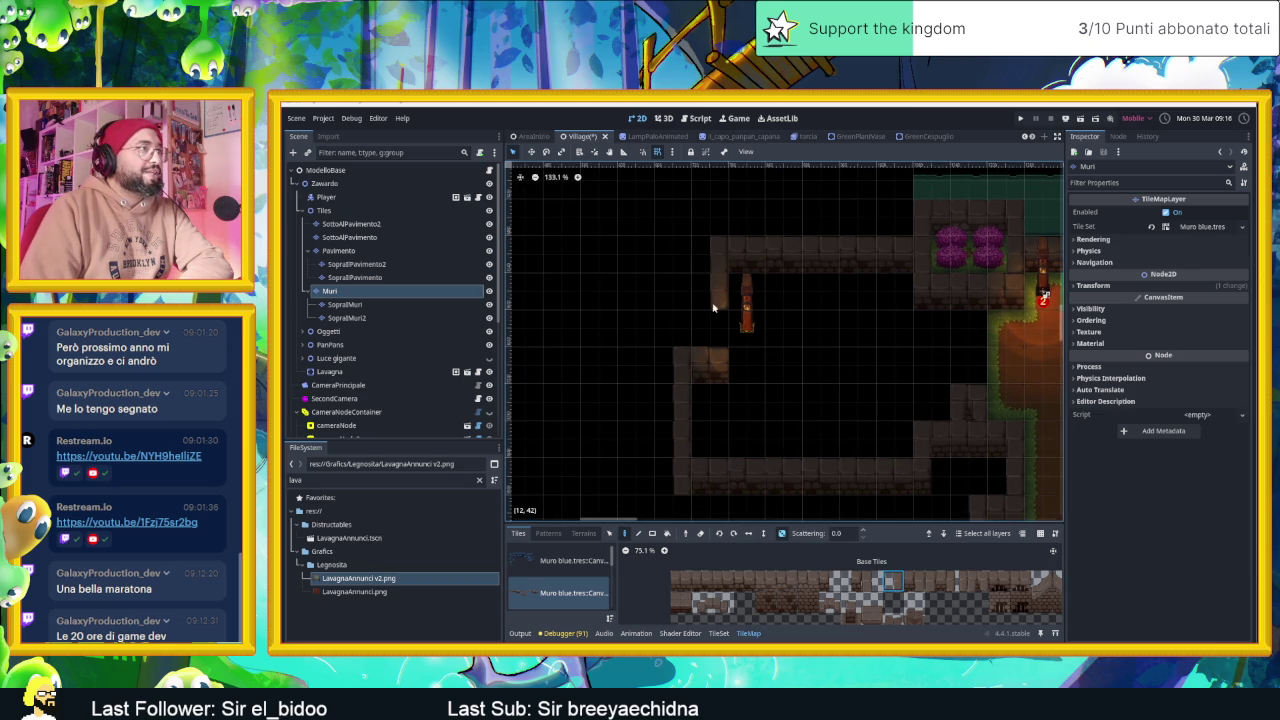
{"action": "scroll", "coordinate": [784, 404], "scroll_direction": "right", "scroll_amount": 1}
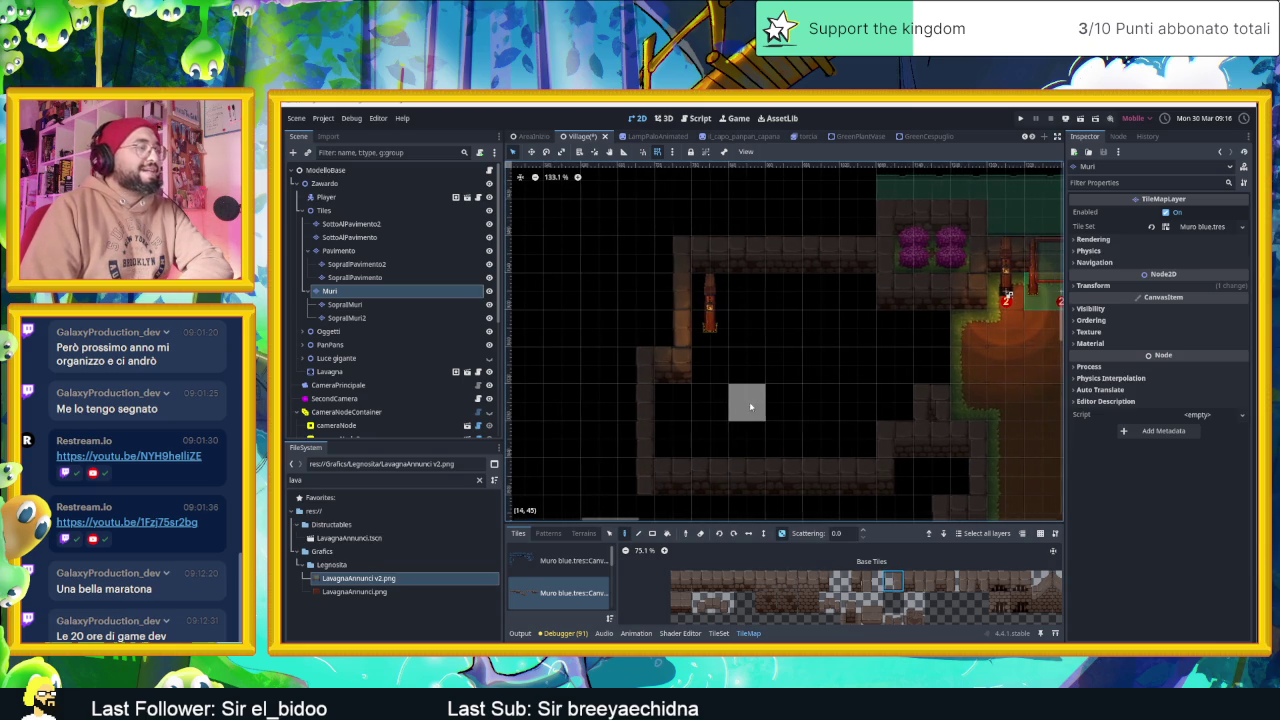
{"action": "scroll", "coordinate": [795, 403], "scroll_direction": "right", "scroll_amount": 1}
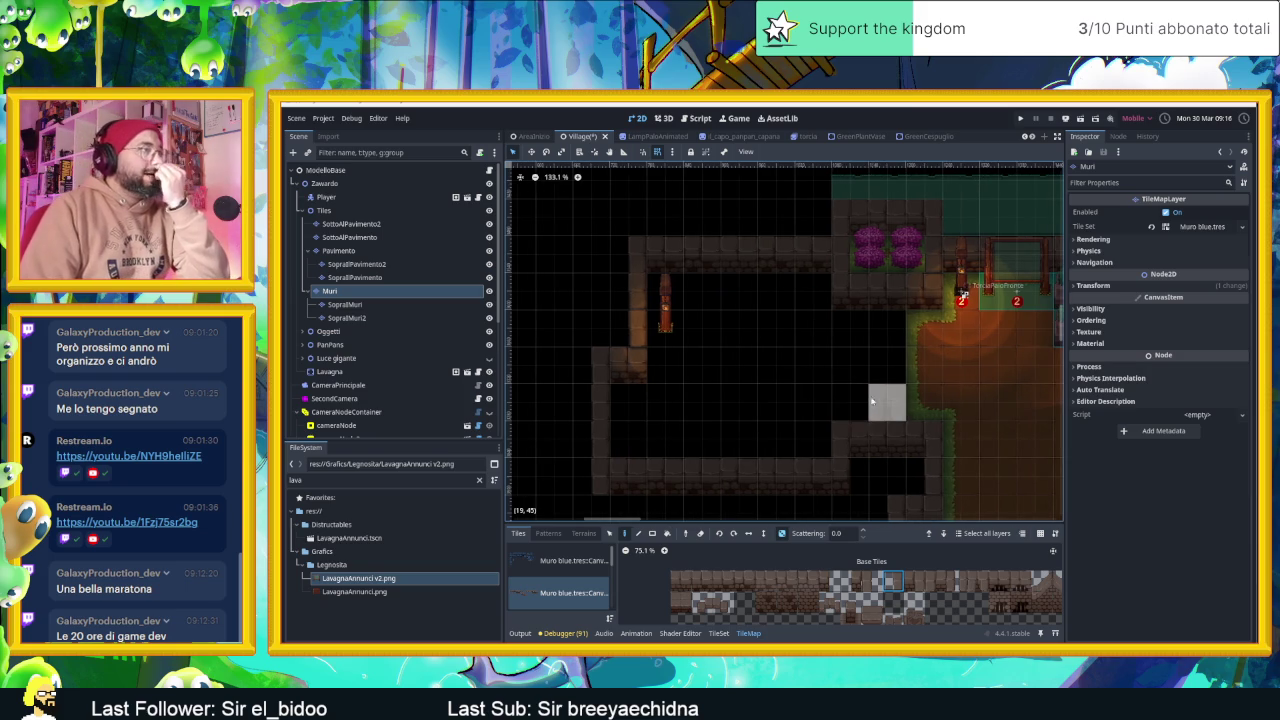
{"action": "scroll", "coordinate": [880, 406], "scroll_direction": "down", "scroll_amount": 3}
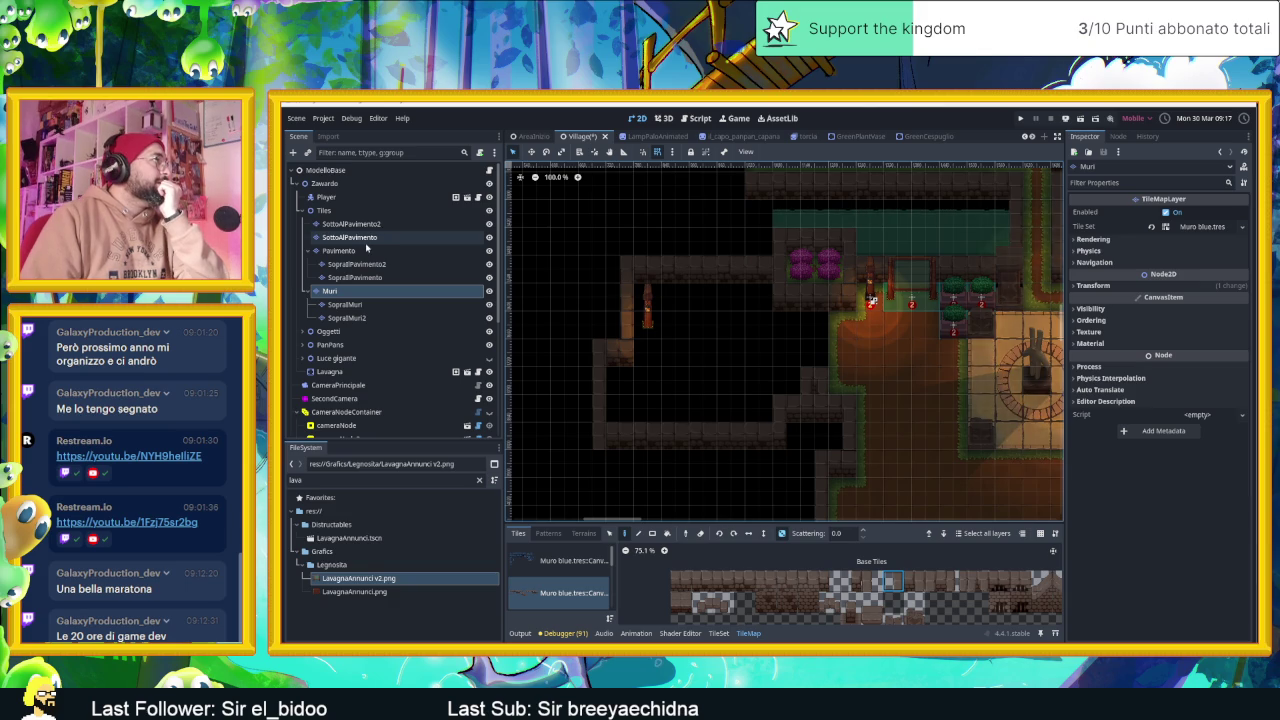
{"action": "left_click", "coordinate": [367, 250]}
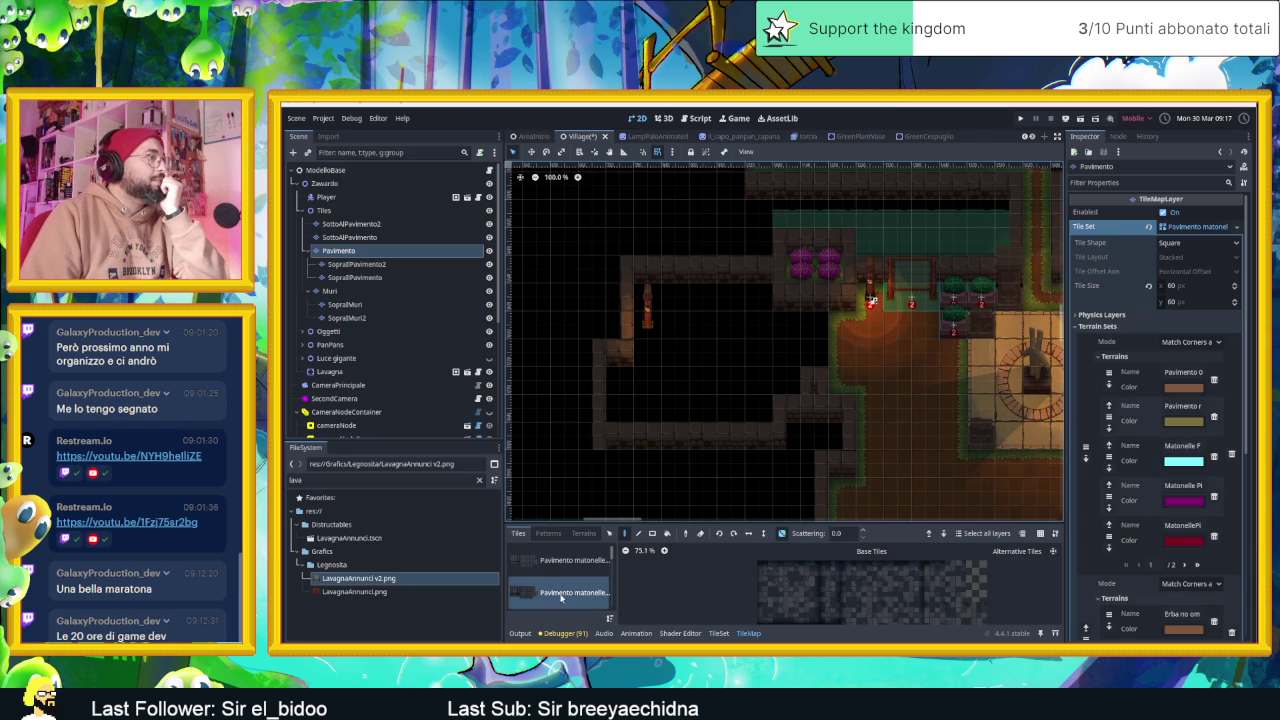
Paint the dark room with the eRBA DI CONTORNO grass-edged dirt terrain and inspect the result
{"action": "scroll", "coordinate": [565, 598], "scroll_direction": "down", "scroll_amount": 2}
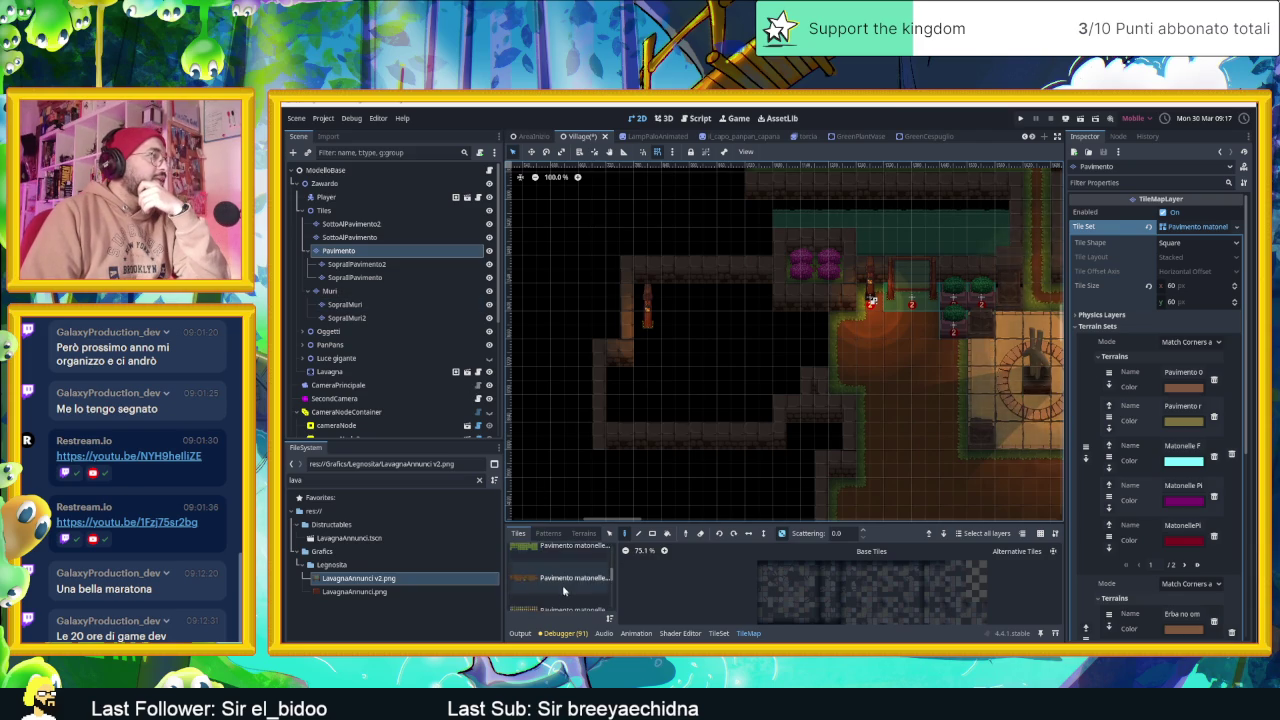
{"action": "left_click", "coordinate": [584, 535]}
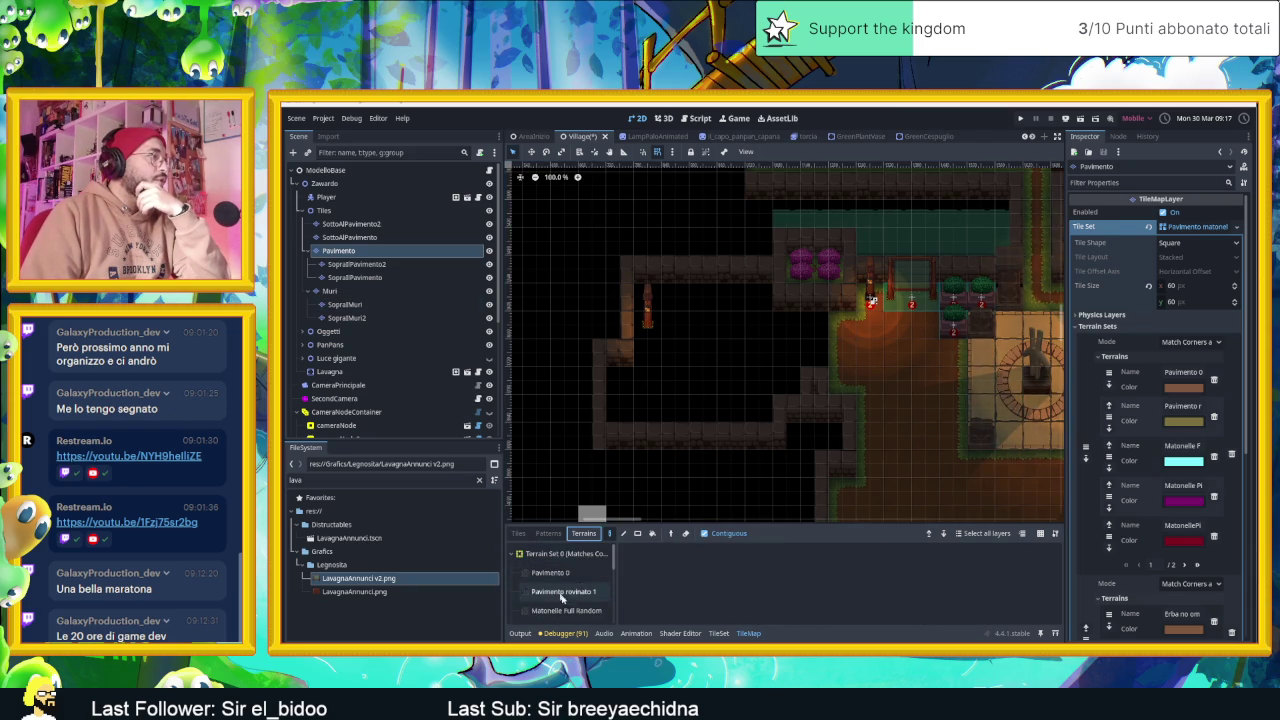
{"action": "scroll", "coordinate": [562, 597], "scroll_direction": "down", "scroll_amount": 1}
{"action": "scroll", "coordinate": [562, 597], "scroll_direction": "down", "scroll_amount": 2}
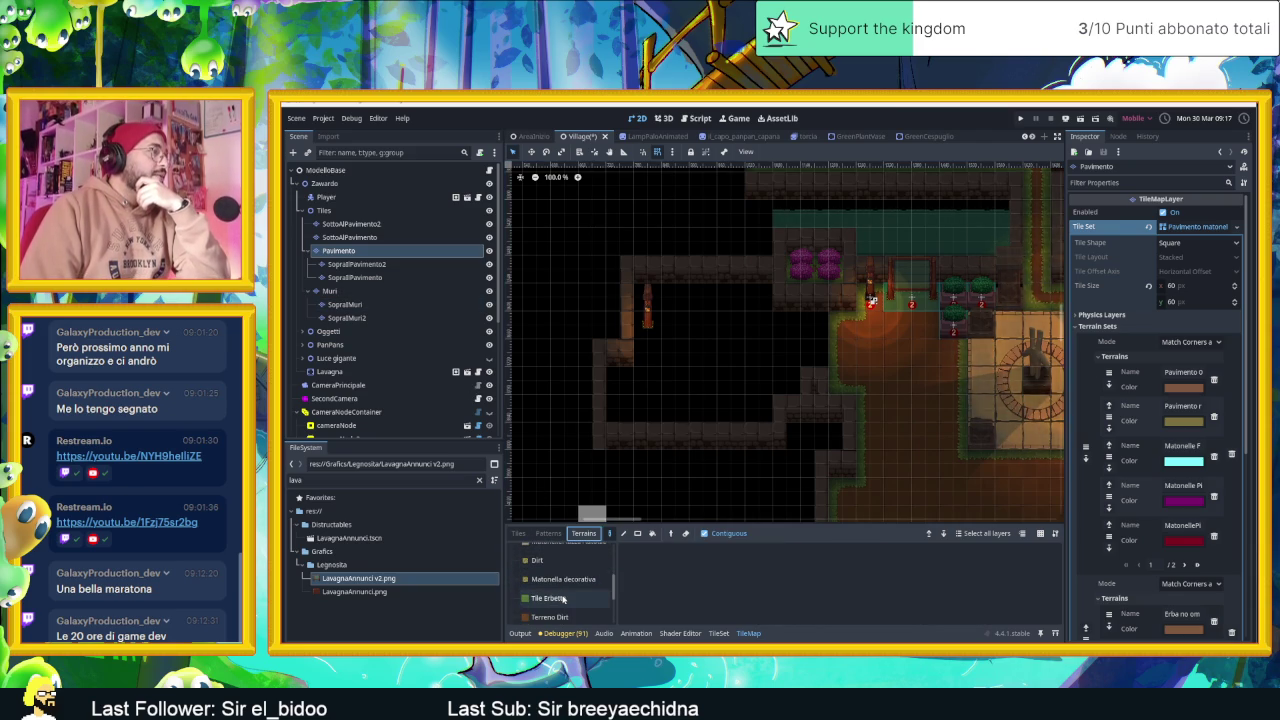
{"action": "scroll", "coordinate": [575, 597], "scroll_direction": "down", "scroll_amount": 2}
{"action": "left_click", "coordinate": [560, 614]}
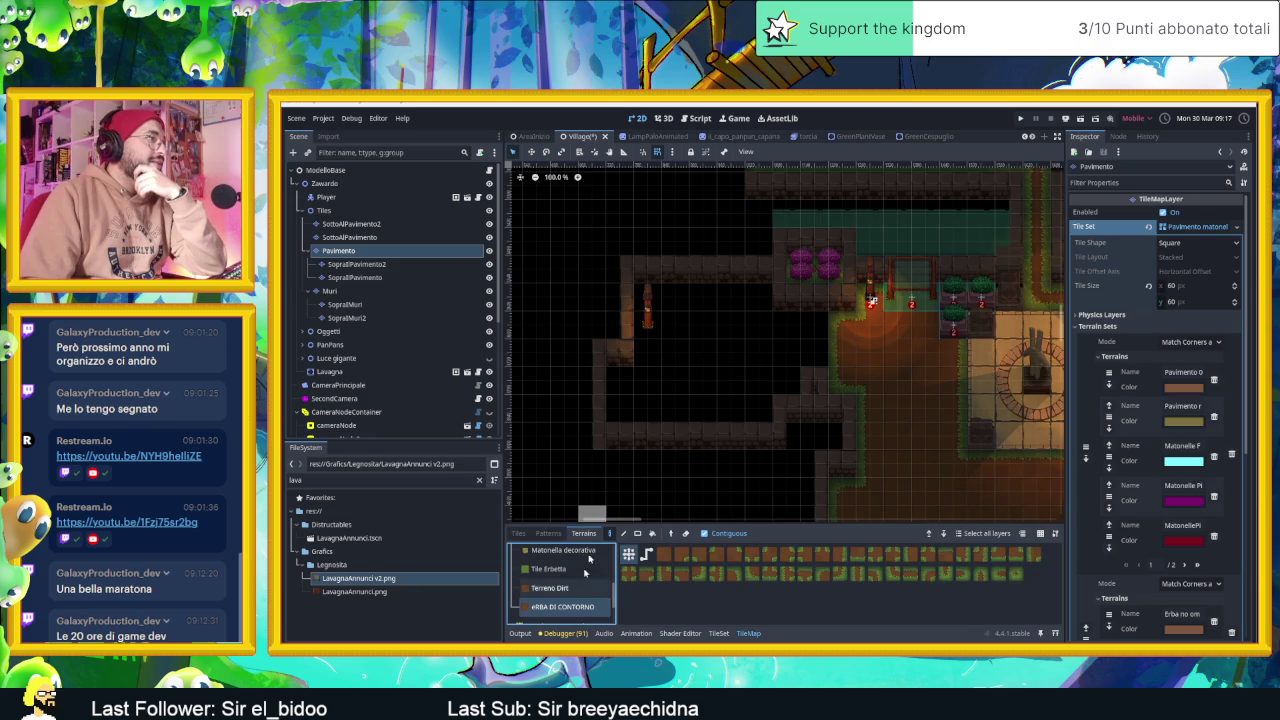
{"action": "mouse_move", "coordinate": [804, 327]}
{"action": "left_mouse_down"}
{"action": "mouse_move", "coordinate": [800, 349]}
{"action": "mouse_move", "coordinate": [674, 300]}
{"action": "mouse_move", "coordinate": [663, 320]}
{"action": "mouse_move", "coordinate": [737, 329]}
{"action": "mouse_move", "coordinate": [770, 364]}
{"action": "mouse_move", "coordinate": [700, 350]}
{"action": "mouse_move", "coordinate": [650, 360]}
{"action": "mouse_move", "coordinate": [725, 381]}
{"action": "mouse_move", "coordinate": [655, 405]}
{"action": "mouse_move", "coordinate": [631, 392]}
{"action": "left_mouse_up"}
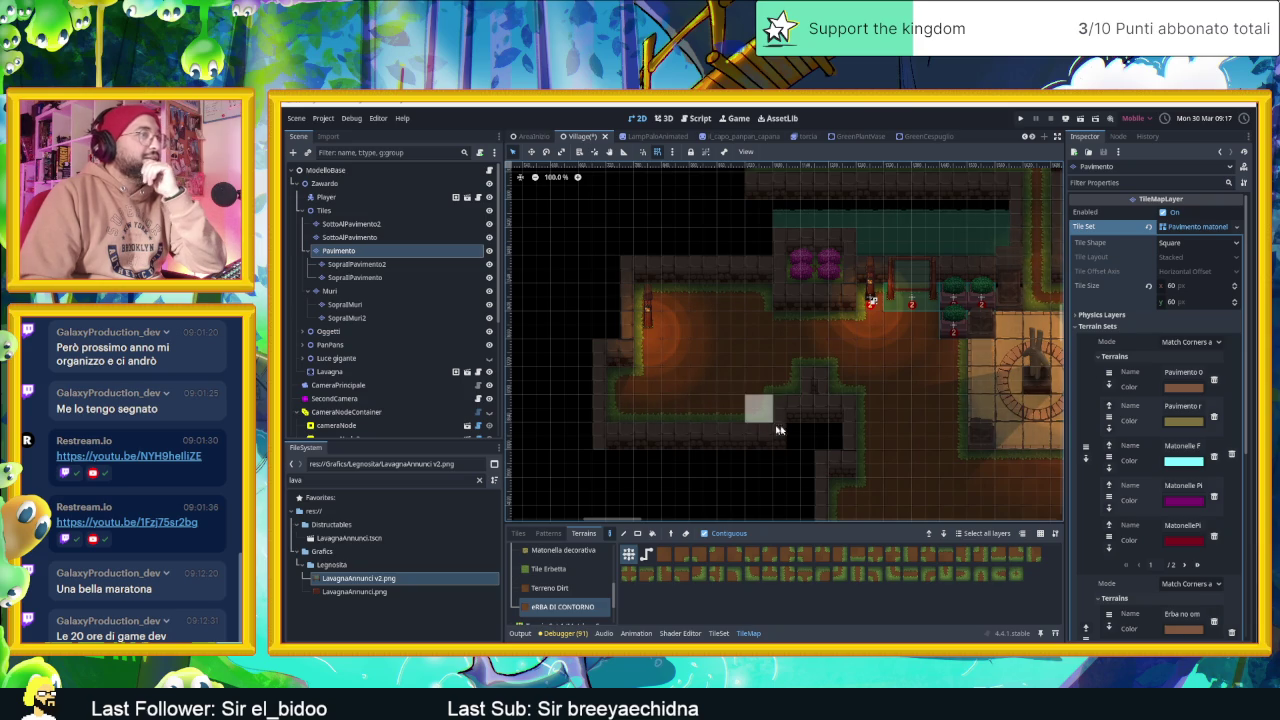
{"action": "left_click_drag", "start_coordinate": [894, 434], "coordinate": [826, 434]}
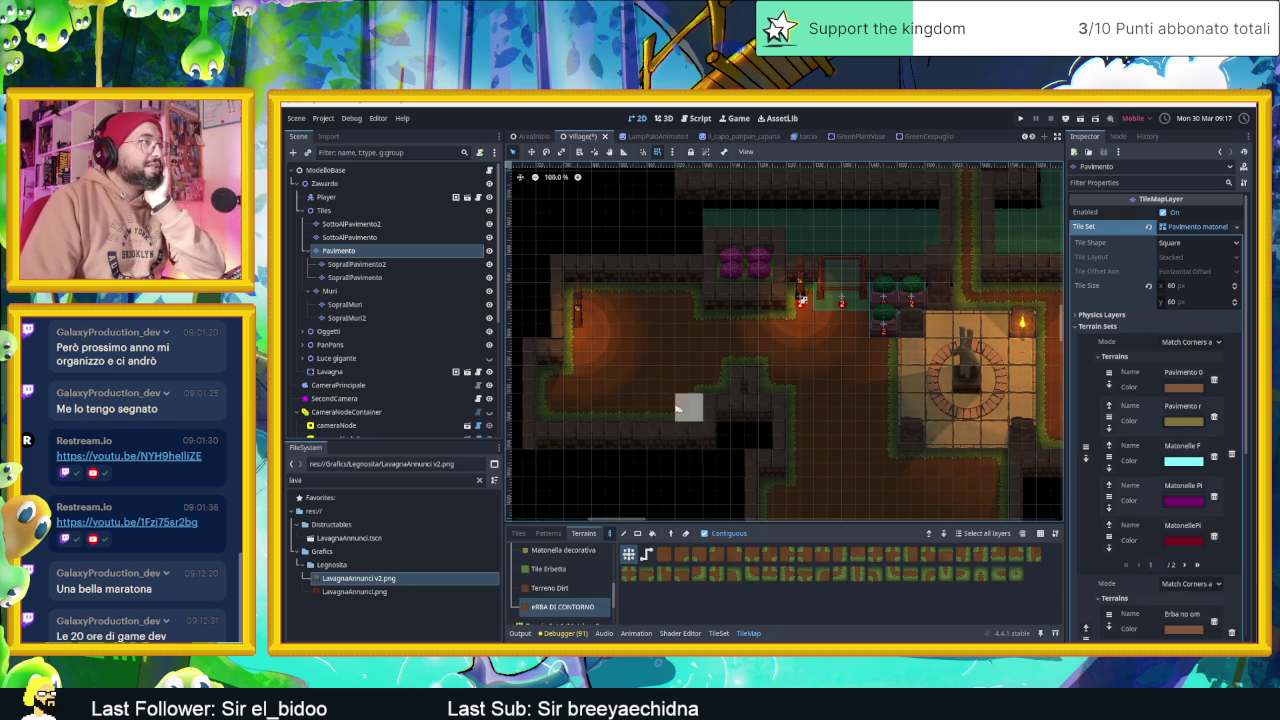
{"action": "left_click_drag", "start_coordinate": [676, 406], "coordinate": [768, 418]}
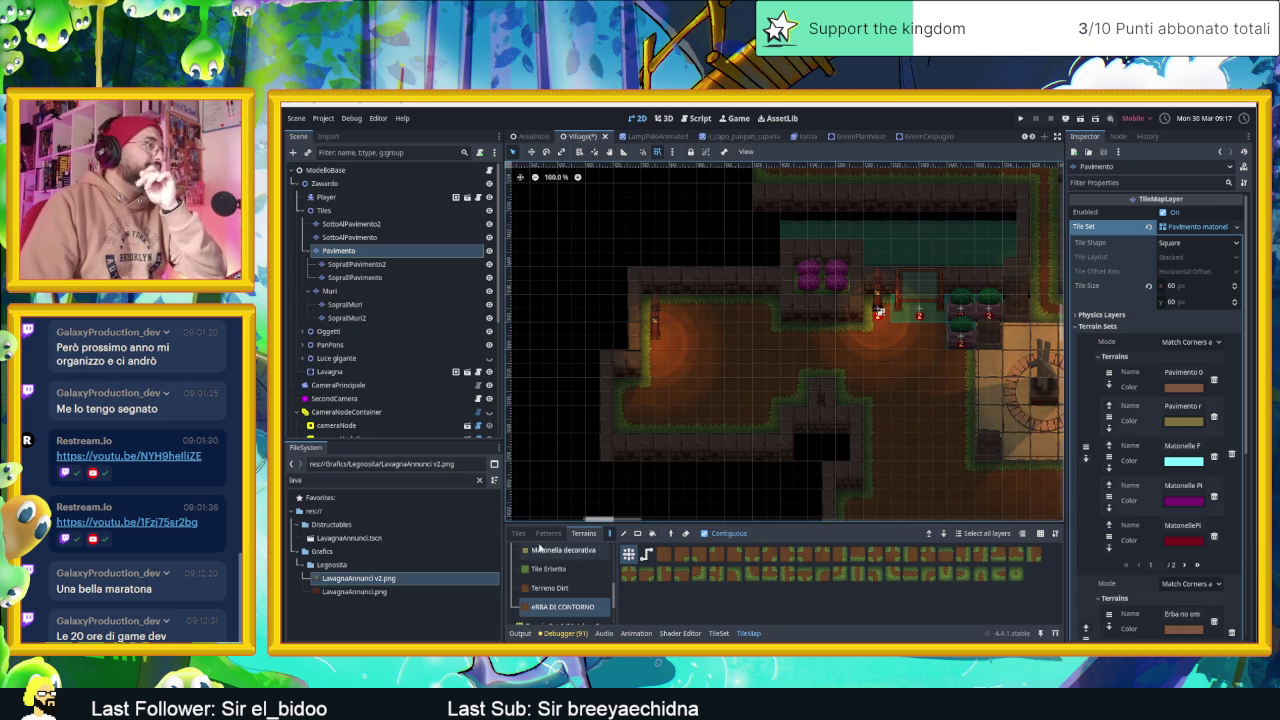
{"action": "left_click", "coordinate": [519, 633]}
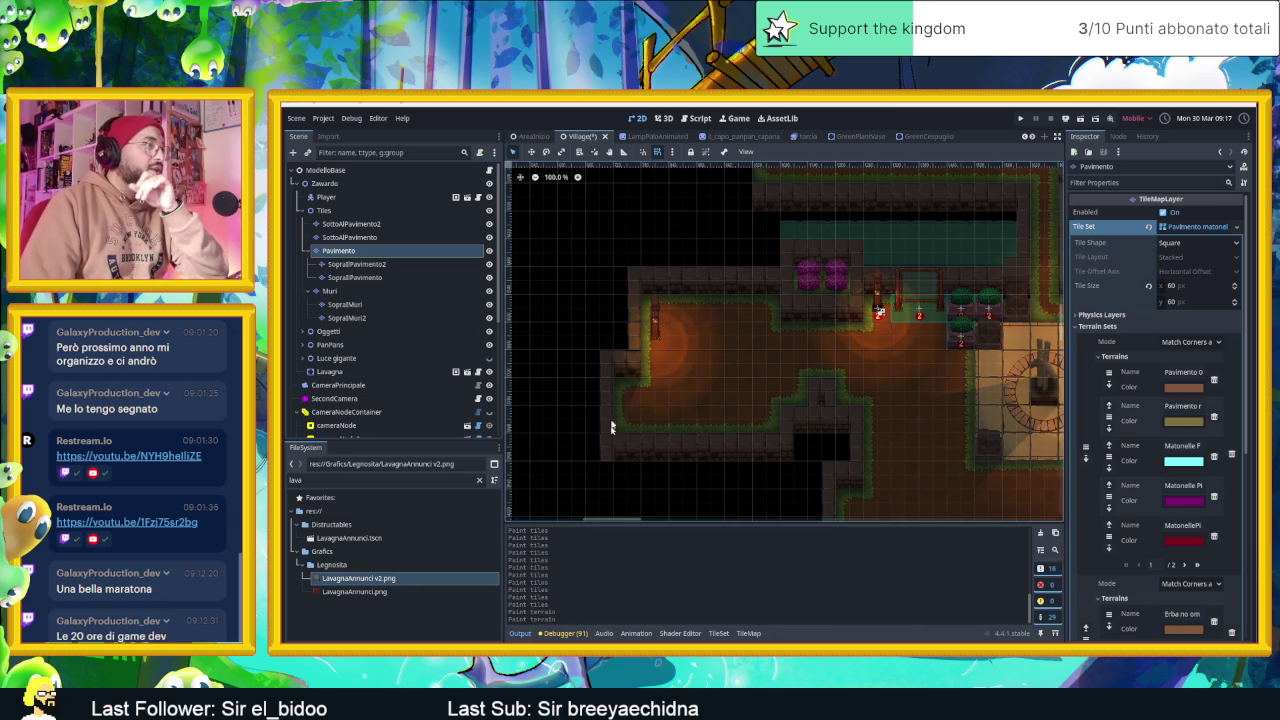
Move the new Sprite2D up about 60 pixels, then switch to Discord
{"action": "left_click_drag", "start_coordinate": [655, 325], "coordinate": [659, 307]}
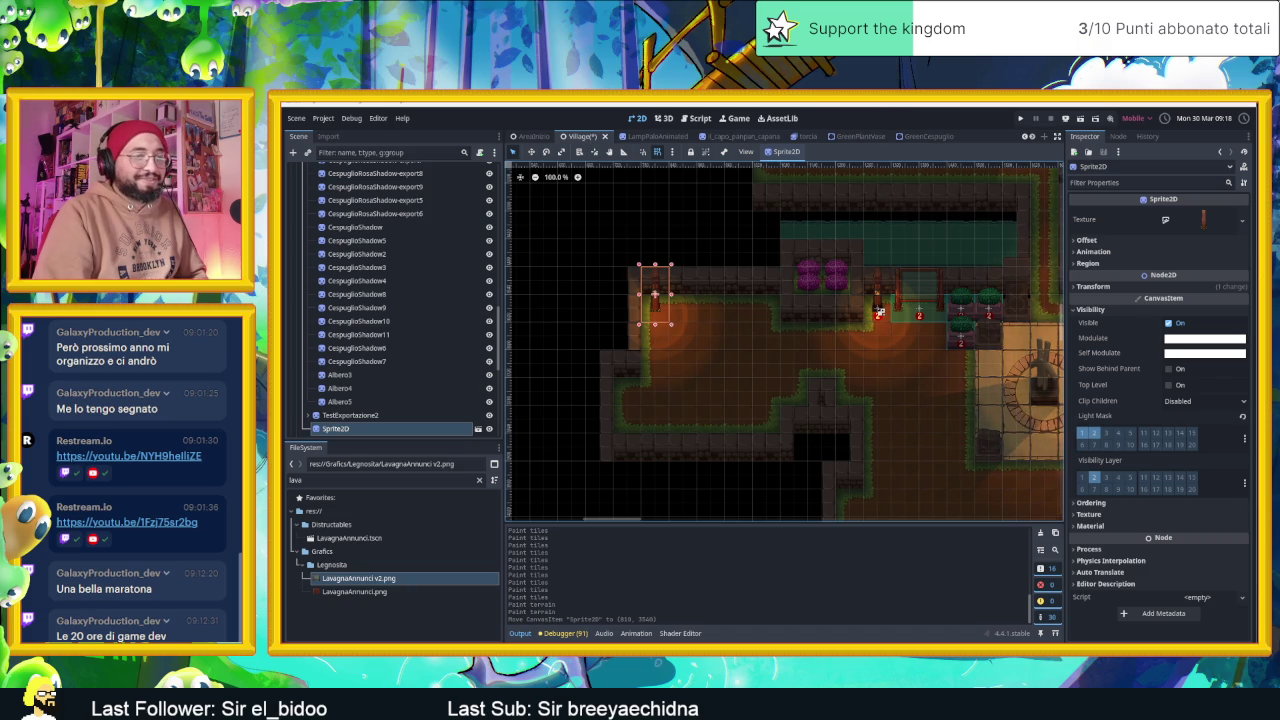
{"action": "key", "text": "alt+Tab"}
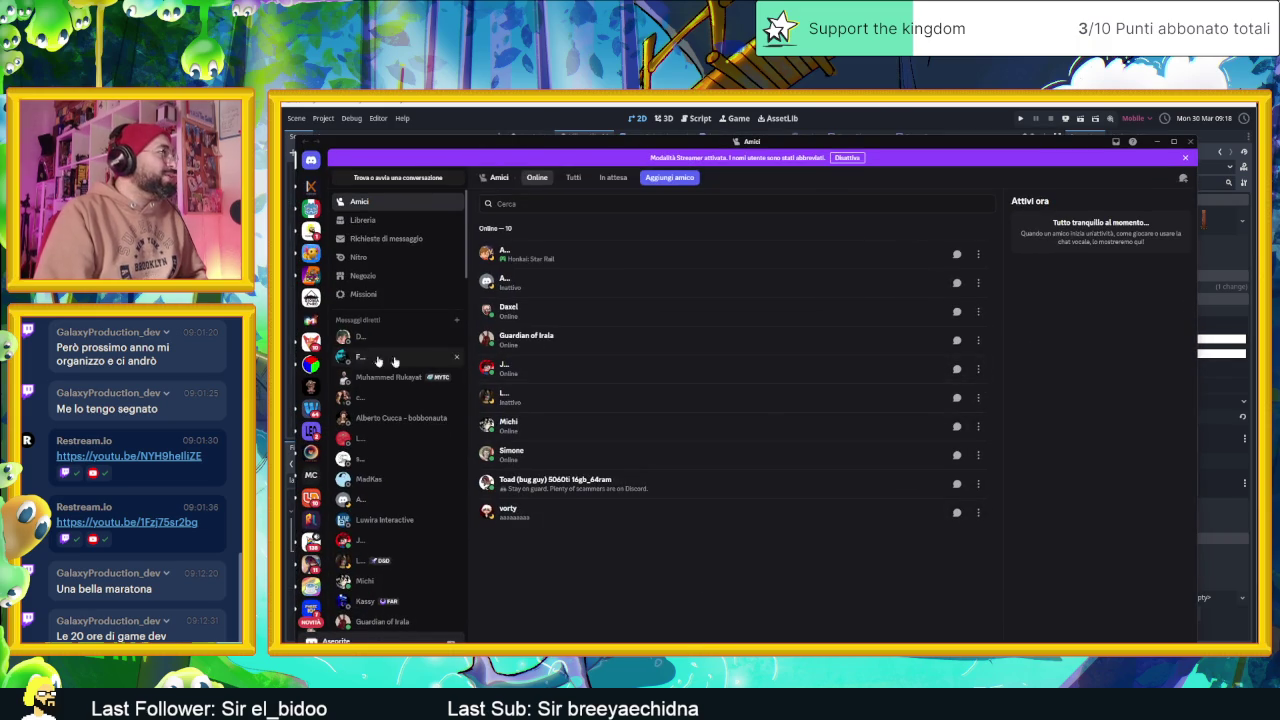
Open #slide-dungeon in the Yellow Hat Games server and scroll up through the concept posts
{"action": "left_click", "coordinate": [311, 231]}
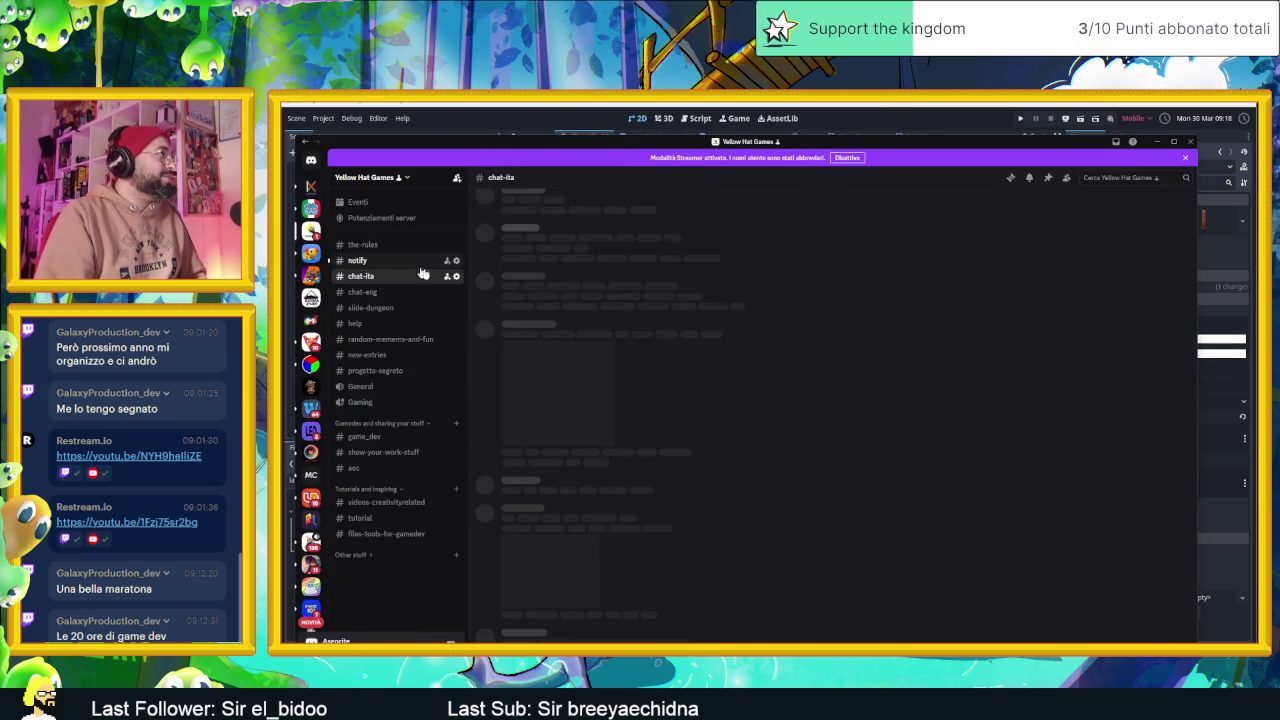
{"action": "left_click", "coordinate": [385, 308]}
{"action": "scroll", "coordinate": [670, 418], "scroll_direction": "up", "scroll_amount": 10}
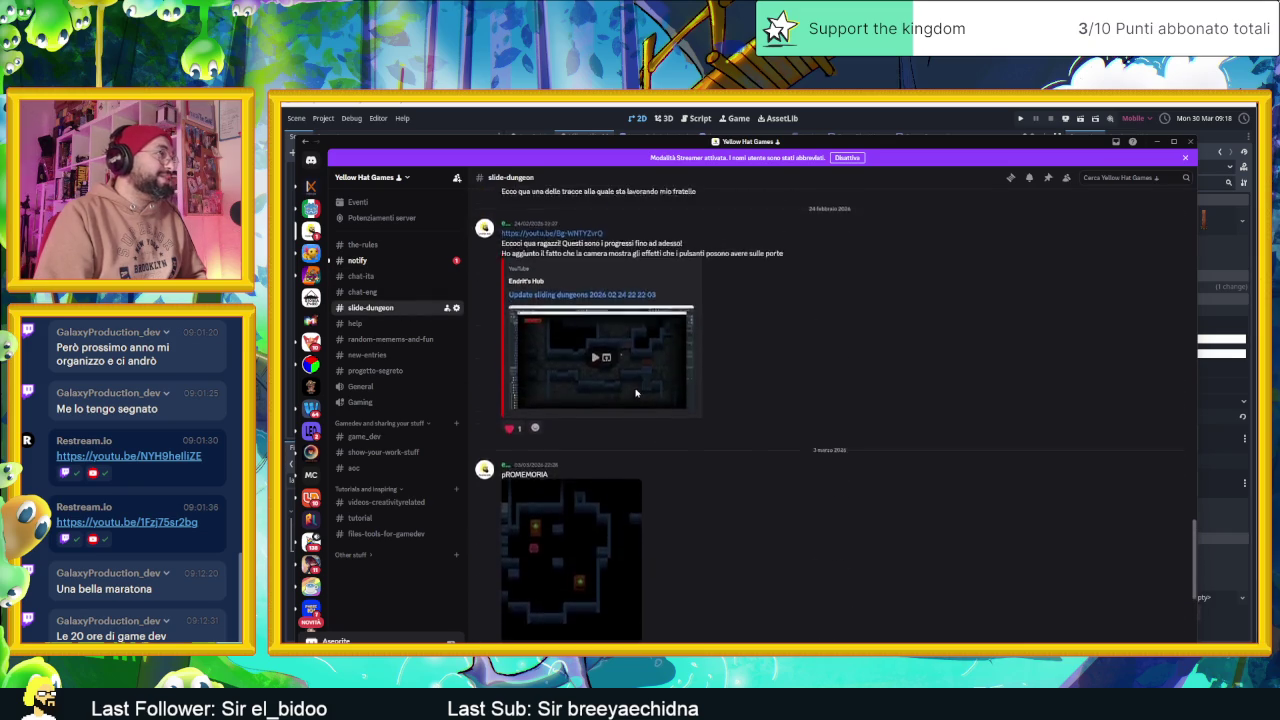
{"action": "scroll", "coordinate": [670, 418], "scroll_direction": "up", "scroll_amount": 5}
{"action": "scroll", "coordinate": [694, 460], "scroll_direction": "up", "scroll_amount": 5}
{"action": "scroll", "coordinate": [694, 460], "scroll_direction": "up", "scroll_amount": 5}
{"action": "scroll", "coordinate": [697, 470], "scroll_direction": "up", "scroll_amount": 5}
{"action": "scroll", "coordinate": [697, 470], "scroll_direction": "up", "scroll_amount": 5}
{"action": "scroll", "coordinate": [697, 470], "scroll_direction": "up", "scroll_amount": 5}
{"action": "scroll", "coordinate": [697, 470], "scroll_direction": "up", "scroll_amount": 5}
{"action": "scroll", "coordinate": [697, 470], "scroll_direction": "up", "scroll_amount": 5}
{"action": "scroll", "coordinate": [697, 470], "scroll_direction": "up", "scroll_amount": 5}
{"action": "scroll", "coordinate": [697, 470], "scroll_direction": "up", "scroll_amount": 5}
{"action": "scroll", "coordinate": [697, 470], "scroll_direction": "up", "scroll_amount": 5}
{"action": "scroll", "coordinate": [697, 470], "scroll_direction": "up", "scroll_amount": 5}
{"action": "scroll", "coordinate": [697, 470], "scroll_direction": "up", "scroll_amount": 5}
{"action": "scroll", "coordinate": [697, 470], "scroll_direction": "up", "scroll_amount": 5}
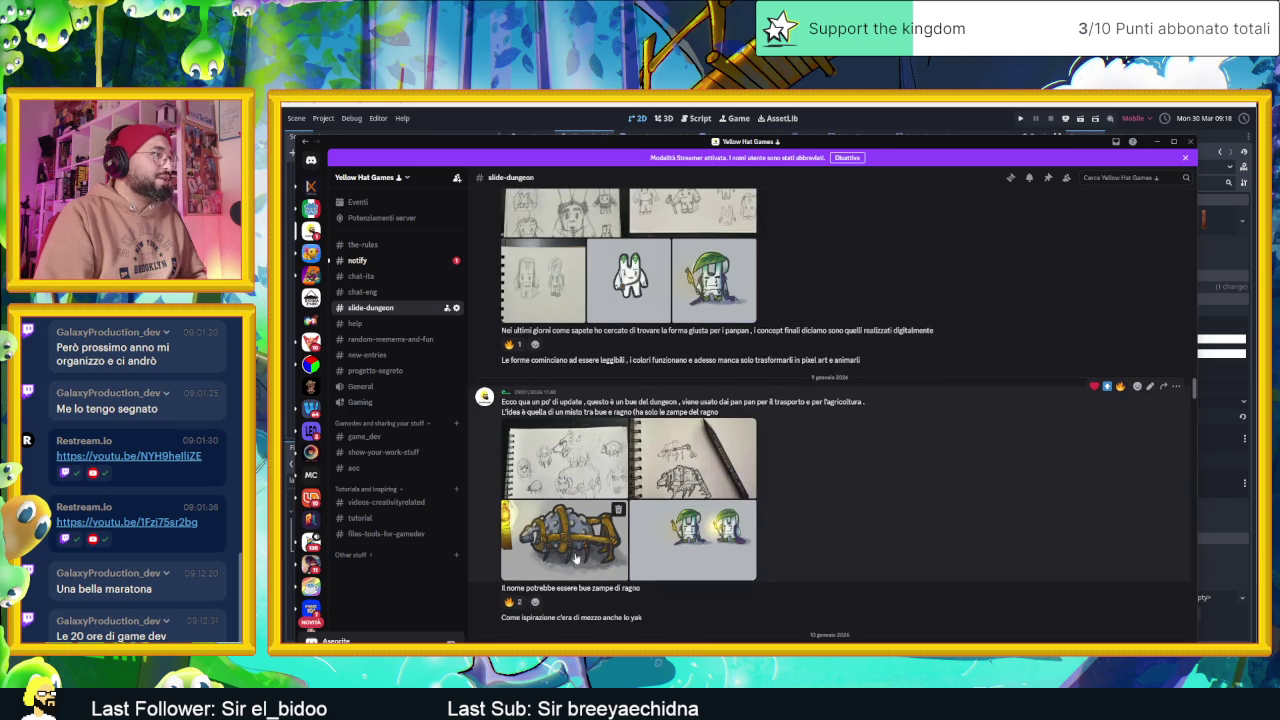
View the spider-legged ox concept sketch full-size, close it, and hide Discord
{"action": "left_click", "coordinate": [588, 547]}
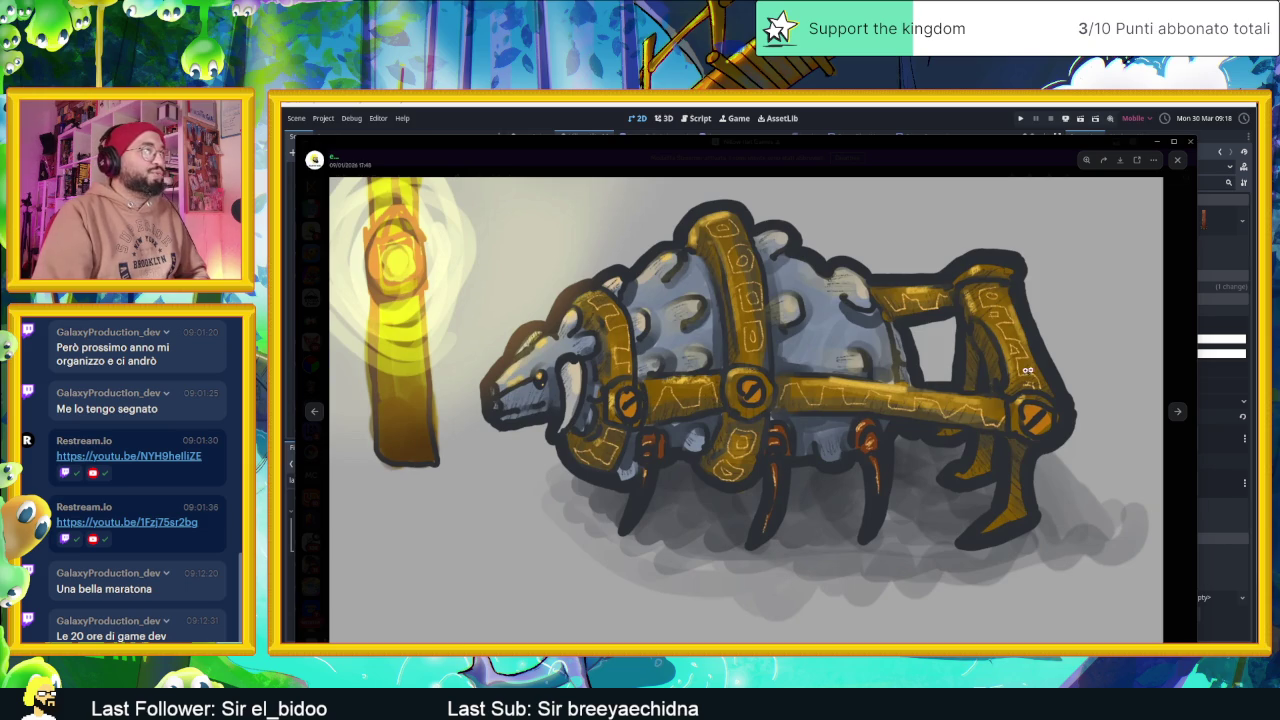
{"action": "left_click", "coordinate": [1187, 466]}
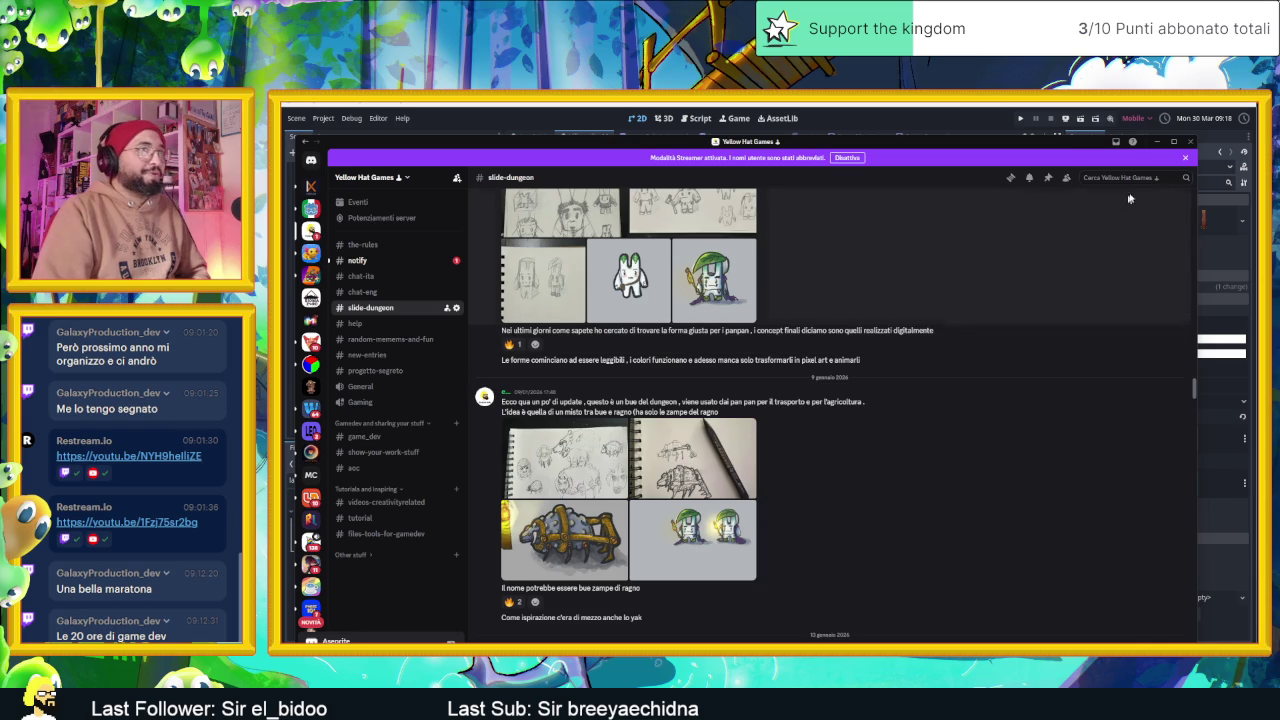
{"action": "left_click", "coordinate": [1157, 141]}
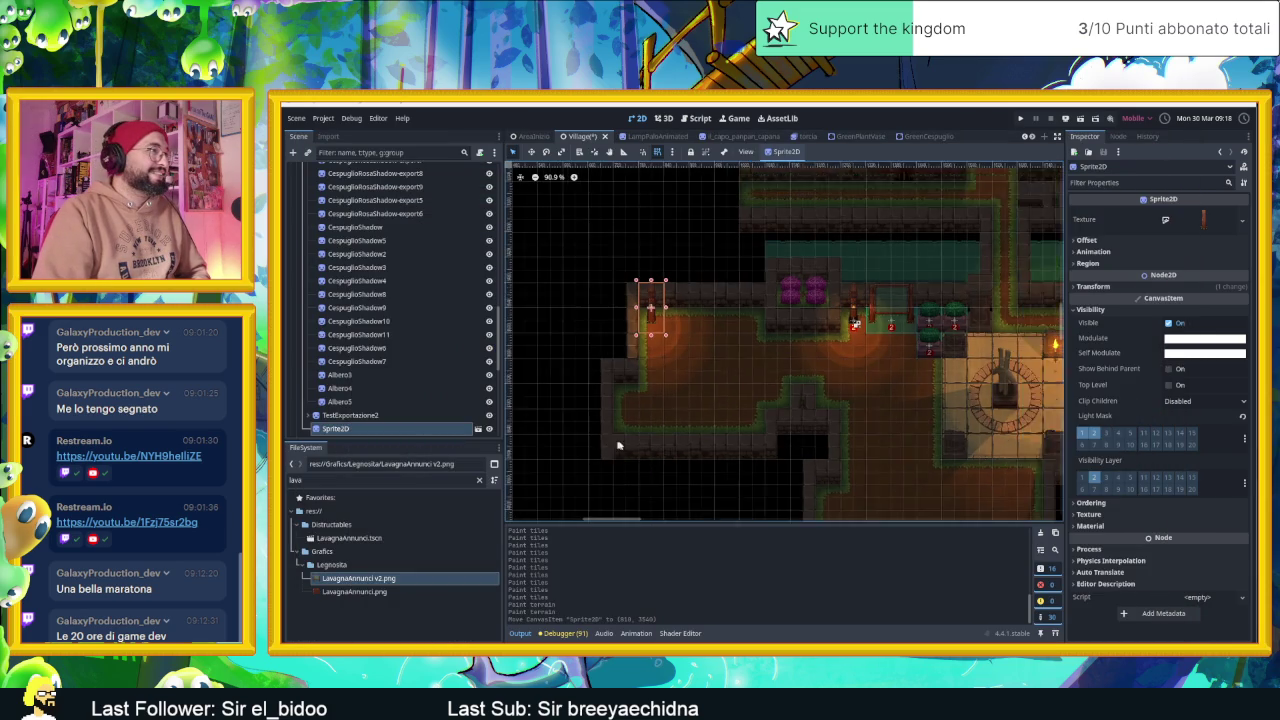
Pan to the left rooms and make the CameraNodeContainer camera zones visible
{"action": "scroll", "coordinate": [618, 446], "scroll_direction": "down", "scroll_amount": 1}
{"action": "mouse_move", "coordinate": [769, 435]}
{"action": "left_mouse_down"}
{"action": "mouse_move", "coordinate": [725, 398]}
{"action": "mouse_move", "coordinate": [835, 428]}
{"action": "left_mouse_up"}
{"action": "scroll", "coordinate": [335, 290], "scroll_direction": "up", "scroll_amount": 3}
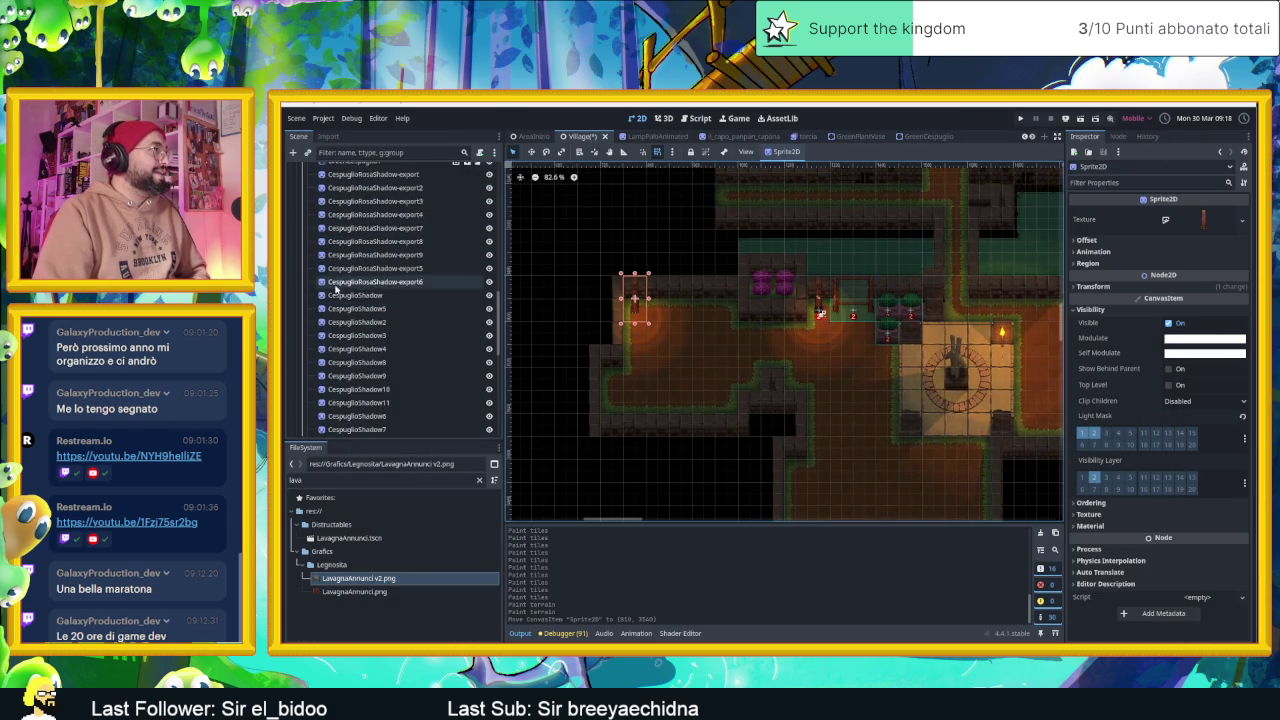
{"action": "scroll", "coordinate": [338, 310], "scroll_direction": "down", "scroll_amount": 4}
{"action": "scroll", "coordinate": [340, 330], "scroll_direction": "down", "scroll_amount": 2}
{"action": "left_click", "coordinate": [344, 340]}
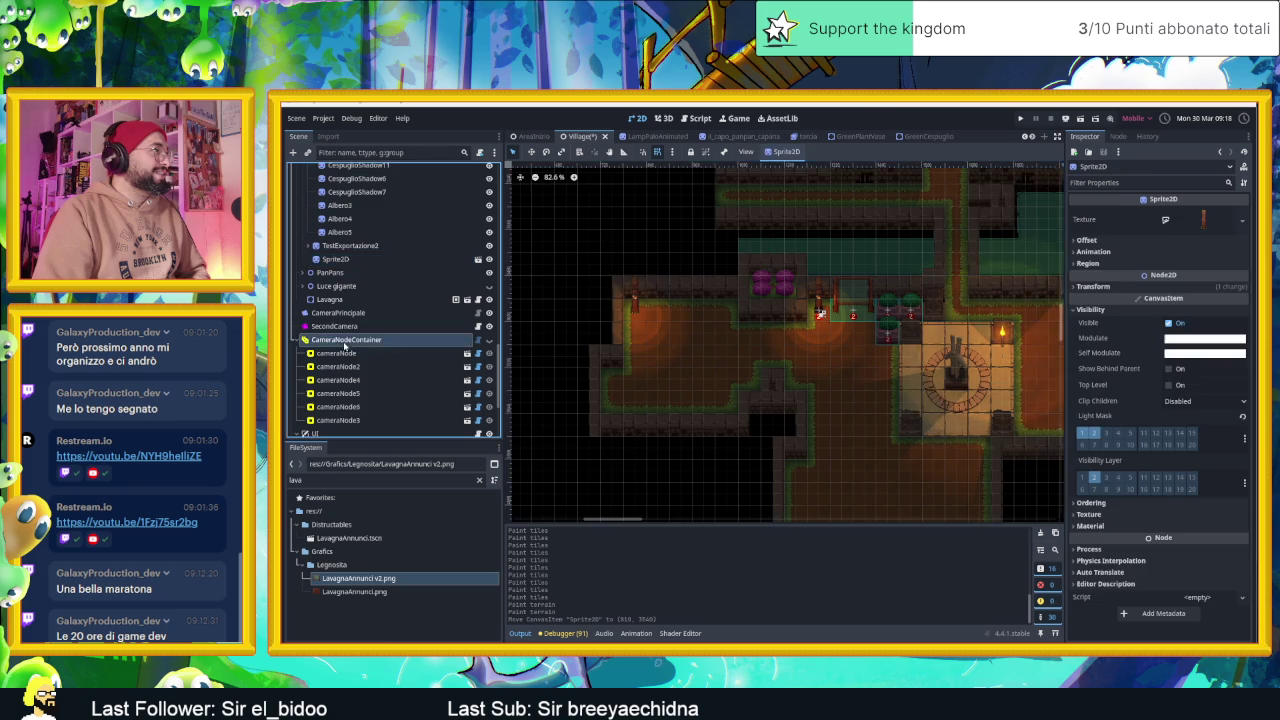
{"action": "left_click", "coordinate": [489, 340]}
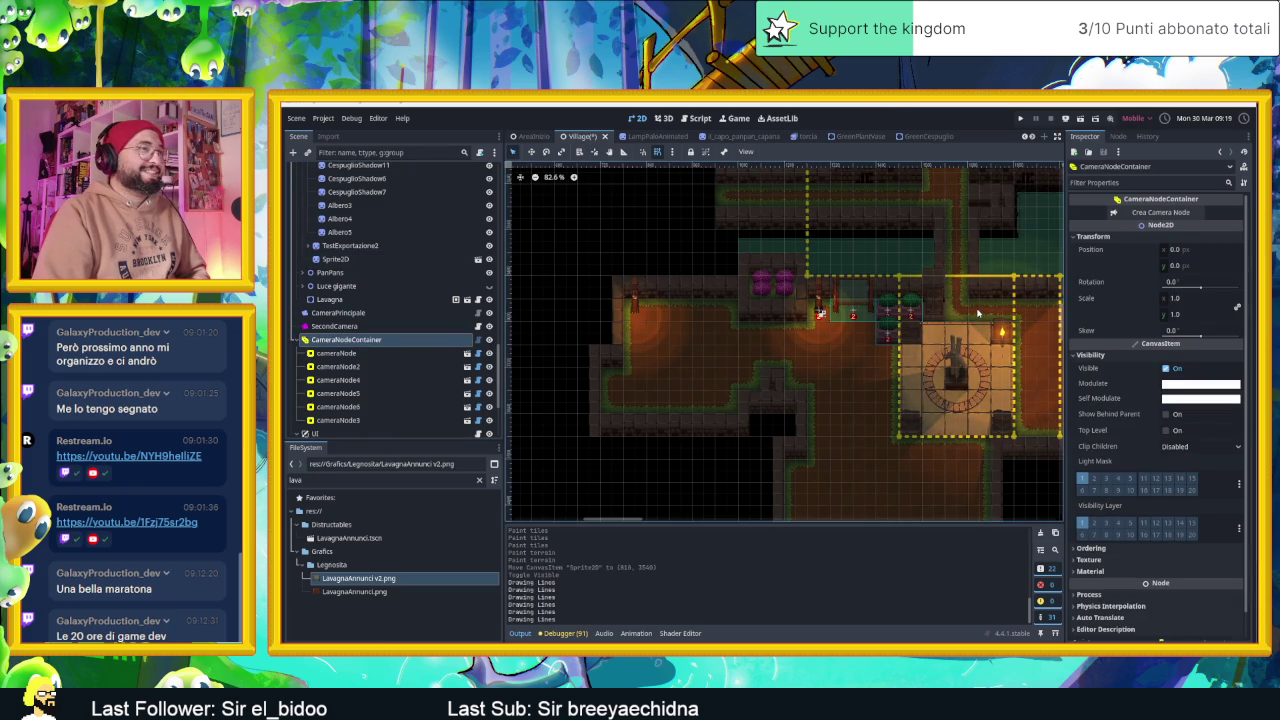
Duplicate cameraNode5 into the left room, widen it to the neighbouring zone, and save
{"action": "left_click", "coordinate": [978, 314]}
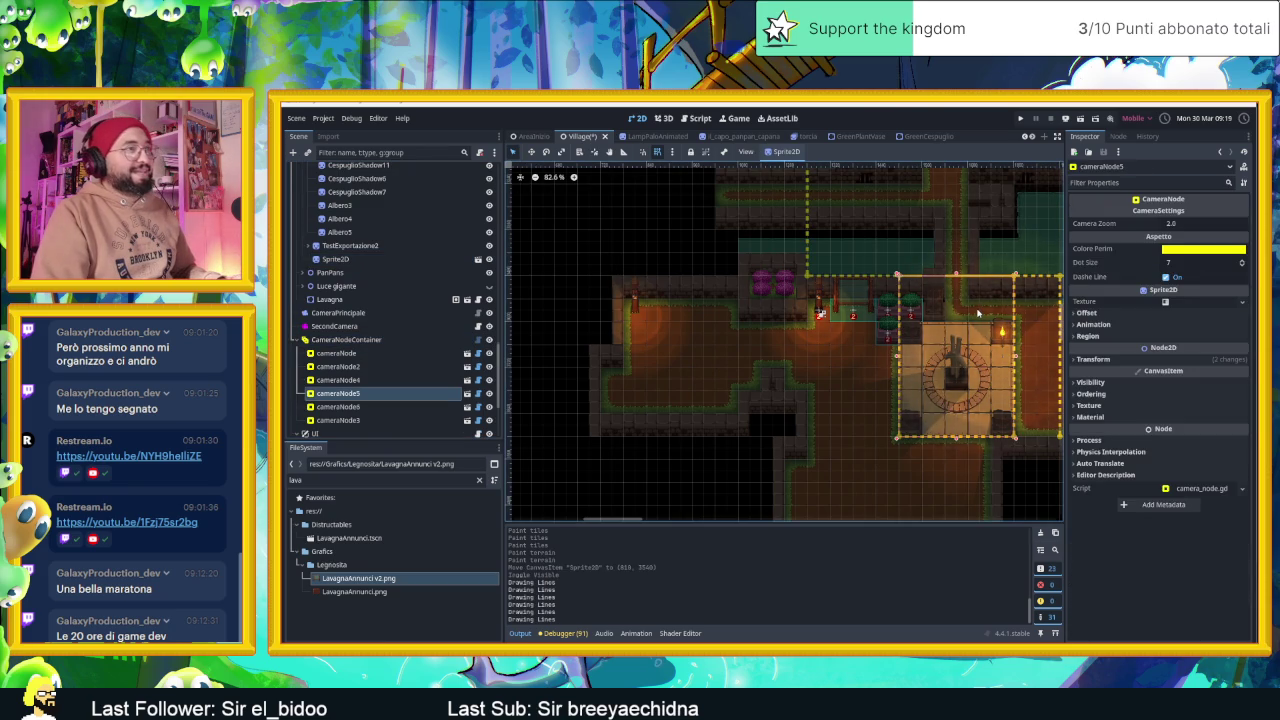
{"action": "key", "text": "ctrl+d"}
{"action": "left_click_drag", "start_coordinate": [978, 314], "coordinate": [681, 311]}
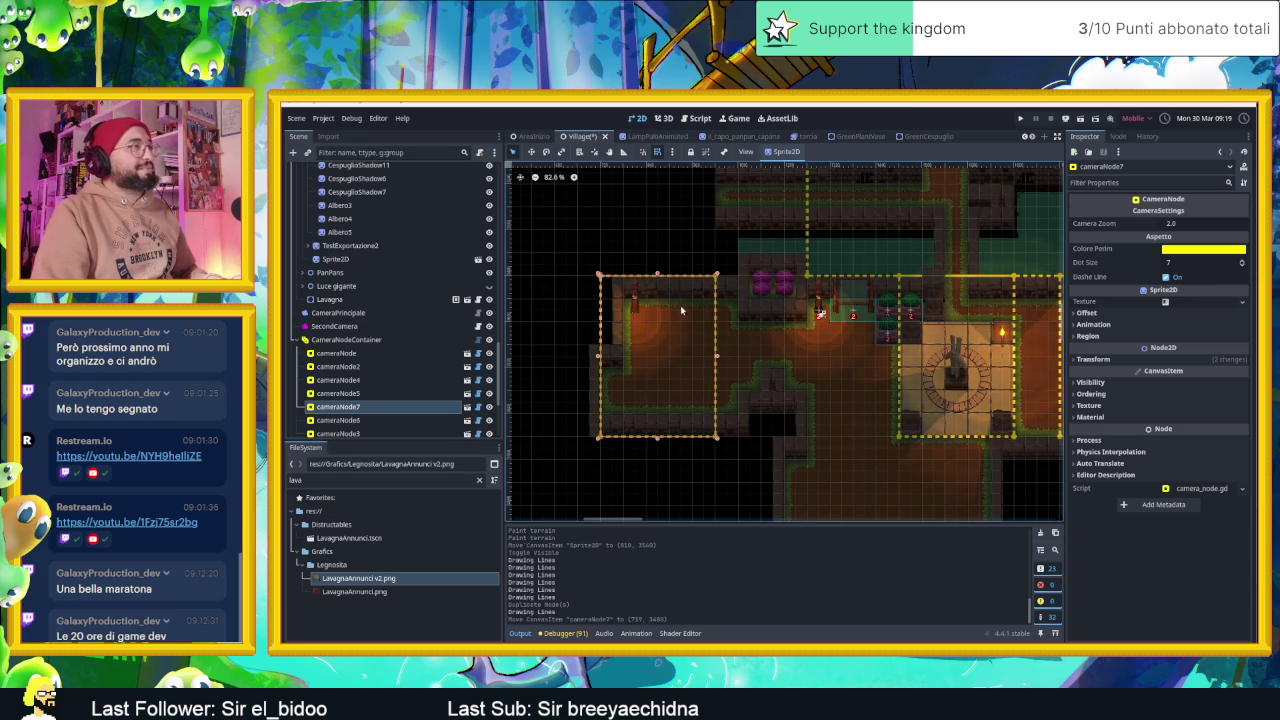
{"action": "left_click_drag", "start_coordinate": [718, 361], "coordinate": [757, 360]}
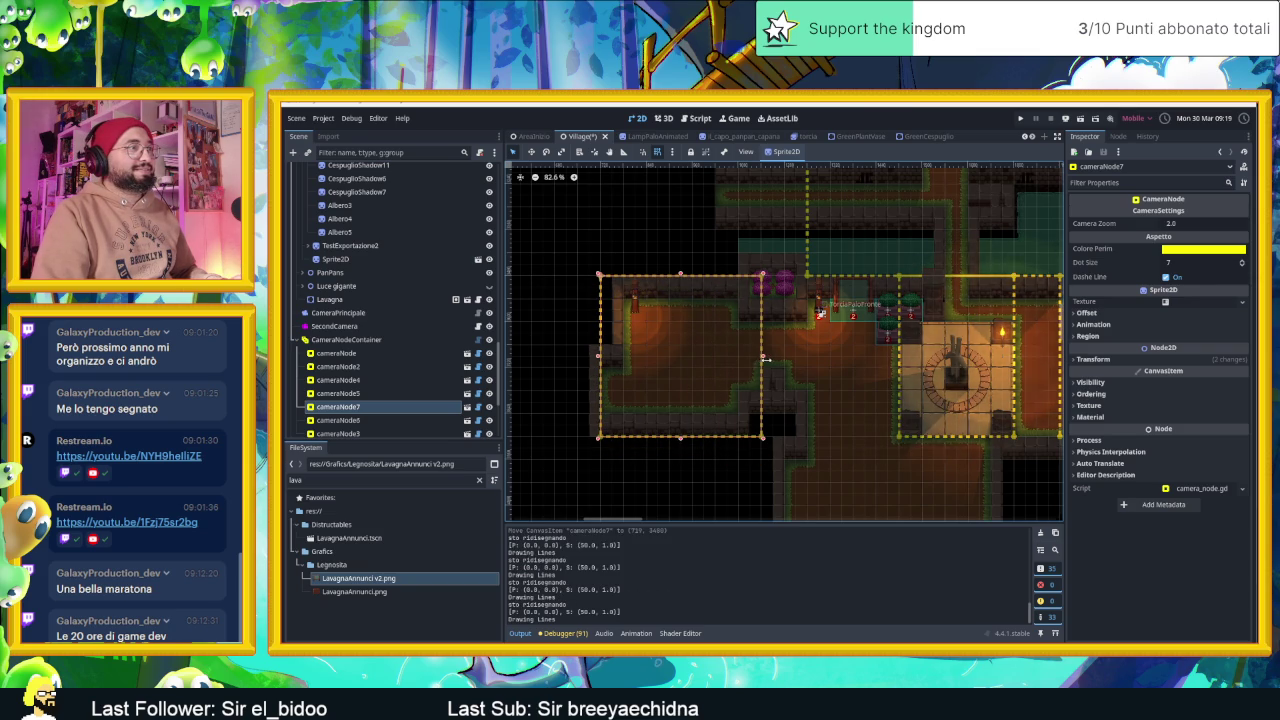
{"action": "left_click_drag", "start_coordinate": [765, 360], "coordinate": [771, 364]}
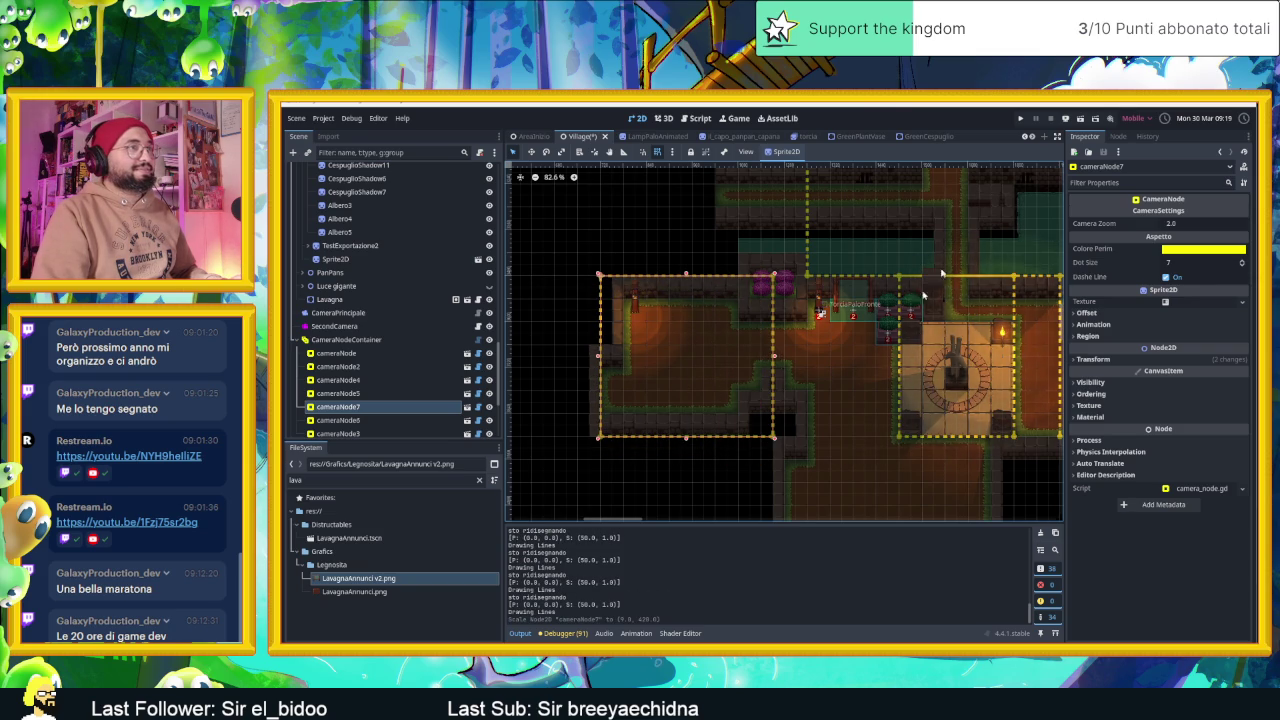
{"action": "key", "text": "ctrl+s"}
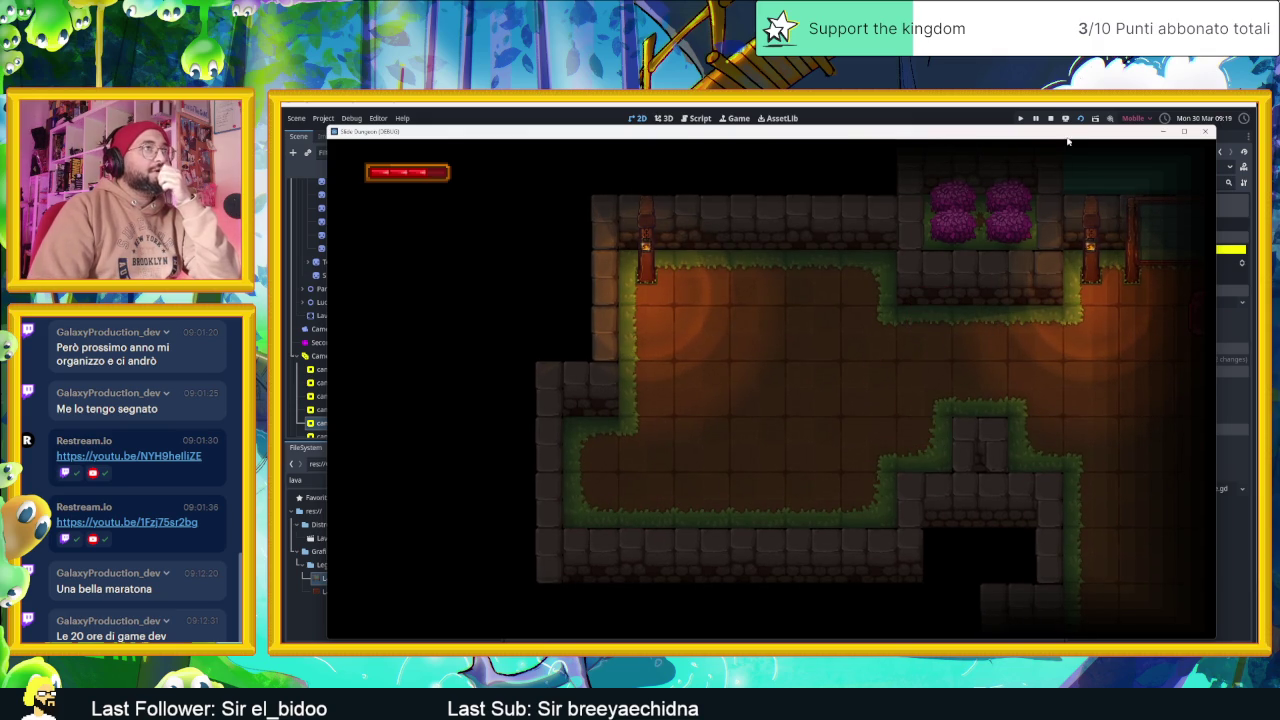
Stop the test run after viewing the left room framed by the new camera zone
{"action": "left_click", "coordinate": [1050, 118]}
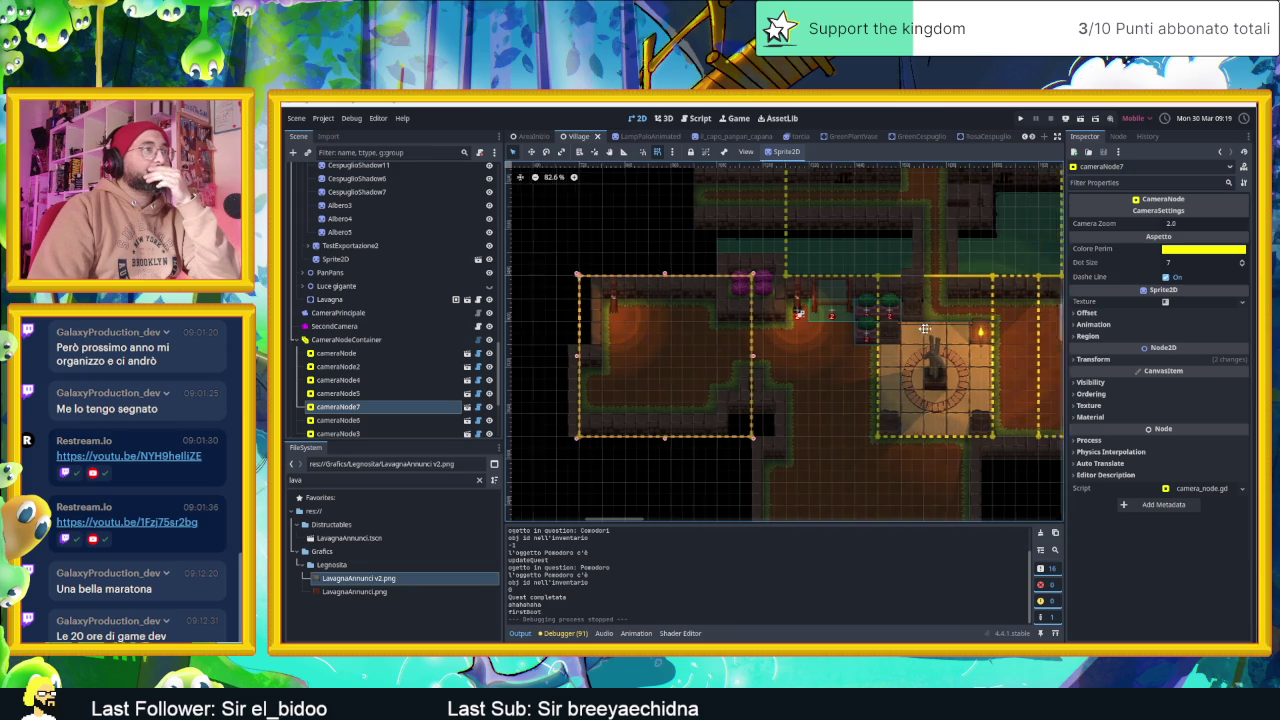
Zoom the 2D viewport, scroll the Scene dock to the top, and select the Muri wall layer
{"action": "scroll", "coordinate": [860, 362], "scroll_direction": "right", "scroll_amount": 2}
{"action": "scroll", "coordinate": [860, 362], "scroll_direction": "up", "scroll_amount": 3}
{"action": "scroll", "coordinate": [918, 376], "scroll_direction": "up", "scroll_amount": 1}
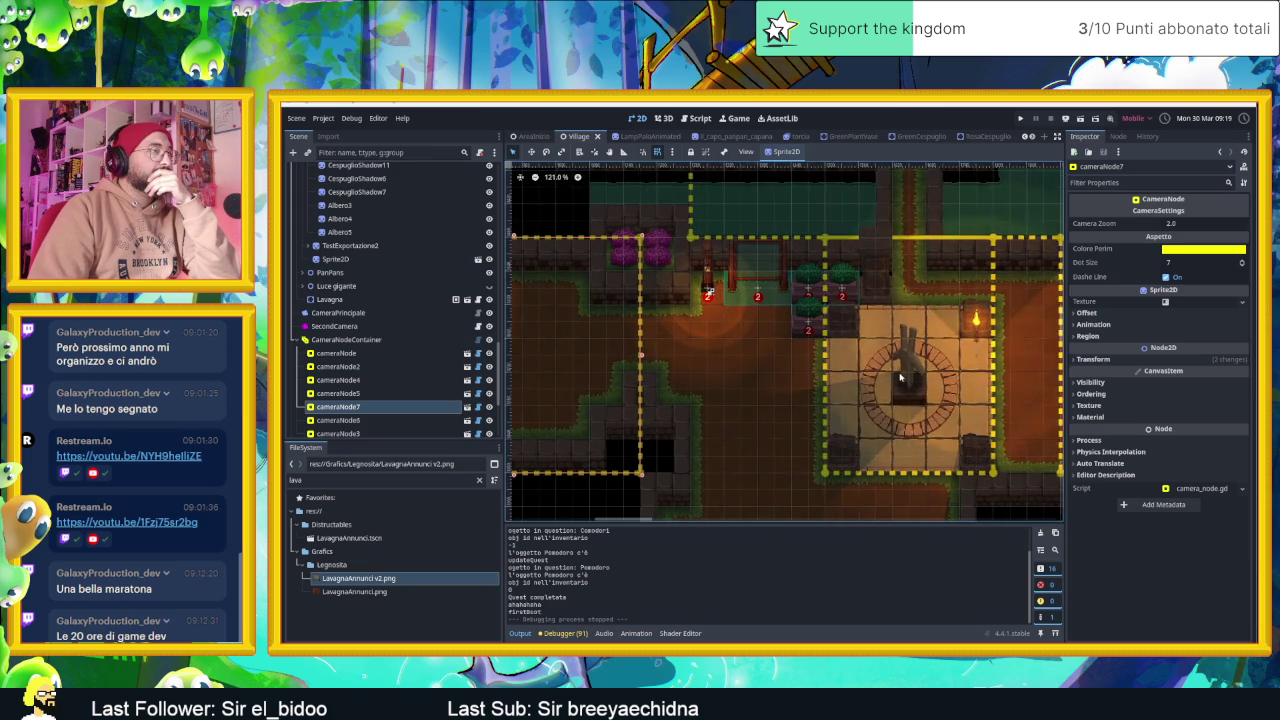
{"action": "scroll", "coordinate": [890, 376], "scroll_direction": "up", "scroll_amount": 1}
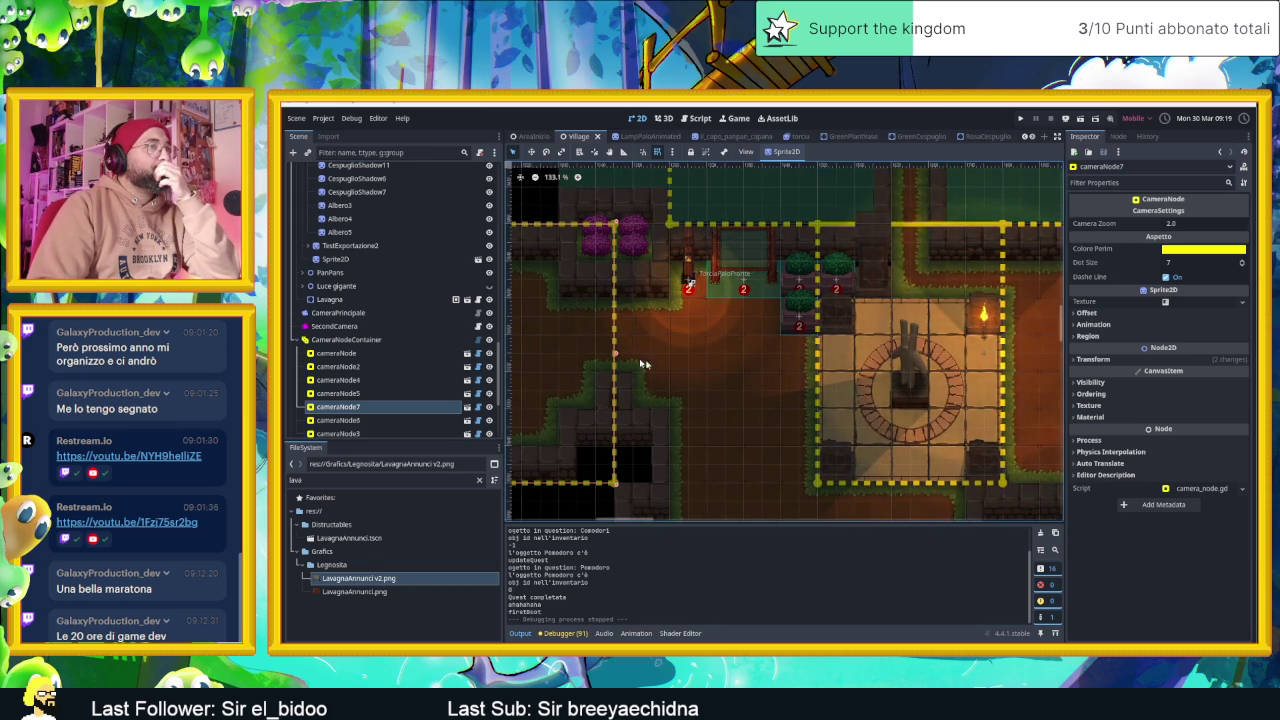
{"action": "scroll", "coordinate": [642, 364], "scroll_direction": "down", "scroll_amount": 1}
{"action": "scroll", "coordinate": [689, 373], "scroll_direction": "down", "scroll_amount": 1}
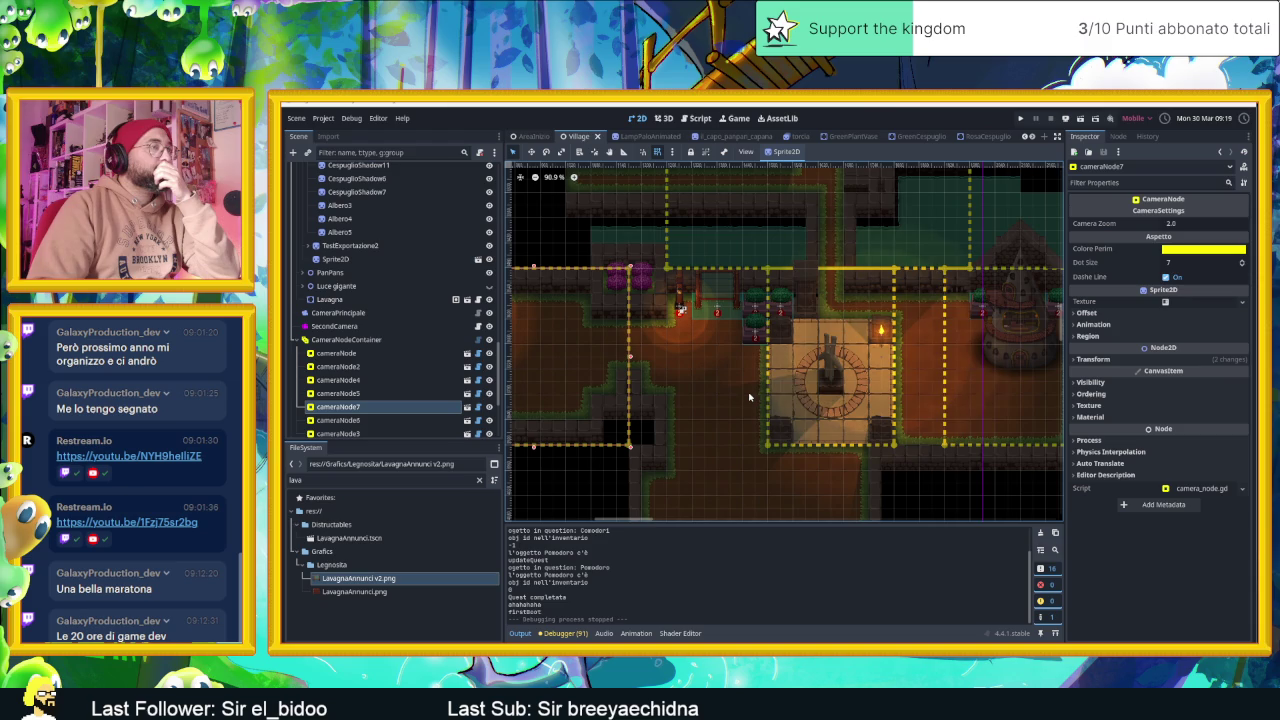
{"action": "scroll", "coordinate": [637, 365], "scroll_direction": "up", "scroll_amount": 3}
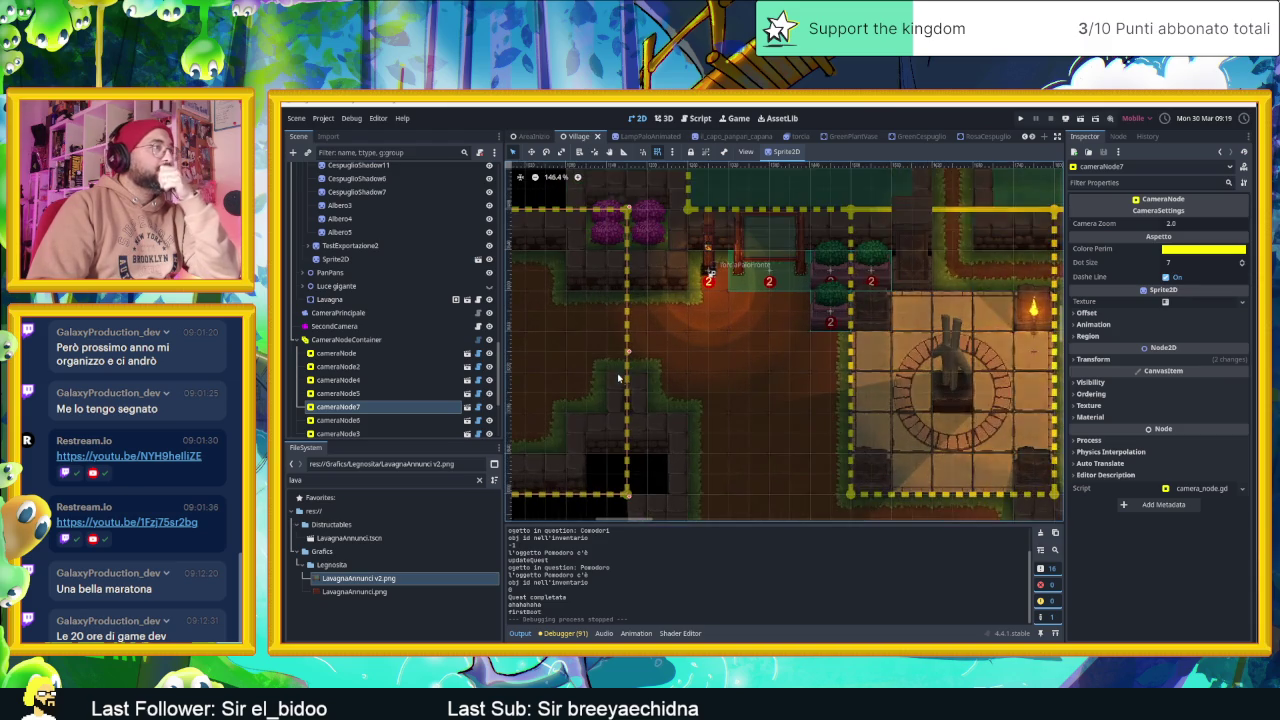
{"action": "scroll", "coordinate": [632, 370], "scroll_direction": "up", "scroll_amount": 2}
{"action": "scroll", "coordinate": [628, 375], "scroll_direction": "up", "scroll_amount": 2}
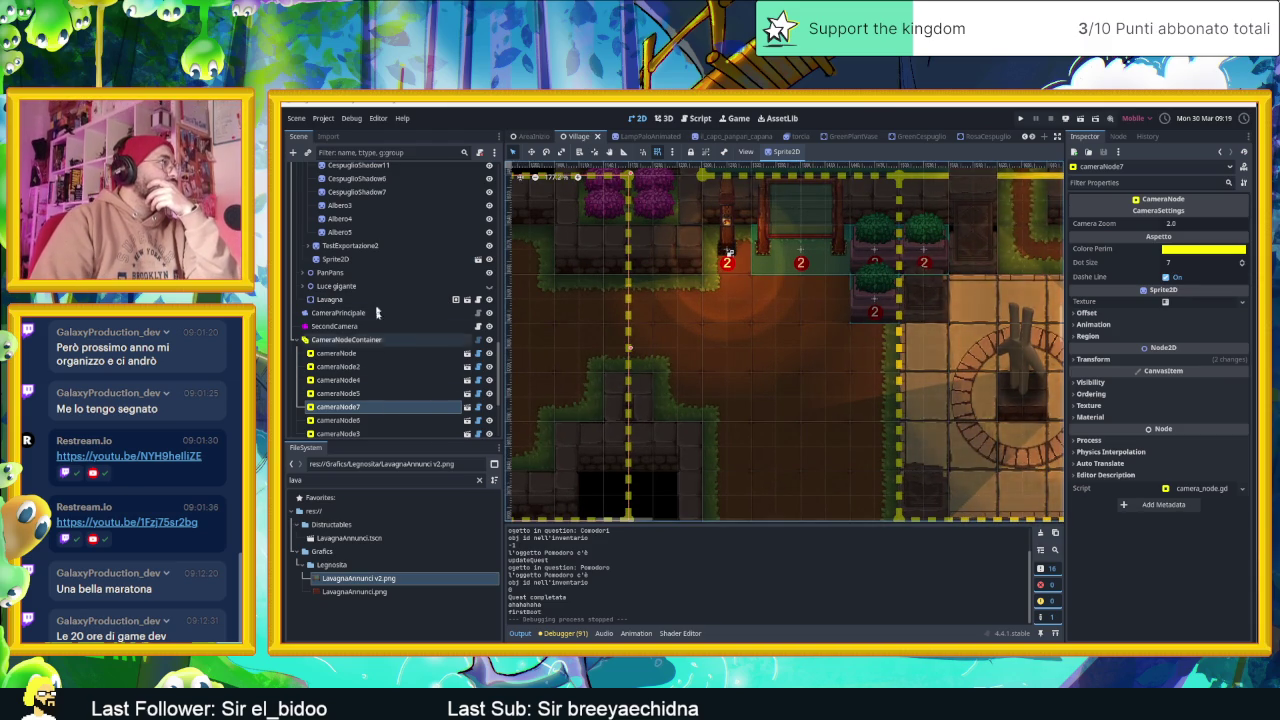
{"action": "scroll", "coordinate": [380, 271], "scroll_direction": "up", "scroll_amount": 5}
{"action": "scroll", "coordinate": [378, 265], "scroll_direction": "up", "scroll_amount": 2}
{"action": "scroll", "coordinate": [376, 259], "scroll_direction": "up", "scroll_amount": 2}
{"action": "scroll", "coordinate": [374, 253], "scroll_direction": "up", "scroll_amount": 2}
{"action": "scroll", "coordinate": [372, 247], "scroll_direction": "up", "scroll_amount": 2}
{"action": "scroll", "coordinate": [370, 255], "scroll_direction": "up", "scroll_amount": 3}
{"action": "scroll", "coordinate": [367, 275], "scroll_direction": "up", "scroll_amount": 3}
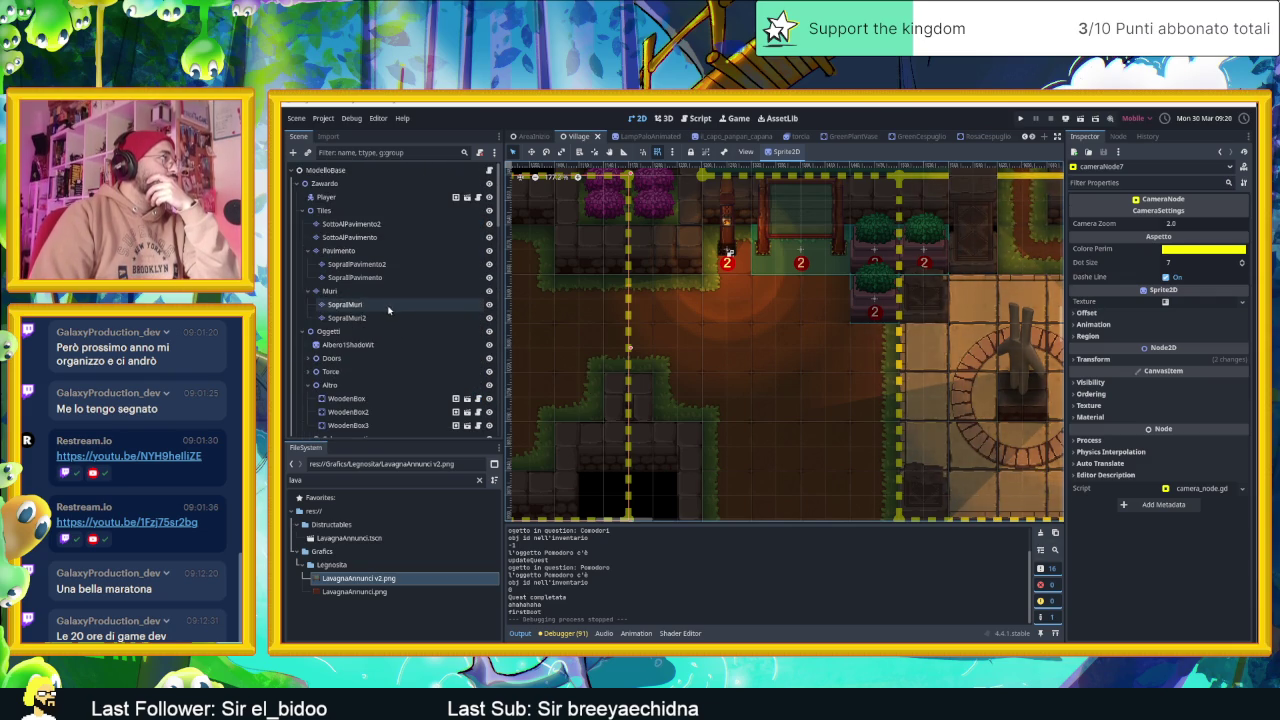
{"action": "left_click", "coordinate": [365, 291]}
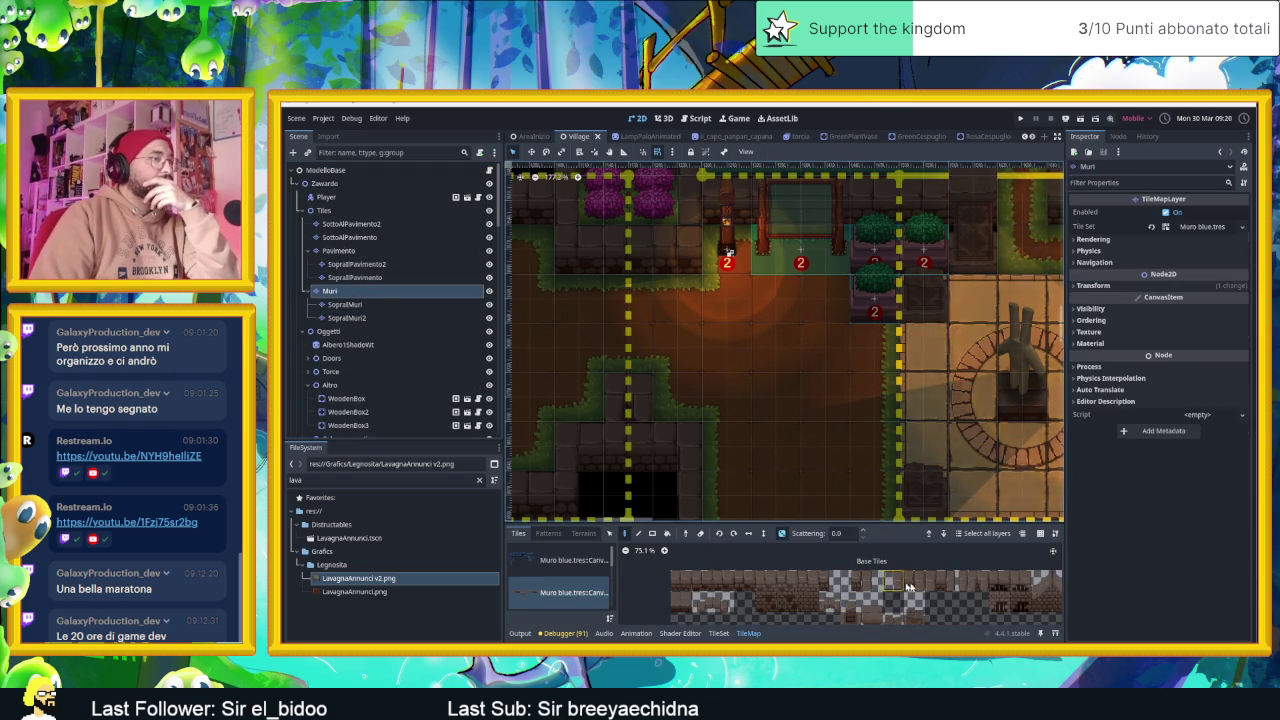
Paint a stone wall tile on Muri and eRBA DI CONTORNO terrain onto the Pavimento path
{"action": "left_click", "coordinate": [976, 588]}
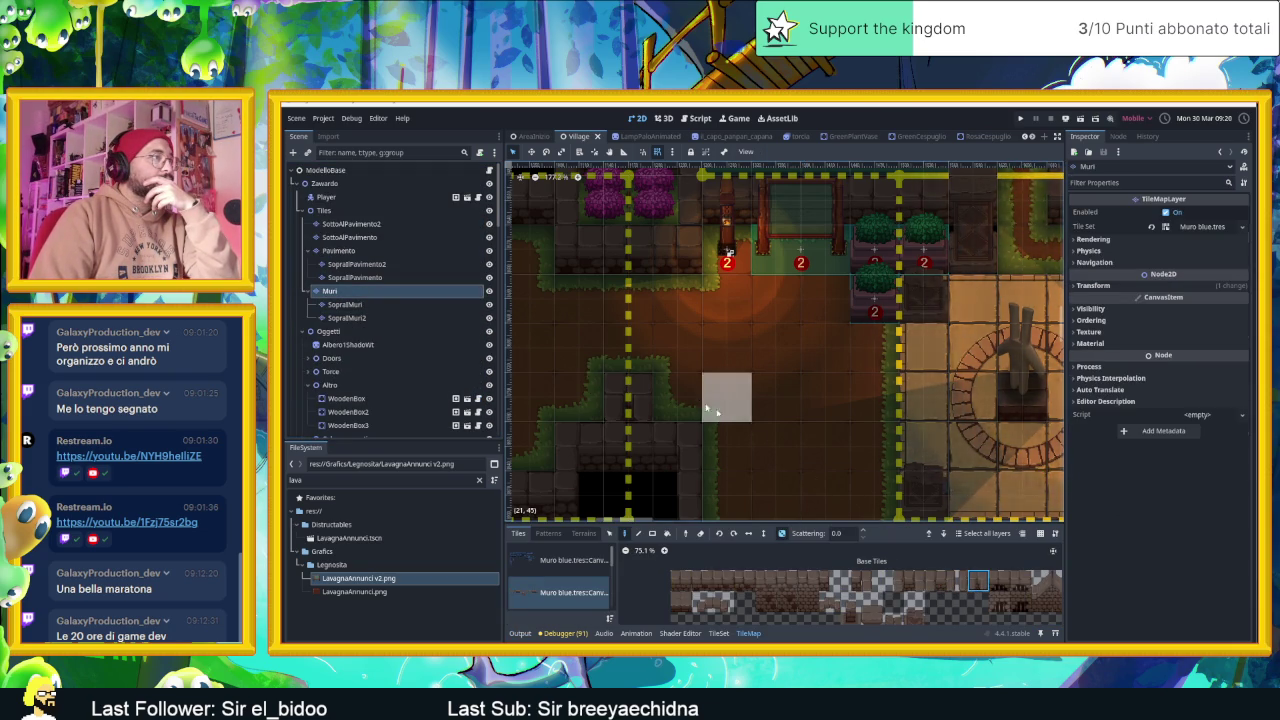
{"action": "left_click", "coordinate": [628, 348]}
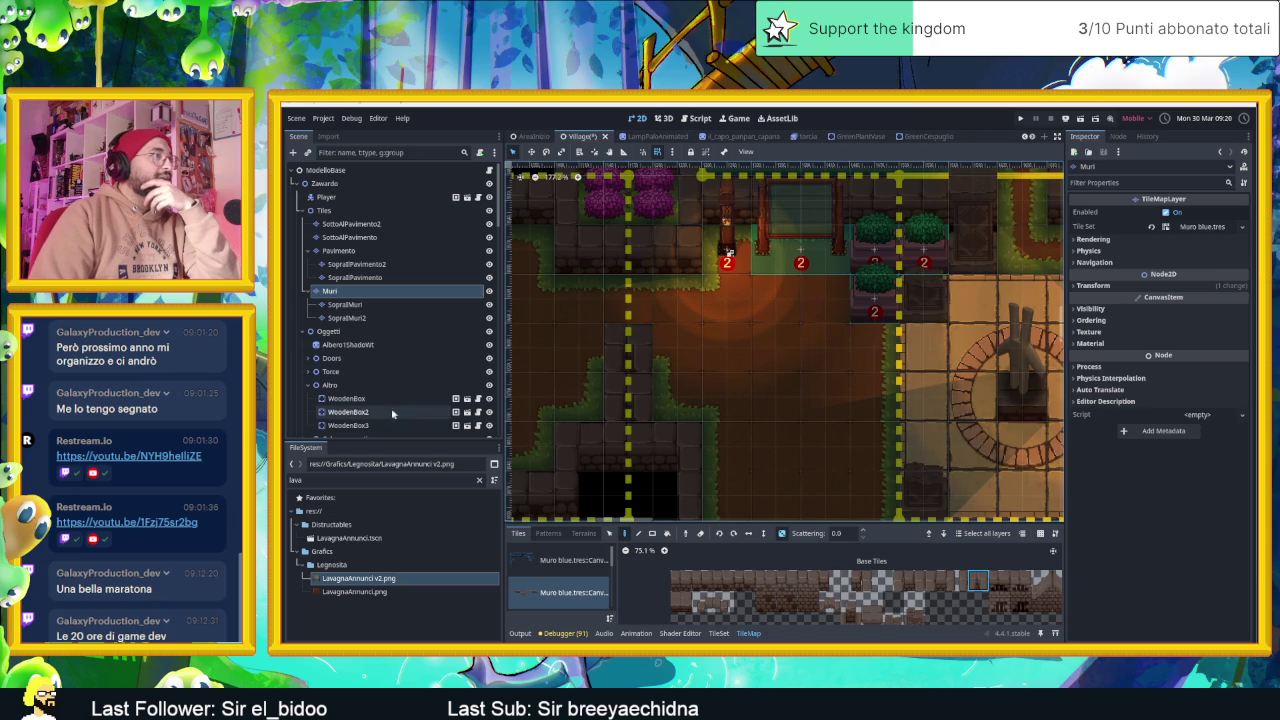
{"action": "left_click", "coordinate": [358, 251]}
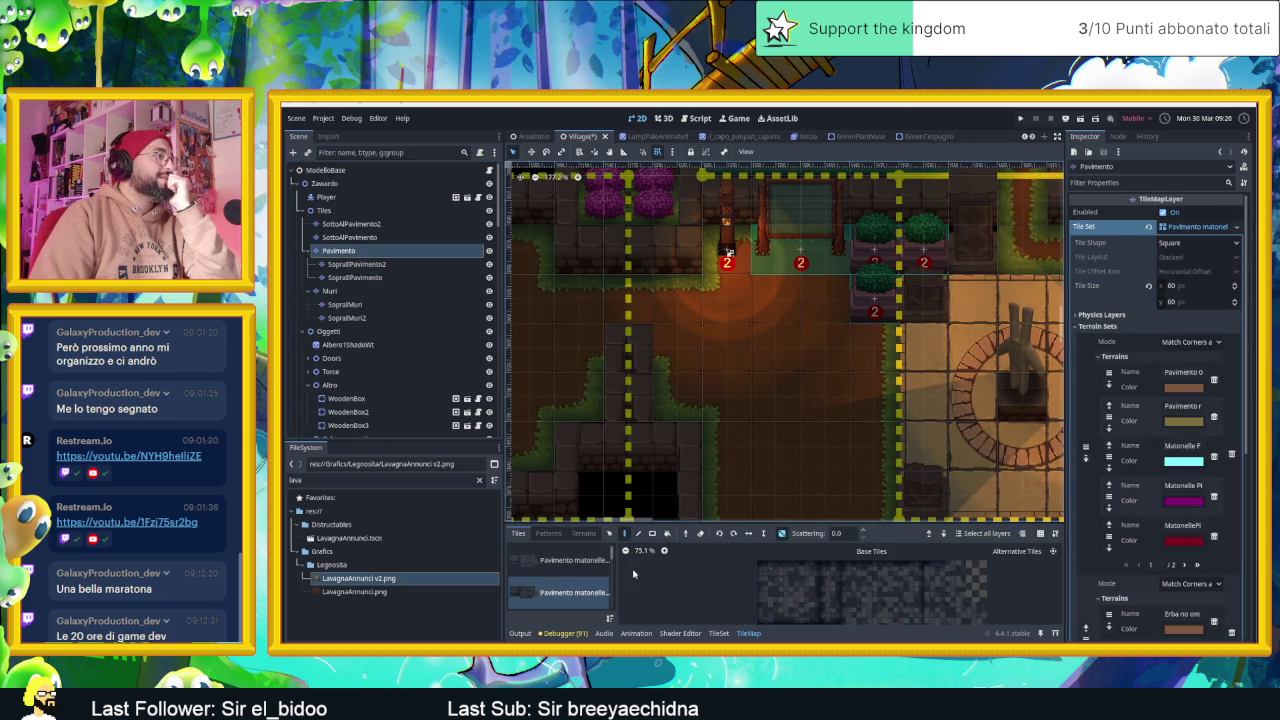
{"action": "left_click", "coordinate": [583, 533]}
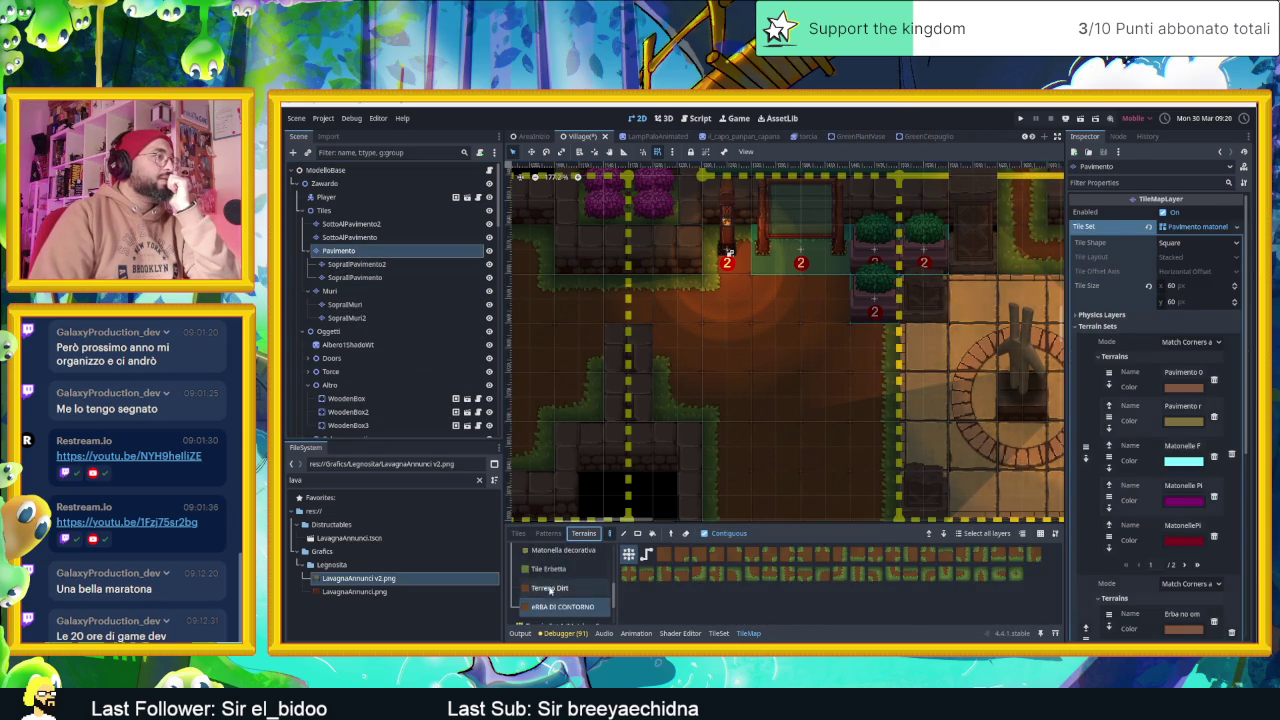
{"action": "left_click", "coordinate": [563, 571]}
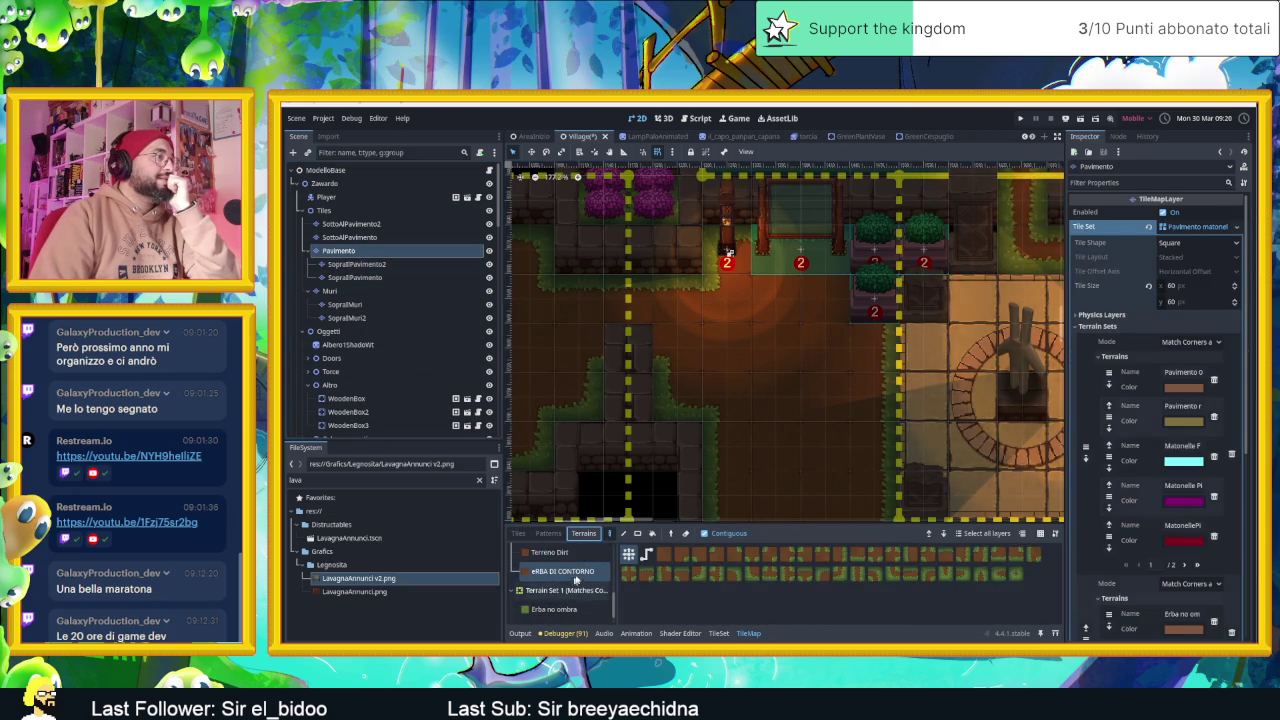
{"action": "left_click", "coordinate": [640, 347]}
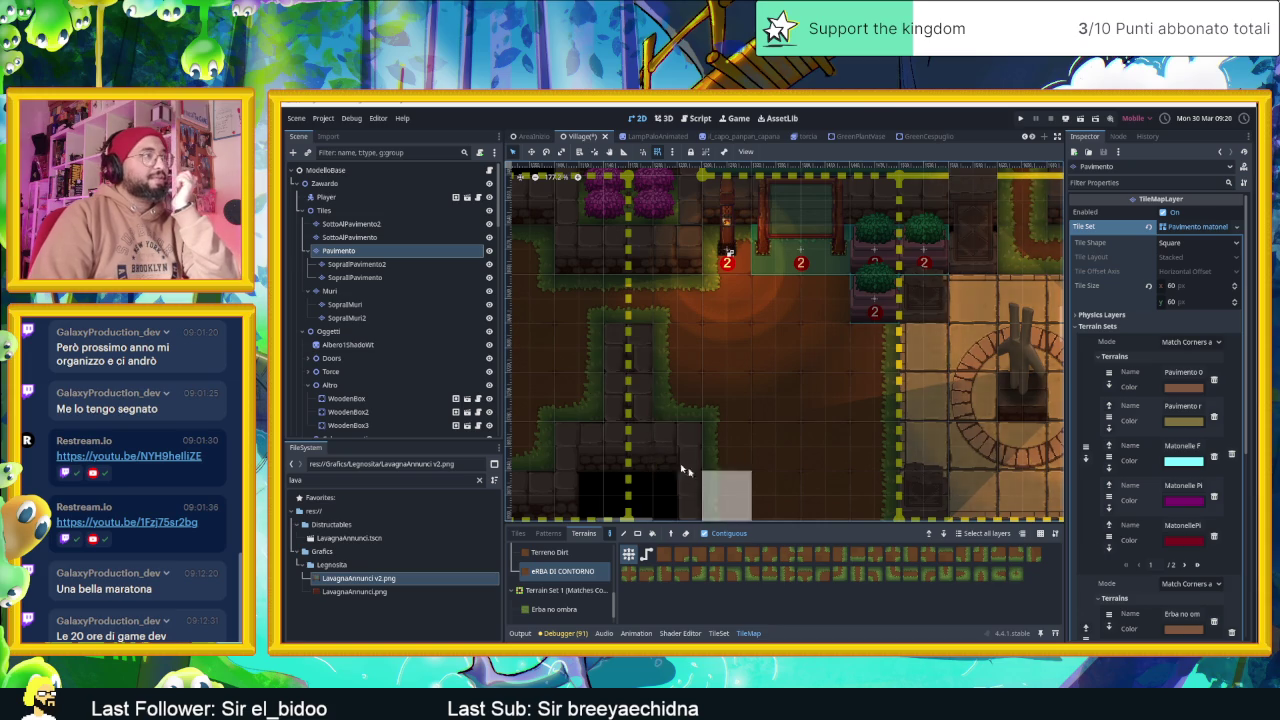
Save the Village scene and relaunch the game
{"action": "scroll", "coordinate": [624, 378], "scroll_direction": "down", "scroll_amount": 3}
{"action": "scroll", "coordinate": [700, 470], "scroll_direction": "down", "scroll_amount": 2}
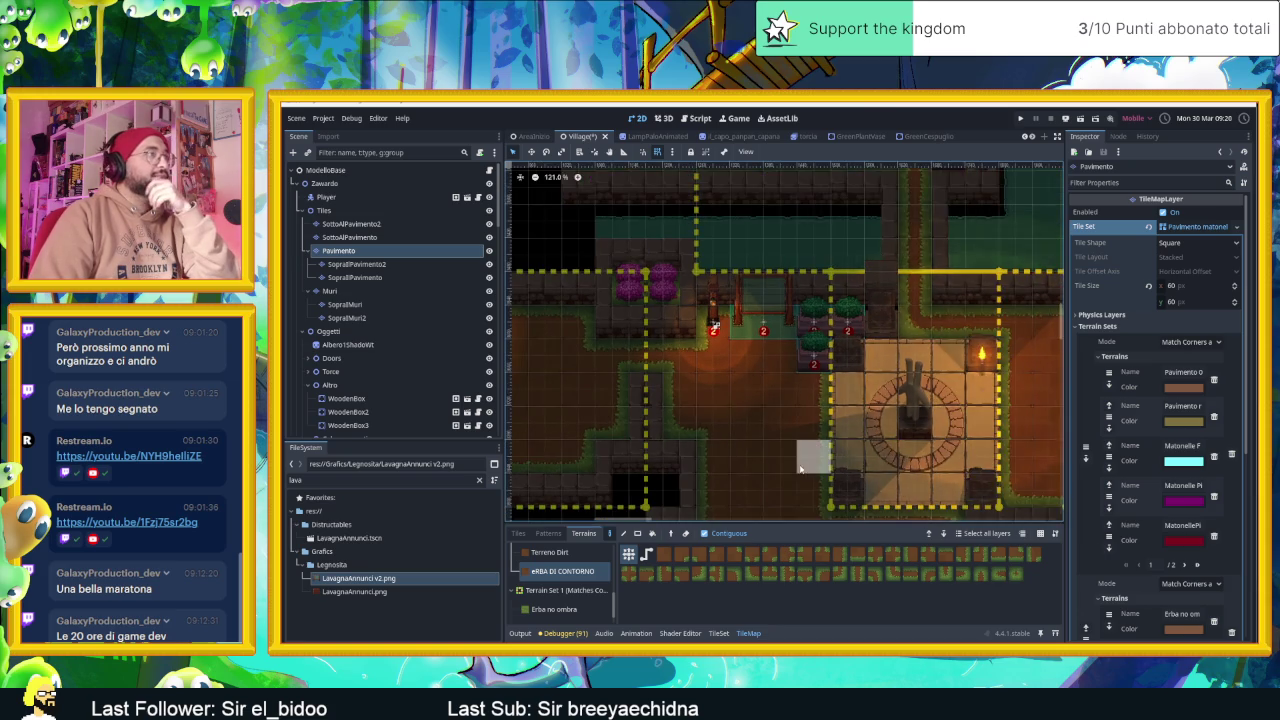
{"action": "scroll", "coordinate": [814, 420], "scroll_direction": "down", "scroll_amount": 2}
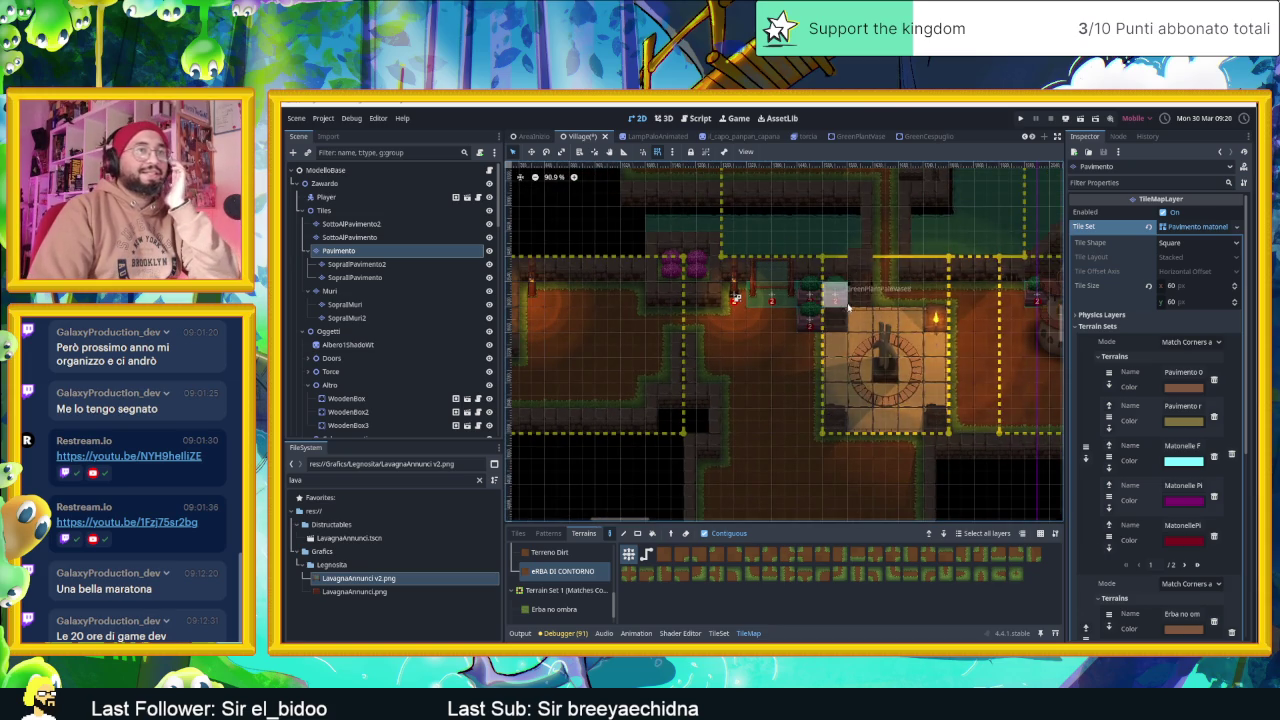
{"action": "left_click", "coordinate": [1081, 118]}
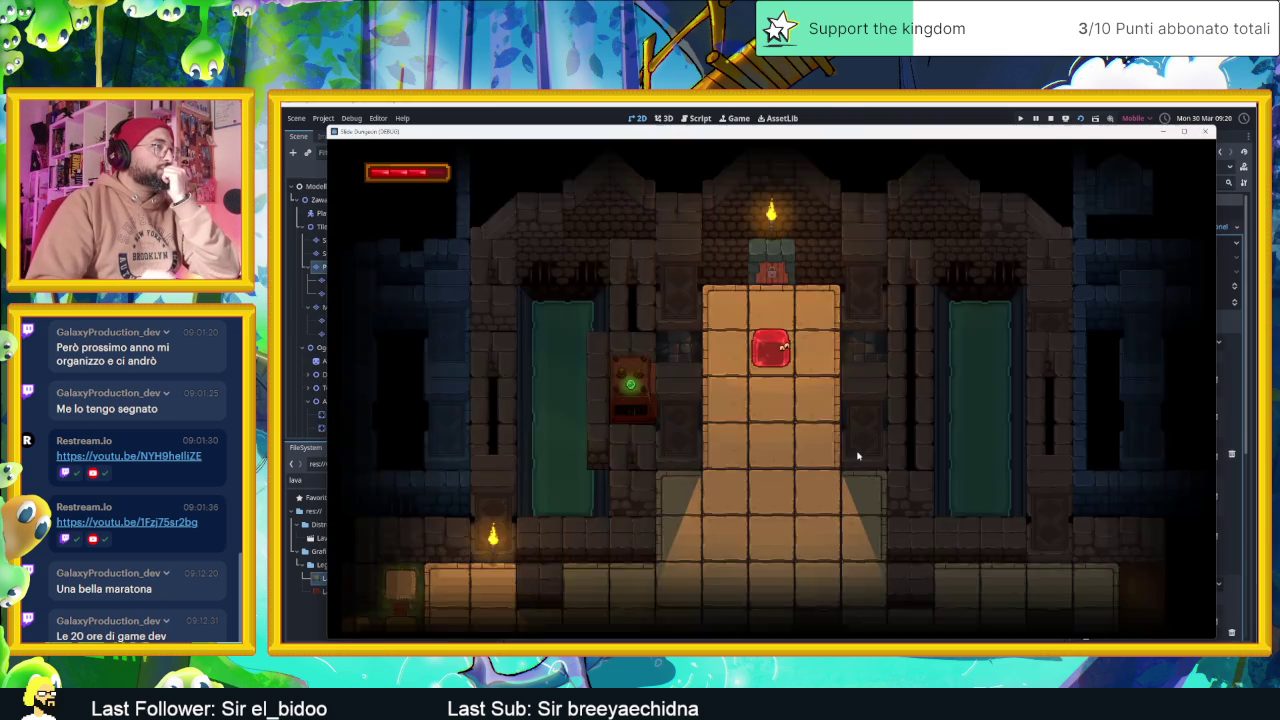
Slide the slime between dungeon rooms, up into the statue room and across it
{"action": "key", "text": "Down"}
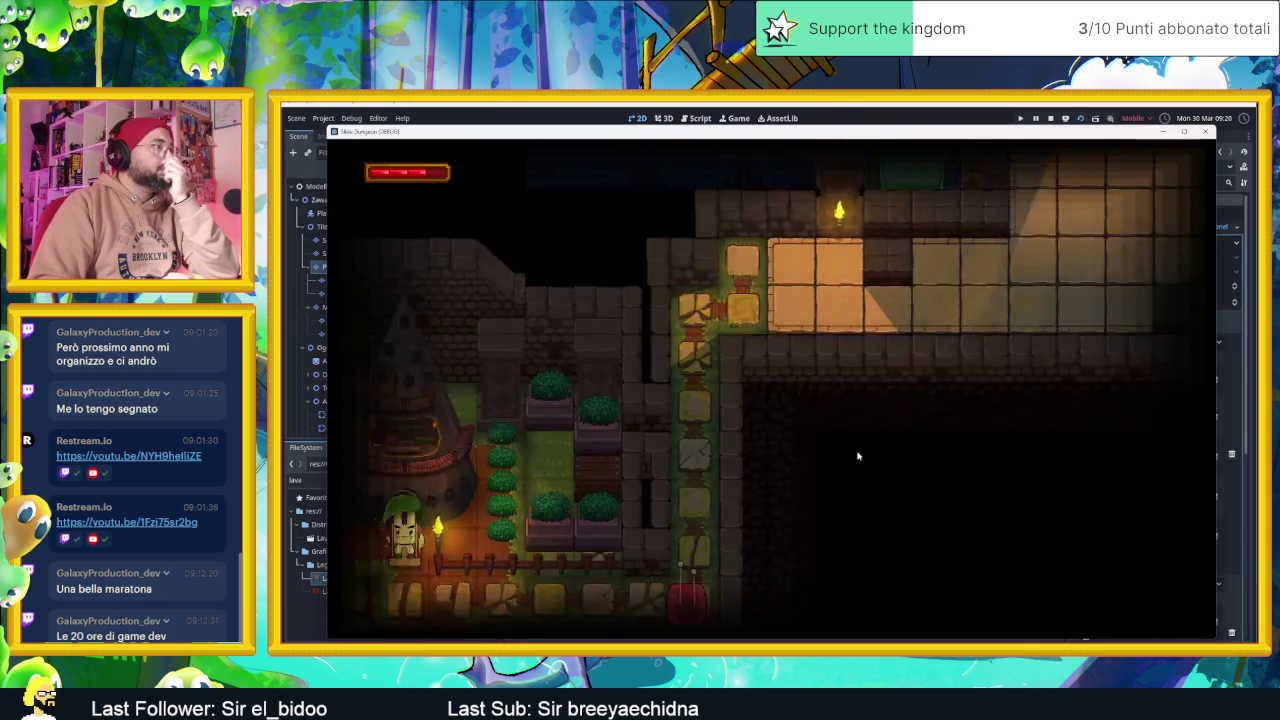
{"action": "key", "text": "Up"}
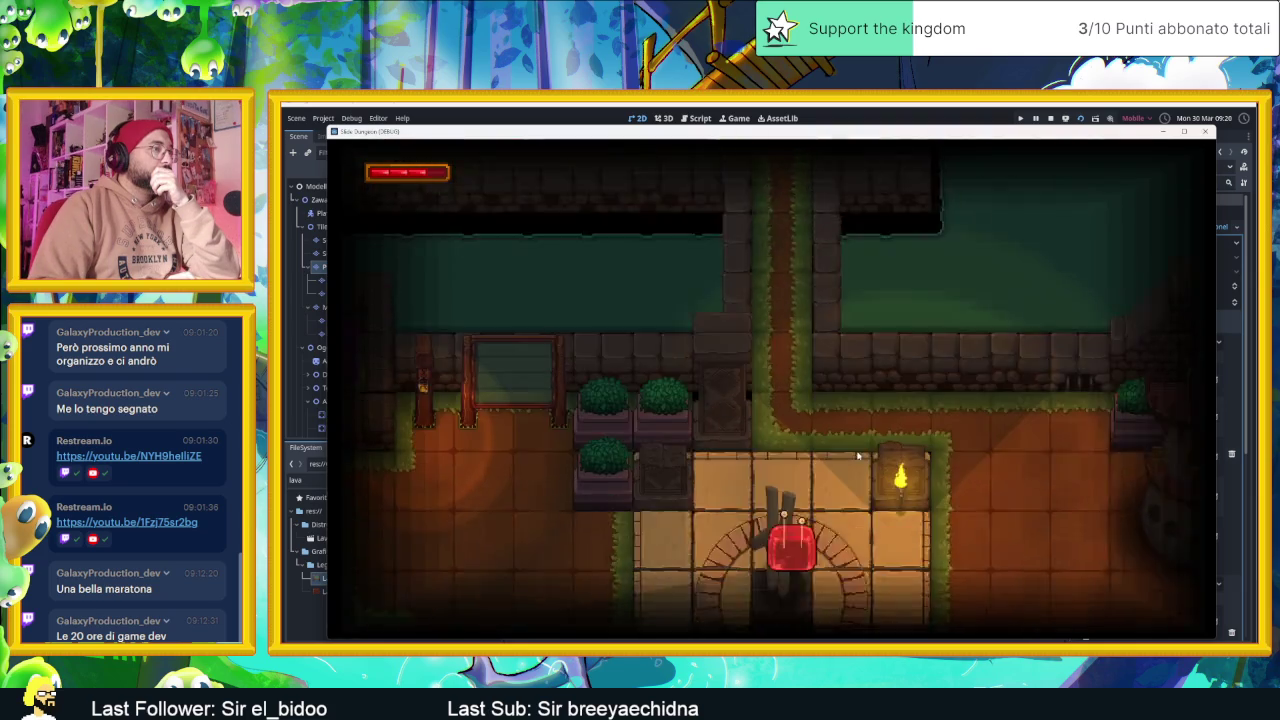
{"action": "key", "text": "Up"}
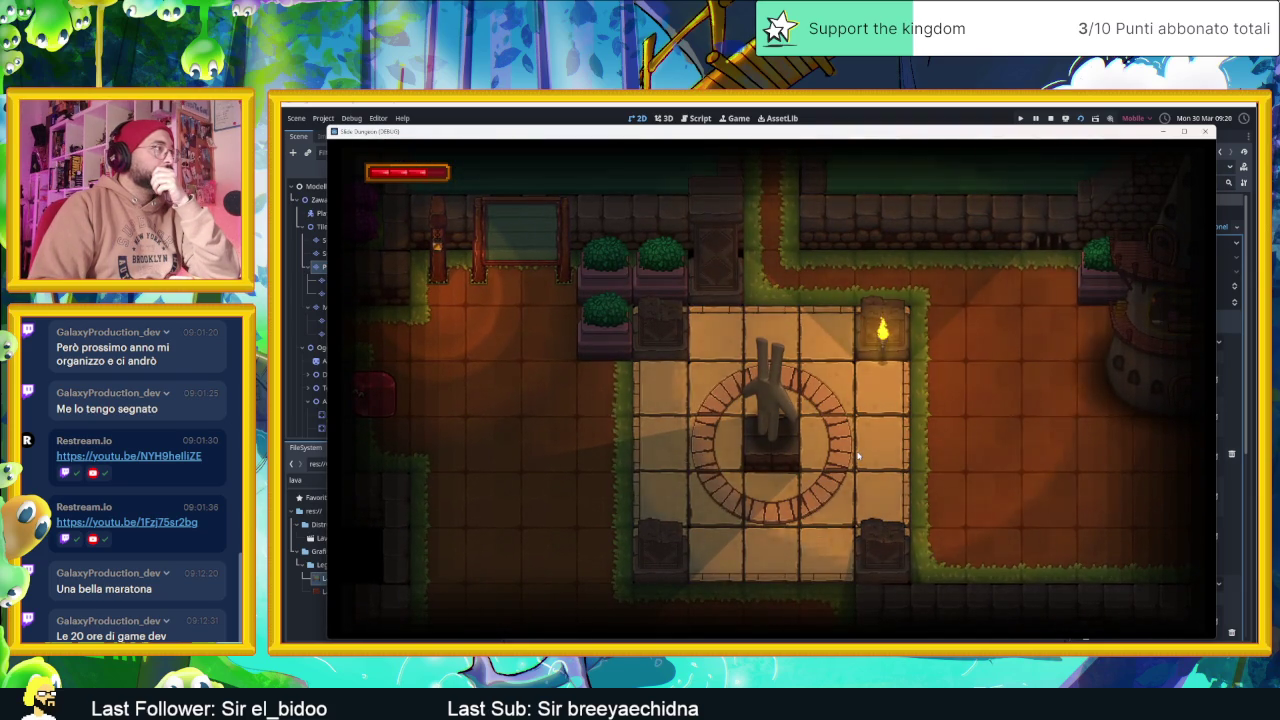
{"action": "key", "text": "Right"}
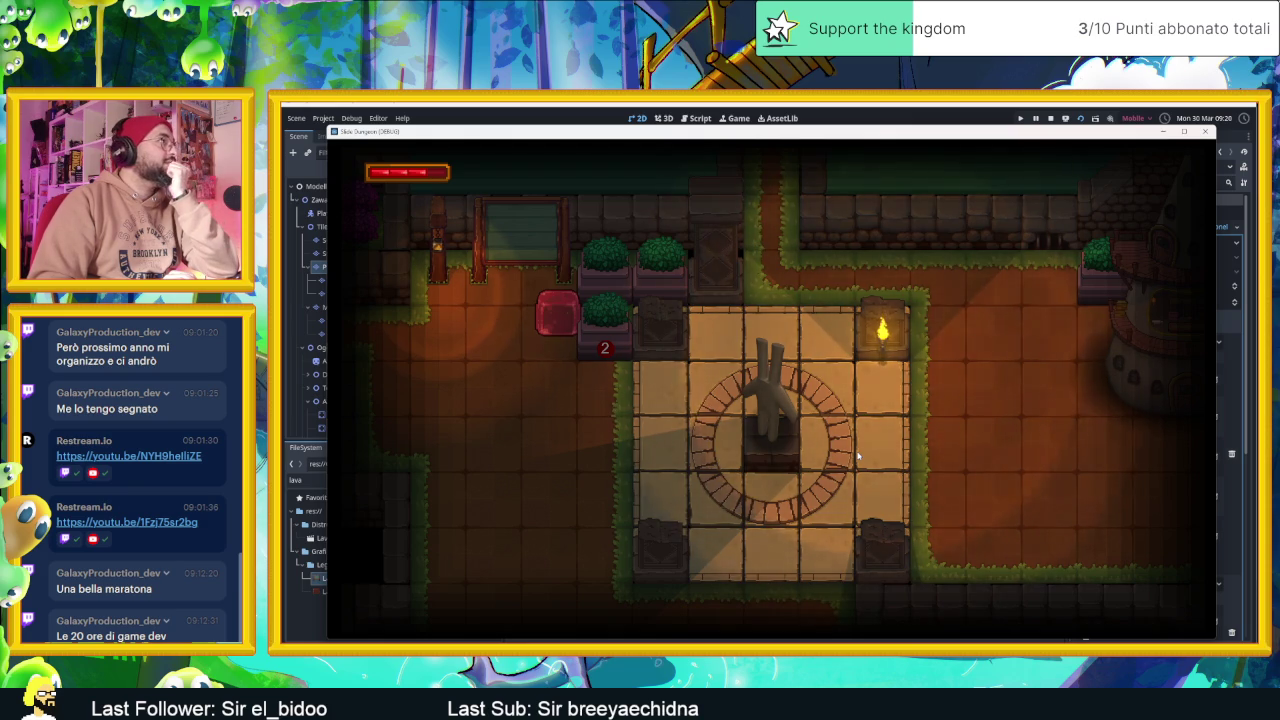
{"action": "key", "text": "Left"}
Loop the slime around the room along its walls with the arrow keys
{"action": "key", "text": "Right"}
{"action": "key", "text": "Down"}
{"action": "key", "text": "Up"}
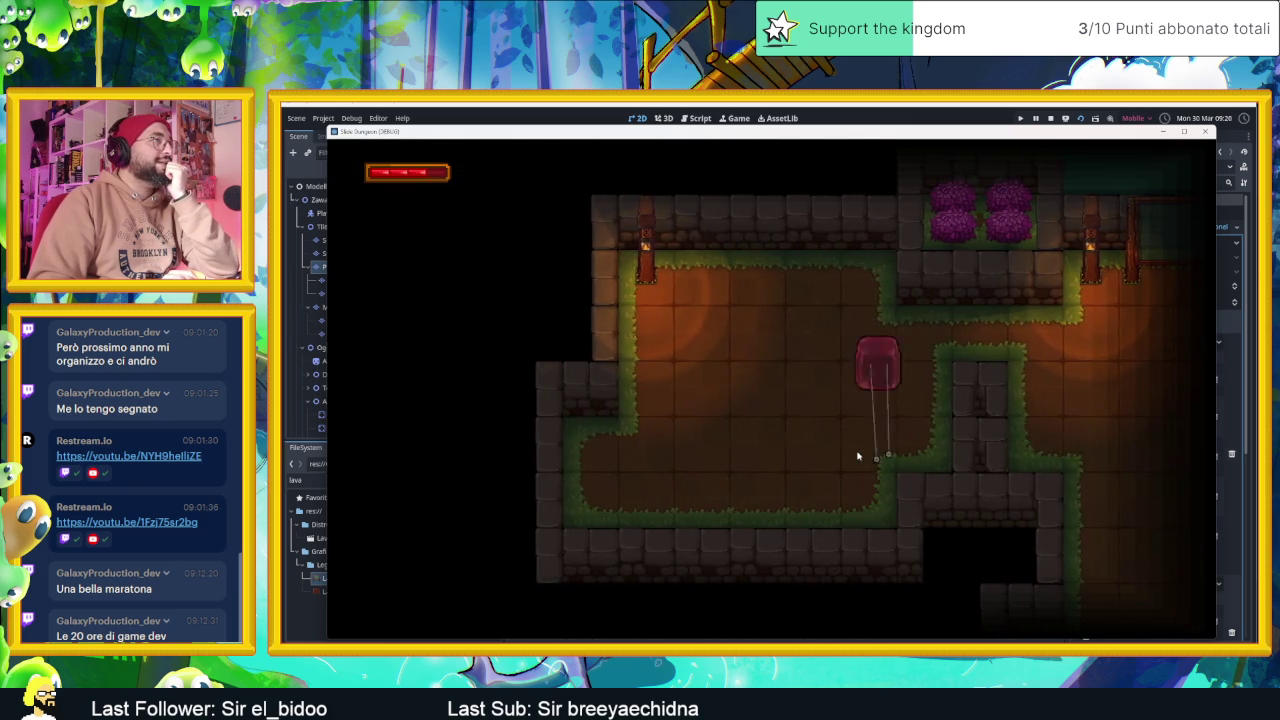
{"action": "key", "text": "Left"}
{"action": "key", "text": "Down"}
{"action": "key", "text": "Right"}
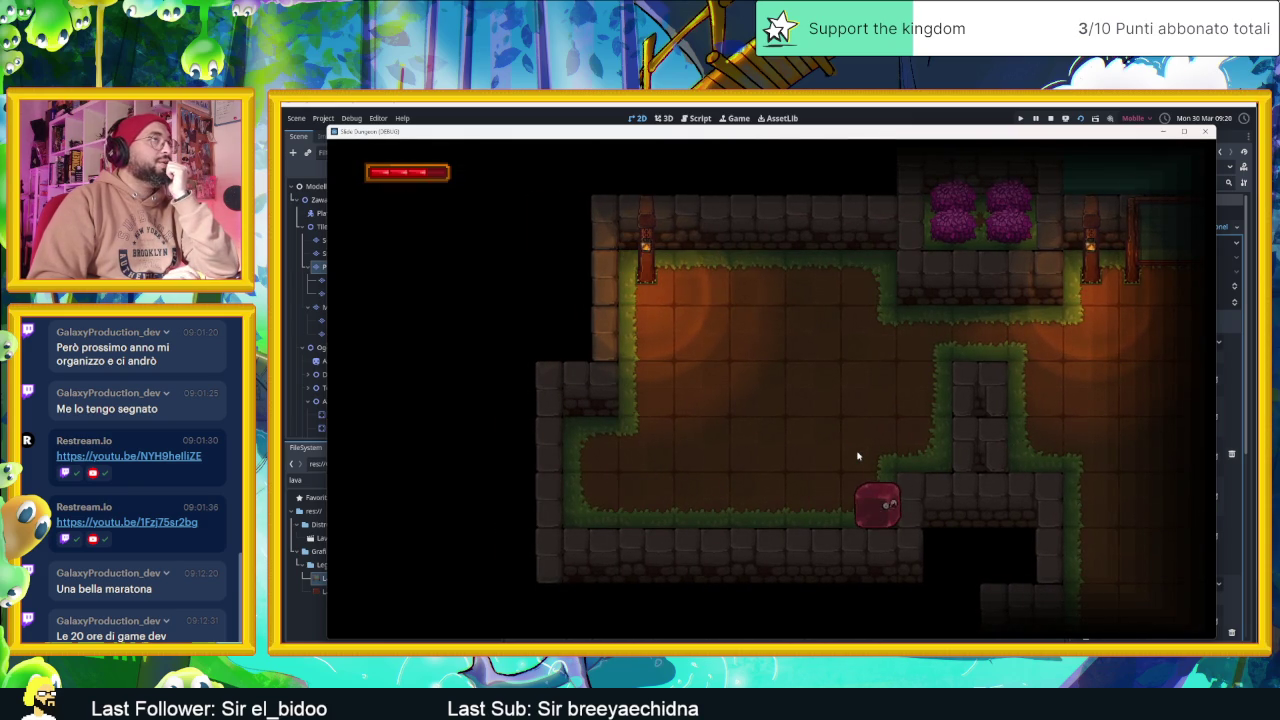
{"action": "key", "text": "Up"}
{"action": "key", "text": "Left"}
{"action": "key", "text": "Down"}
{"action": "key", "text": "Right"}
{"action": "key", "text": "Up"}
{"action": "key", "text": "Left"}
{"action": "key", "text": "Down"}
Slide the slime to the top wall and right edge, then stop the game
{"action": "key", "text": "Right"}
{"action": "key", "text": "Left"}
{"action": "key", "text": "Up"}
{"action": "key", "text": "Right"}
{"action": "key", "text": "Up"}
{"action": "key", "text": "Right"}
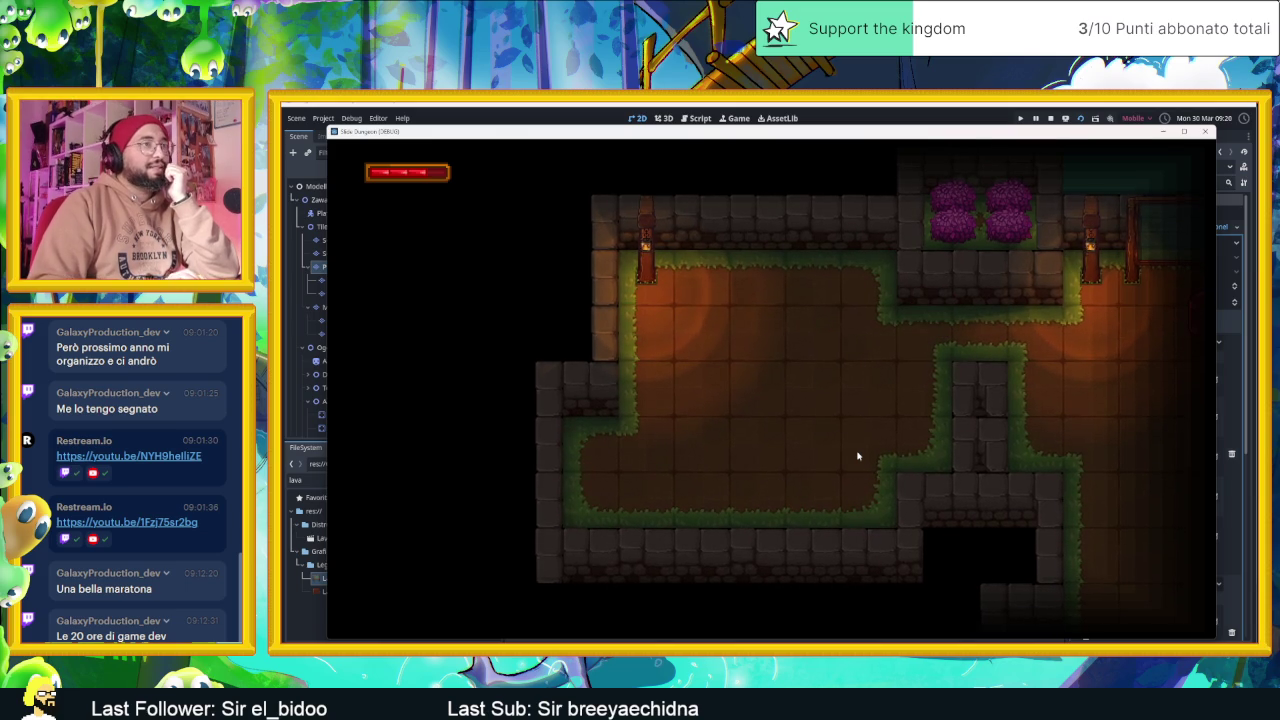
{"action": "left_click", "coordinate": [1050, 118]}
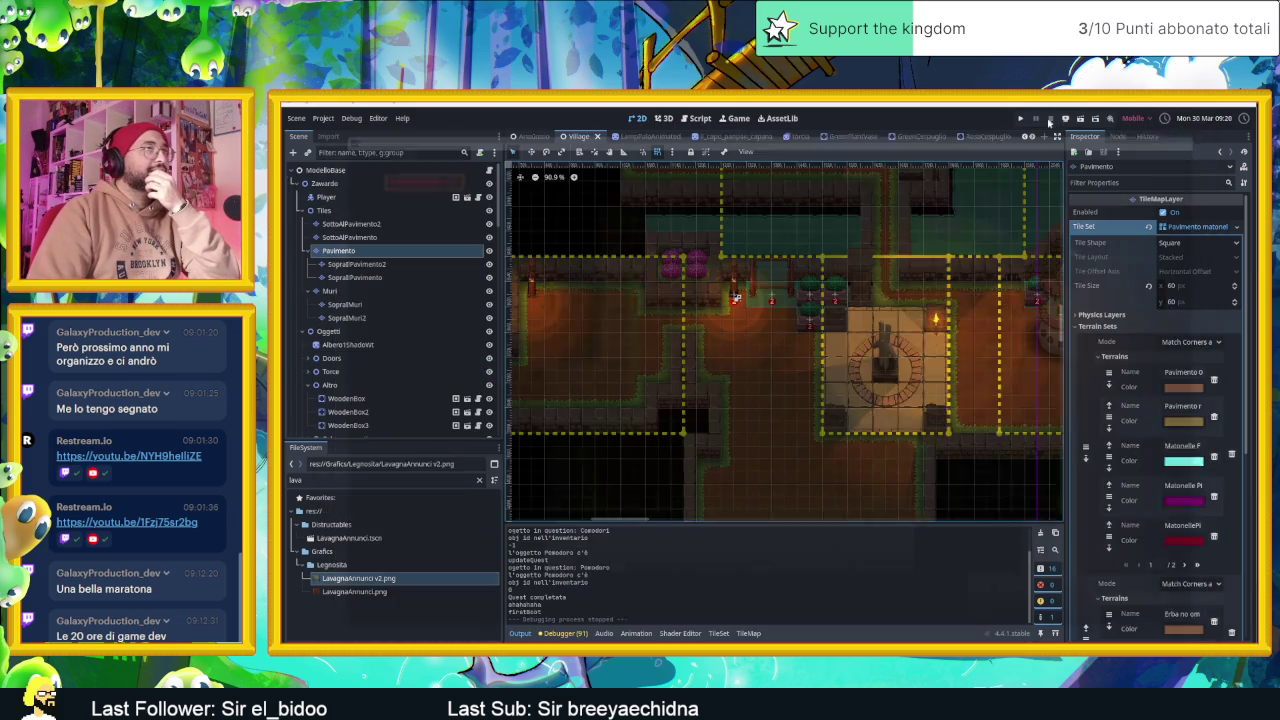
Extend cameraNode5's camera area leftward and run the game to test it
{"action": "left_click", "coordinate": [880, 288]}
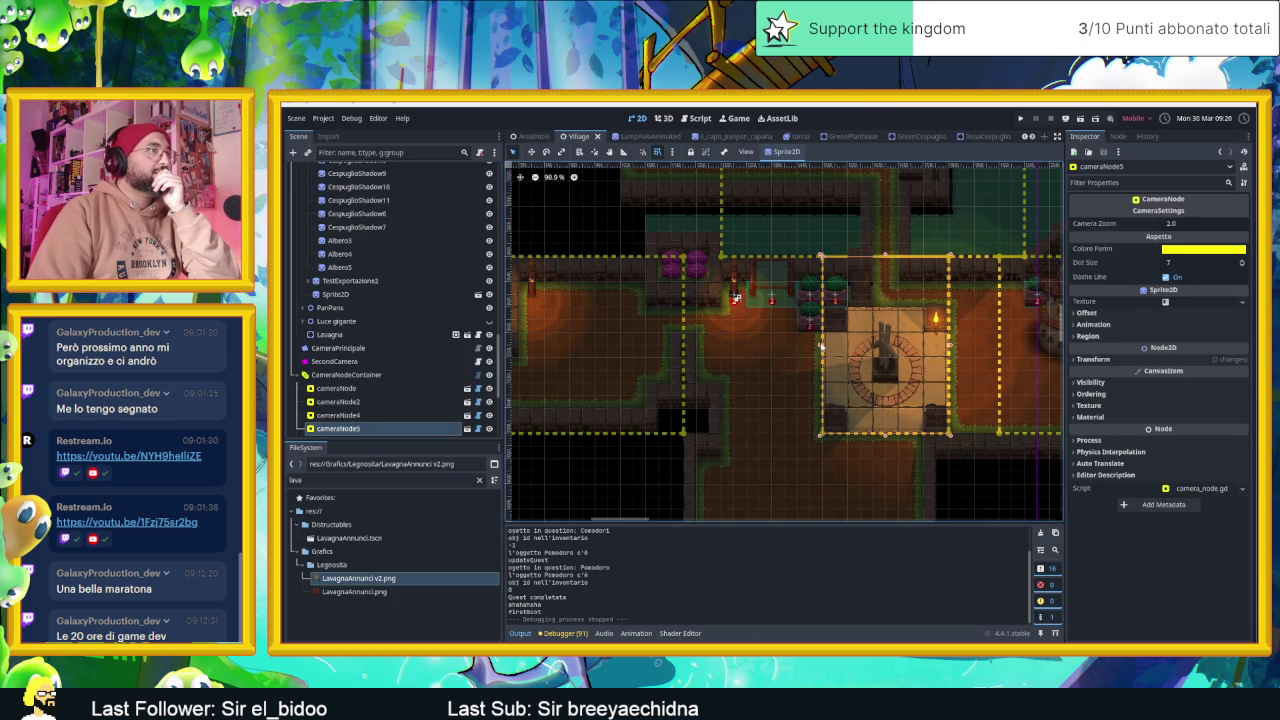
{"action": "left_click_drag", "start_coordinate": [820, 347], "coordinate": [778, 345]}
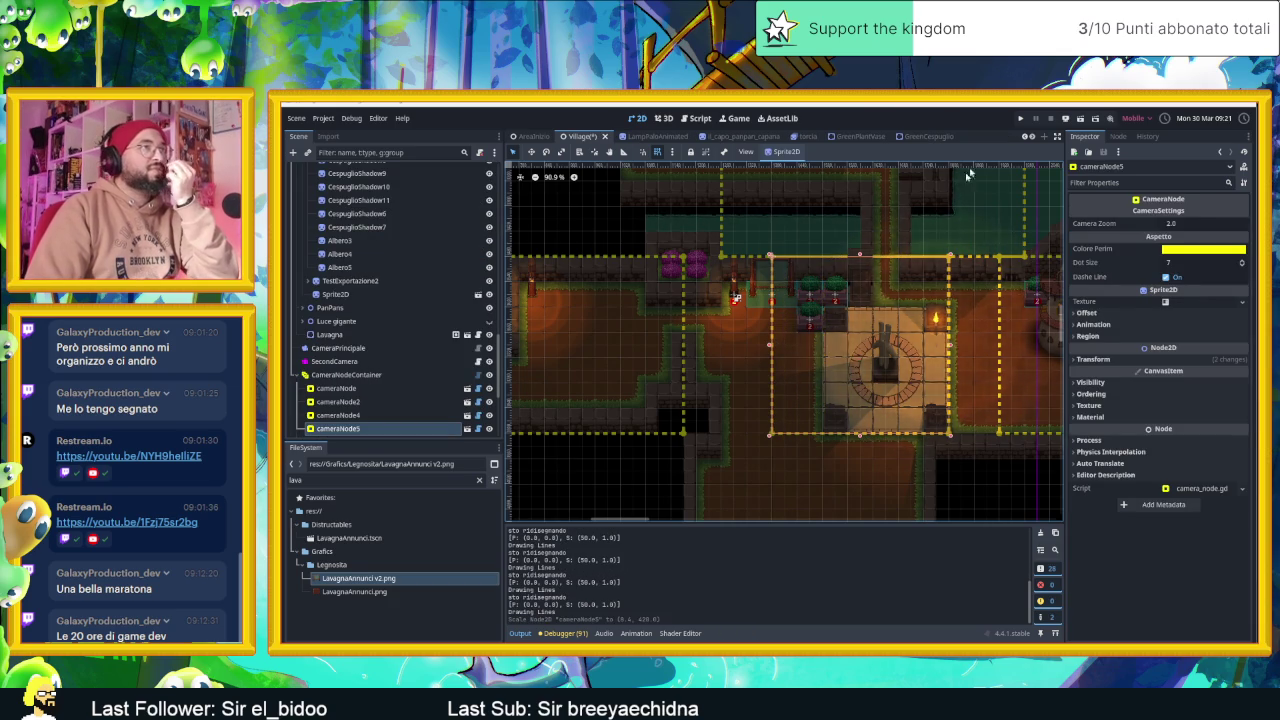
{"action": "left_click", "coordinate": [1080, 119]}
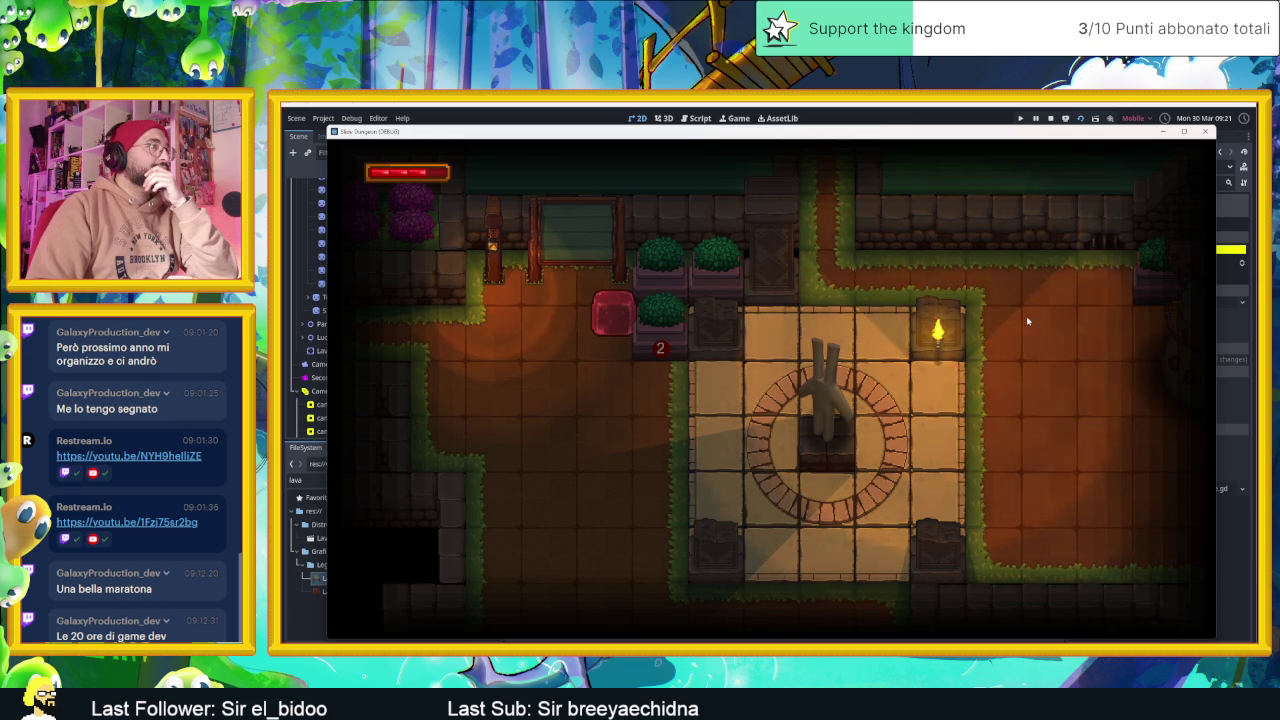
Slide the slime between rooms, close the game, hide the camera outlines, and show the desktop
{"action": "key", "text": "Left"}
{"action": "key", "text": "Right"}
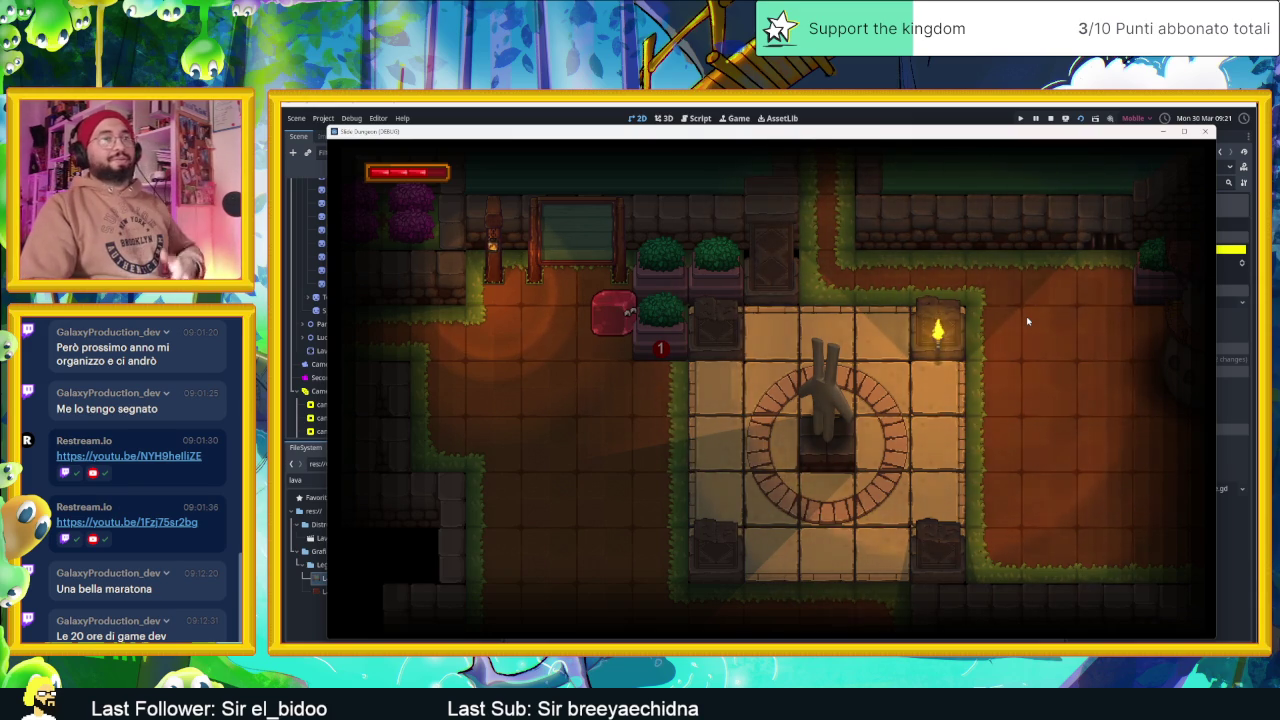
{"action": "key", "text": "F8"}
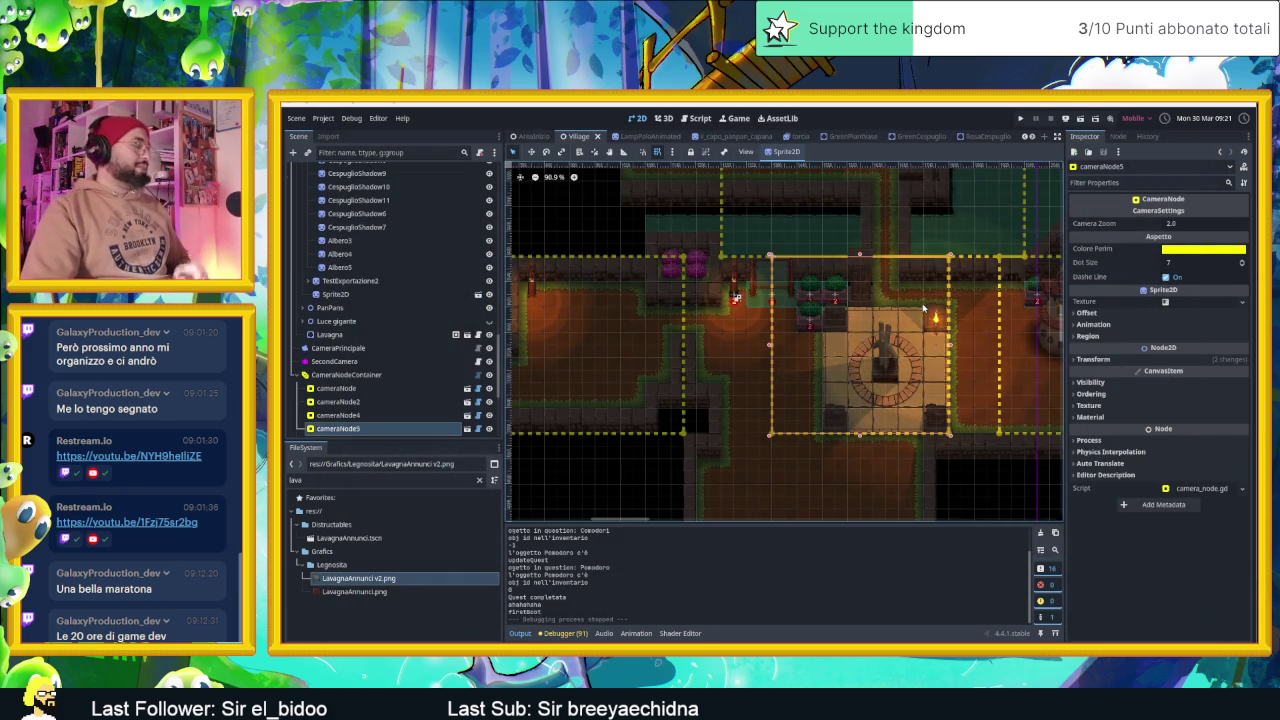
{"action": "left_click", "coordinate": [489, 374]}
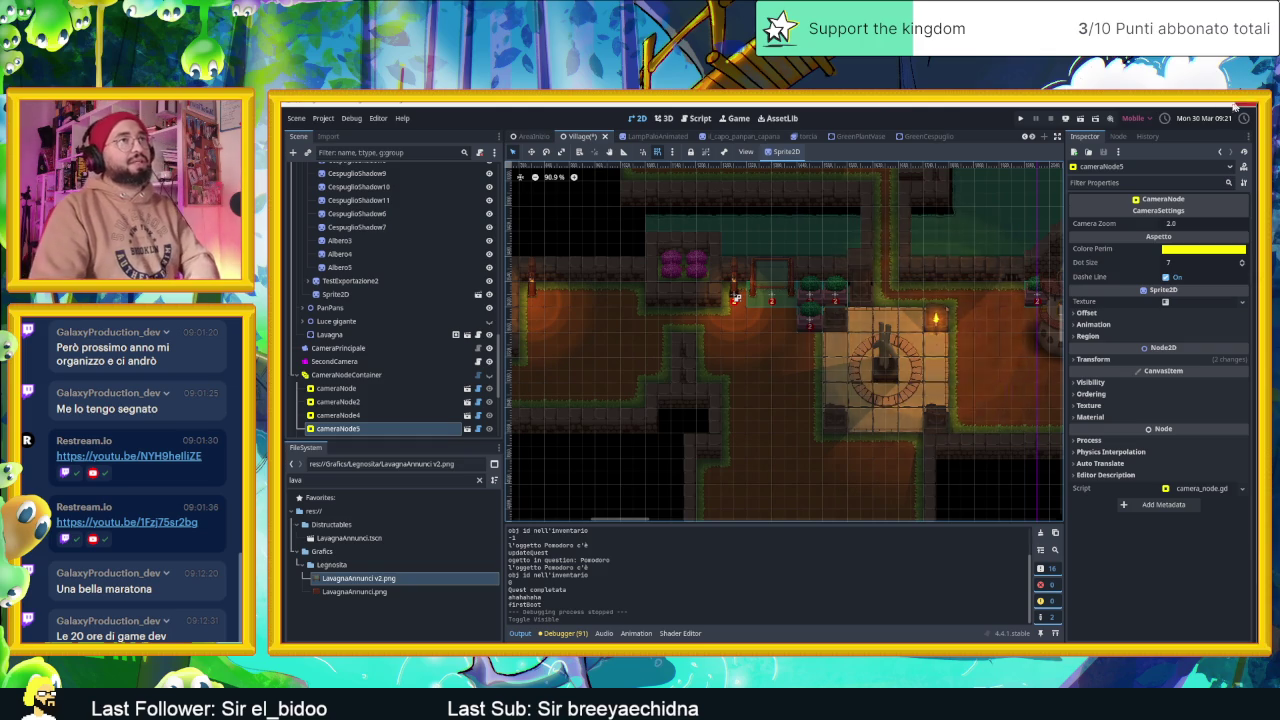
{"action": "key", "text": "super+d"}
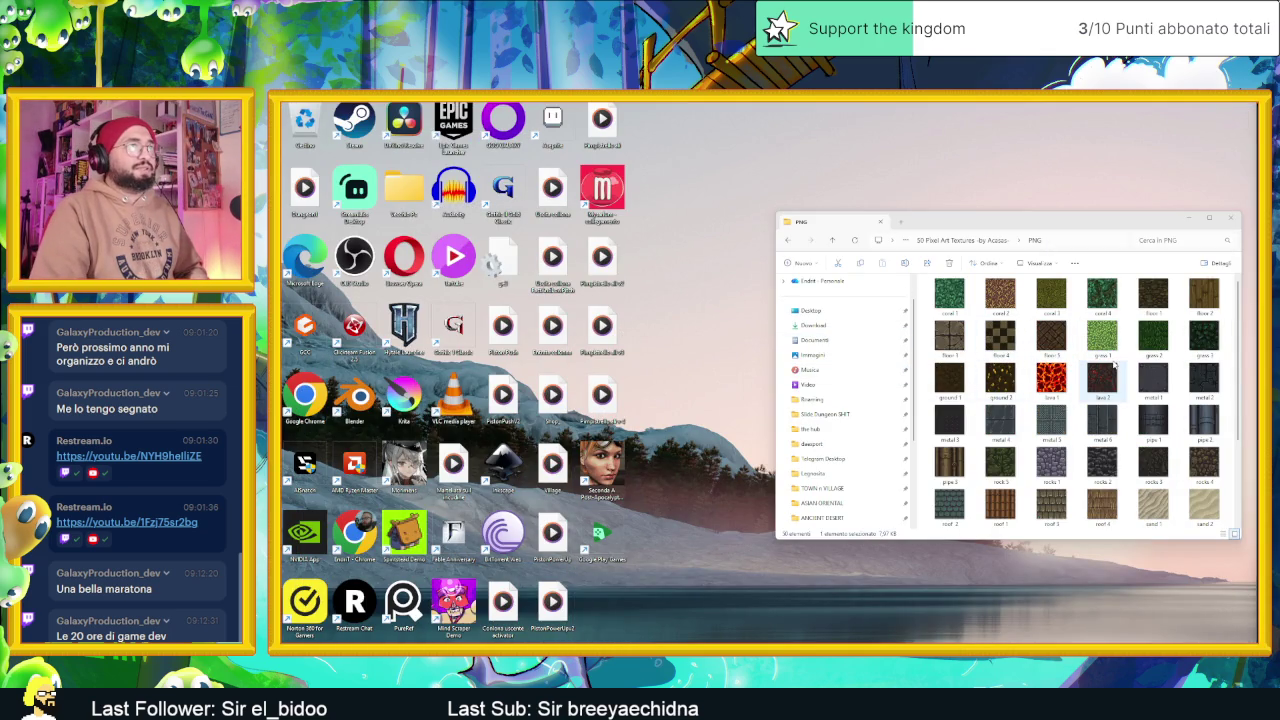
Minimise the PNG textures folder, switch to Aseprite, and close wood.png without saving
{"action": "left_click", "coordinate": [1181, 218]}
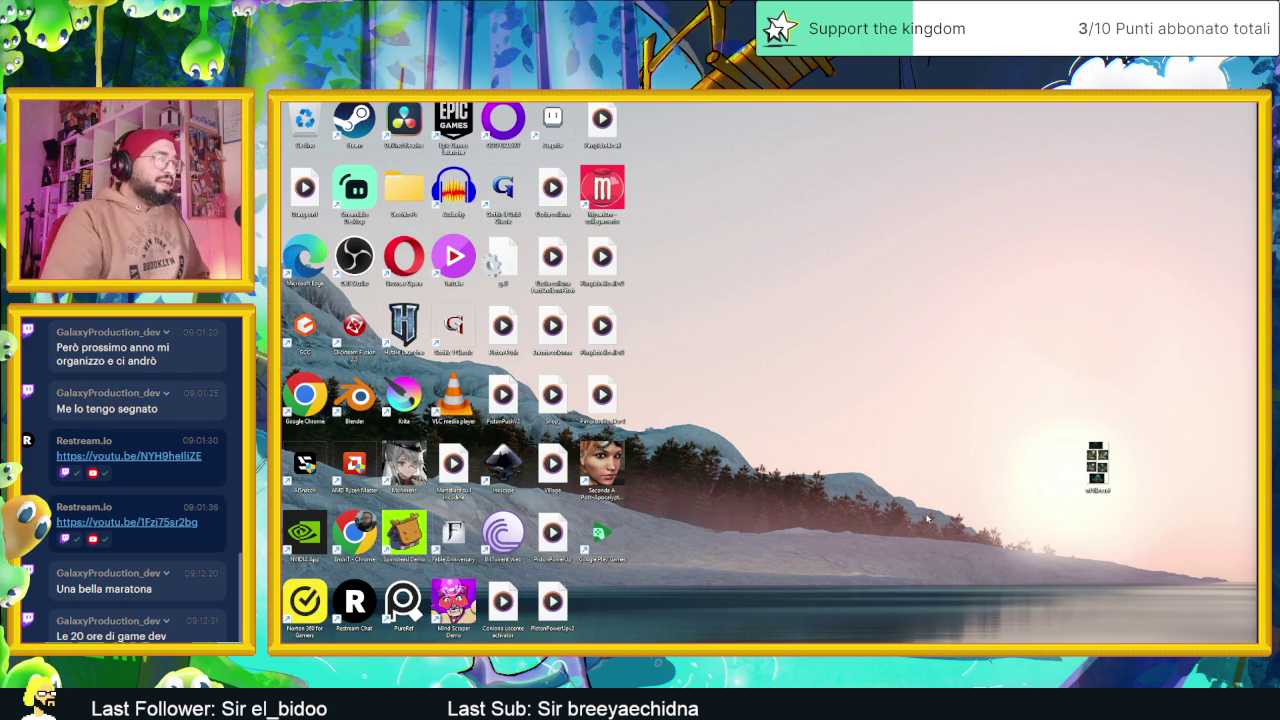
{"action": "key", "text": "alt+Tab"}
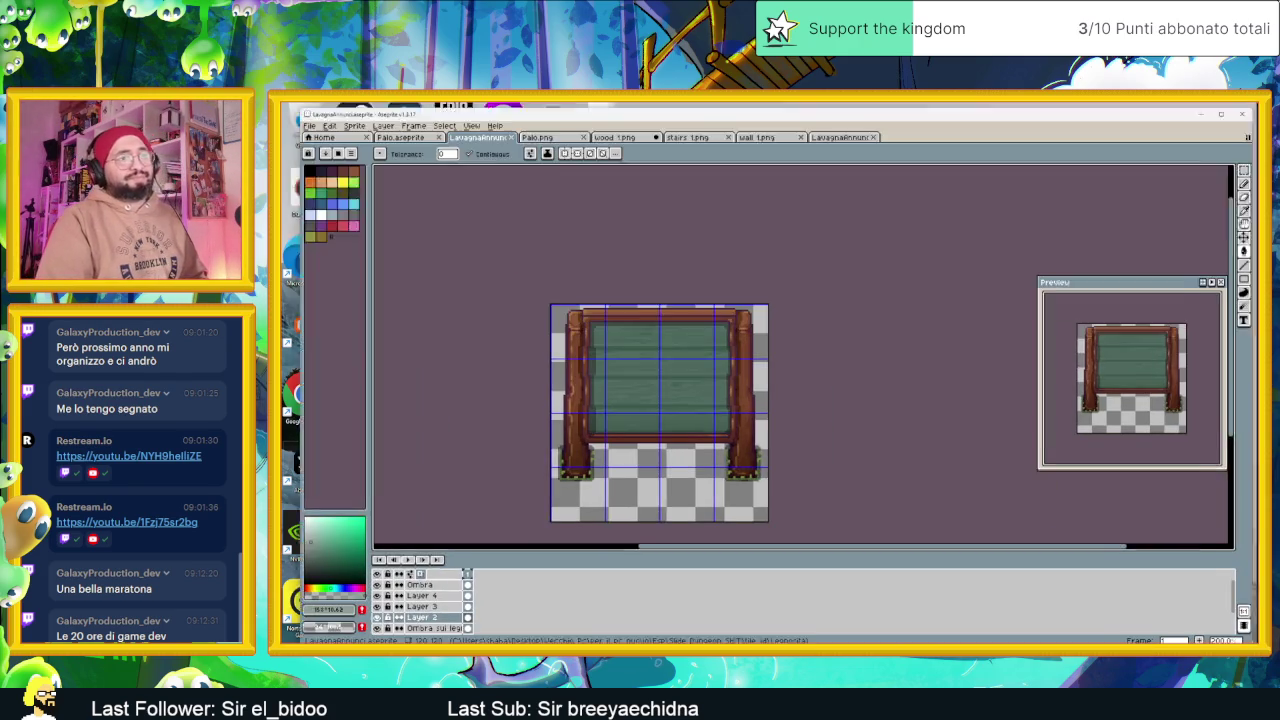
{"action": "left_click", "coordinate": [640, 123]}
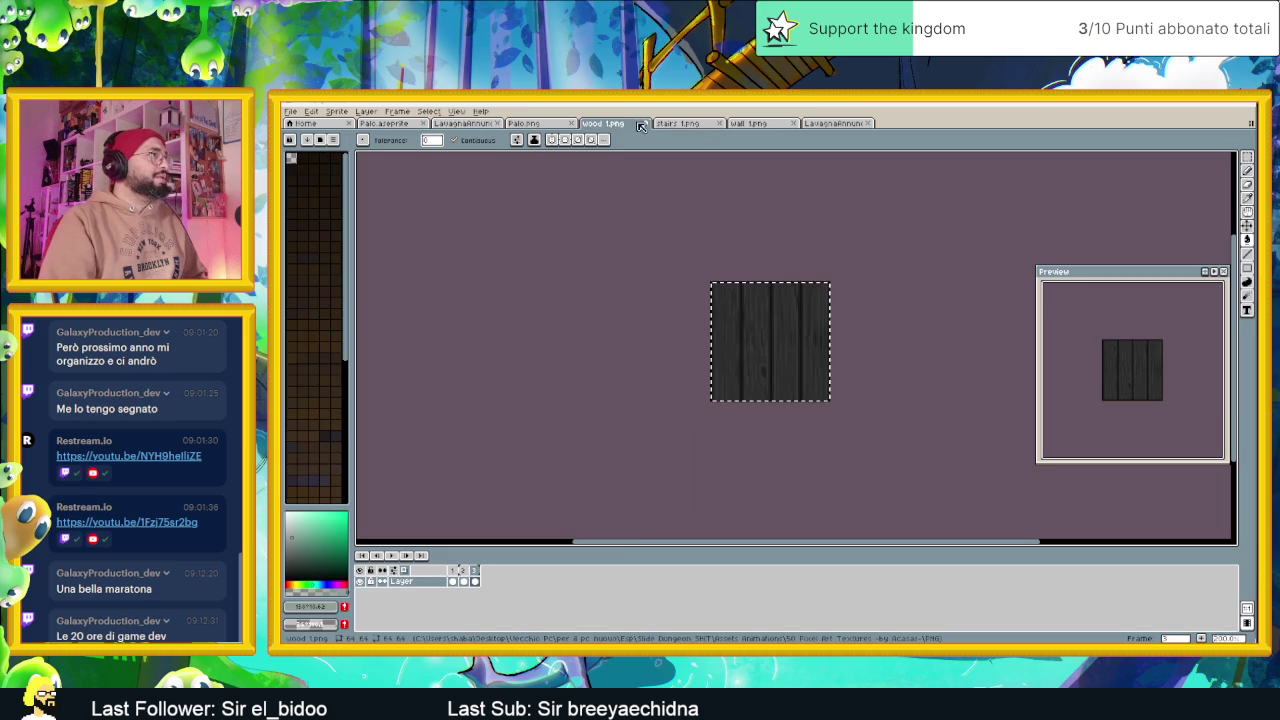
{"action": "left_click", "coordinate": [767, 397]}
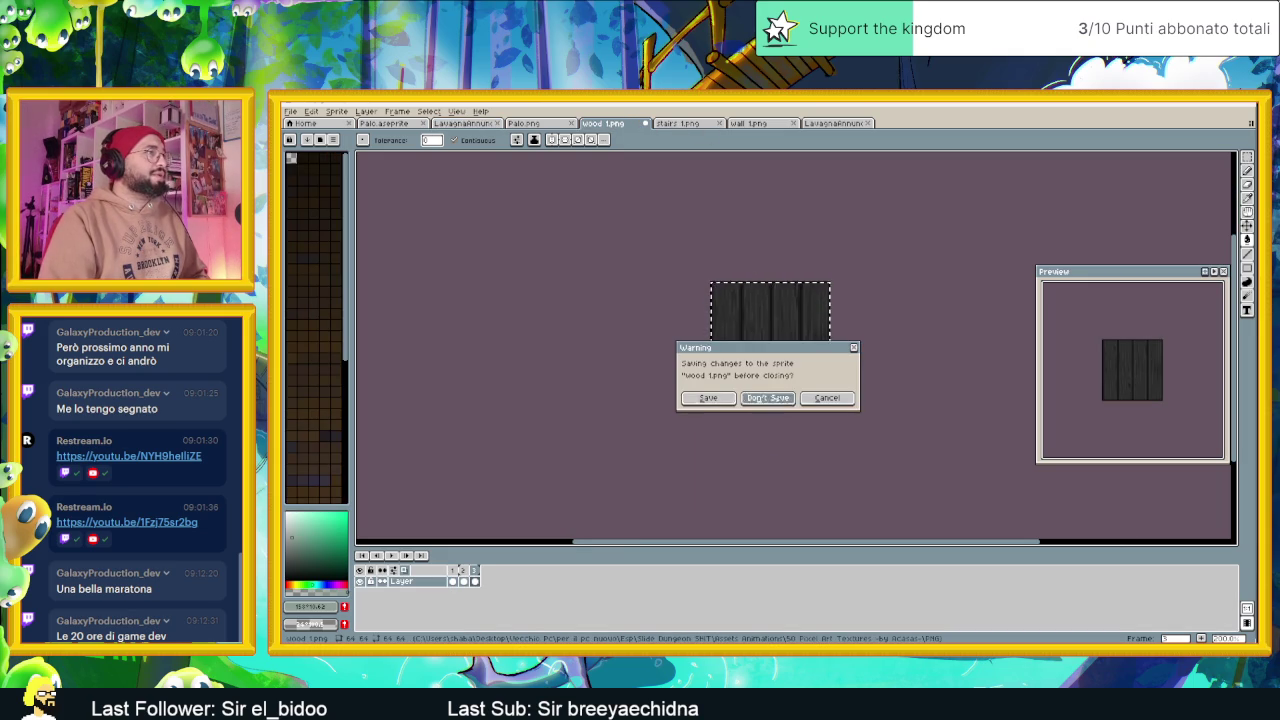
Close the stairs.png, wall.png, Lavagna, Palo.png, LavagnaAnnunci and Palo.aseprite sprites
{"action": "left_click", "coordinate": [645, 123]}
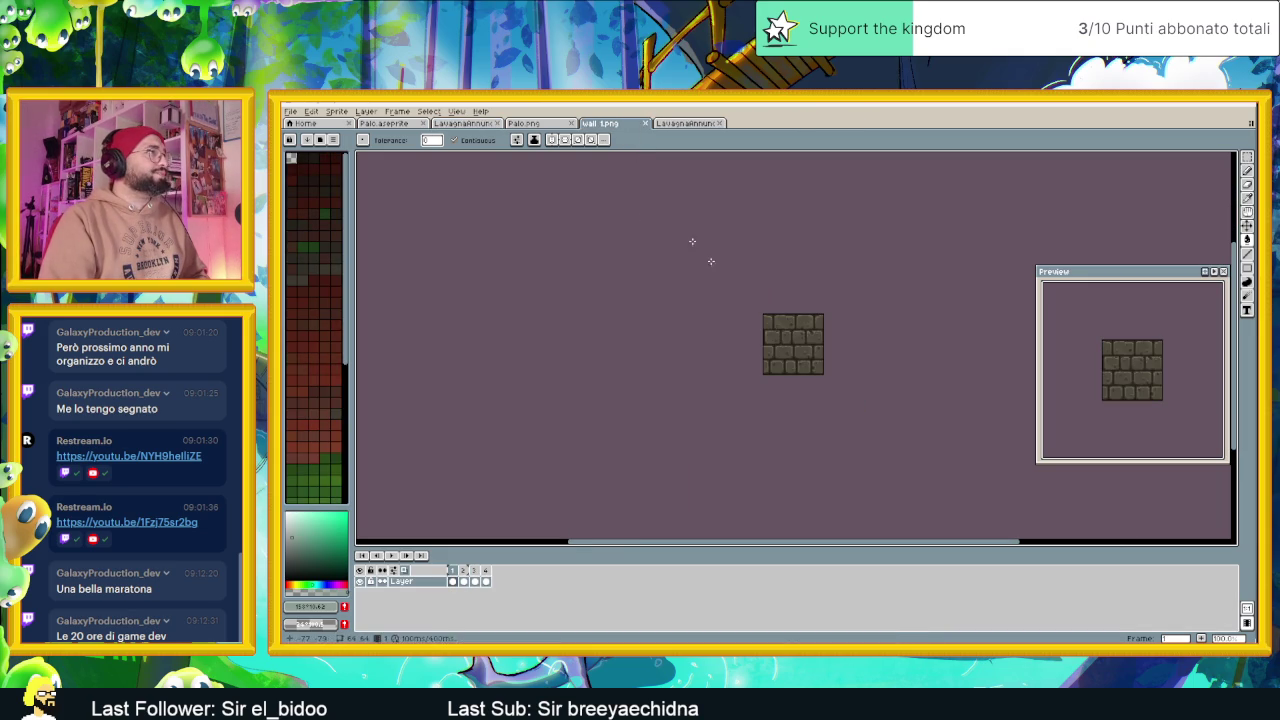
{"action": "left_click", "coordinate": [645, 123]}
{"action": "left_click", "coordinate": [645, 123]}
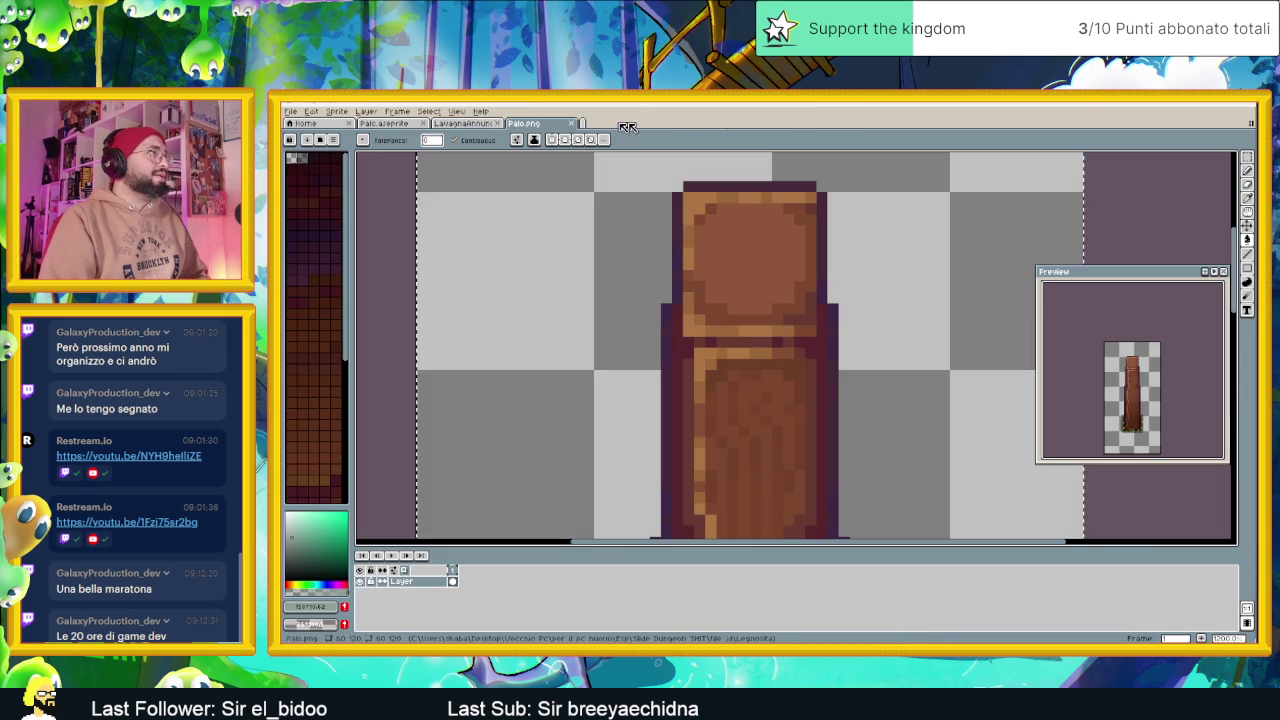
{"action": "left_click", "coordinate": [575, 123]}
{"action": "left_click", "coordinate": [505, 124]}
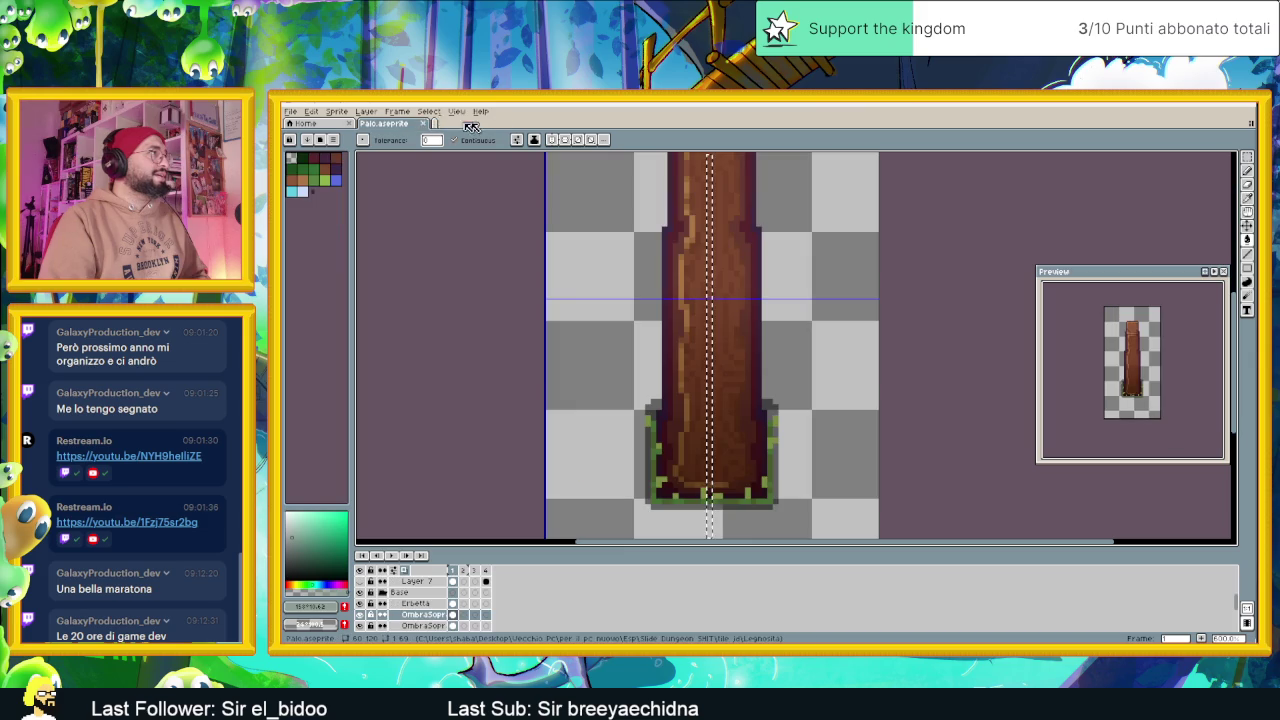
{"action": "left_click", "coordinate": [423, 123]}
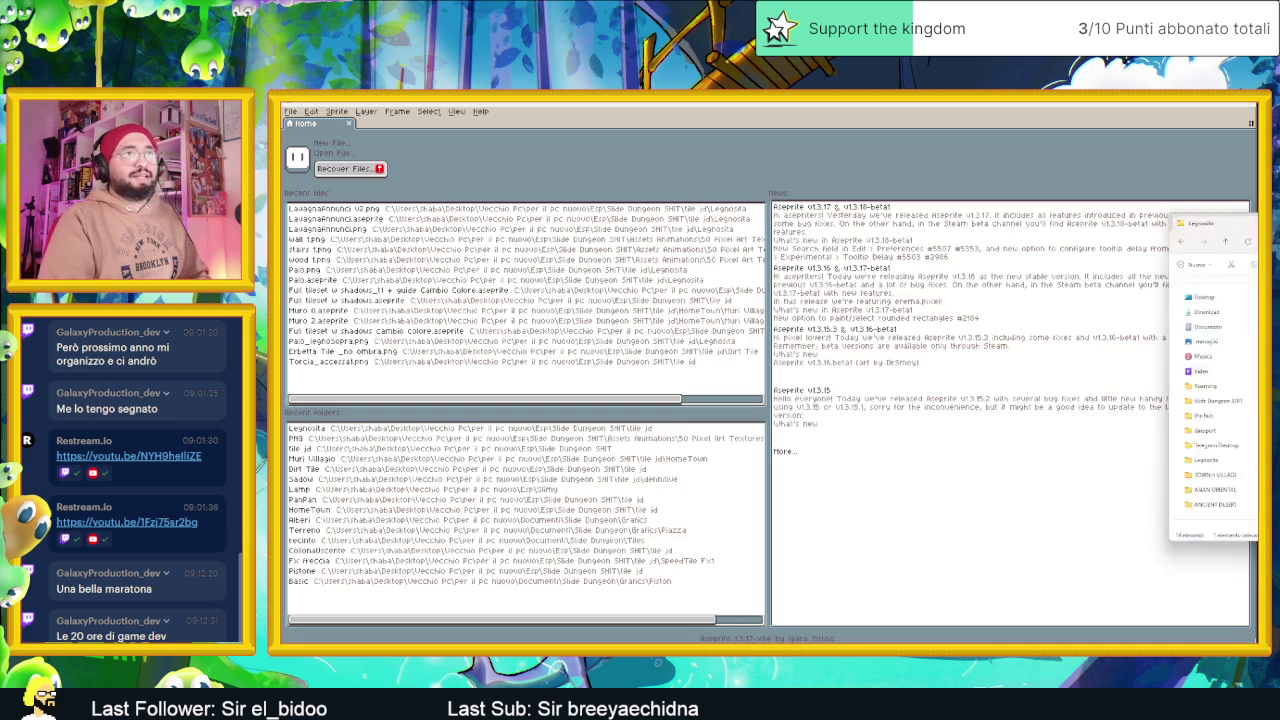
Bring Explorer on screen, go up to the tile jd folder, and enlarge the window
{"action": "left_click_drag", "start_coordinate": [1279, 236], "coordinate": [1082, 236]}
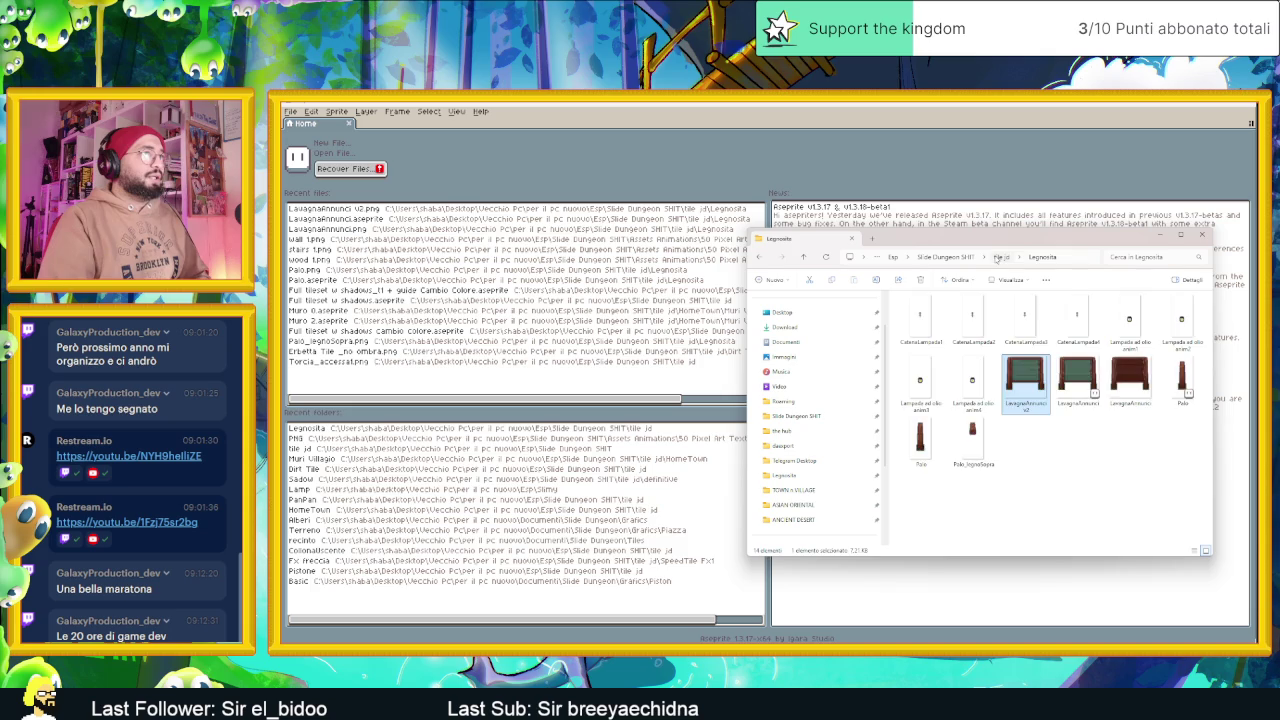
{"action": "left_click", "coordinate": [996, 258]}
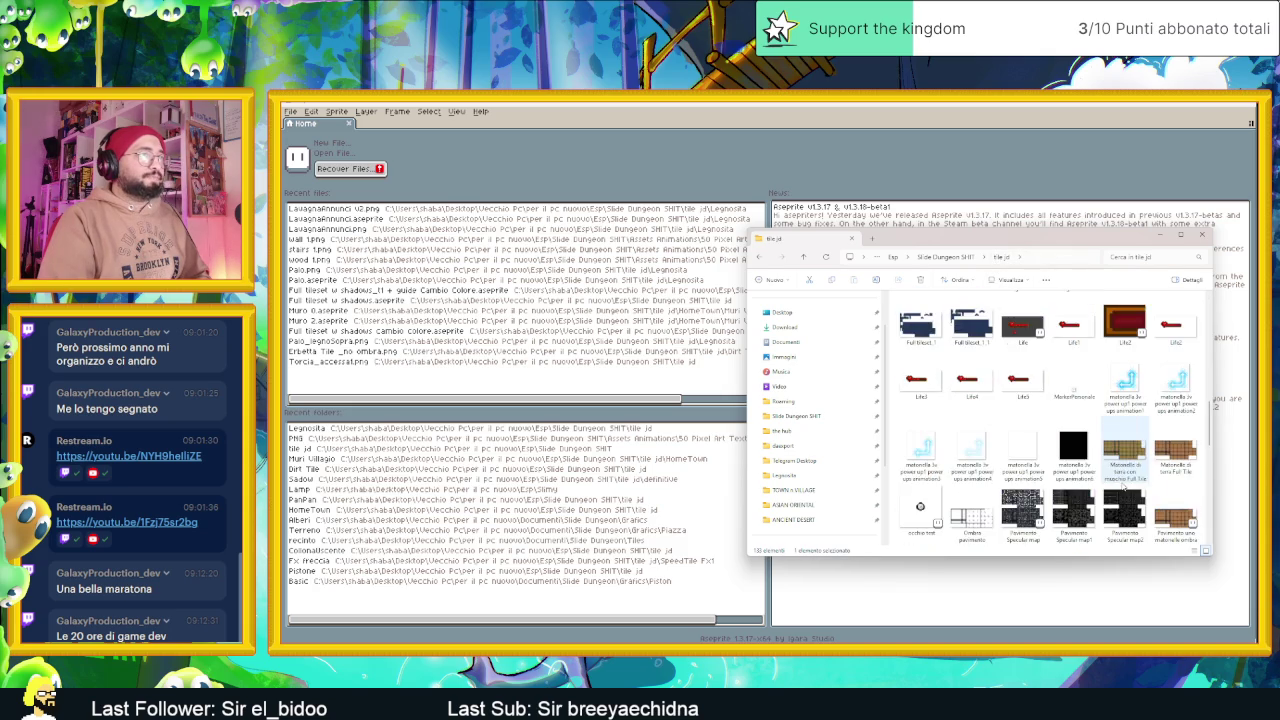
{"action": "scroll", "coordinate": [1124, 488], "scroll_direction": "up", "scroll_amount": 3}
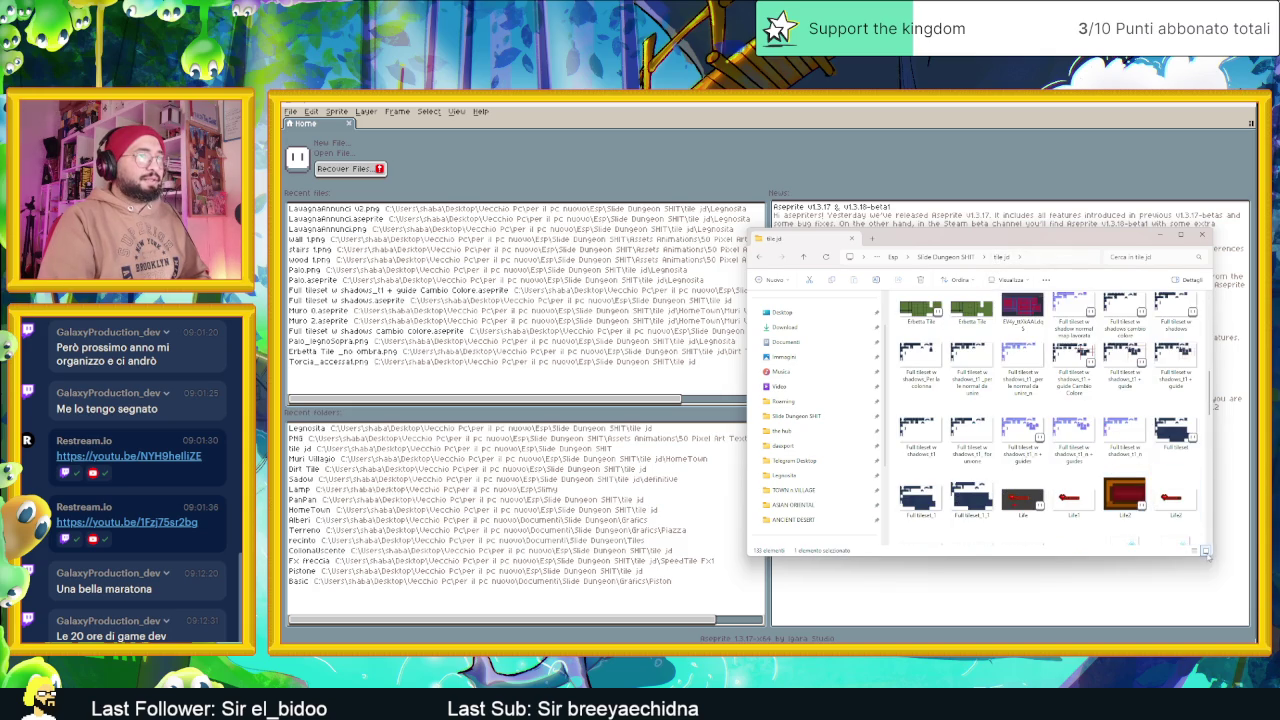
{"action": "left_click_drag", "start_coordinate": [1207, 551], "coordinate": [1257, 629]}
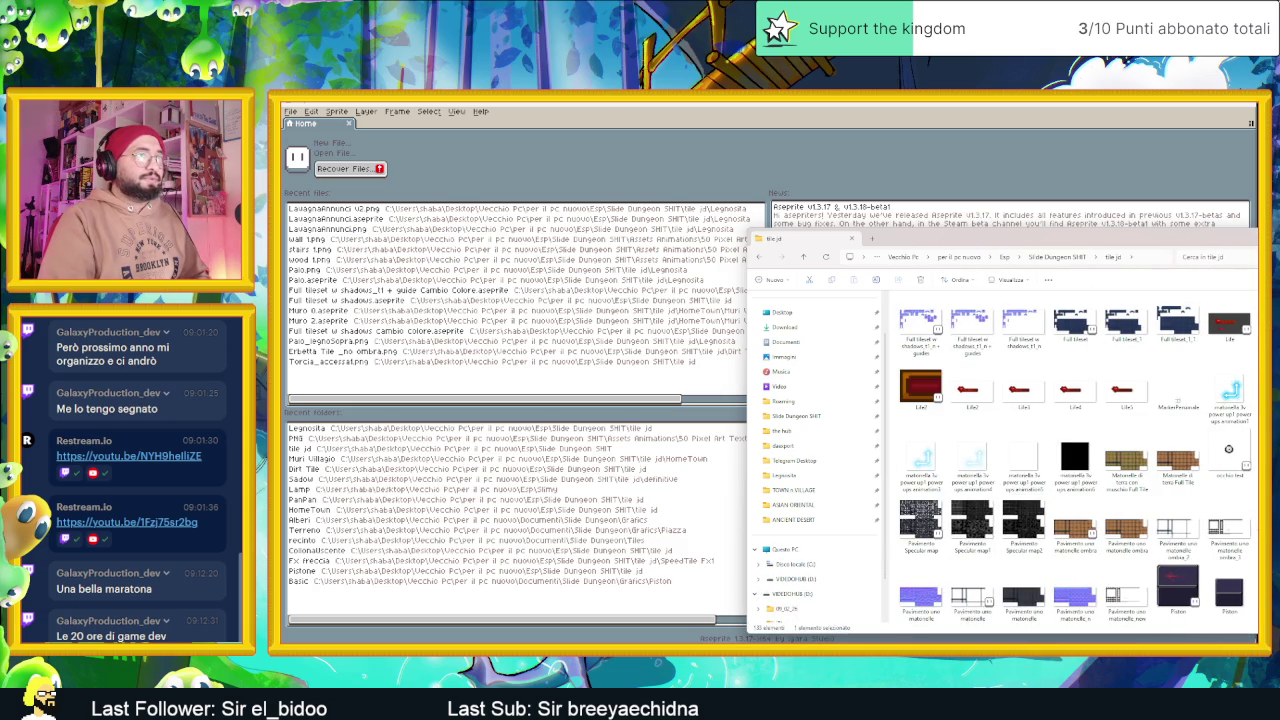
{"action": "scroll", "coordinate": [1141, 456], "scroll_direction": "up", "scroll_amount": 3}
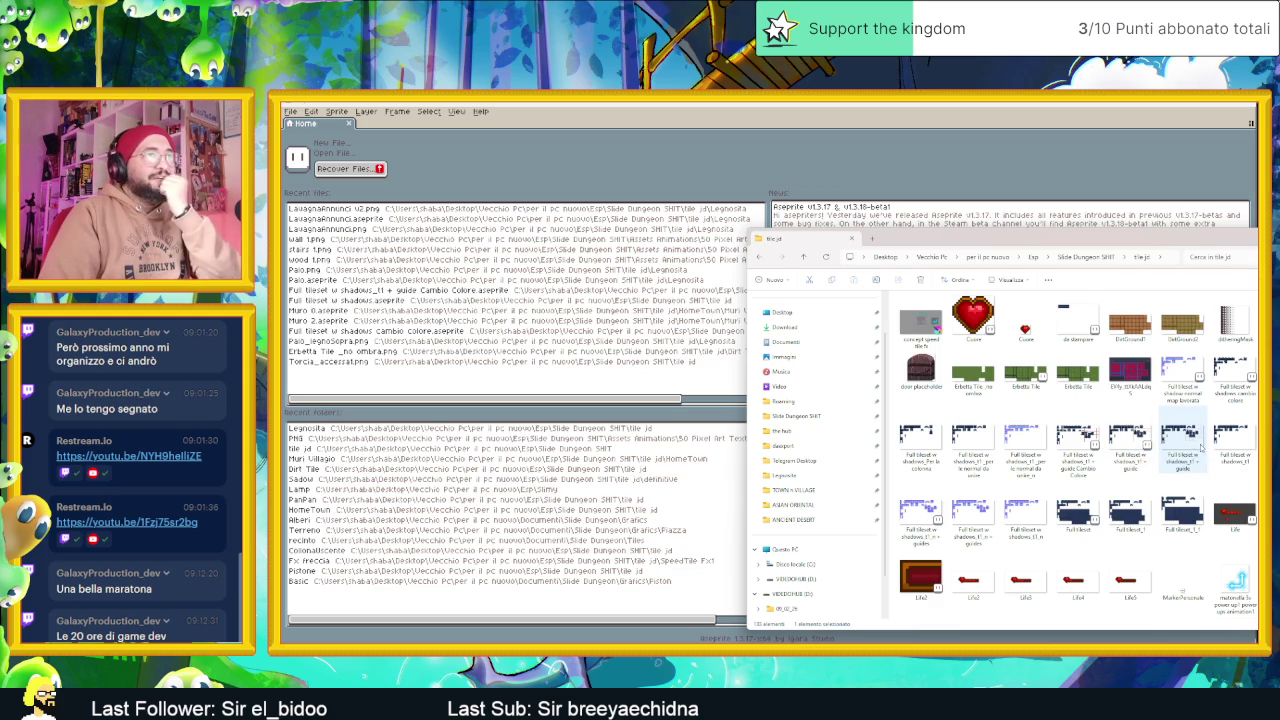
{"action": "scroll", "coordinate": [1200, 448], "scroll_direction": "up", "scroll_amount": 2}
{"action": "scroll", "coordinate": [1236, 476], "scroll_direction": "down", "scroll_amount": 1}
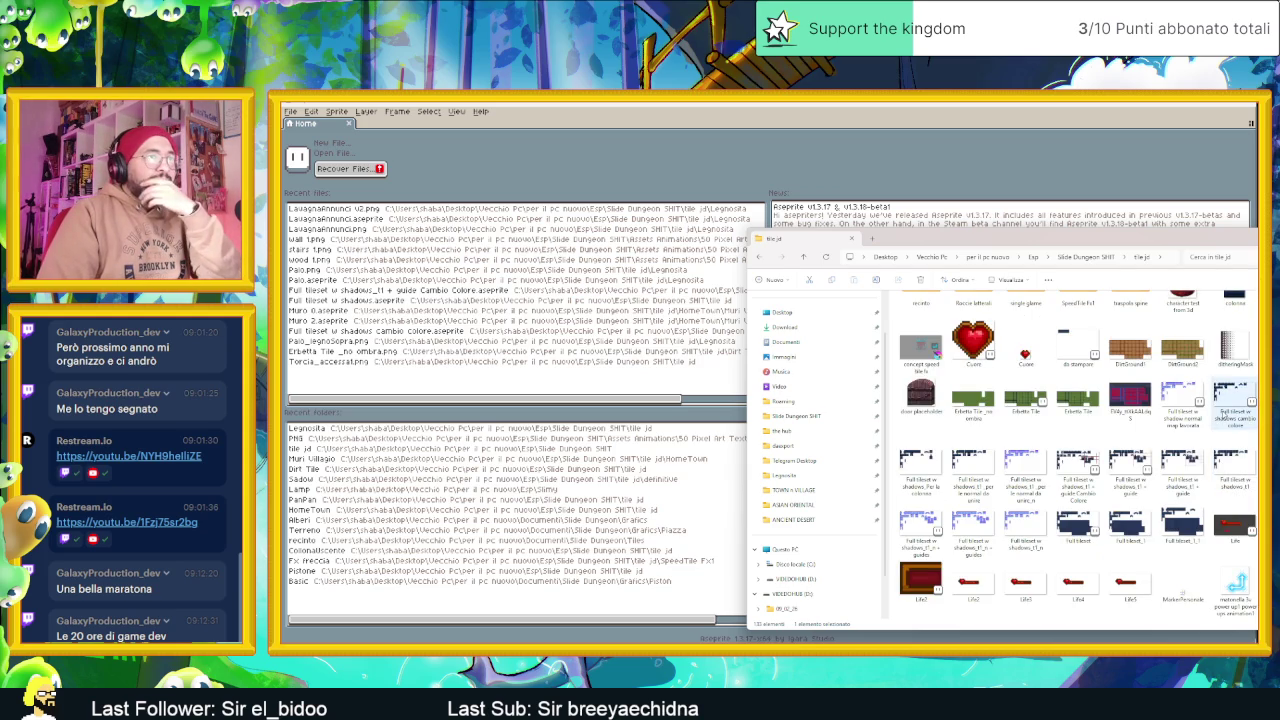
Open Full tileset w shadows_t1 + guide Cambio Colore.aseprite in Aseprite
{"action": "left_click", "coordinate": [1240, 402]}
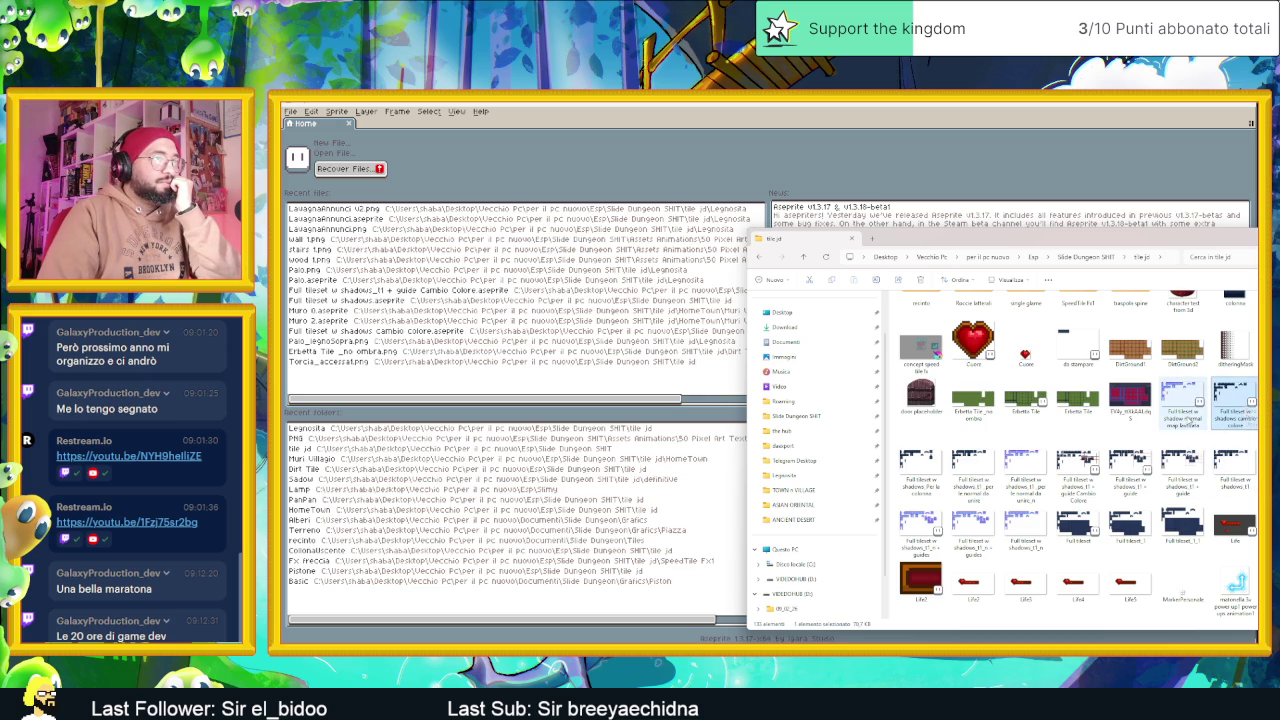
{"action": "left_click", "coordinate": [1092, 468]}
{"action": "double_click", "coordinate": [1087, 465]}
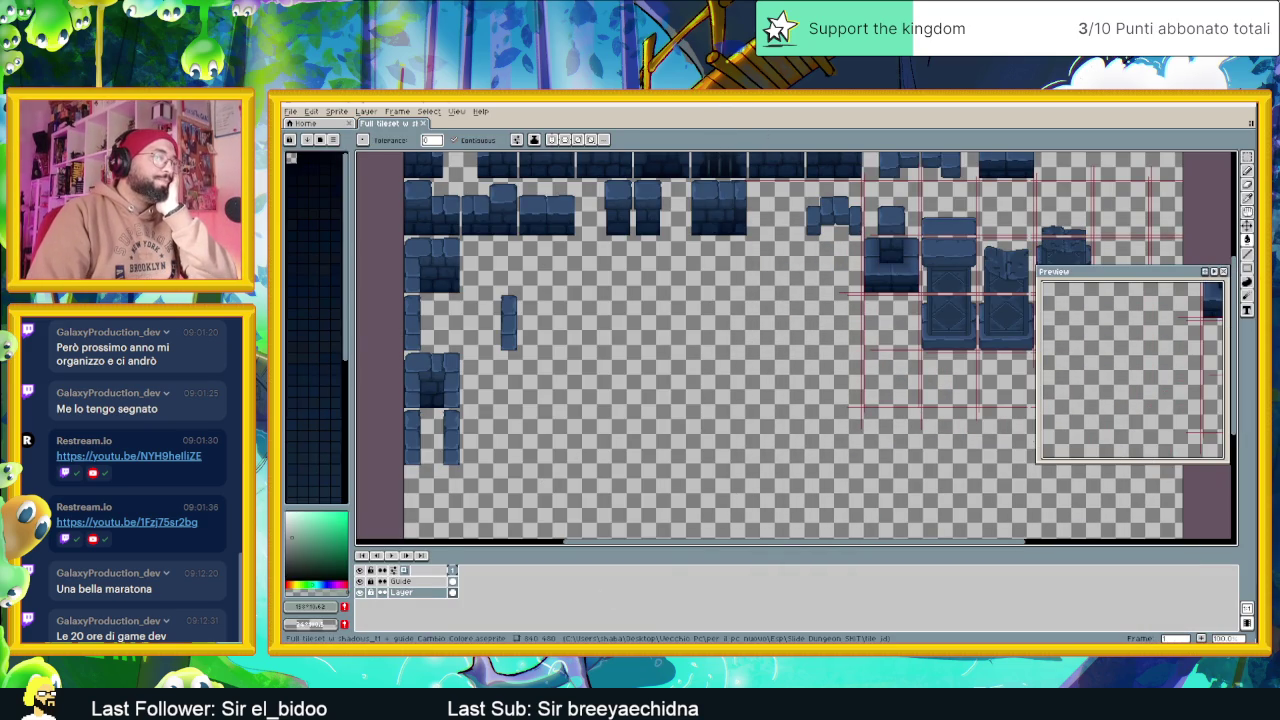
Return to the tileset window and open the sprite preview panel with F7
{"action": "key", "text": "alt+Tab"}
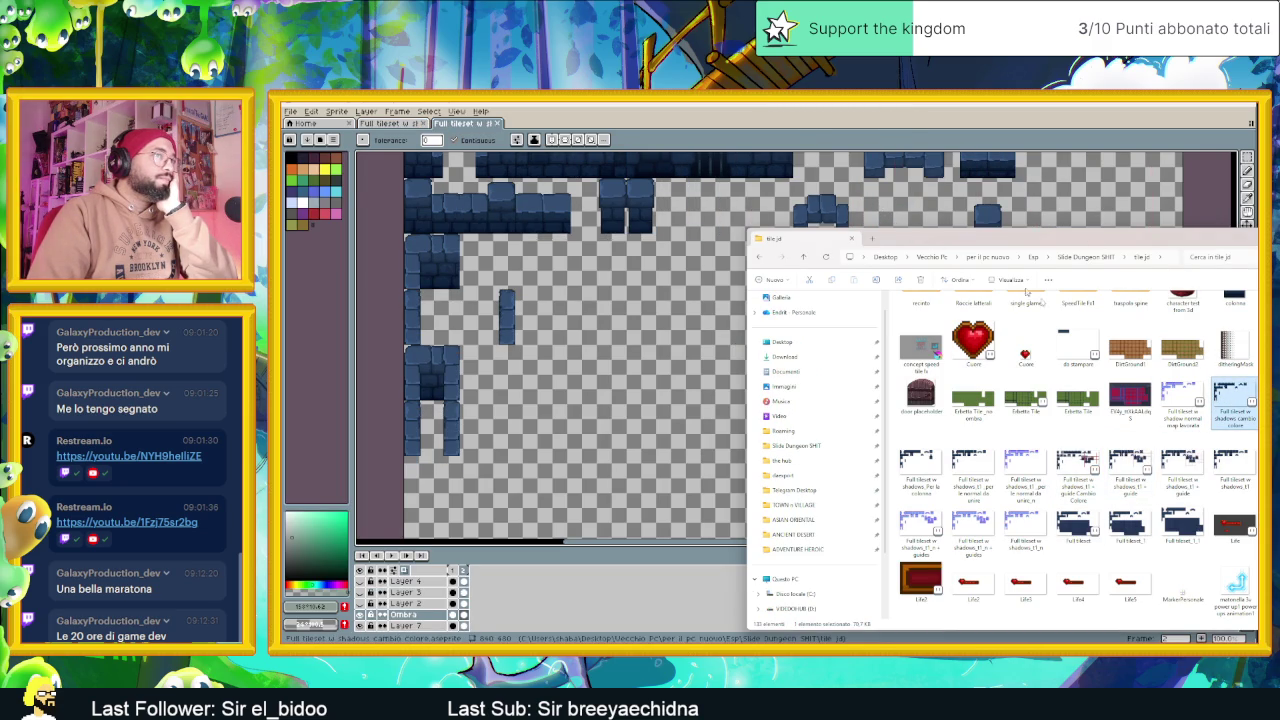
{"action": "key", "text": "F7"}
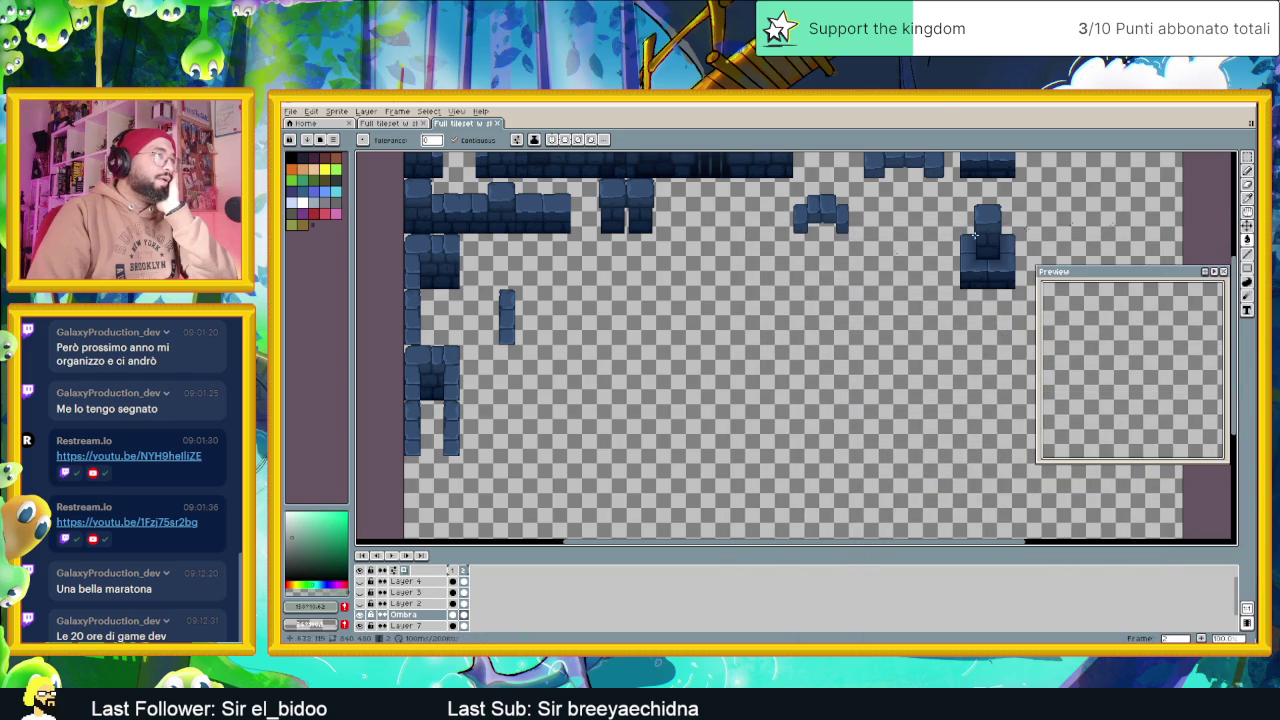
{"action": "scroll", "coordinate": [725, 425], "scroll_direction": "down", "scroll_amount": 3}
{"action": "scroll", "coordinate": [686, 392], "scroll_direction": "up", "scroll_amount": 3}
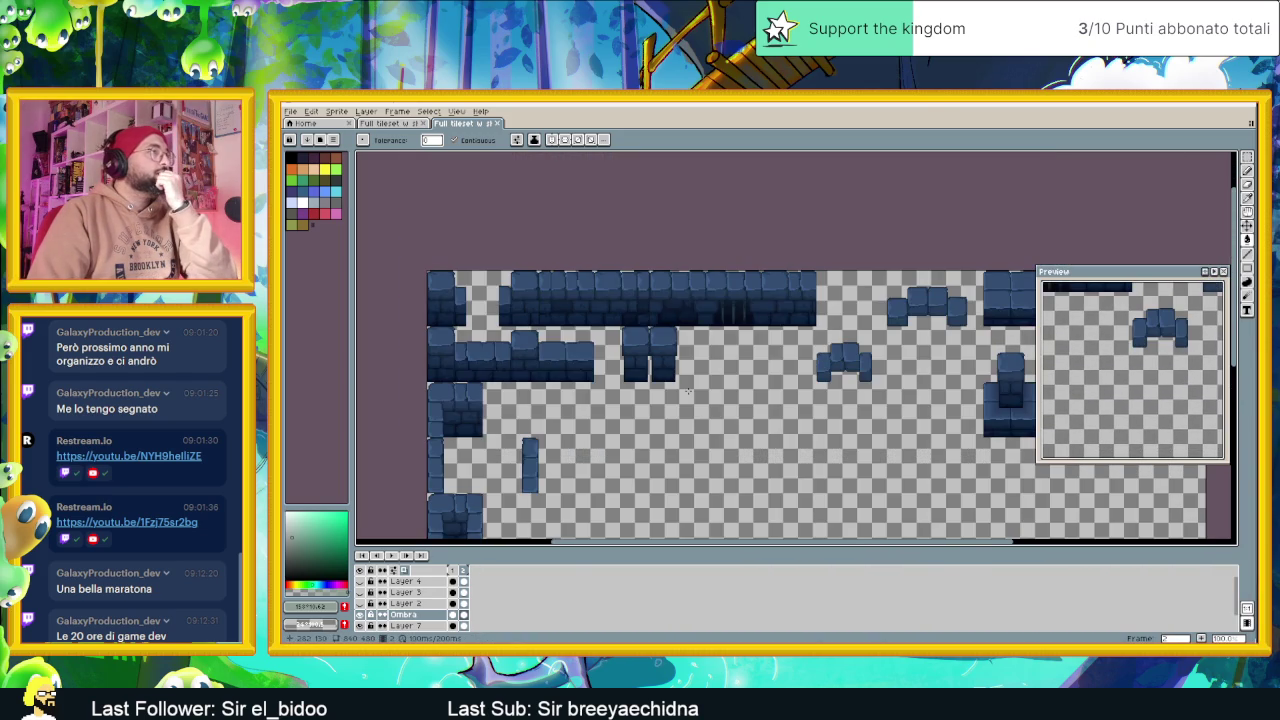
Toggle the Ombra shadow layer off and on, leave it hidden, and pan up over the tiles
{"action": "left_click", "coordinate": [361, 615]}
{"action": "left_click", "coordinate": [361, 615]}
{"action": "left_click", "coordinate": [361, 615]}
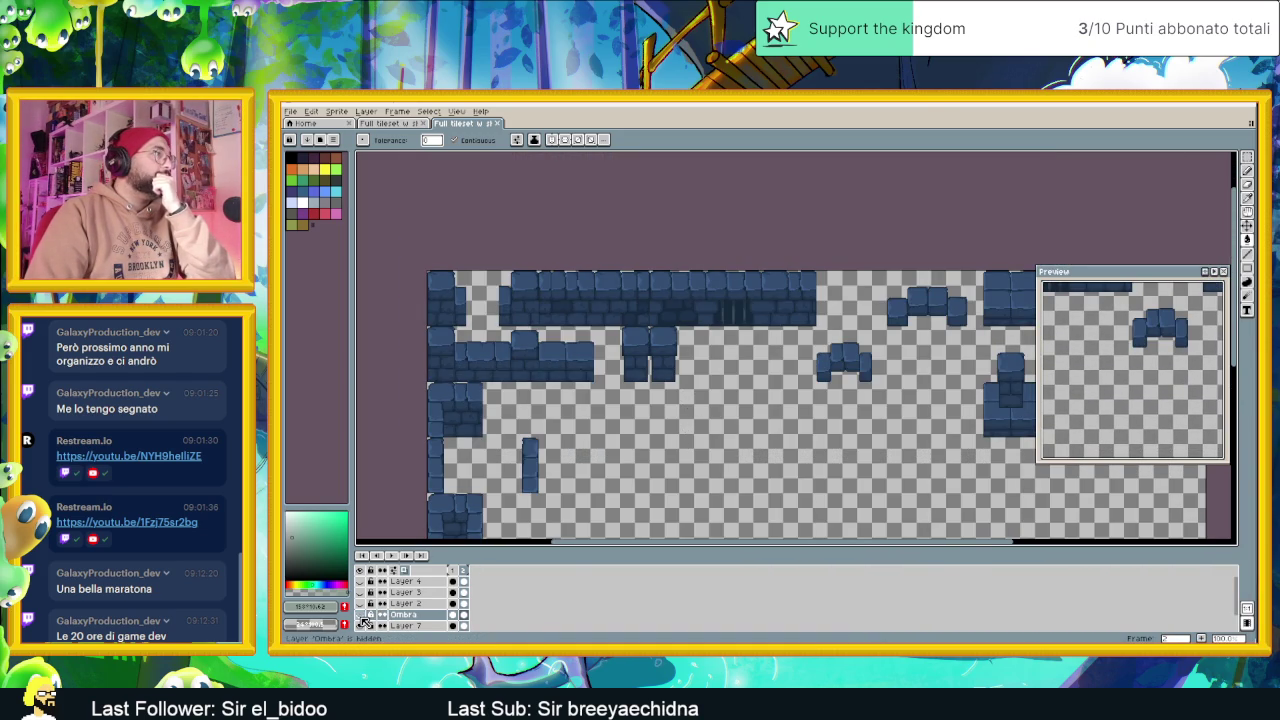
{"action": "left_click_drag", "start_coordinate": [755, 413], "coordinate": [740, 338]}
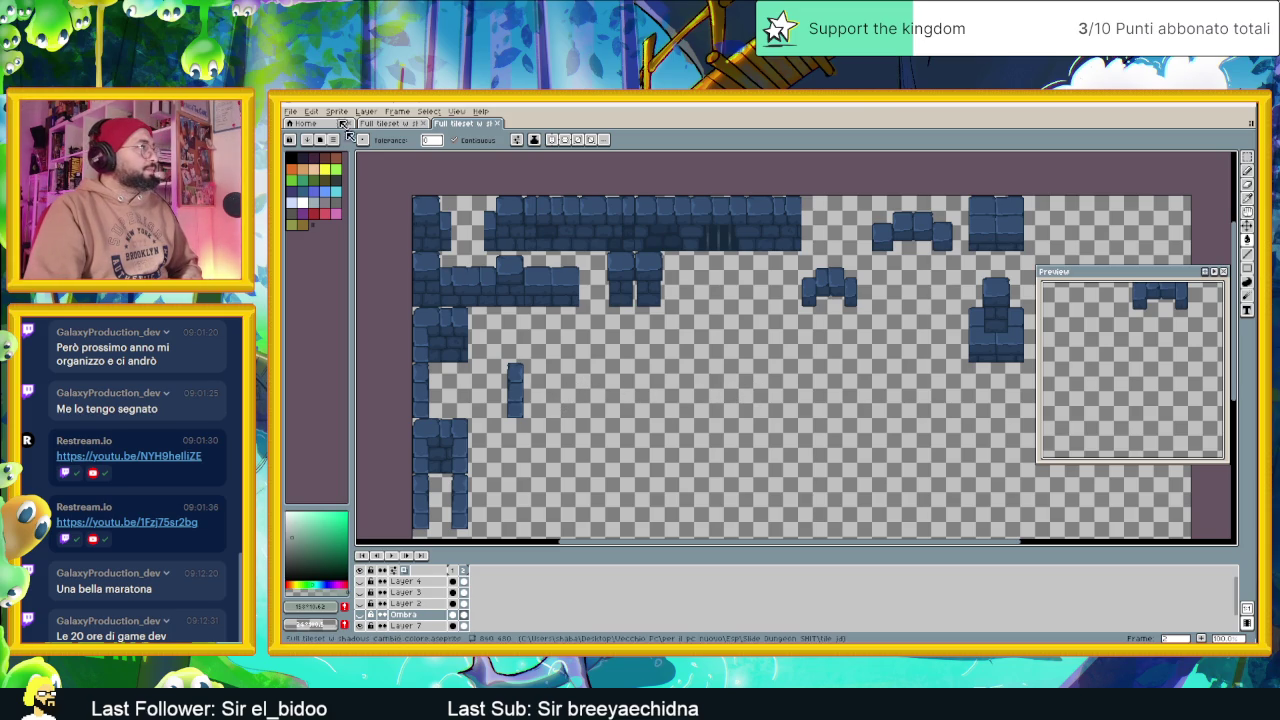
{"action": "left_click", "coordinate": [456, 111]}
{"action": "mouse_move", "coordinate": [463, 183]}
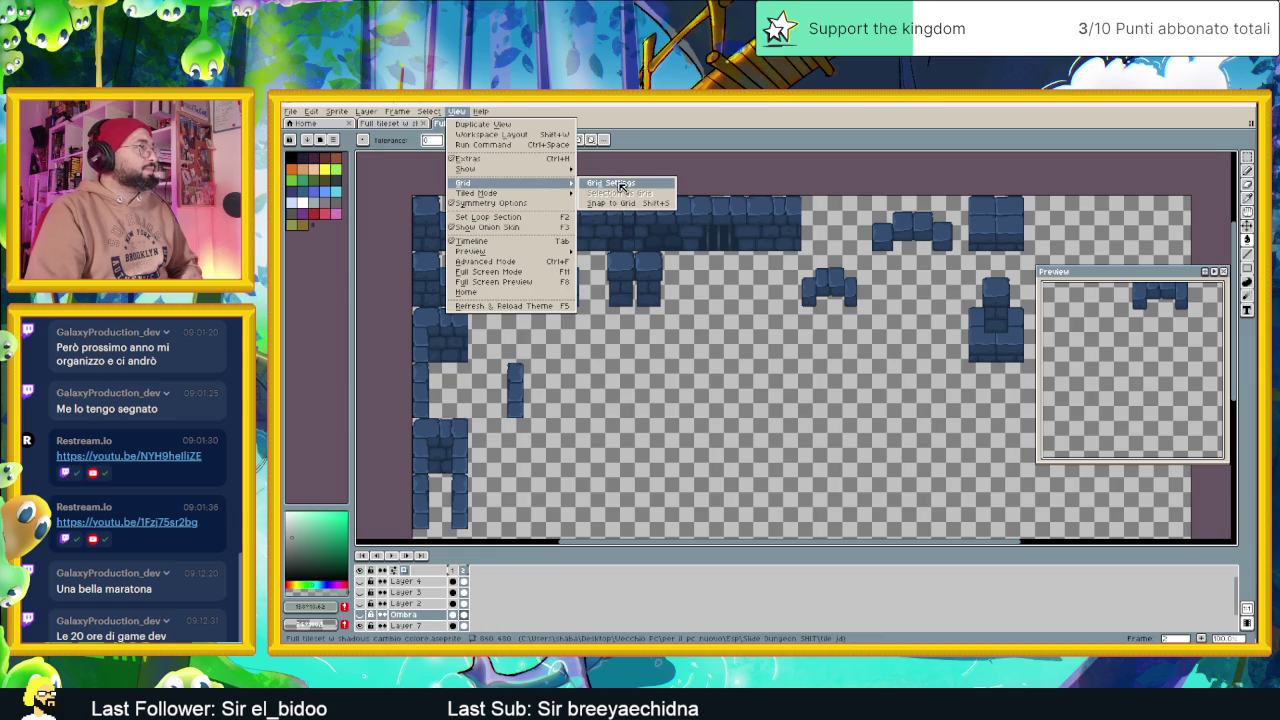
Apply a 60×60 grid over the tileset sheet and zoom to inspect it
{"action": "left_click", "coordinate": [620, 185]}
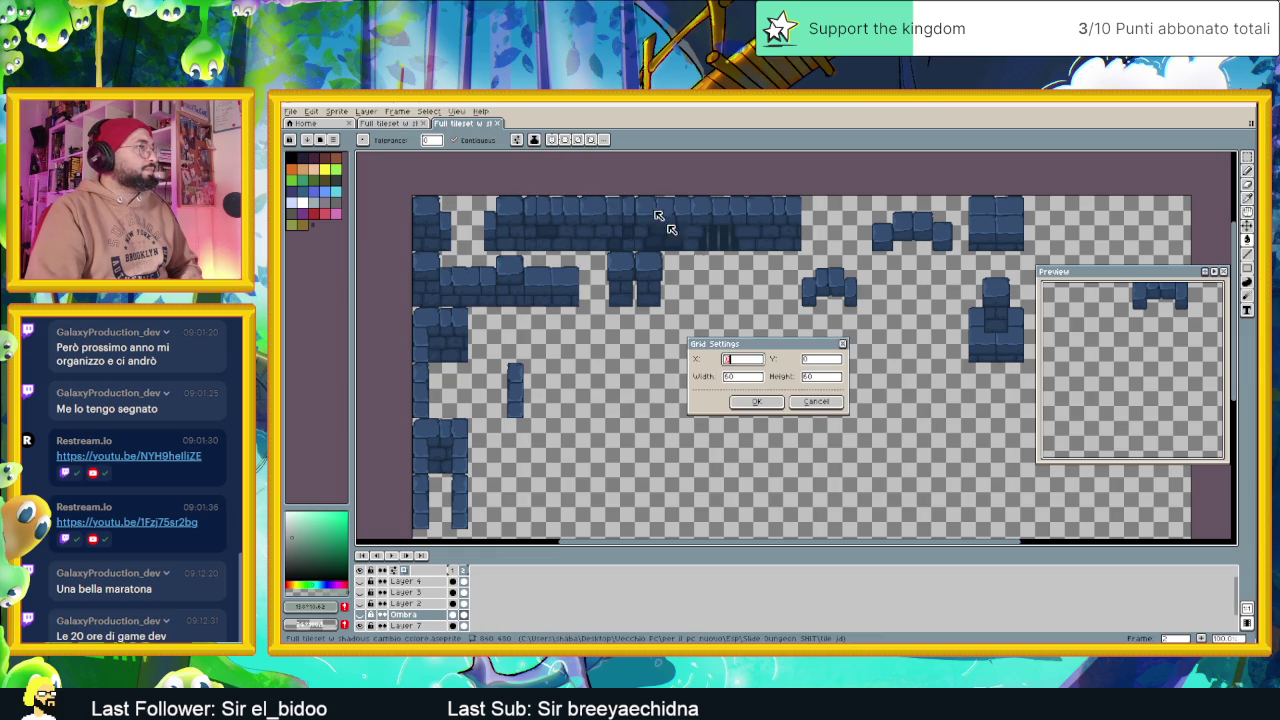
{"action": "left_click", "coordinate": [750, 410]}
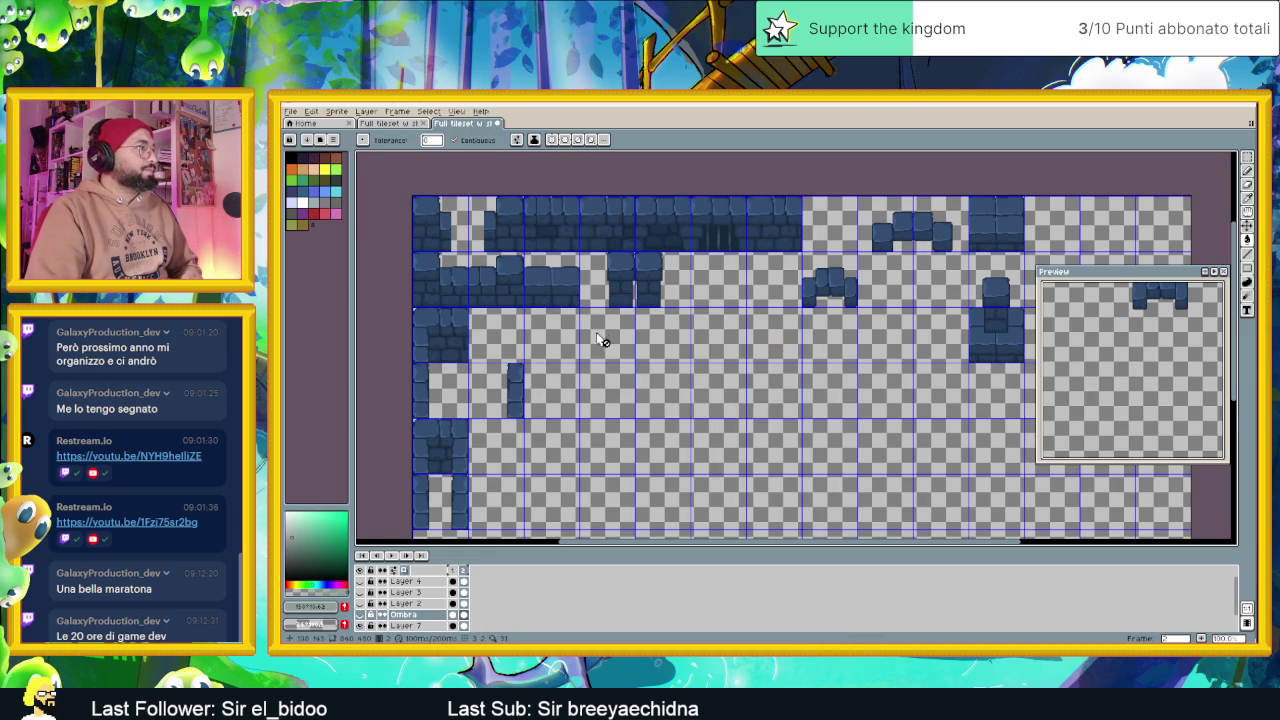
{"action": "left_click_drag", "start_coordinate": [600, 337], "coordinate": [630, 296]}
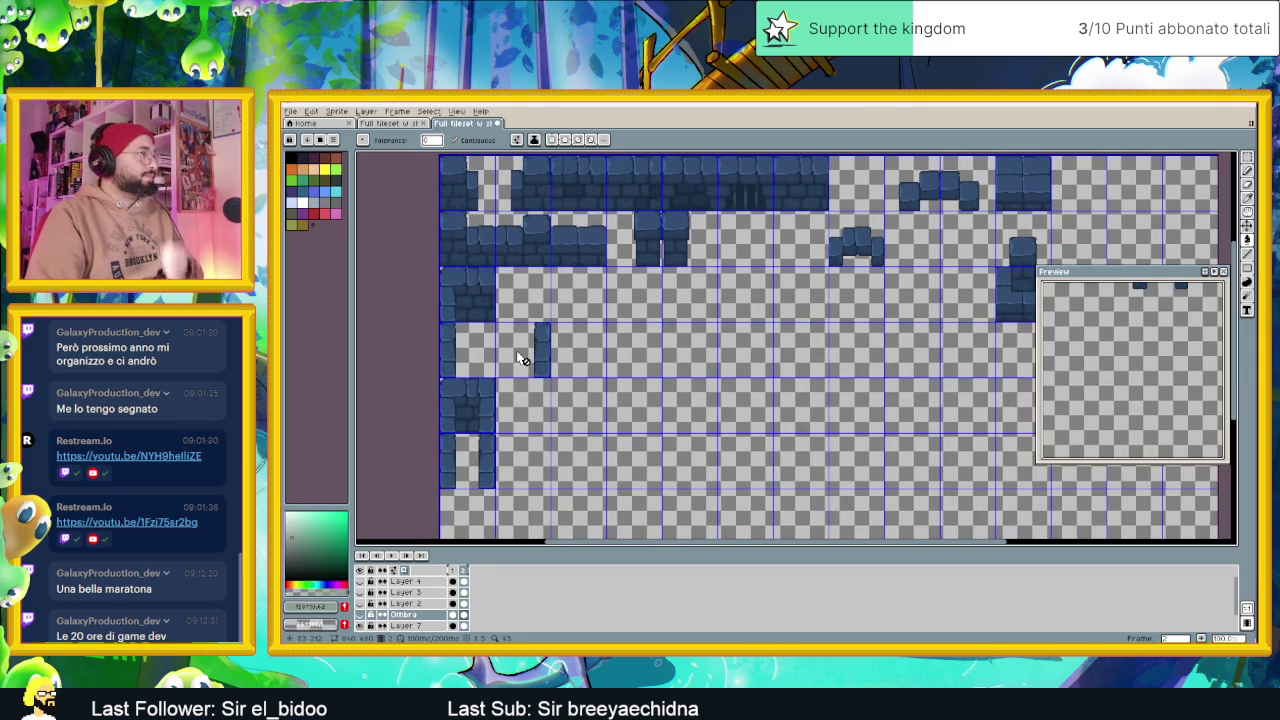
{"action": "scroll", "coordinate": [520, 358], "scroll_direction": "up", "scroll_amount": 1}
{"action": "scroll", "coordinate": [593, 338], "scroll_direction": "up", "scroll_amount": 1}
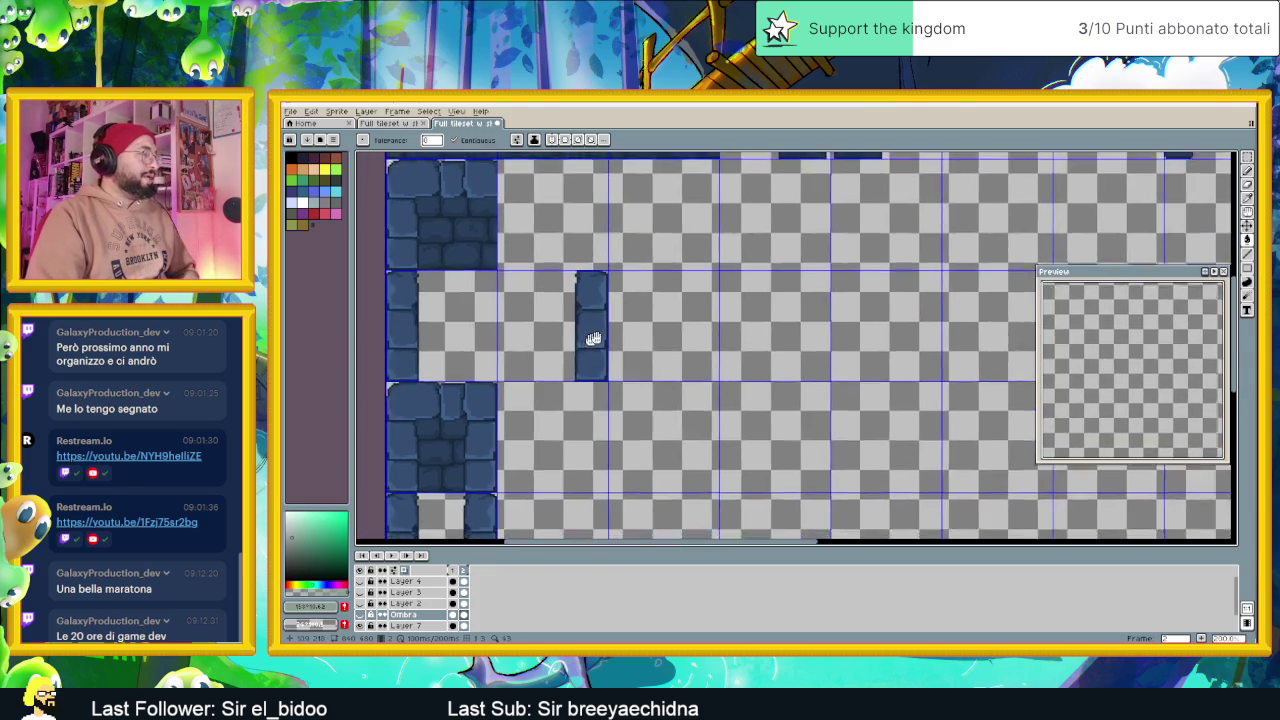
{"action": "scroll", "coordinate": [620, 325], "scroll_direction": "down", "scroll_amount": 1}
{"action": "scroll", "coordinate": [640, 312], "scroll_direction": "down", "scroll_amount": 1}
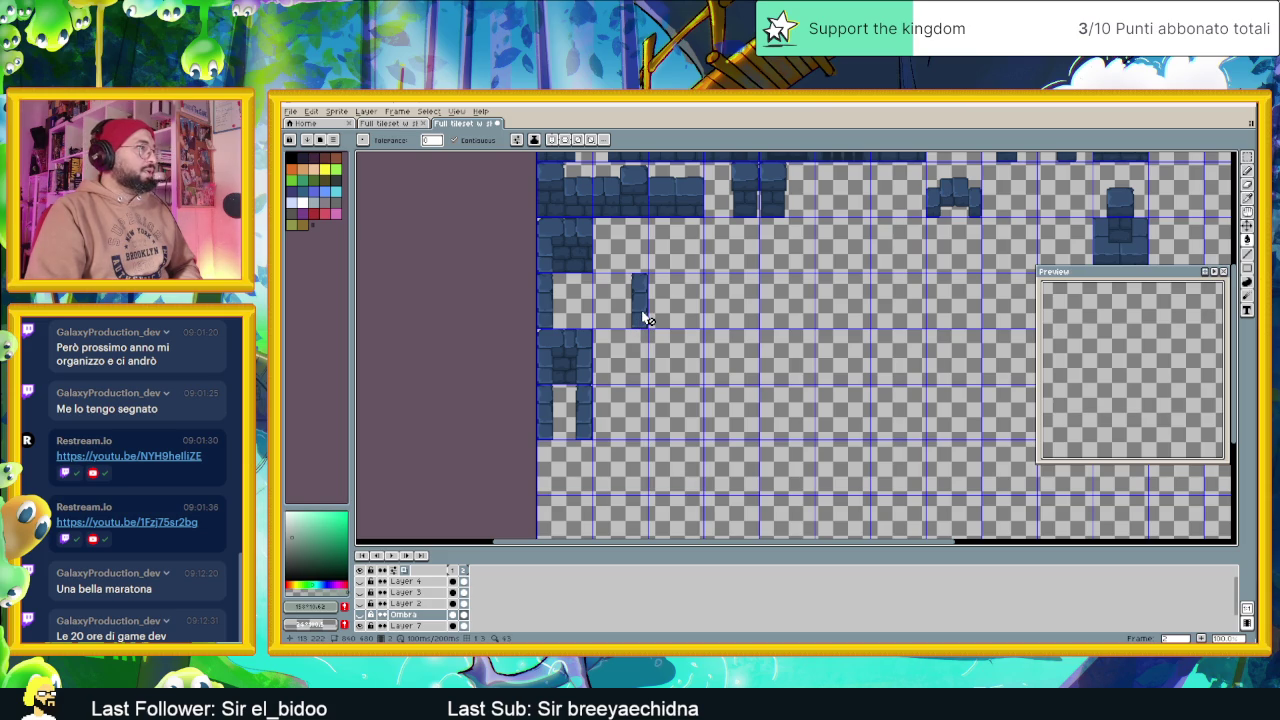
Centre the zoomed view on the pillar tile, then switch to the browser
{"action": "scroll", "coordinate": [645, 318], "scroll_direction": "up", "scroll_amount": 1}
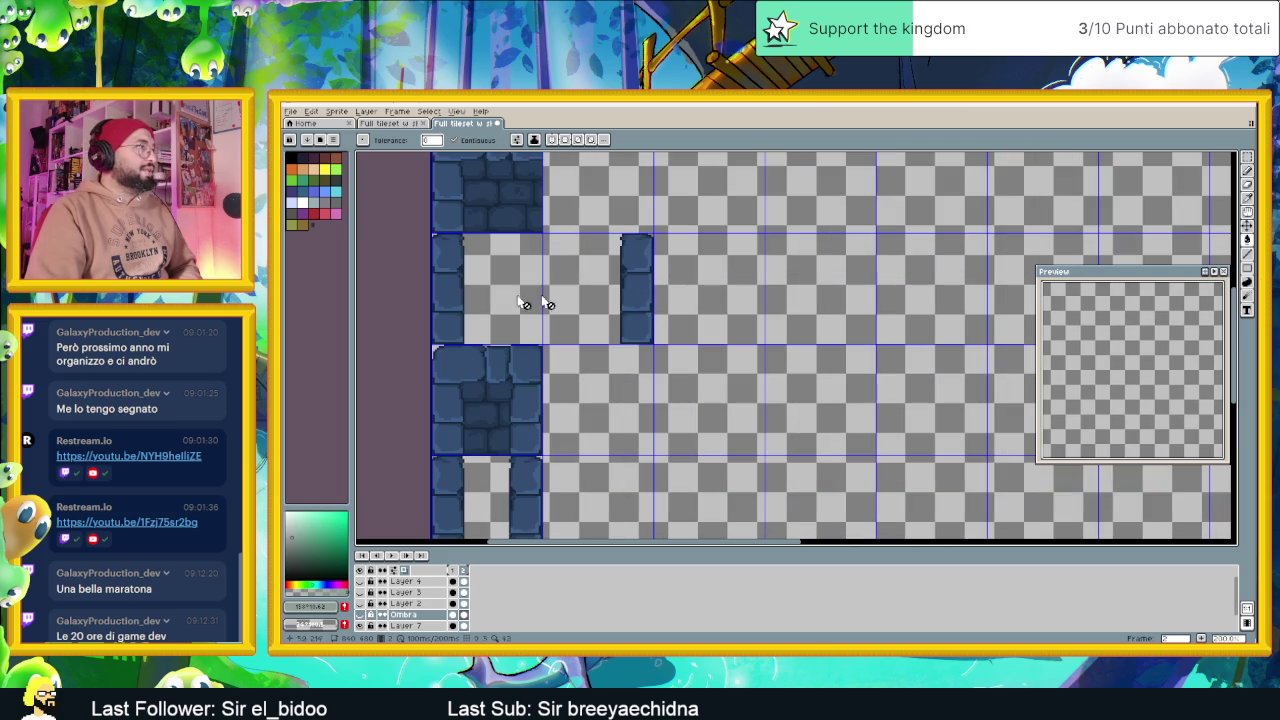
{"action": "scroll", "coordinate": [686, 310], "scroll_direction": "down", "scroll_amount": 3}
{"action": "scroll", "coordinate": [688, 315], "scroll_direction": "up", "scroll_amount": 3}
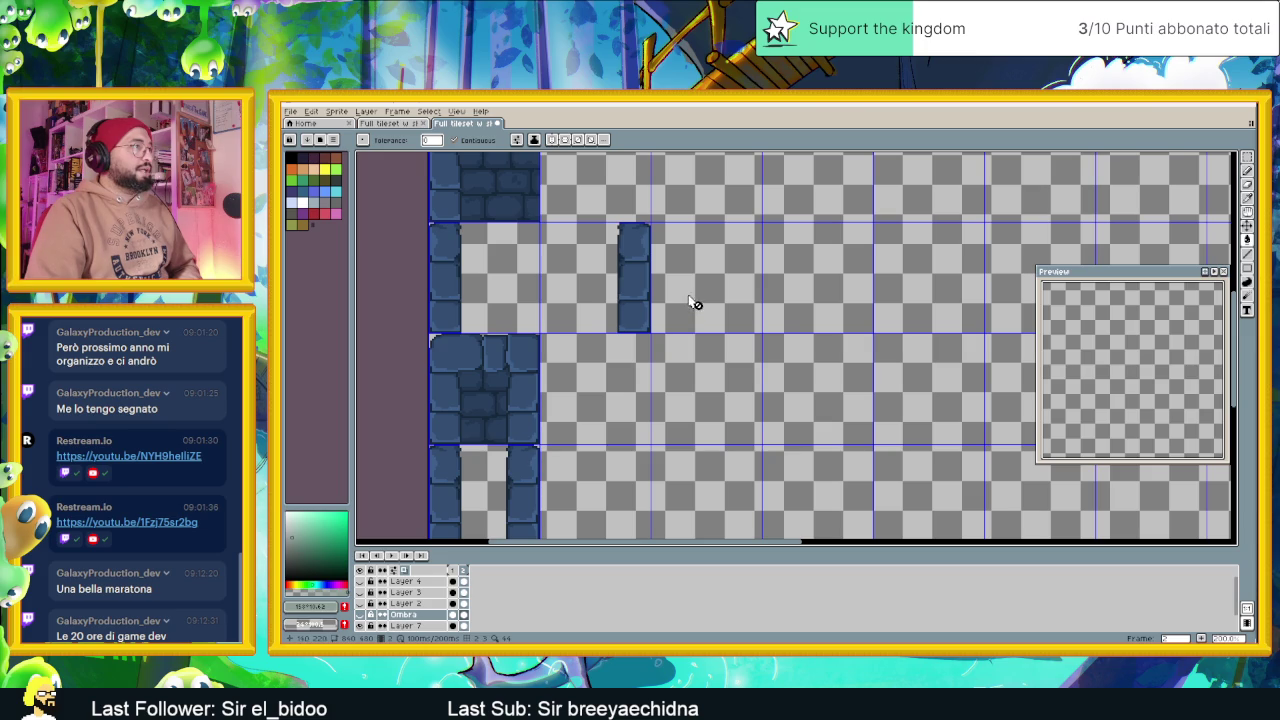
{"action": "left_click_drag", "start_coordinate": [655, 293], "coordinate": [632, 330]}
{"action": "scroll", "coordinate": [622, 333], "scroll_direction": "up", "scroll_amount": 1}
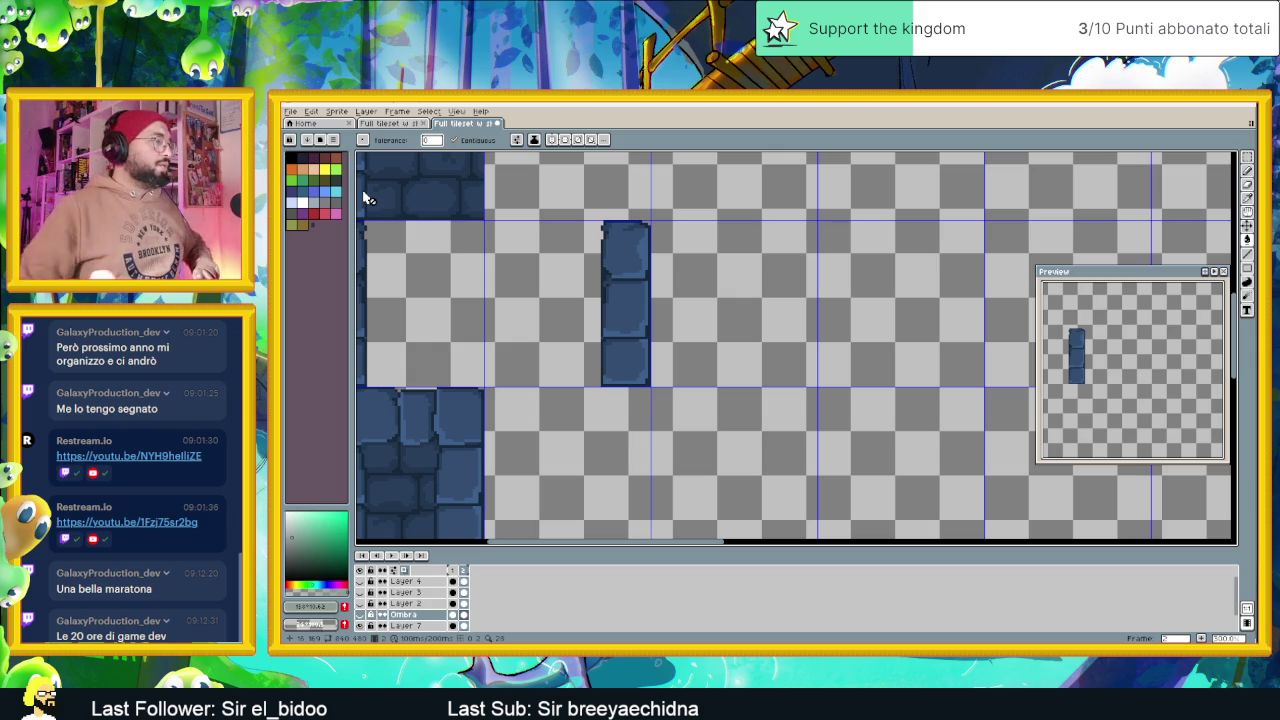
{"action": "key", "text": "alt+Tab"}
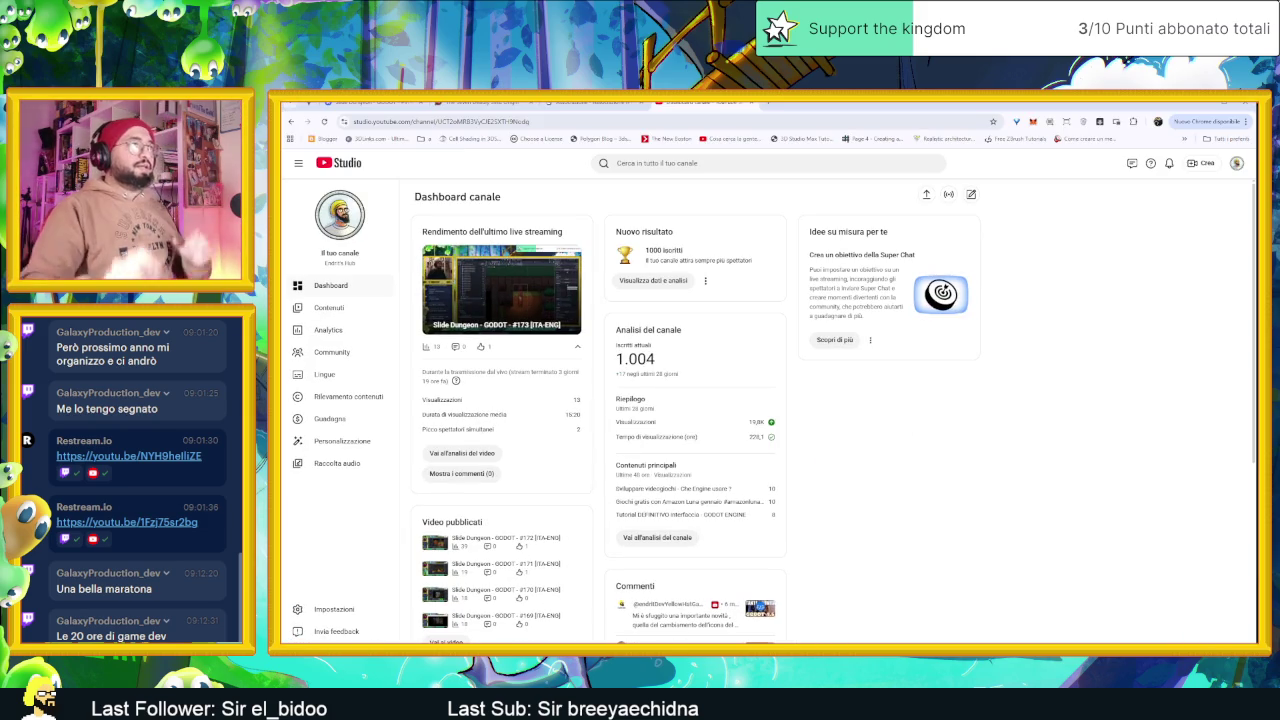
Run a Google image search for 'castello' in a new tab
{"action": "left_click", "coordinate": [765, 103]}
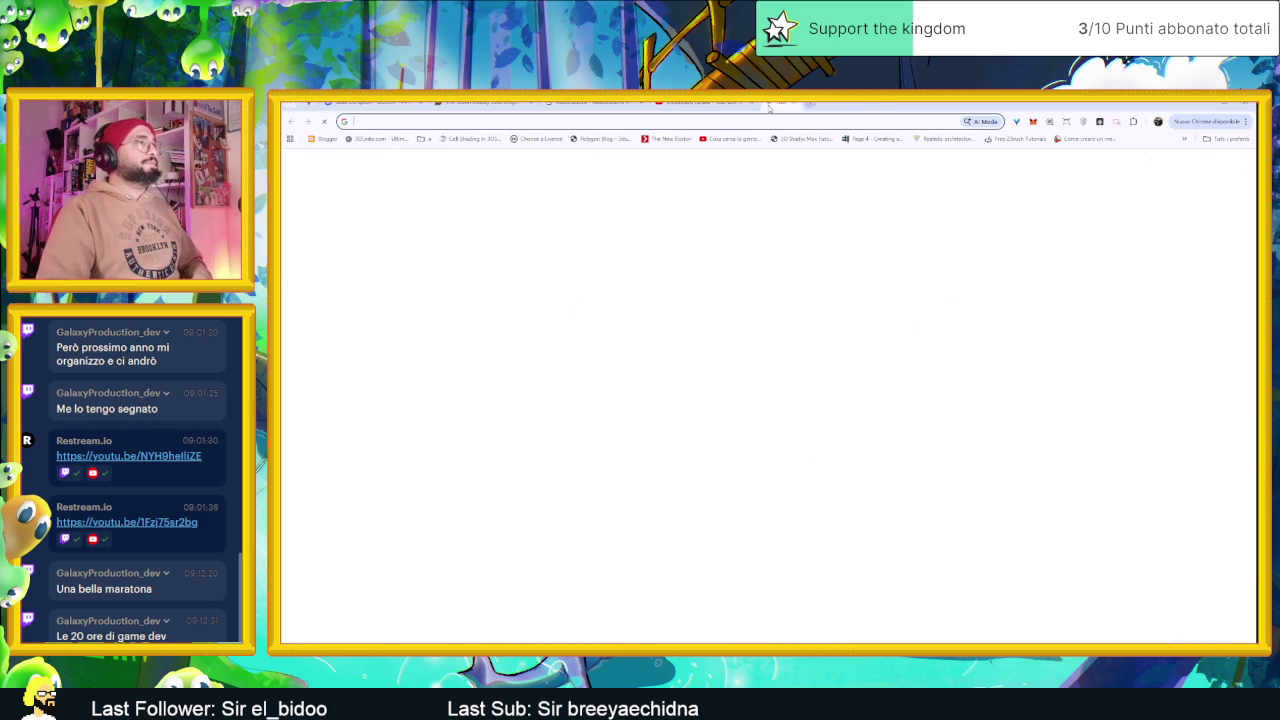
{"action": "type", "text": "castello"}
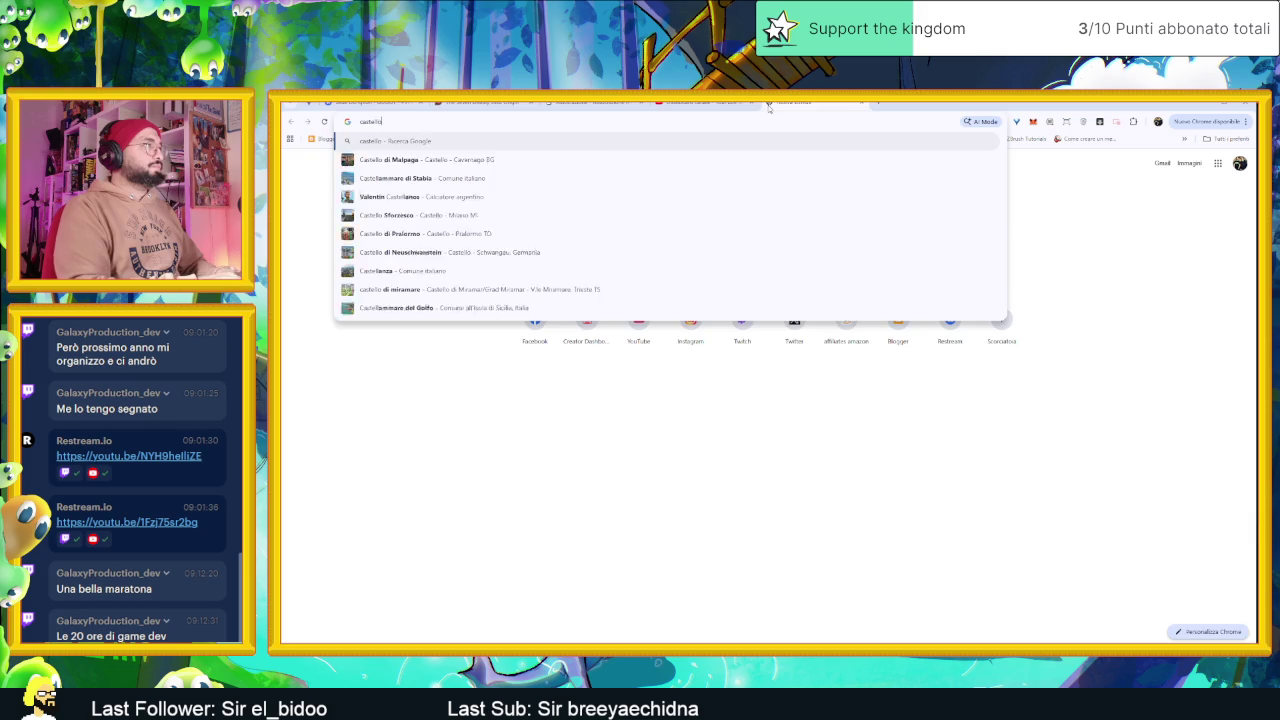
{"action": "key", "text": "Return"}
{"action": "left_click", "coordinate": [461, 203]}
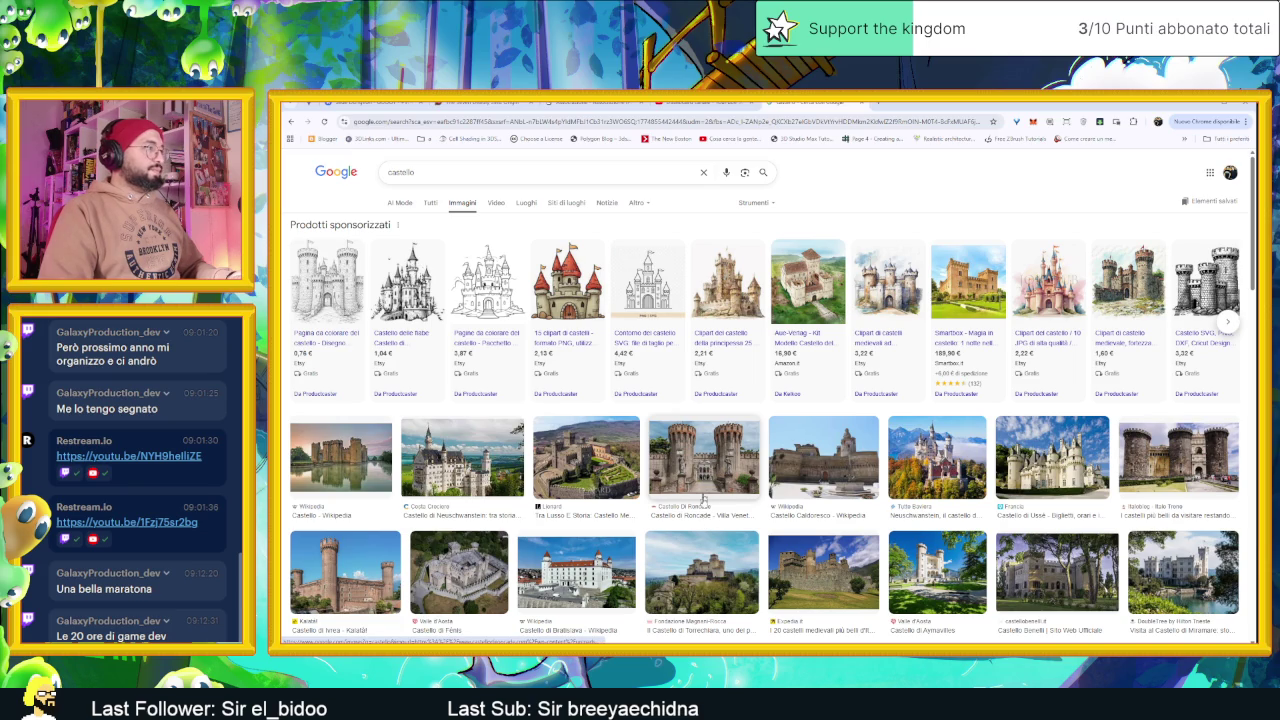
Preview the Roncade and Castel Nuovo images, open the Italoblog castles article, then minimize Chrome
{"action": "left_click", "coordinate": [705, 465]}
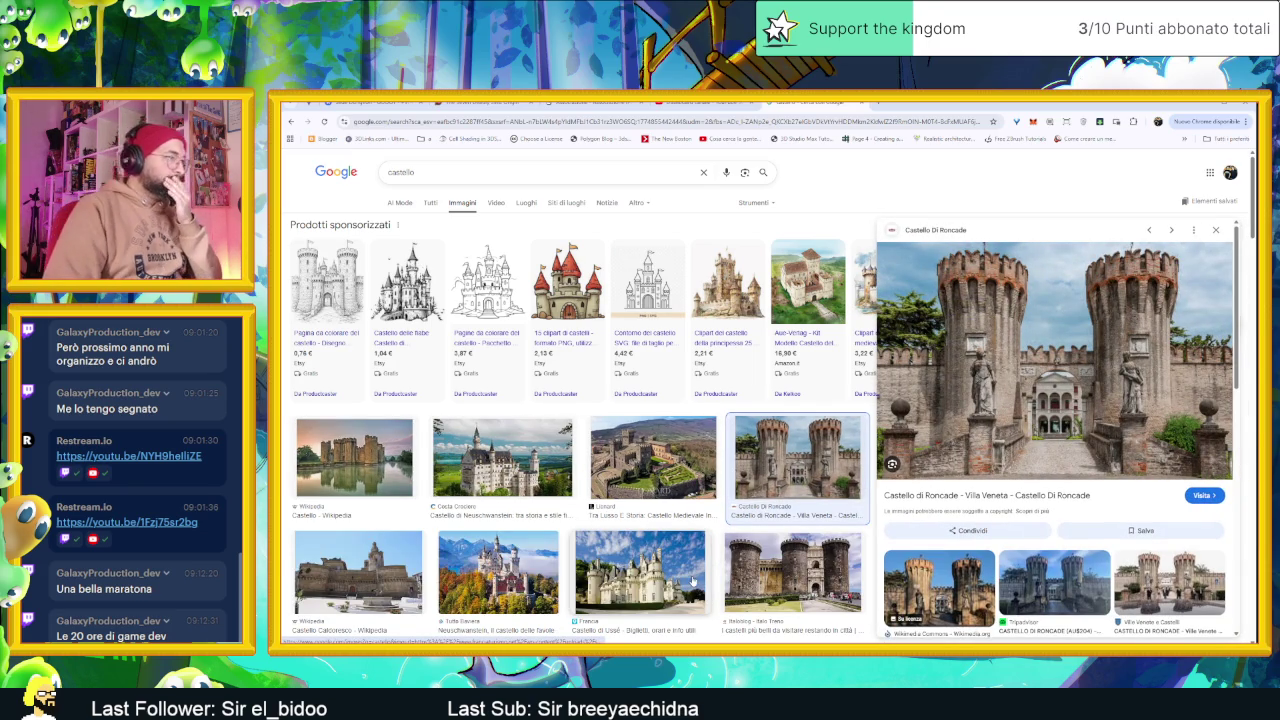
{"action": "left_click", "coordinate": [790, 572]}
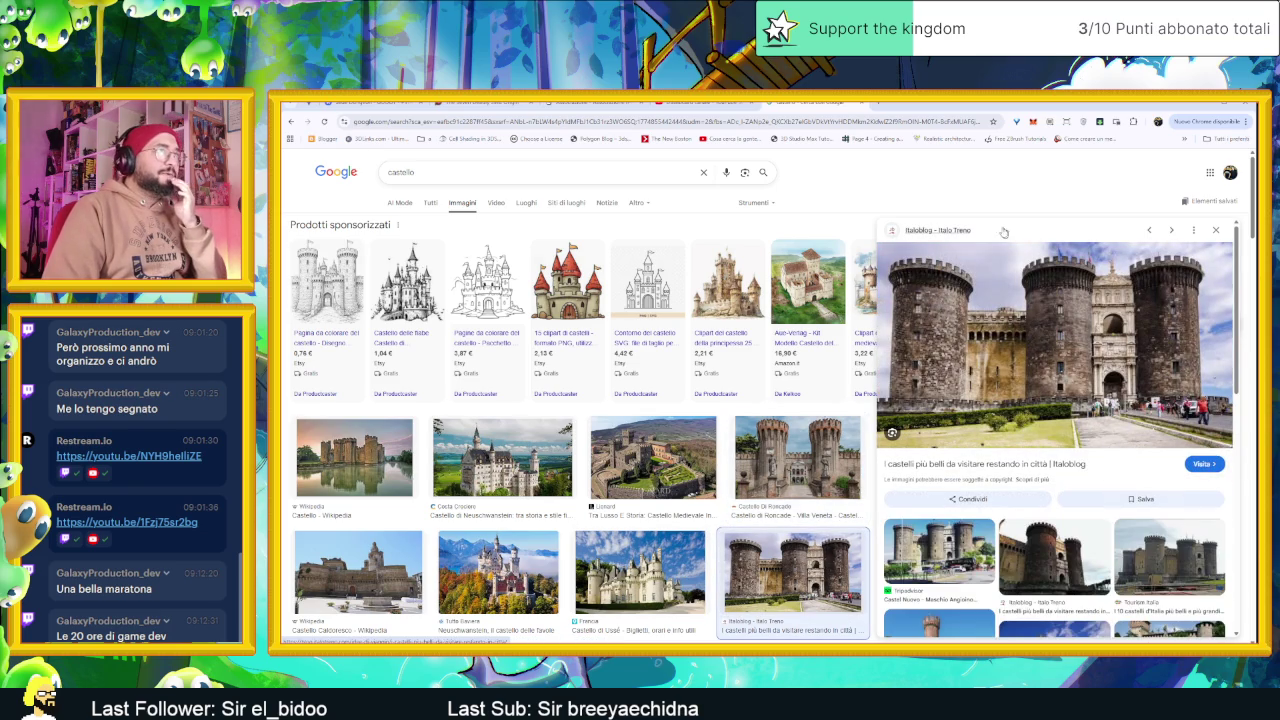
{"action": "left_click", "coordinate": [952, 274]}
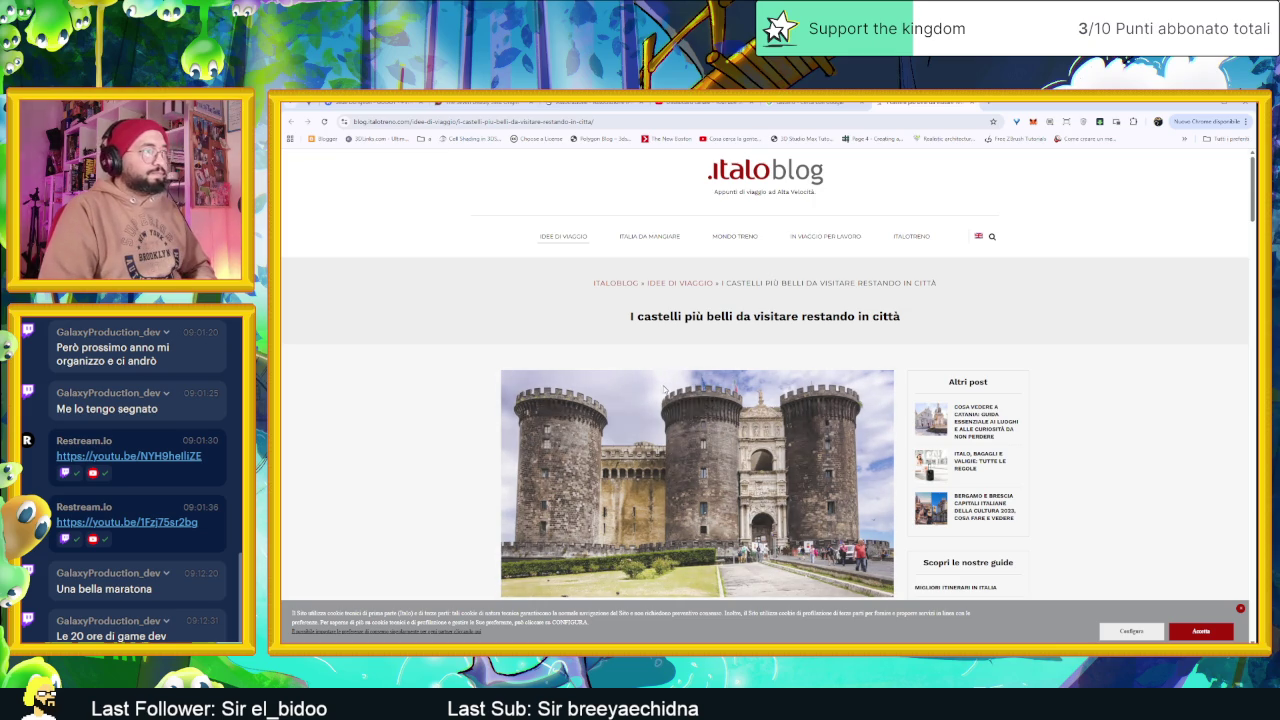
{"action": "left_click", "coordinate": [1207, 105]}
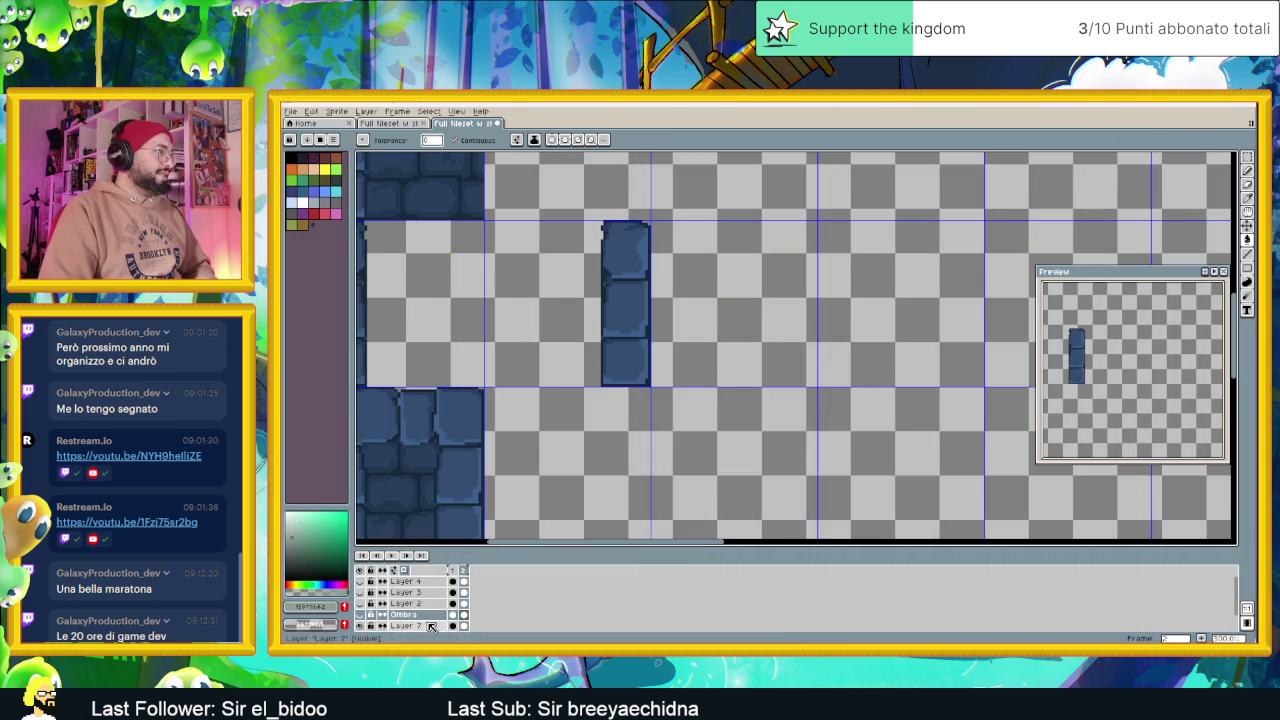
Add a new empty Layer 8 above Layer 7 and make it the working layer
{"action": "scroll", "coordinate": [420, 612], "scroll_direction": "down", "scroll_amount": 2}
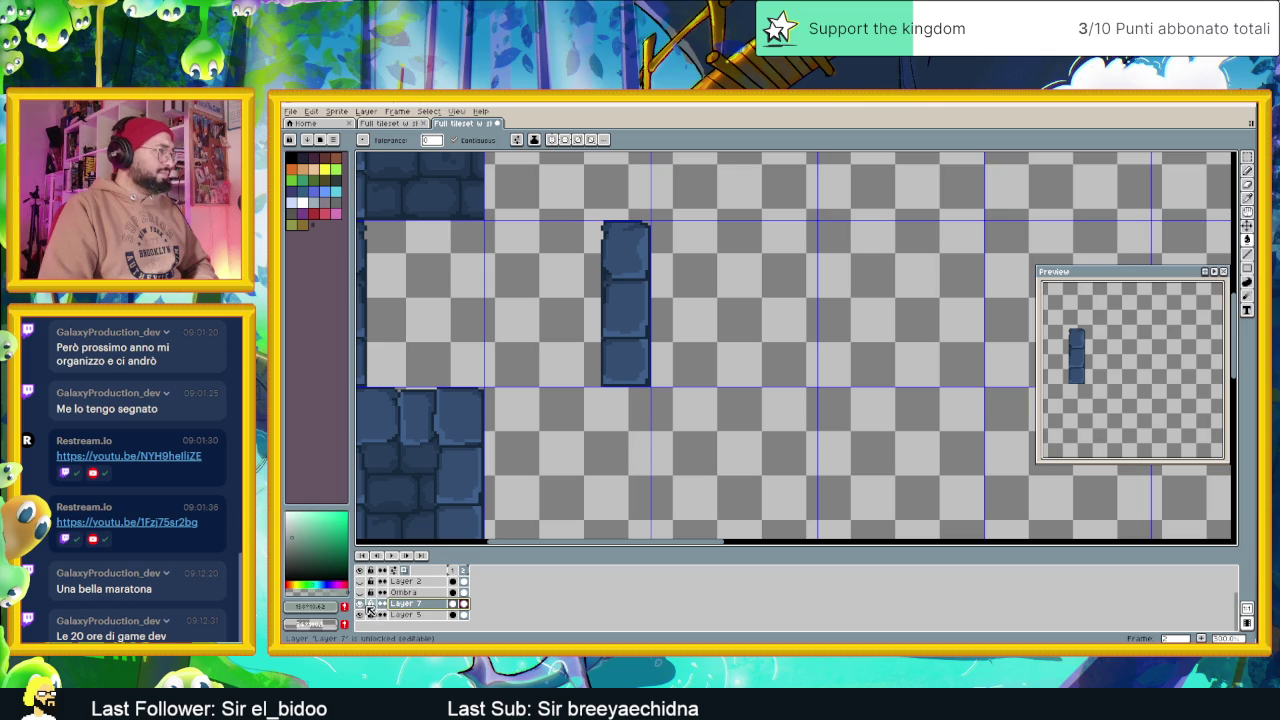
{"action": "right_click", "coordinate": [424, 608]}
{"action": "mouse_move", "coordinate": [450, 572]}
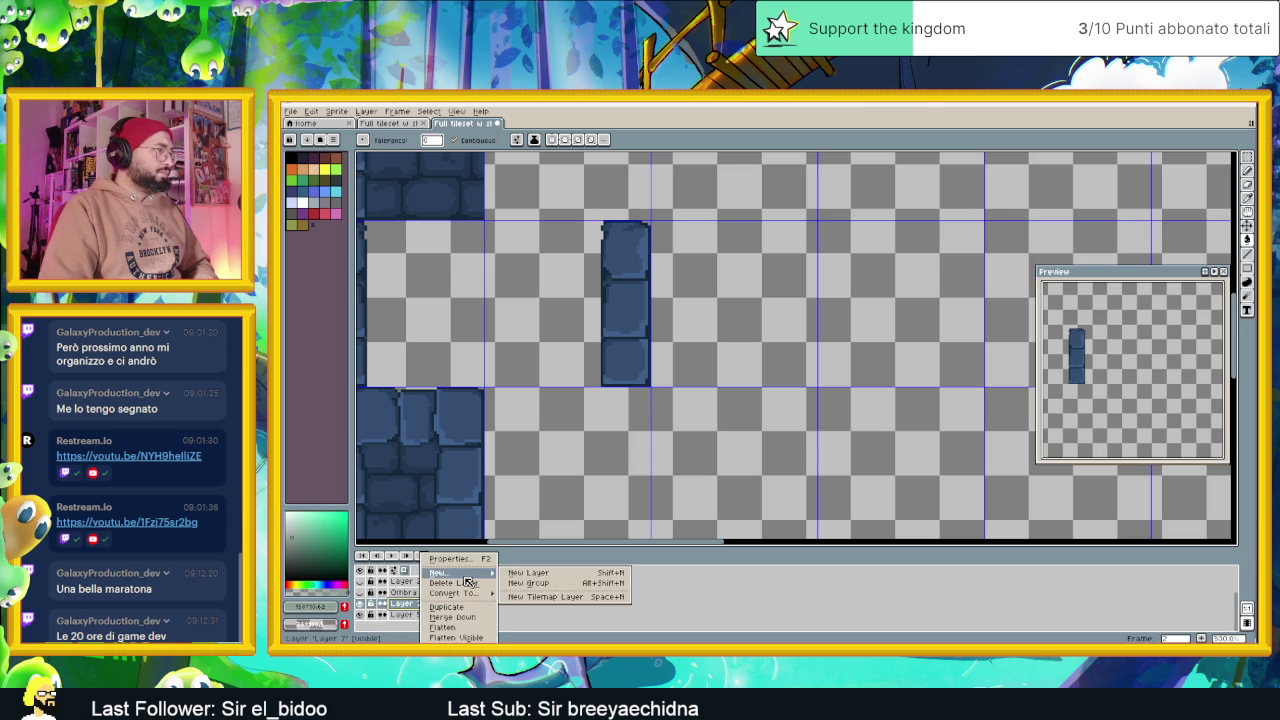
{"action": "left_click", "coordinate": [524, 581]}
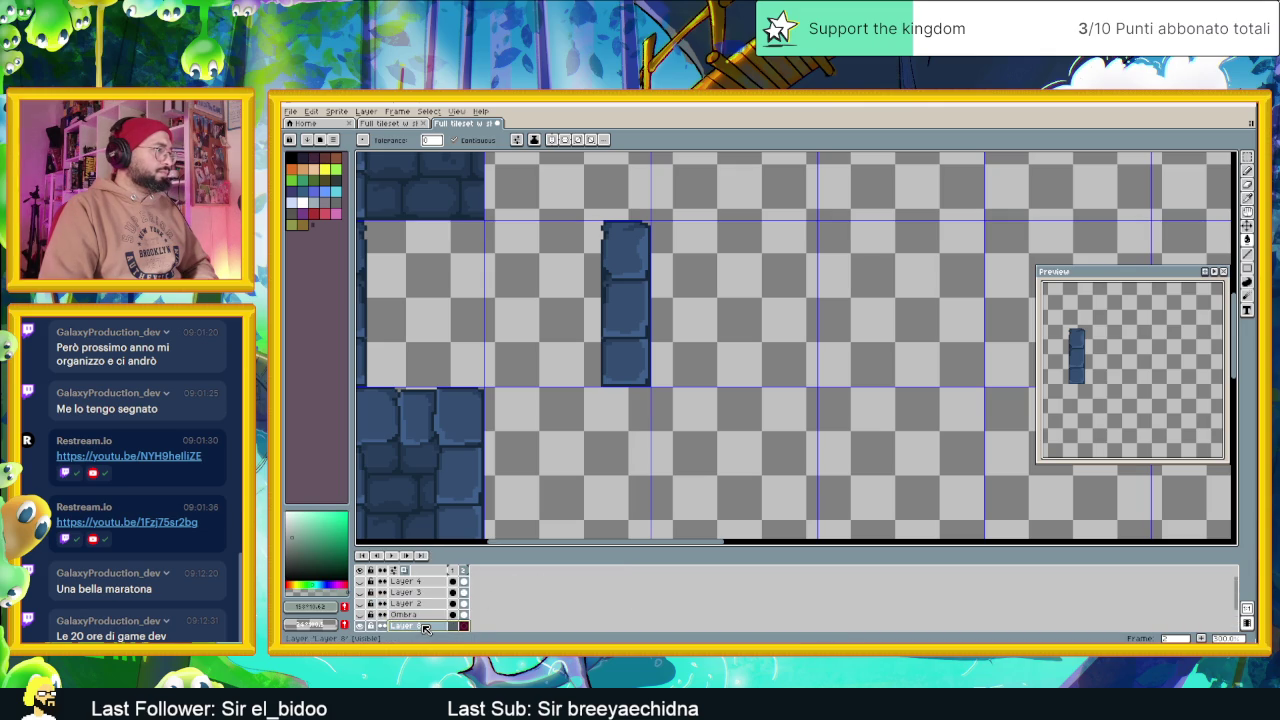
{"action": "left_click", "coordinate": [424, 628]}
Adjust the zoom and toggle Layer 5 off and on to check its tiles
{"action": "key", "text": "minus"}
{"action": "key", "text": "plus"}
{"action": "scroll", "coordinate": [475, 597], "scroll_direction": "down", "scroll_amount": 1}
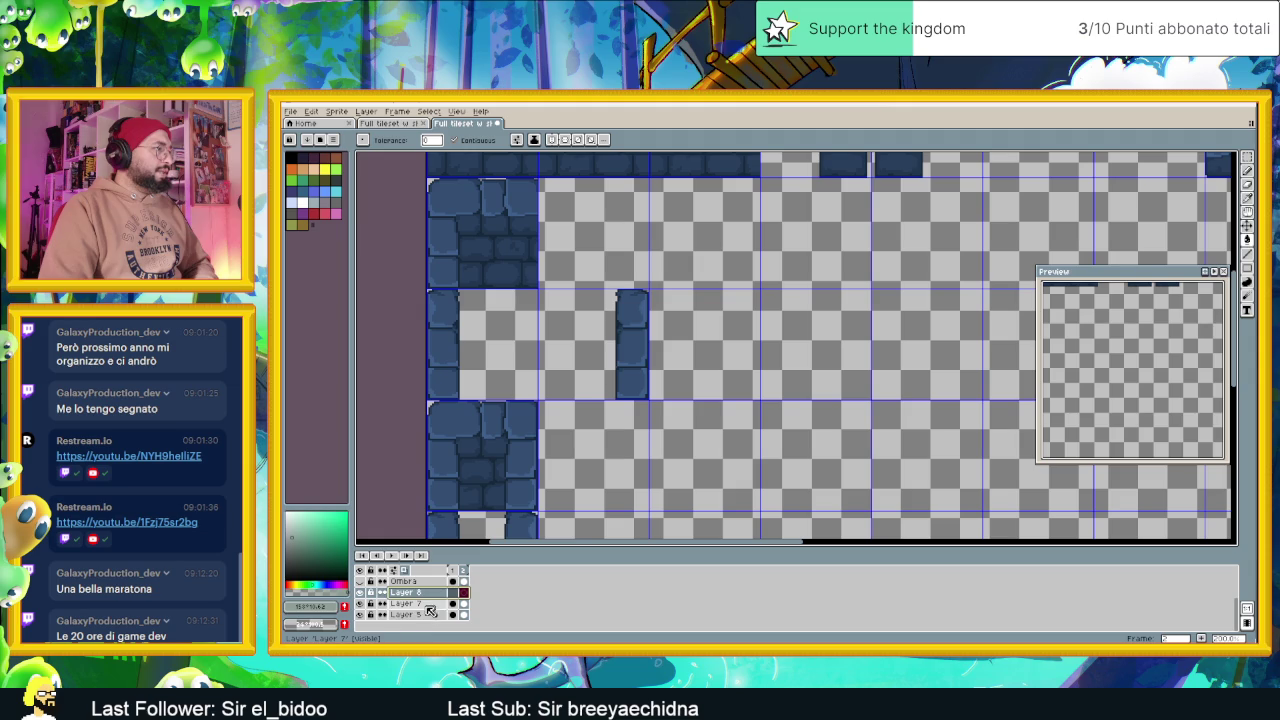
{"action": "left_click", "coordinate": [362, 615]}
{"action": "left_click", "coordinate": [362, 615]}
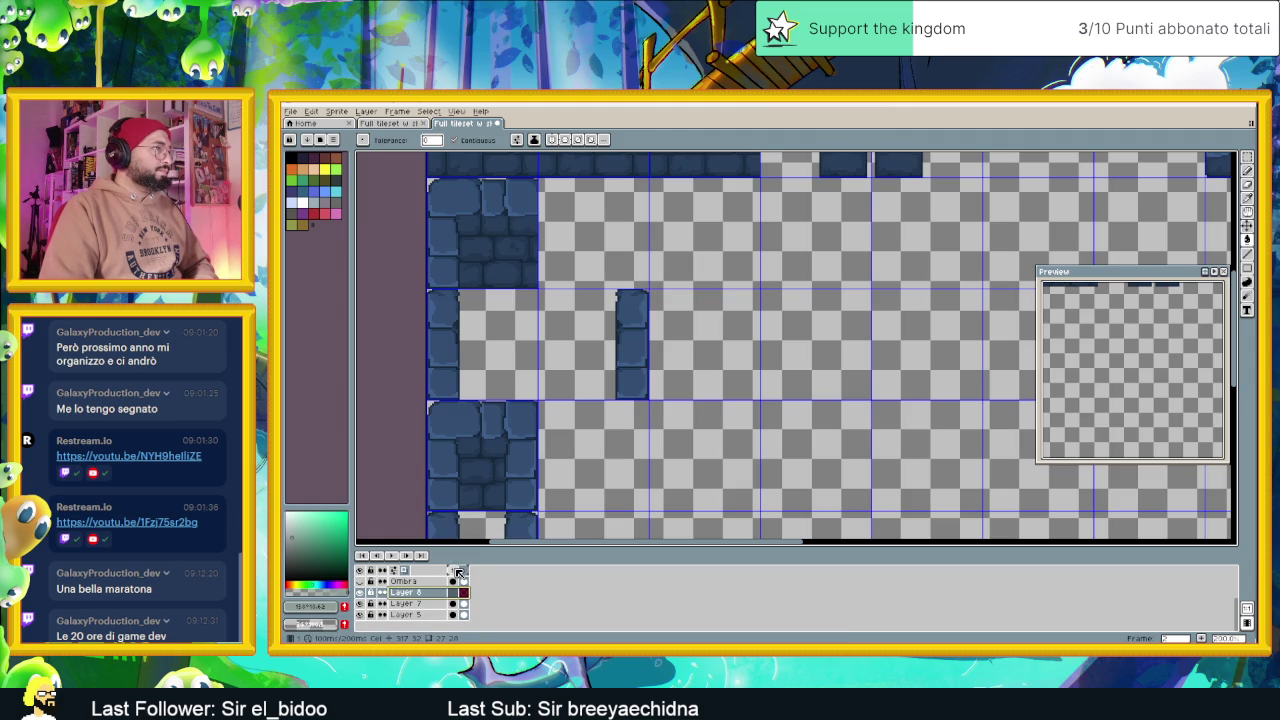
Zoom out and flip between the first and second frames of the tileset
{"action": "key", "text": "minus"}
{"action": "key", "text": "minus"}
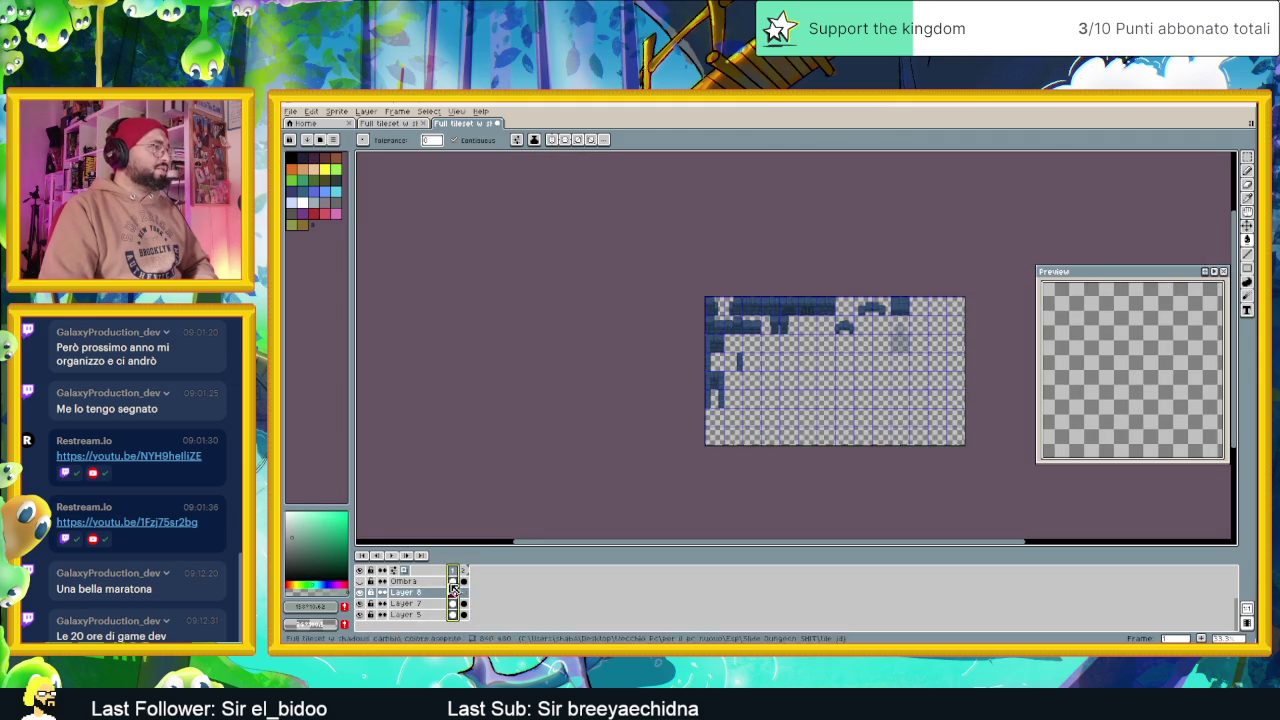
{"action": "left_click", "coordinate": [466, 570]}
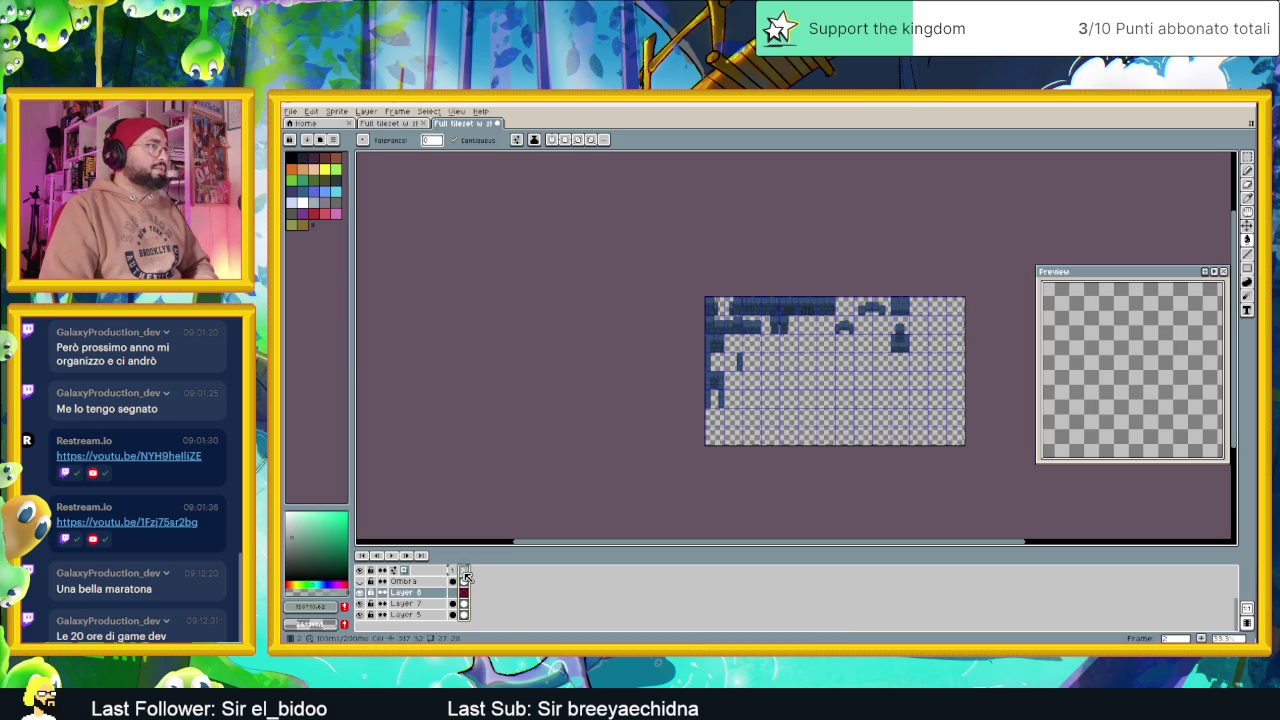
{"action": "key", "text": "plus"}
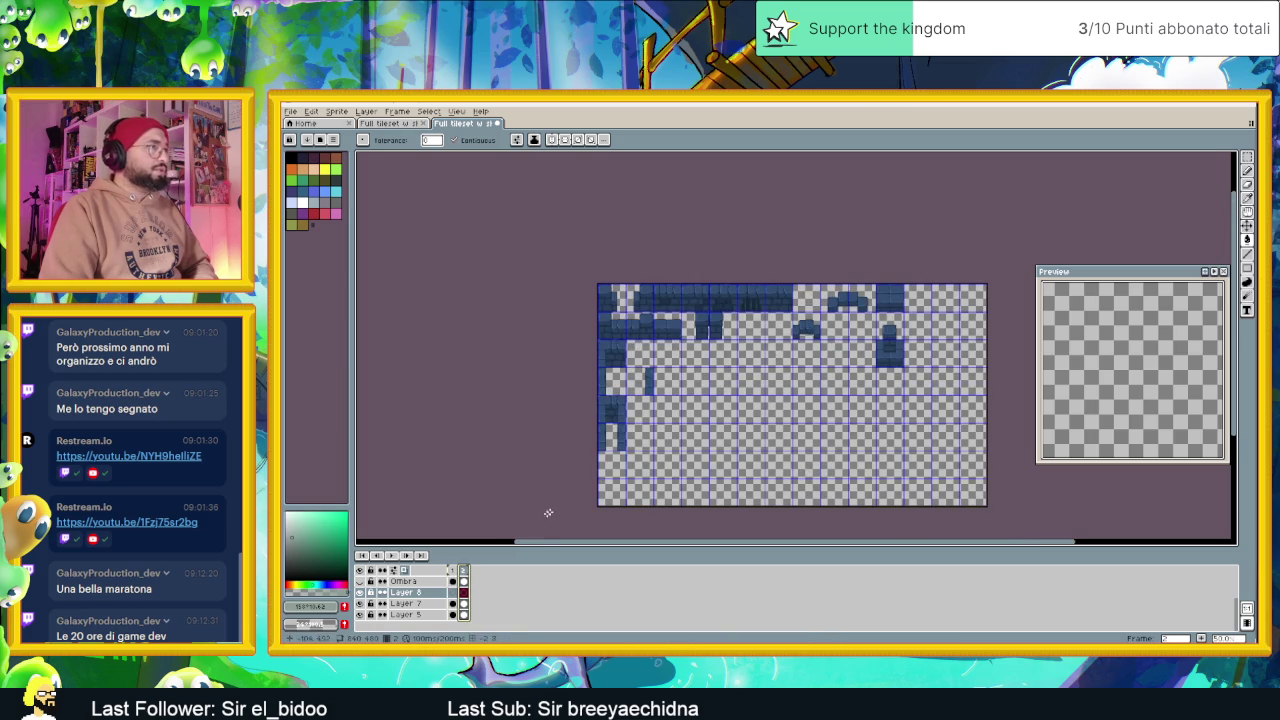
{"action": "left_click", "coordinate": [453, 571]}
{"action": "left_click", "coordinate": [463, 571]}
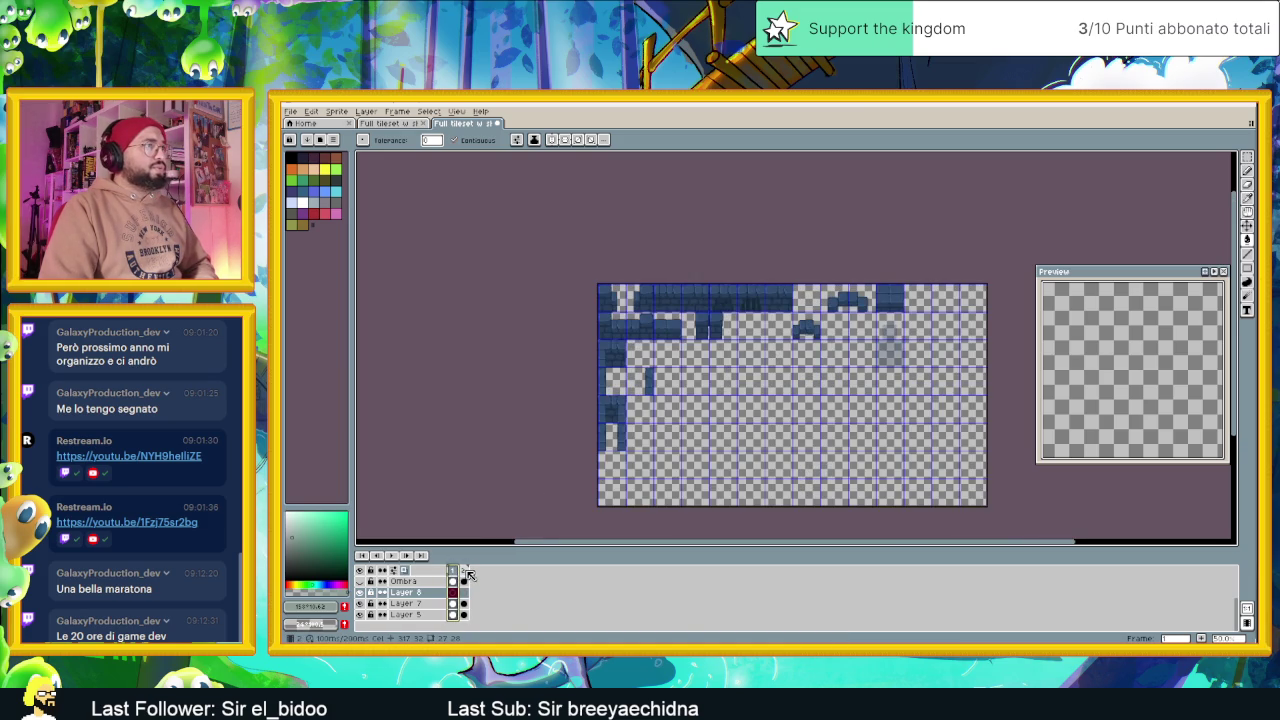
{"action": "scroll", "coordinate": [679, 430], "scroll_direction": "up", "scroll_amount": 3}
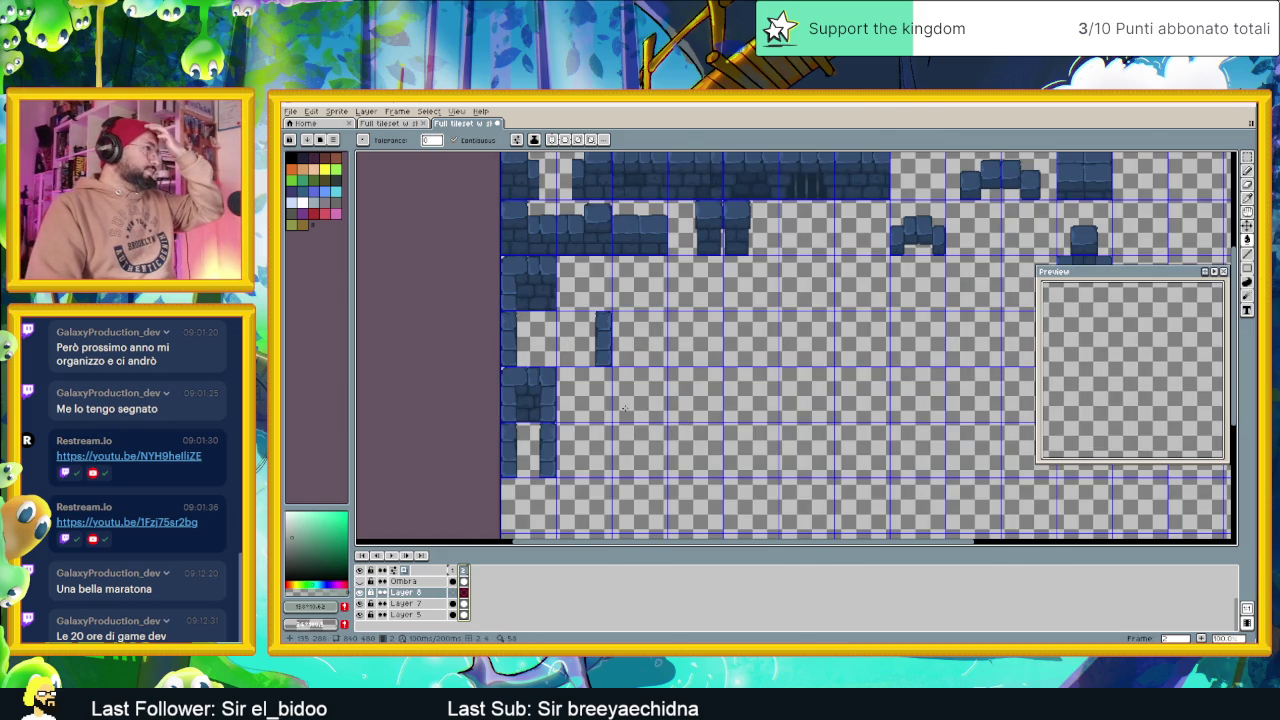
{"action": "scroll", "coordinate": [623, 408], "scroll_direction": "up", "scroll_amount": 2}
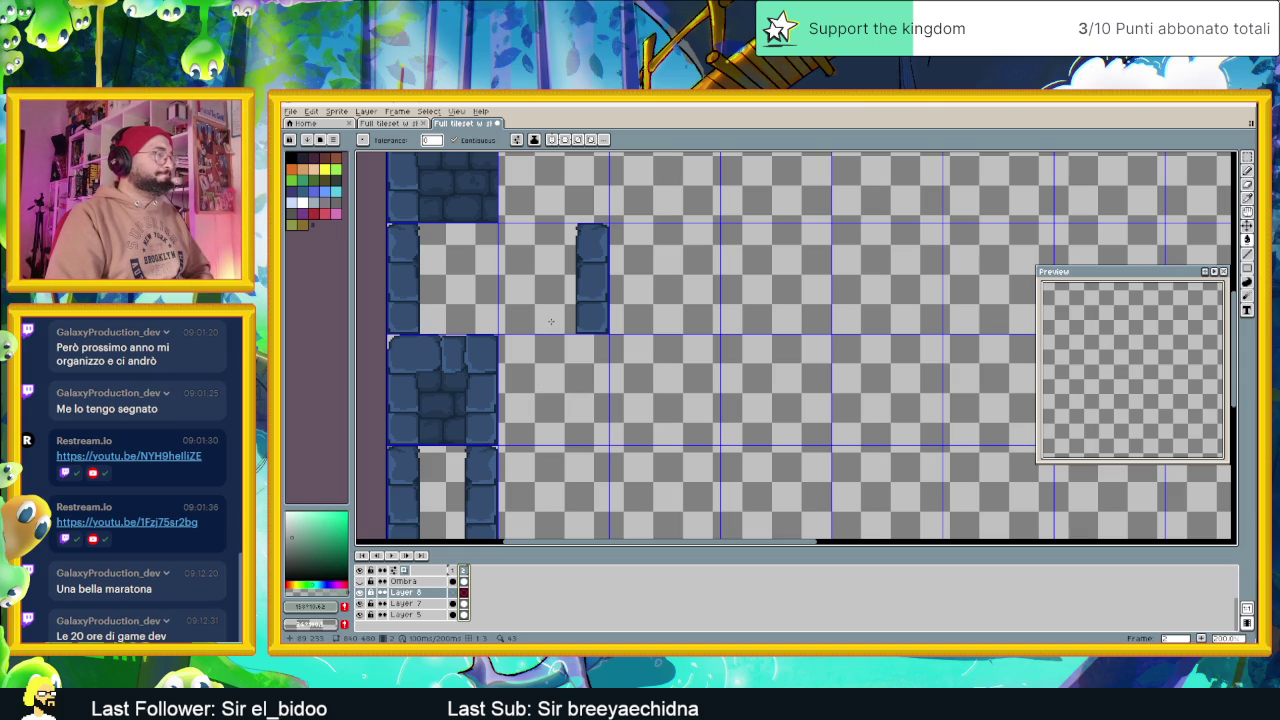
{"action": "scroll", "coordinate": [555, 329], "scroll_direction": "down", "scroll_amount": 2}
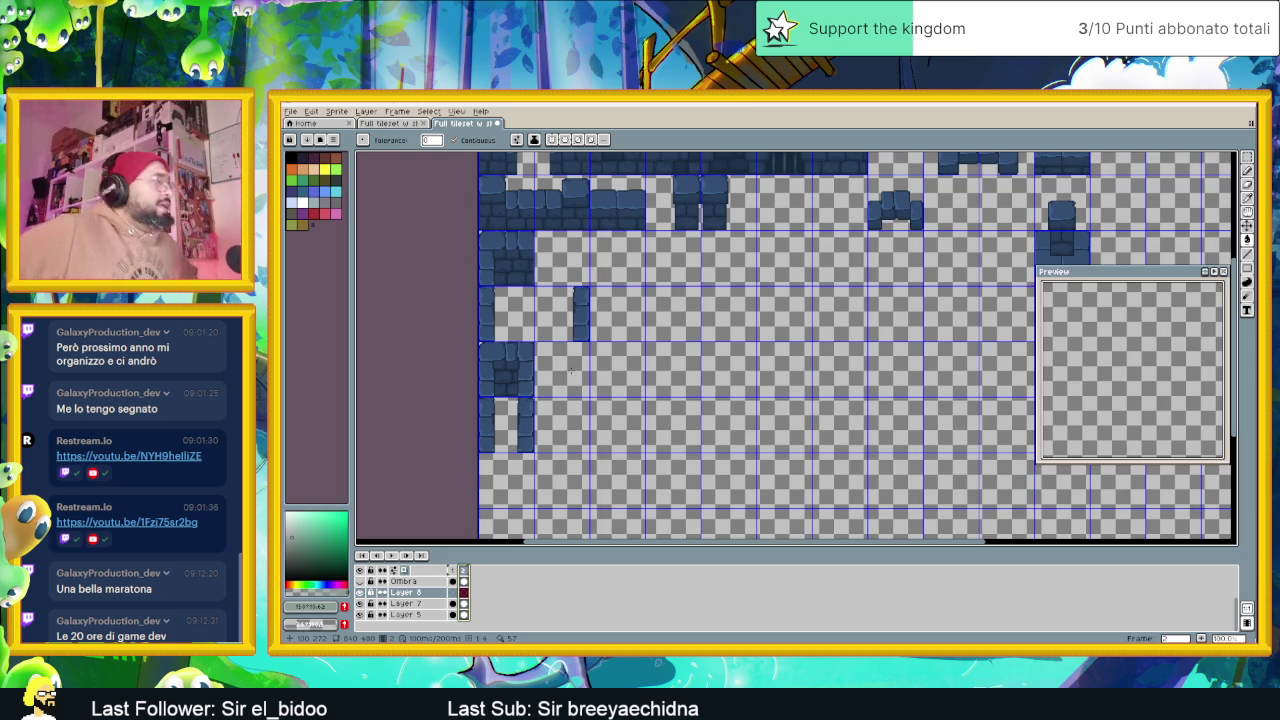
{"action": "scroll", "coordinate": [575, 310], "scroll_direction": "up", "scroll_amount": 2}
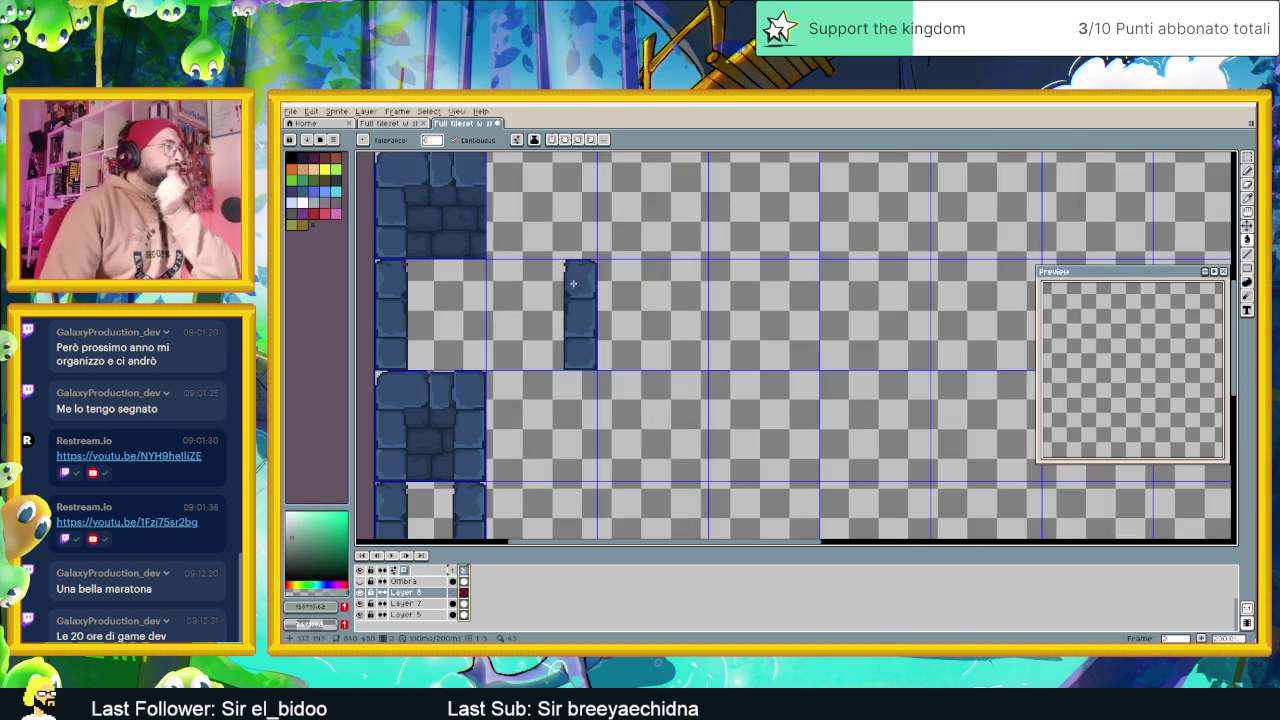
{"action": "scroll", "coordinate": [538, 316], "scroll_direction": "down", "scroll_amount": 1}
{"action": "scroll", "coordinate": [493, 354], "scroll_direction": "up", "scroll_amount": 1}
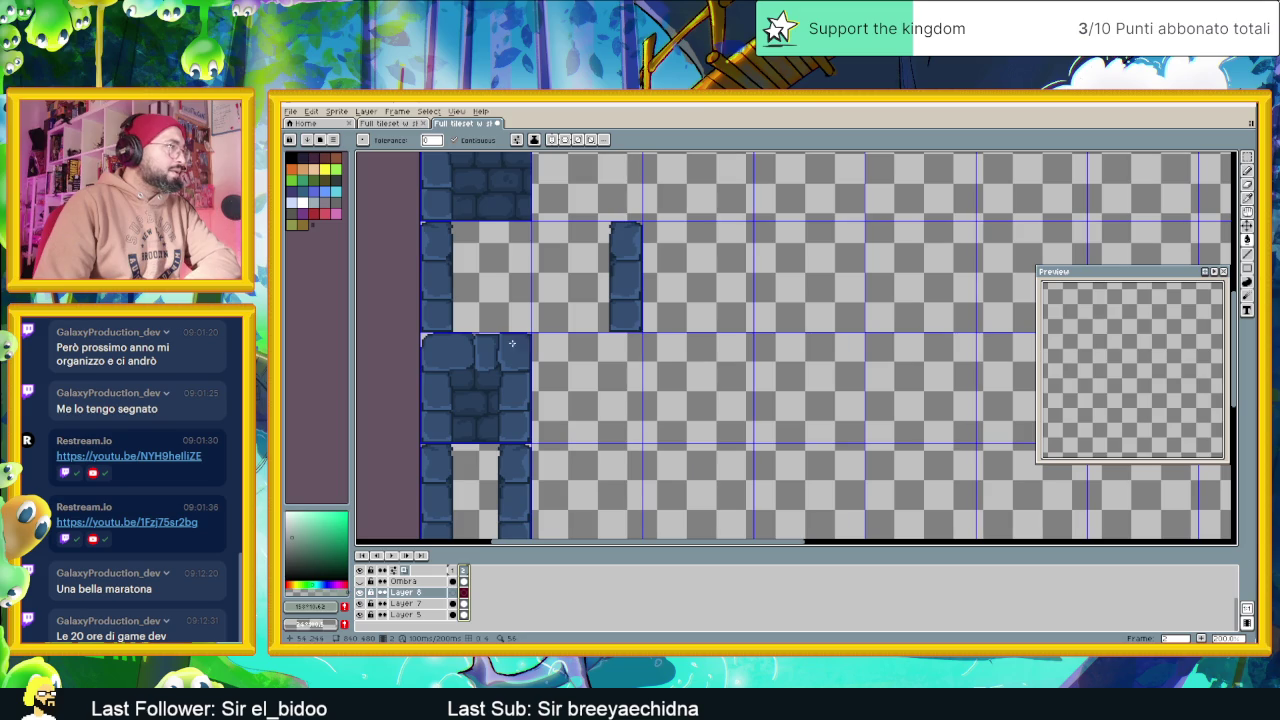
{"action": "scroll", "coordinate": [469, 355], "scroll_direction": "down", "scroll_amount": 1}
{"action": "scroll", "coordinate": [520, 358], "scroll_direction": "down", "scroll_amount": 1}
{"action": "scroll", "coordinate": [560, 362], "scroll_direction": "up", "scroll_amount": 1}
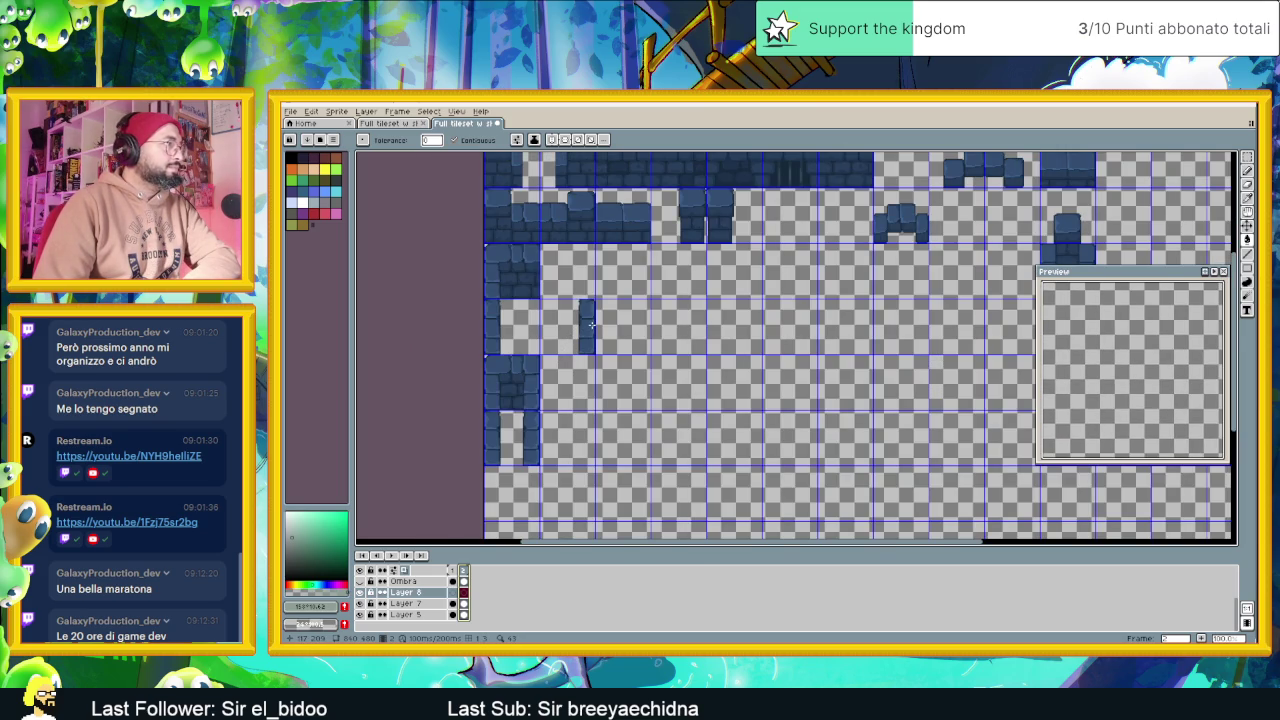
{"action": "scroll", "coordinate": [591, 325], "scroll_direction": "up", "scroll_amount": 1}
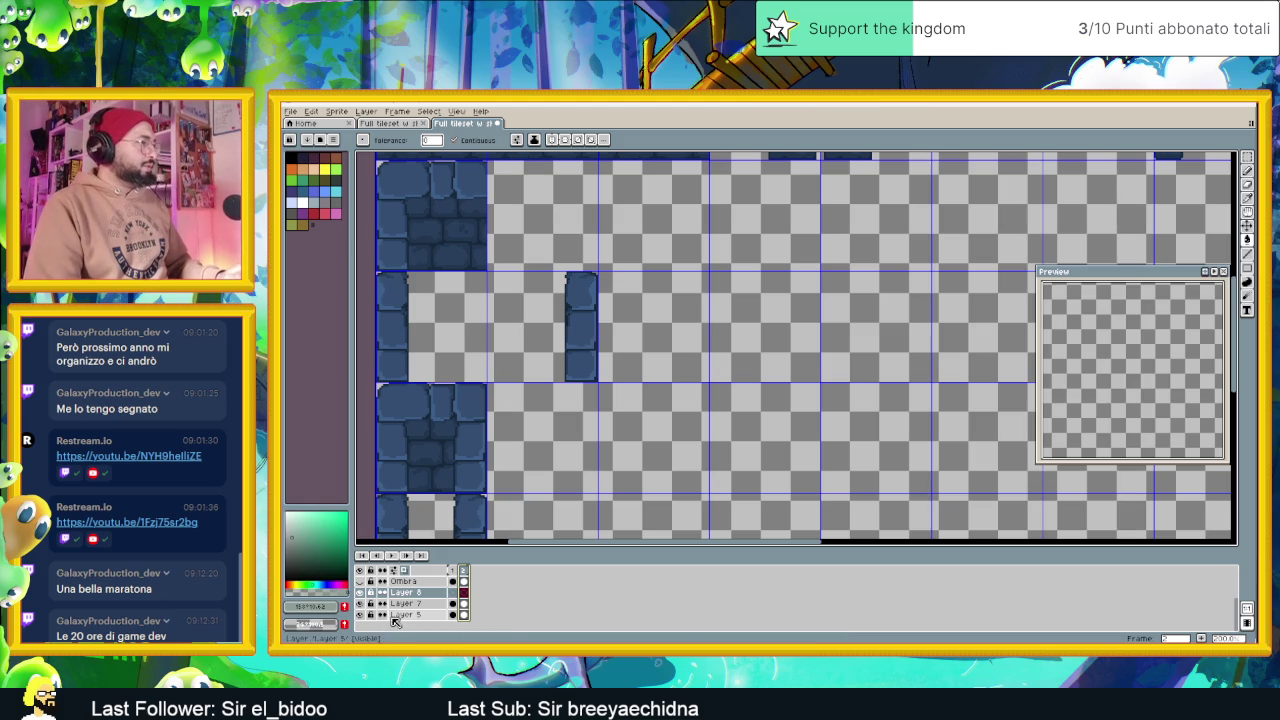
{"action": "left_click", "coordinate": [362, 614]}
Show Layer 5, then select the pillar row and slide it right to form a double pillar
{"action": "left_click", "coordinate": [362, 614]}
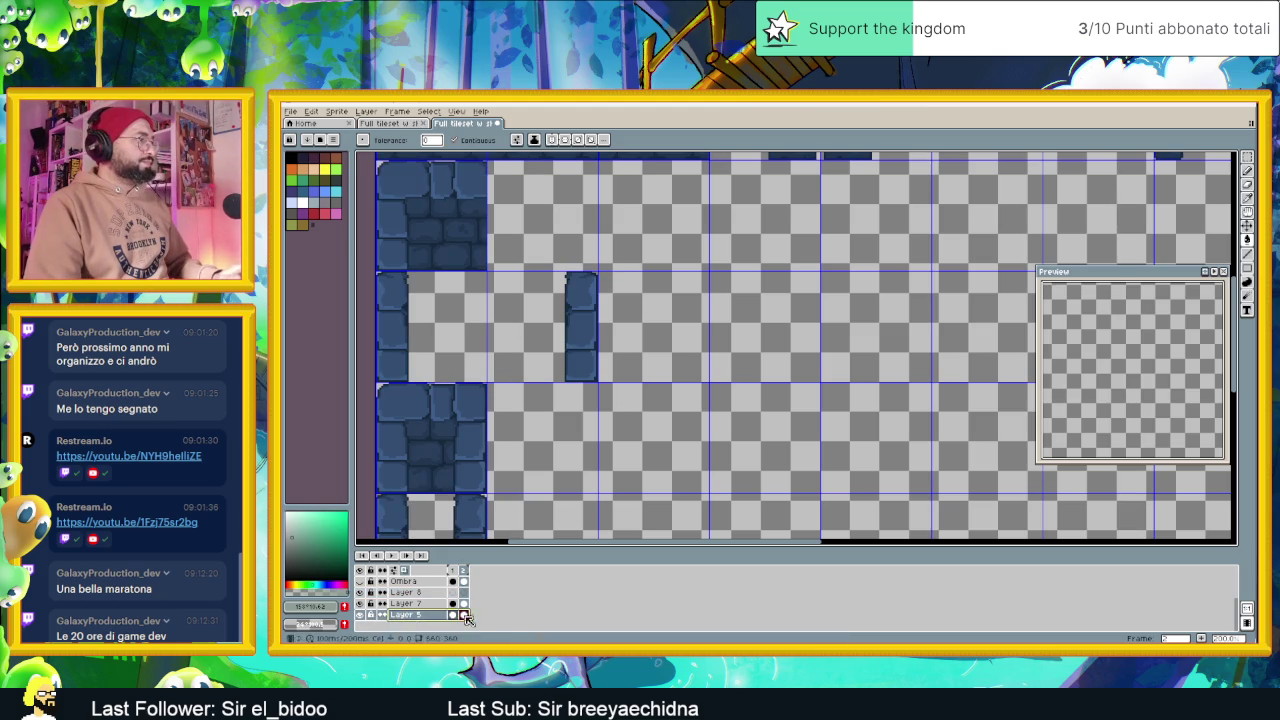
{"action": "left_click", "coordinate": [1247, 157]}
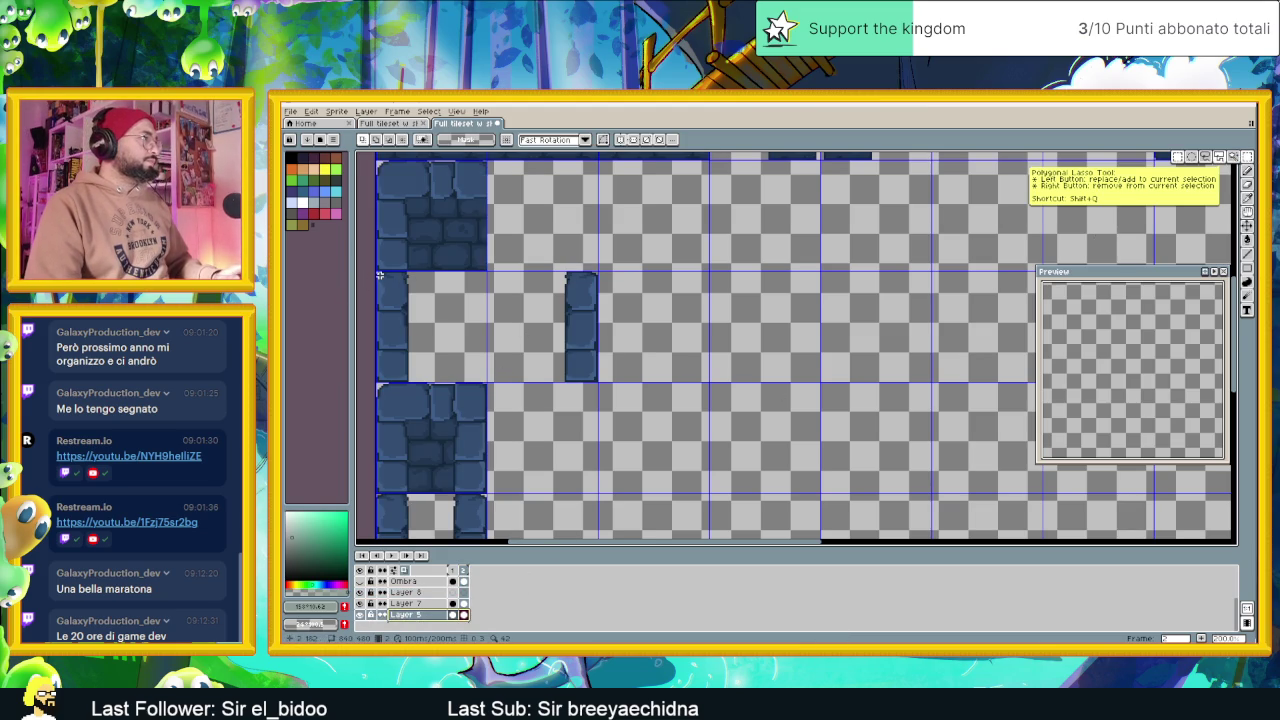
{"action": "scroll", "coordinate": [377, 273], "scroll_direction": "up", "scroll_amount": 1}
{"action": "left_click_drag", "start_coordinate": [374, 269], "coordinate": [707, 435]}
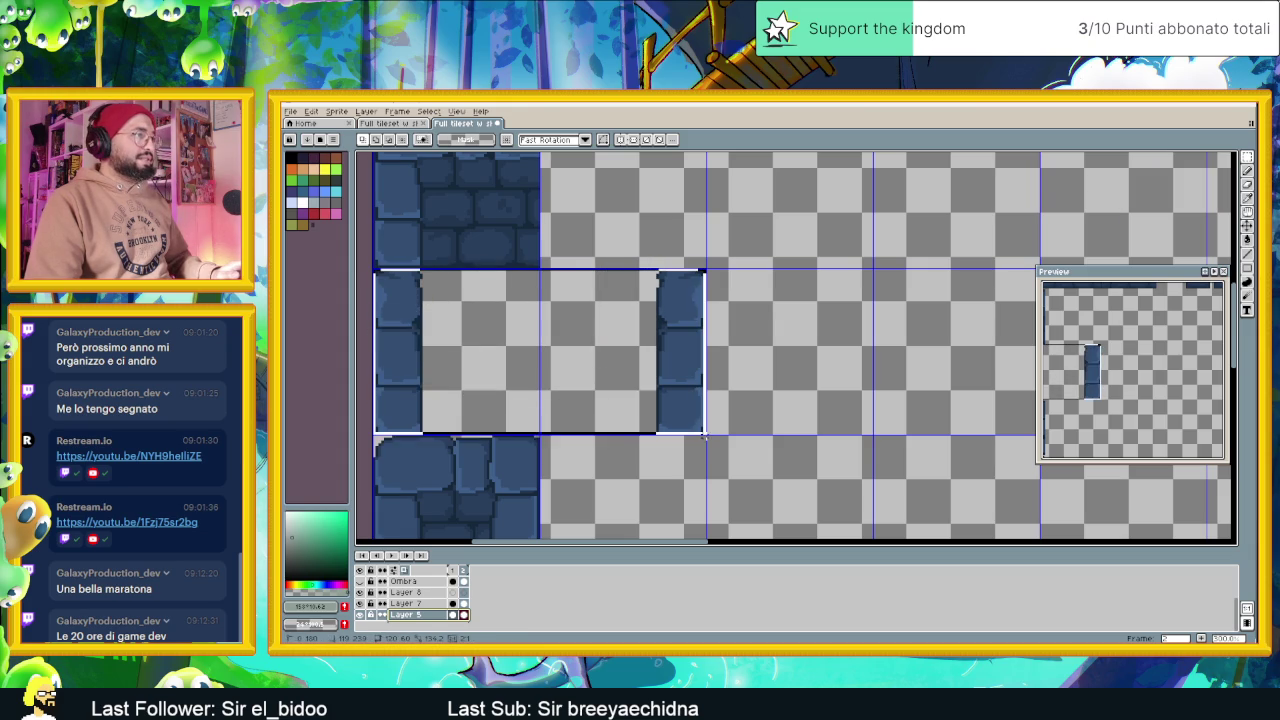
{"action": "scroll", "coordinate": [810, 395], "scroll_direction": "right", "scroll_amount": 2}
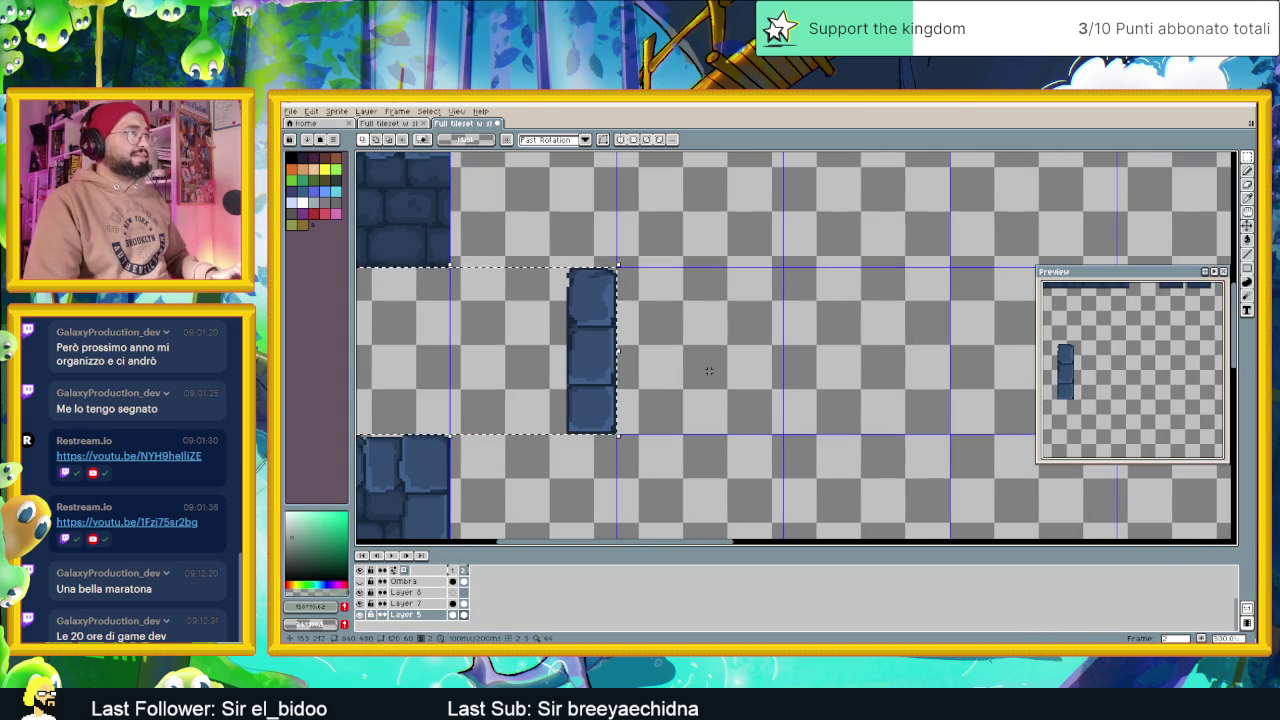
{"action": "left_click_drag", "start_coordinate": [591, 371], "coordinate": [897, 367]}
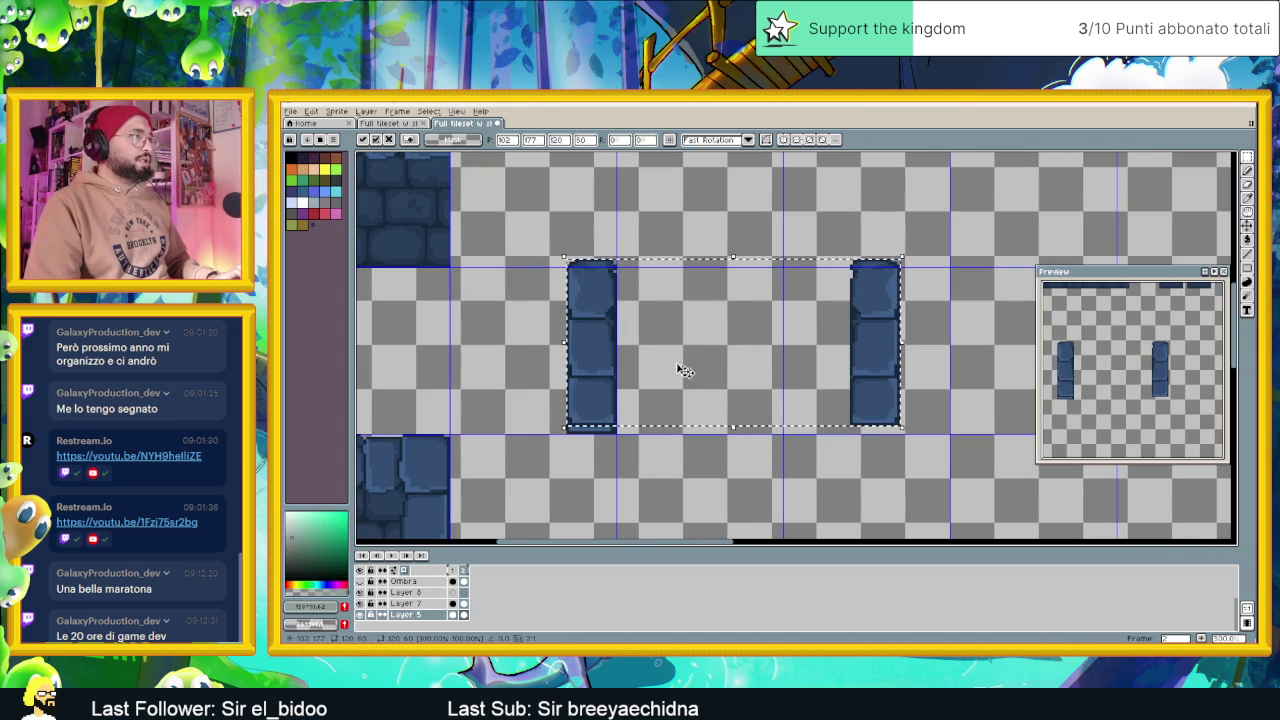
{"action": "left_click_drag", "start_coordinate": [591, 357], "coordinate": [643, 366]}
{"action": "key", "text": "Left"}
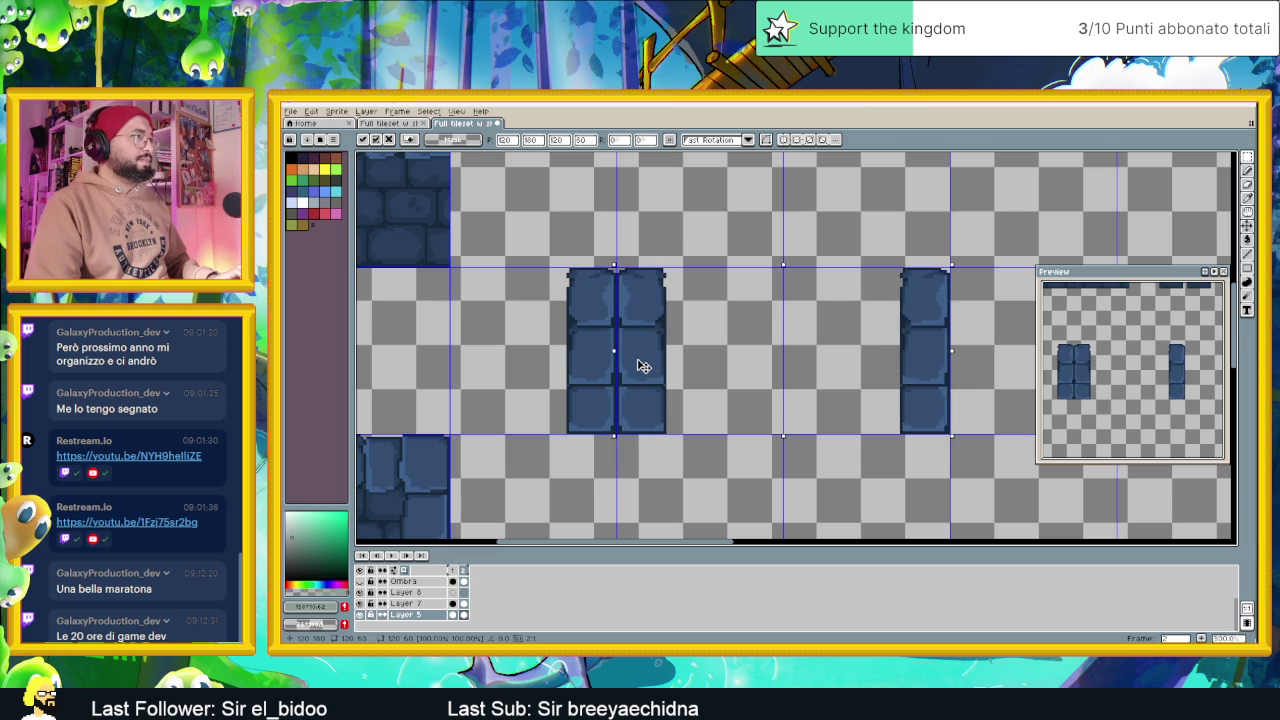
{"action": "key", "text": "Return"}
Move the vertical symmetry axis onto the centre of the double pillar
{"action": "scroll", "coordinate": [714, 408], "scroll_direction": "right", "scroll_amount": 1}
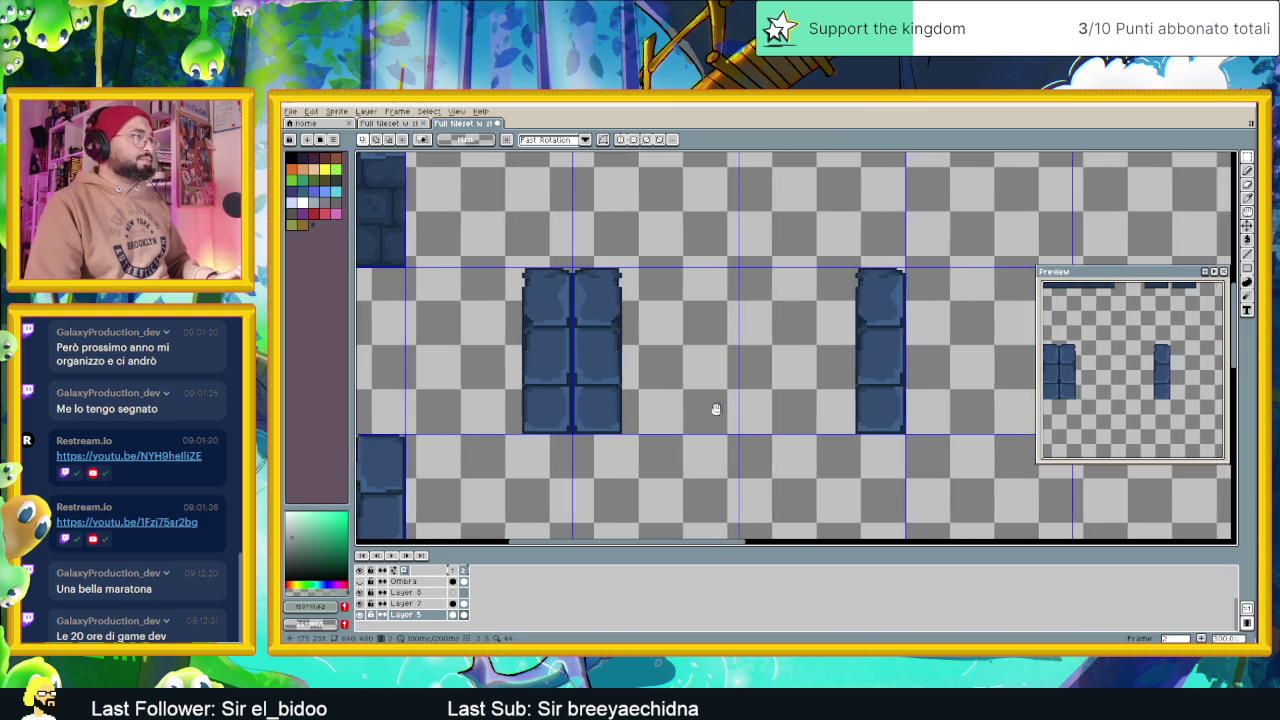
{"action": "scroll", "coordinate": [797, 381], "scroll_direction": "up", "scroll_amount": 1}
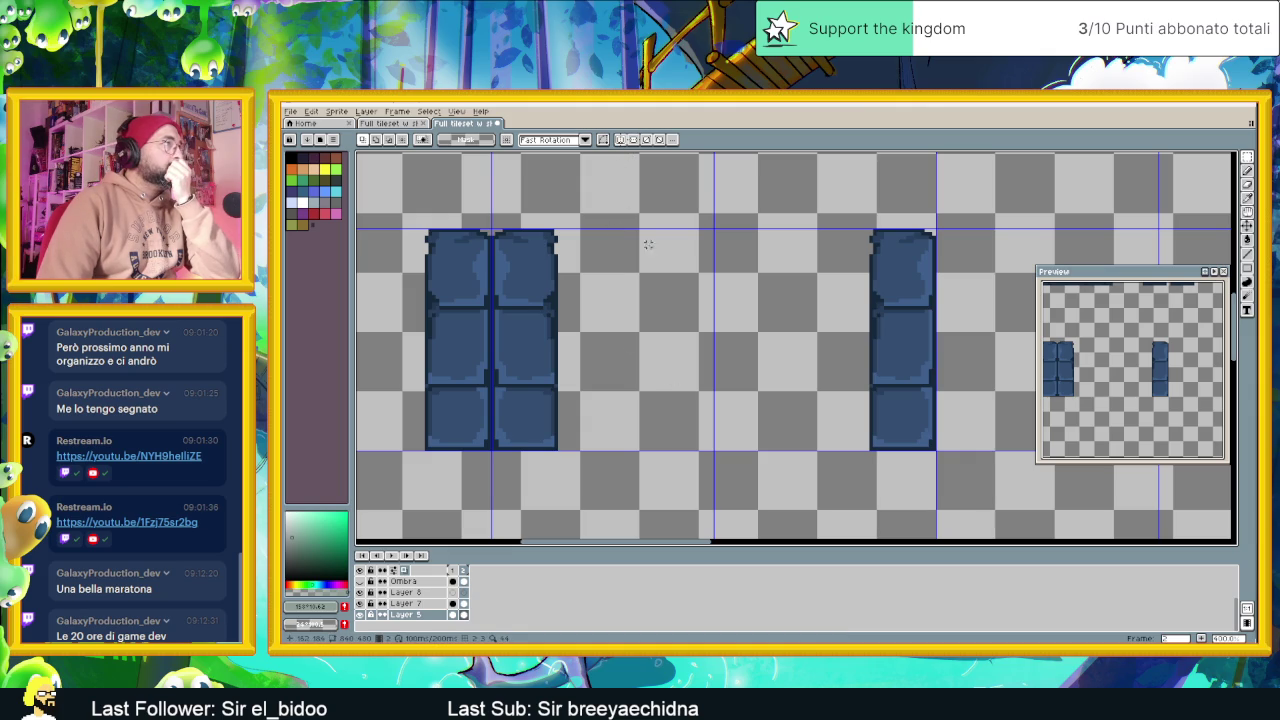
{"action": "scroll", "coordinate": [714, 251], "scroll_direction": "down", "scroll_amount": 3}
{"action": "scroll", "coordinate": [786, 259], "scroll_direction": "down", "scroll_amount": 1}
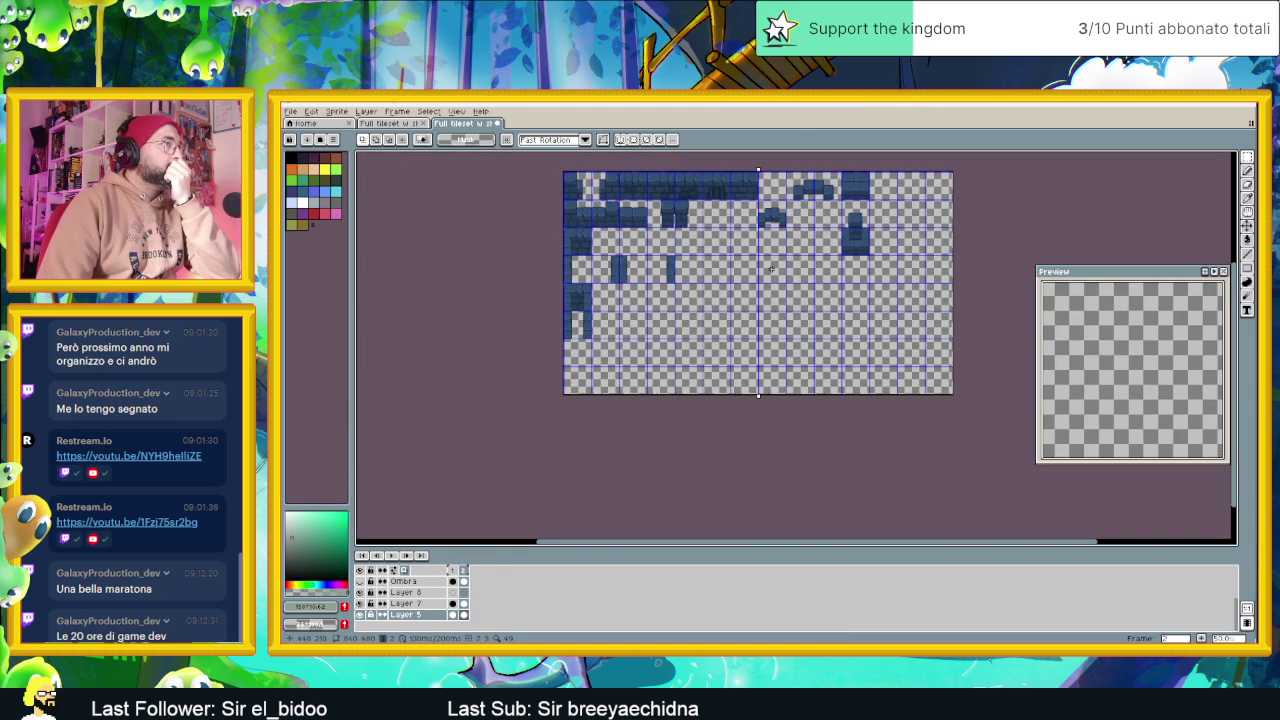
{"action": "left_click_drag", "start_coordinate": [760, 167], "coordinate": [647, 172]}
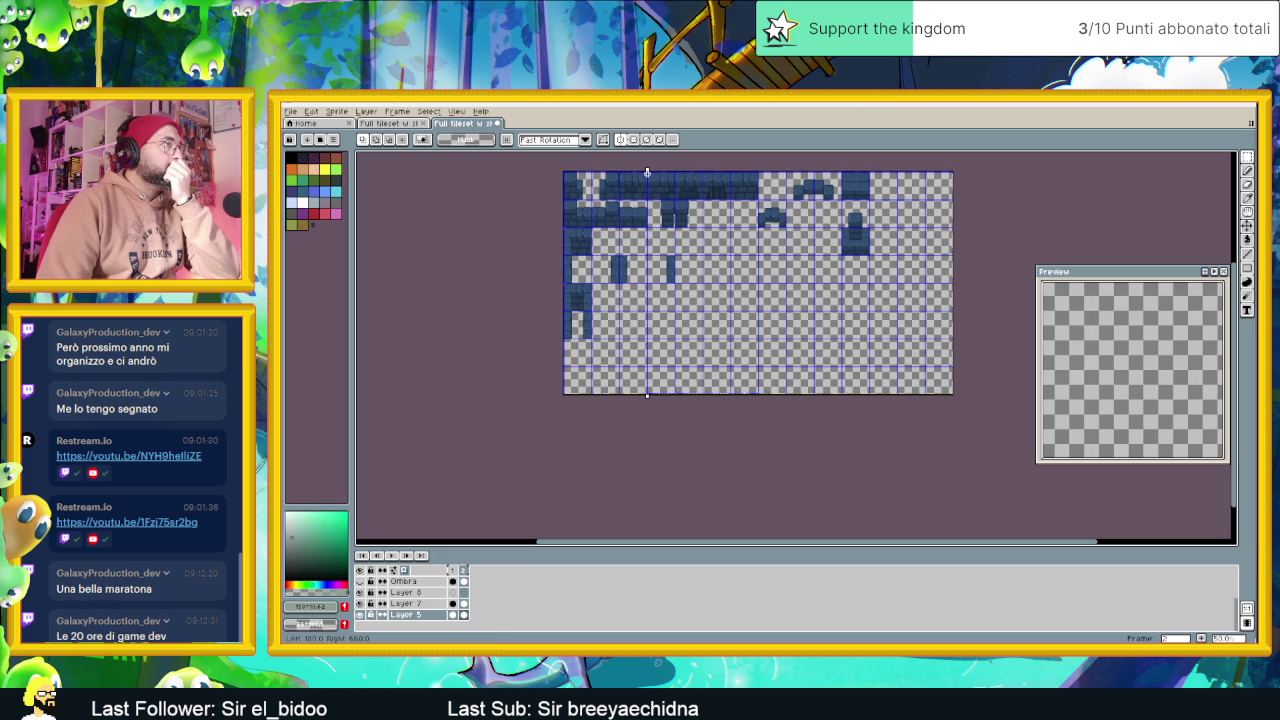
{"action": "scroll", "coordinate": [605, 303], "scroll_direction": "up", "scroll_amount": 5}
{"action": "scroll", "coordinate": [605, 303], "scroll_direction": "up", "scroll_amount": 2}
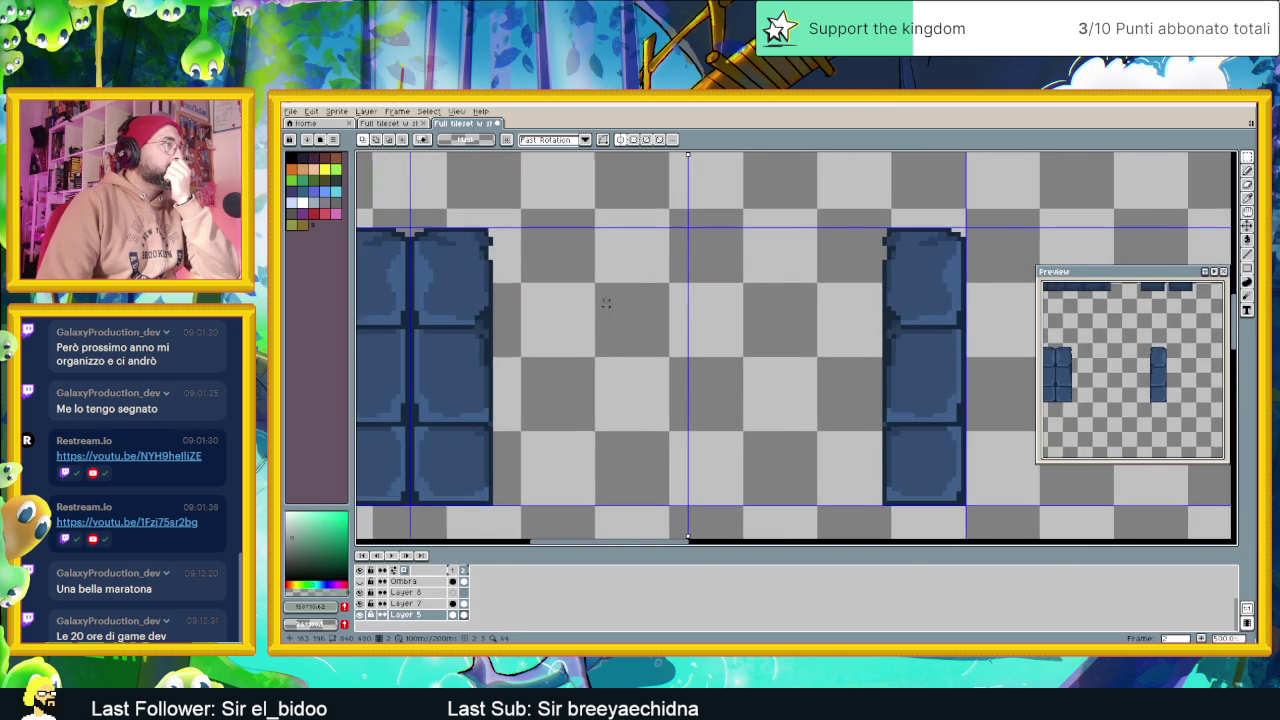
{"action": "left_click_drag", "start_coordinate": [565, 312], "coordinate": [728, 333]}
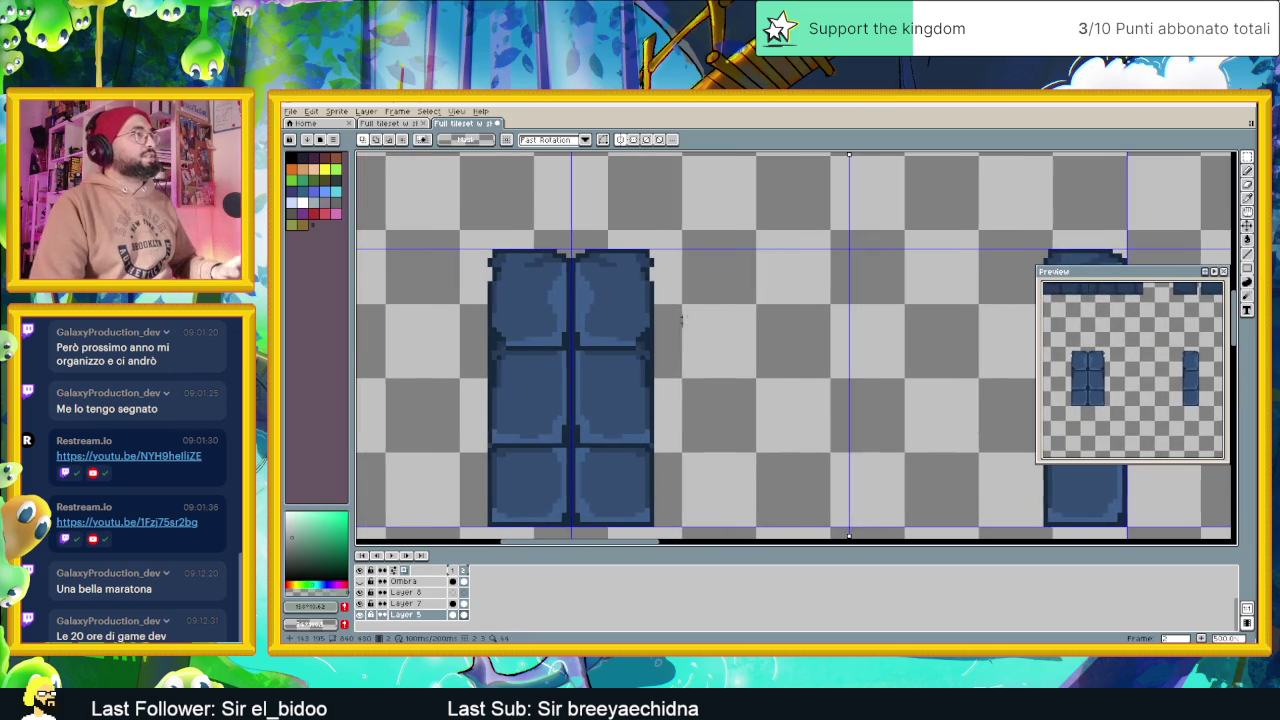
{"action": "left_click", "coordinate": [426, 594]}
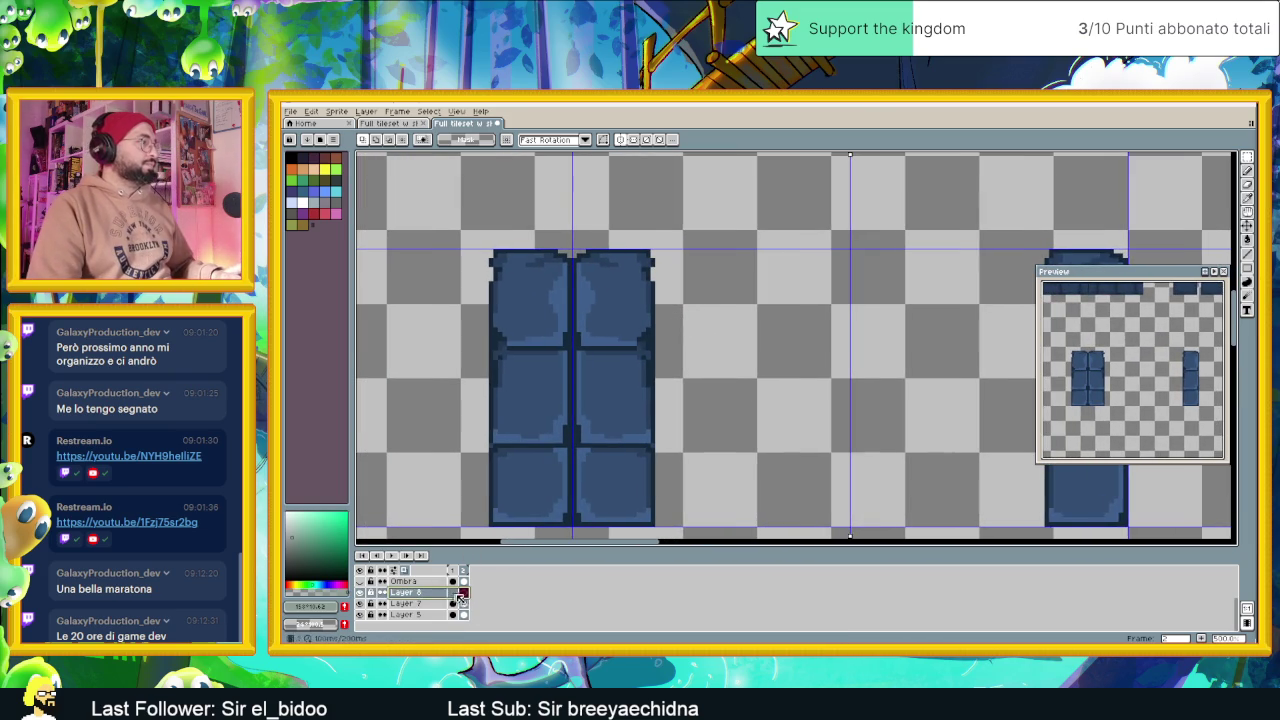
Name Layer 8 'Dettagli dentellature' and enlarge the layer list
{"action": "double_click", "coordinate": [428, 594]}
{"action": "type", "text": "Dettagli dentellature sopra"}
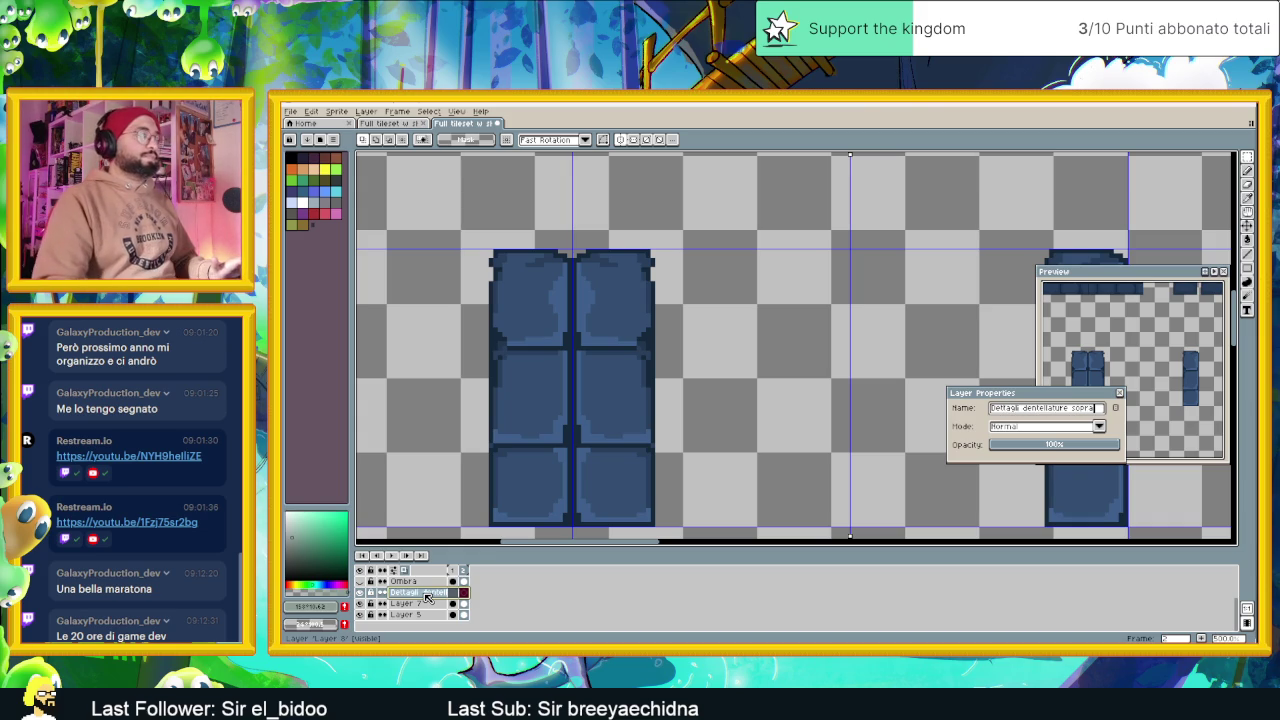
{"action": "key", "text": "Return"}
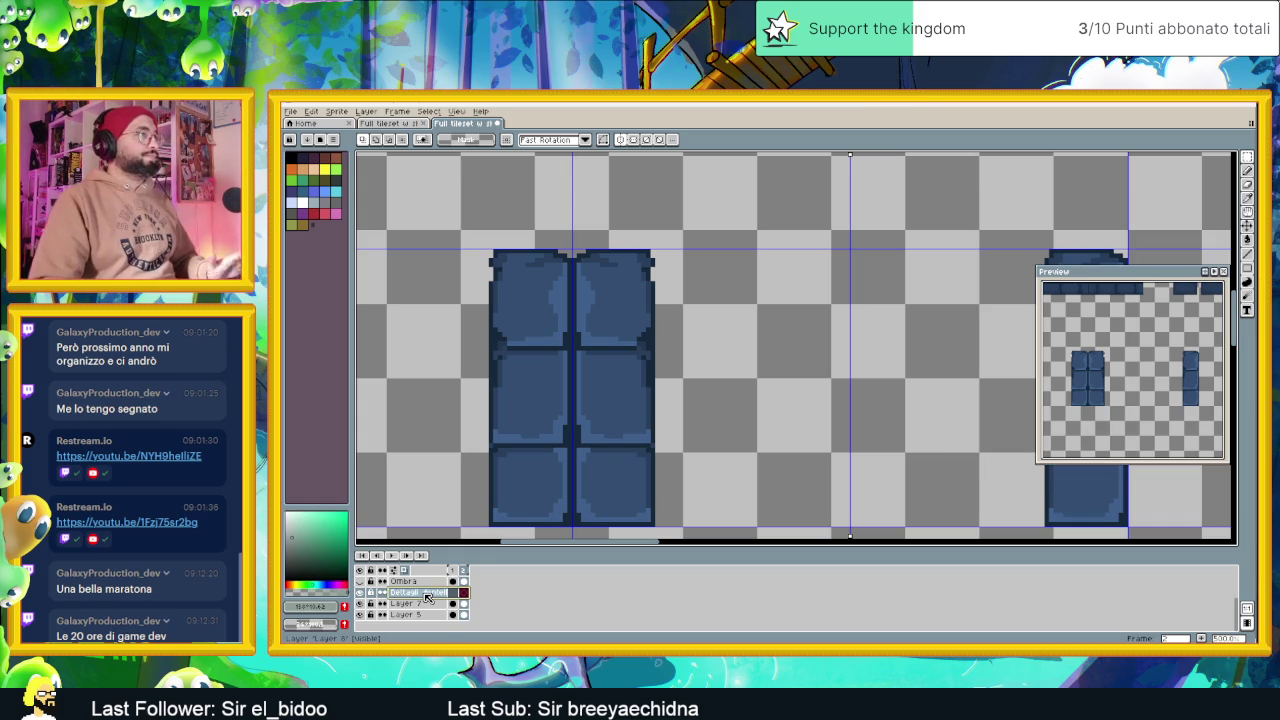
{"action": "mouse_move", "coordinate": [452, 546]}
{"action": "left_mouse_down"}
{"action": "mouse_move", "coordinate": [451, 512]}
{"action": "mouse_move", "coordinate": [451, 562]}
{"action": "left_mouse_up"}
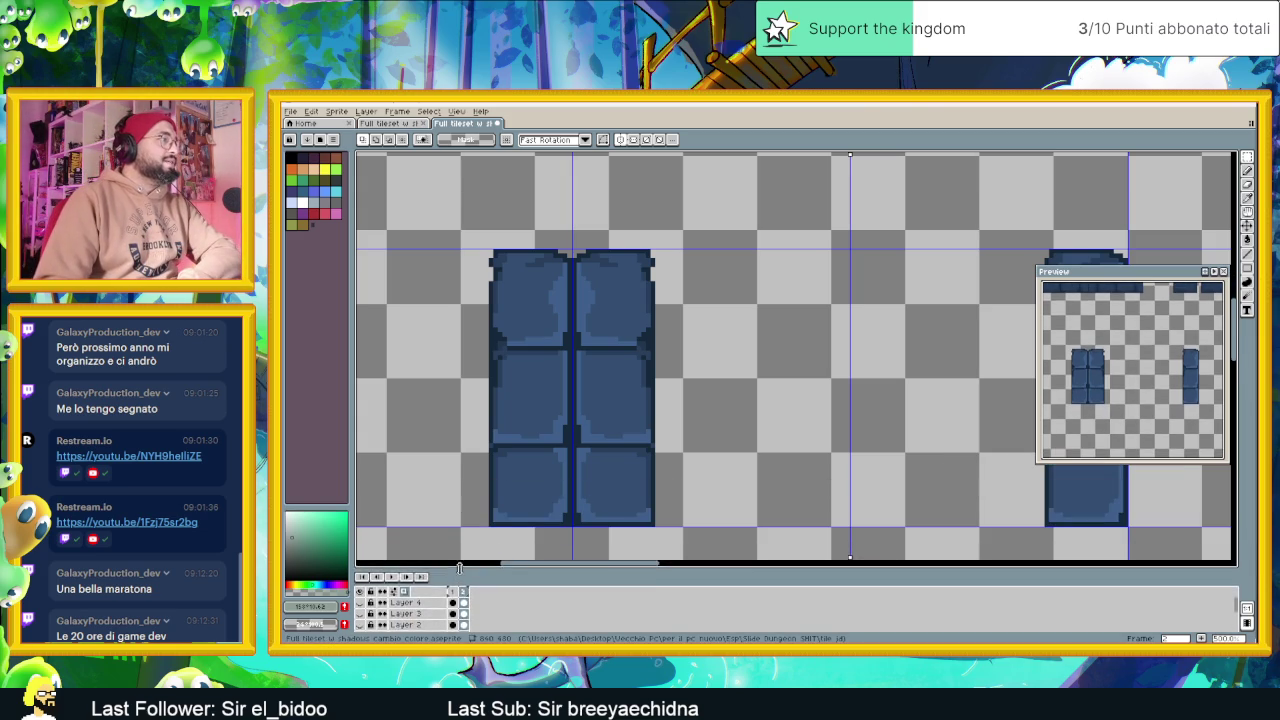
{"action": "scroll", "coordinate": [765, 363], "scroll_direction": "down", "scroll_amount": 1}
{"action": "scroll", "coordinate": [733, 359], "scroll_direction": "up", "scroll_amount": 1}
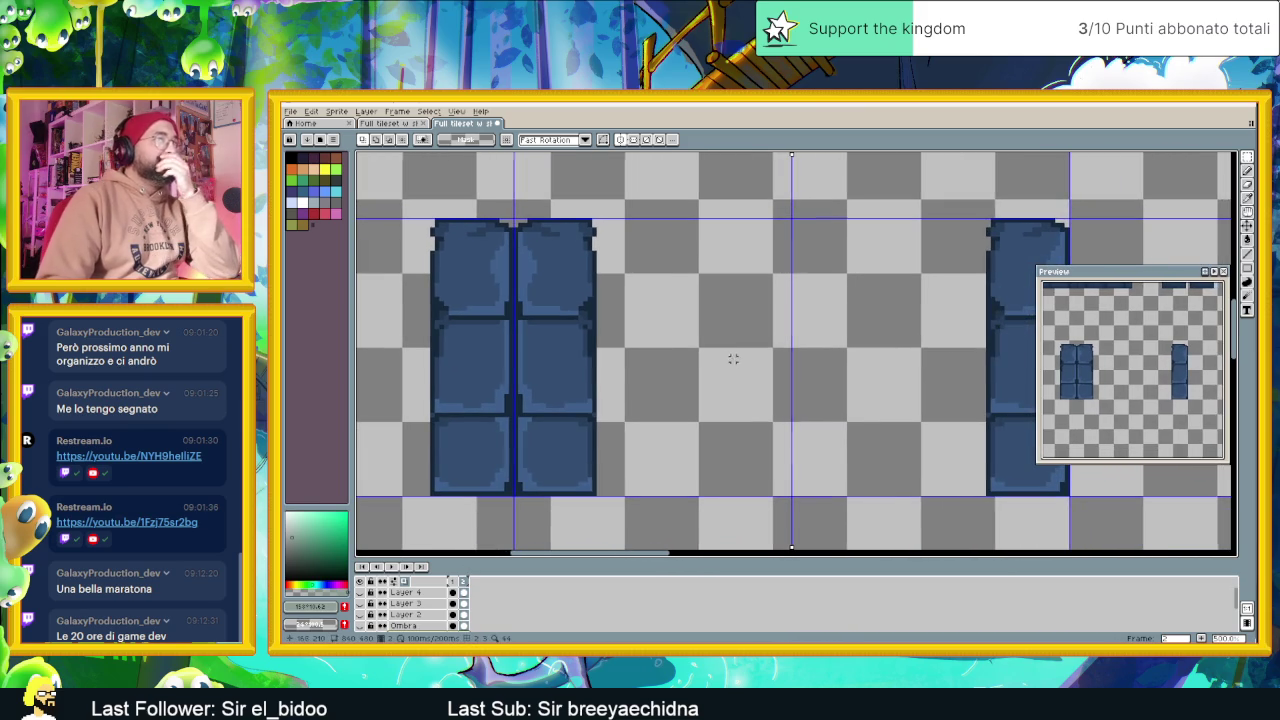
With the shape tool and the pillar's dark blue, draw a mirrored line across the top block
{"action": "left_click", "coordinate": [1247, 268]}
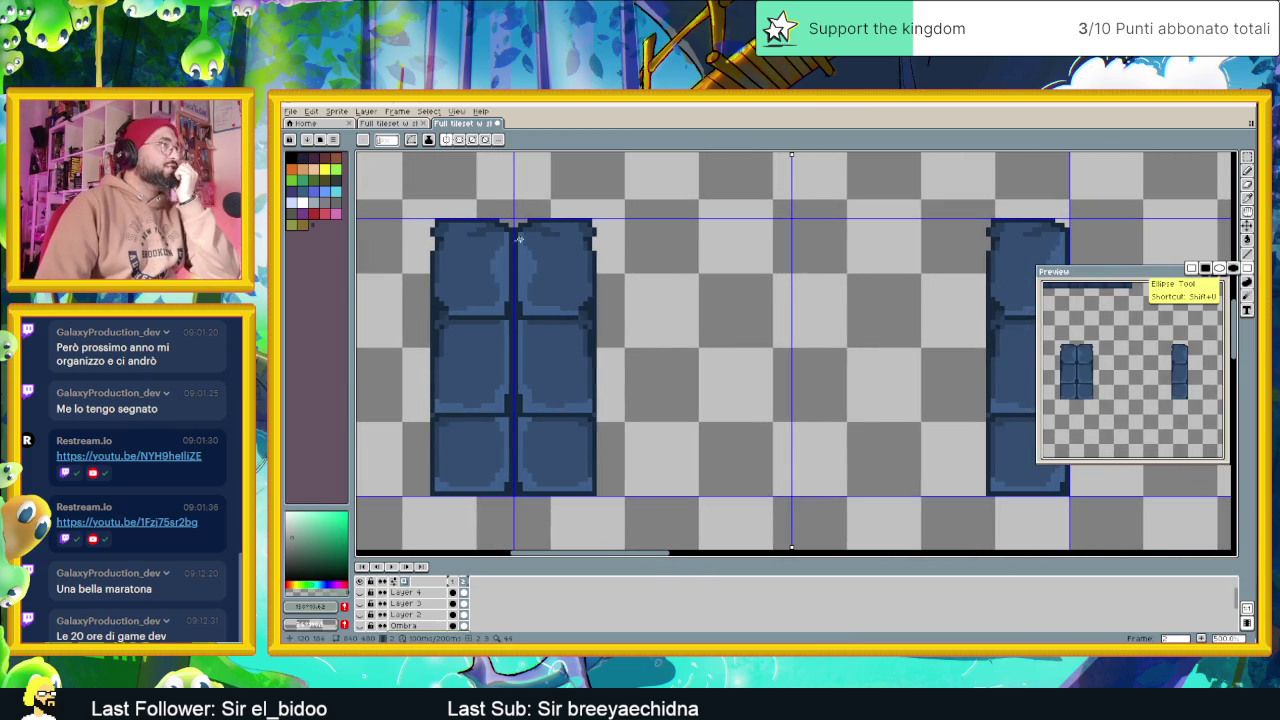
{"action": "left_click", "coordinate": [517, 271], "text": "alt"}
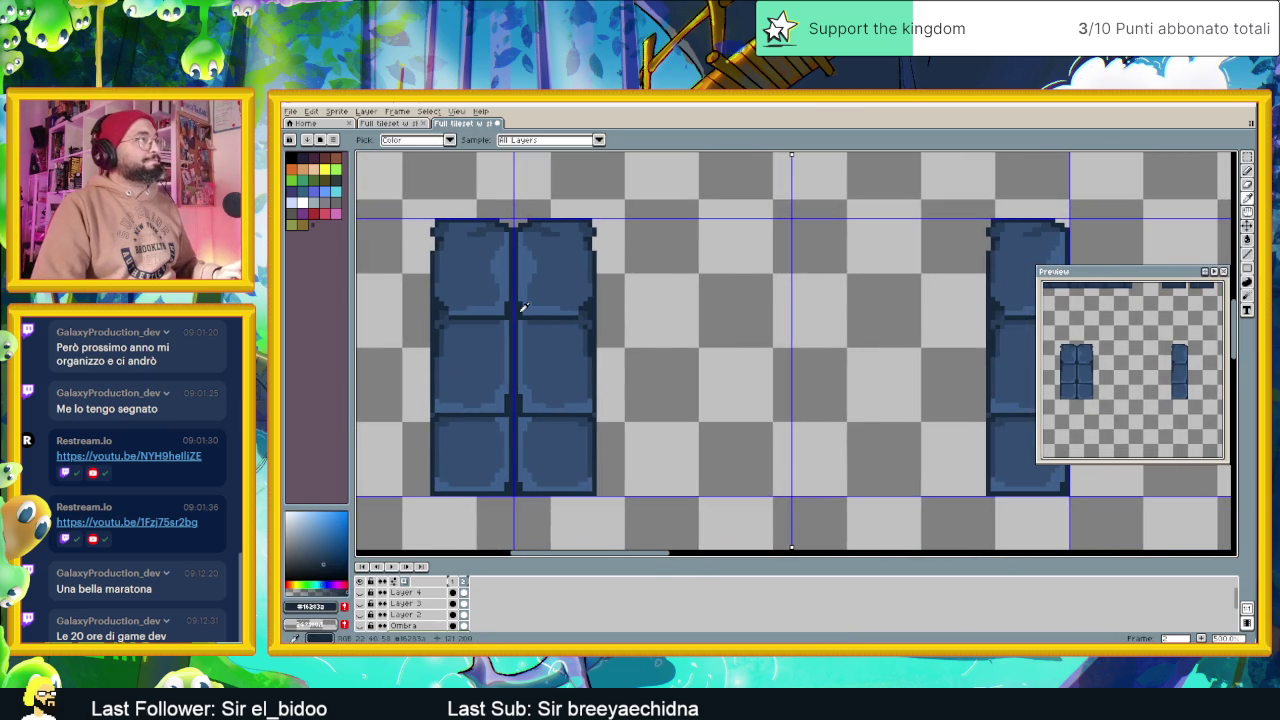
{"action": "scroll", "coordinate": [517, 271], "scroll_direction": "up", "scroll_amount": 1}
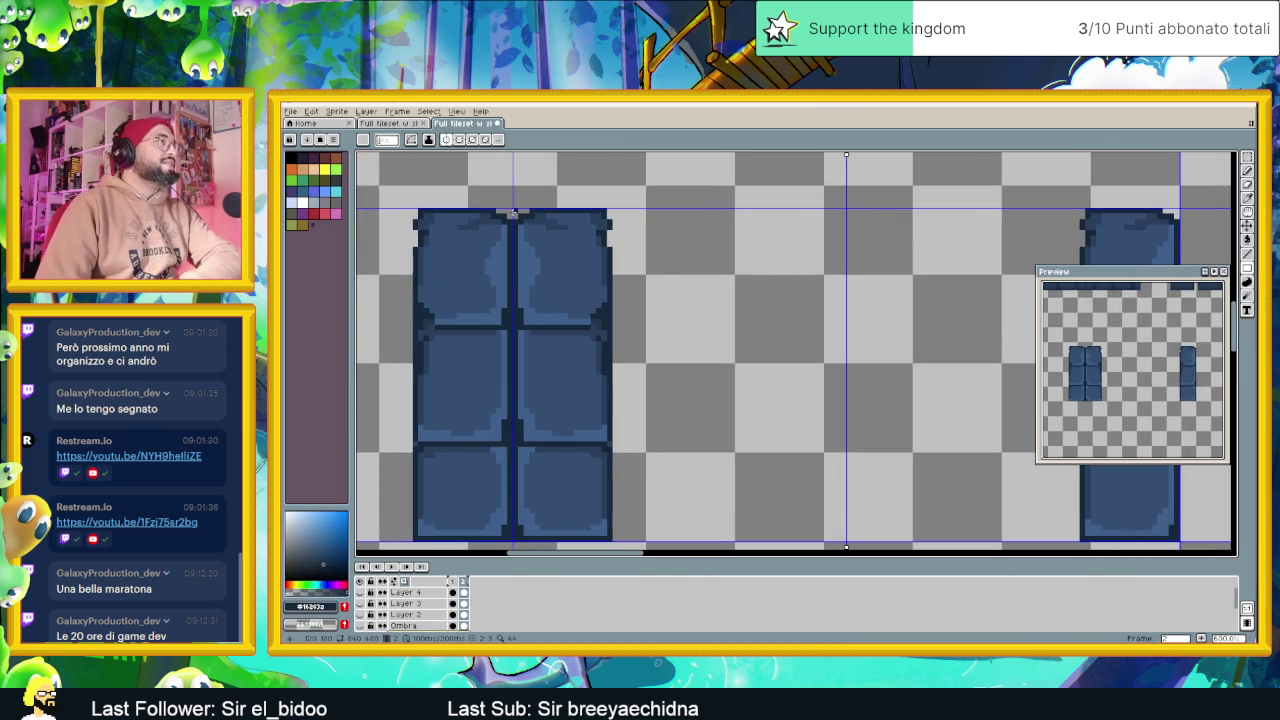
{"action": "left_click_drag", "start_coordinate": [514, 210], "coordinate": [608, 288]}
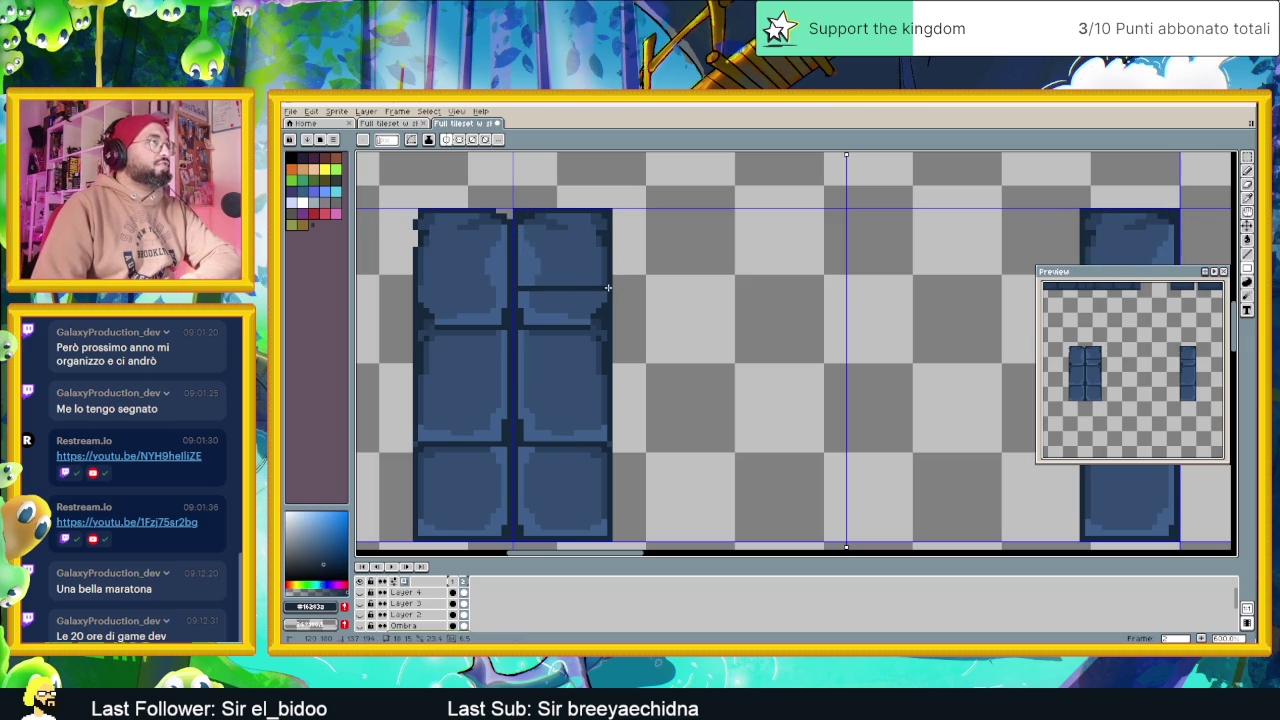
{"action": "scroll", "coordinate": [640, 300], "scroll_direction": "down", "scroll_amount": 2}
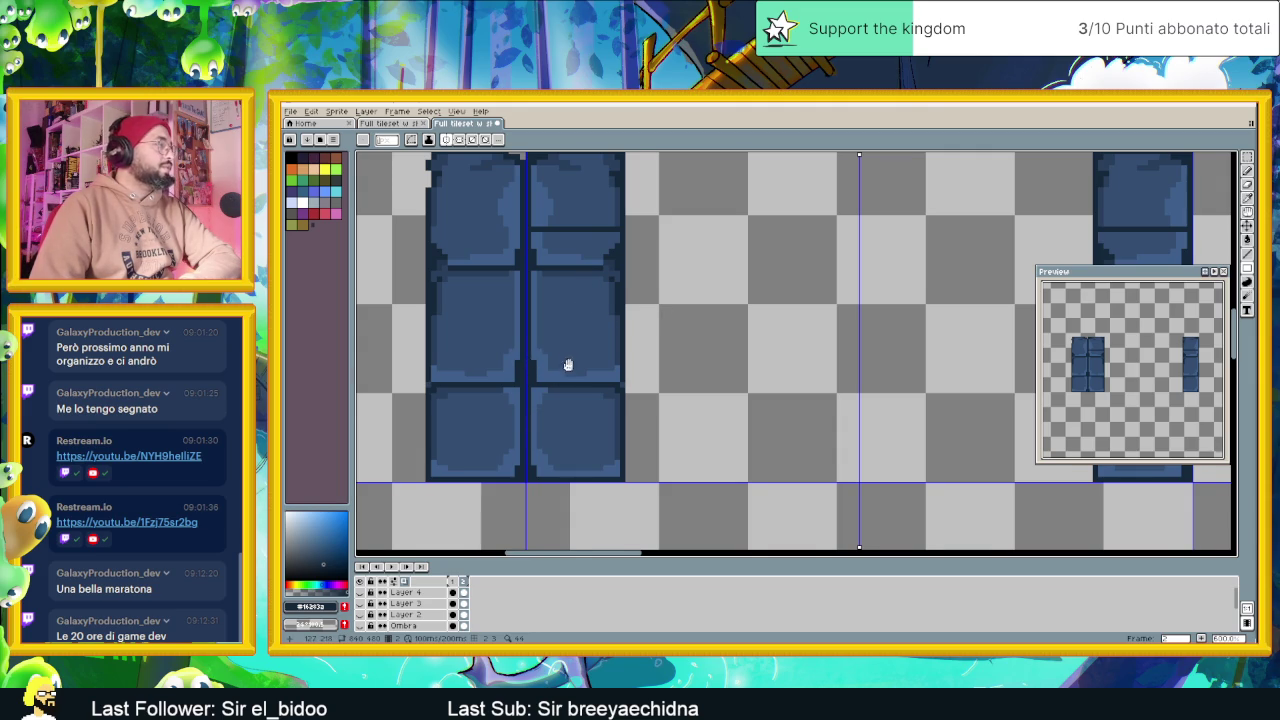
{"action": "left_click_drag", "start_coordinate": [568, 365], "coordinate": [574, 387]}
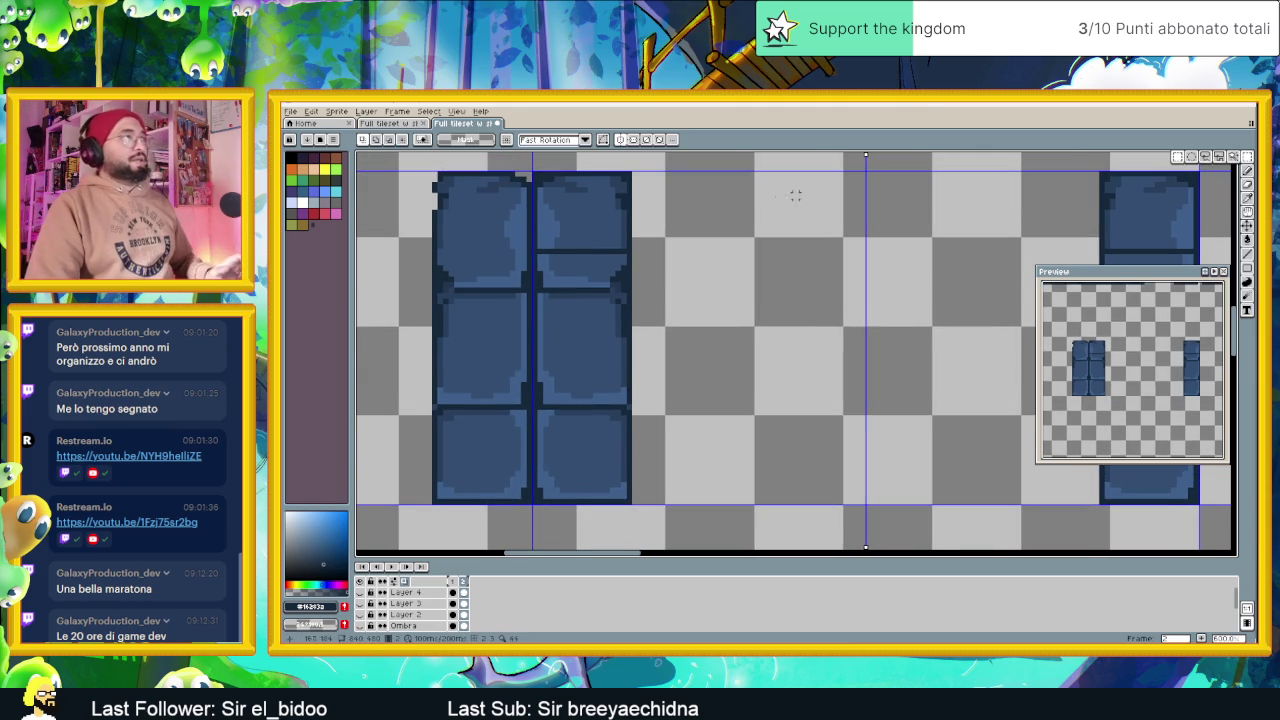
Move the right pillar half's top block down into position
{"action": "left_click_drag", "start_coordinate": [644, 158], "coordinate": [518, 260]}
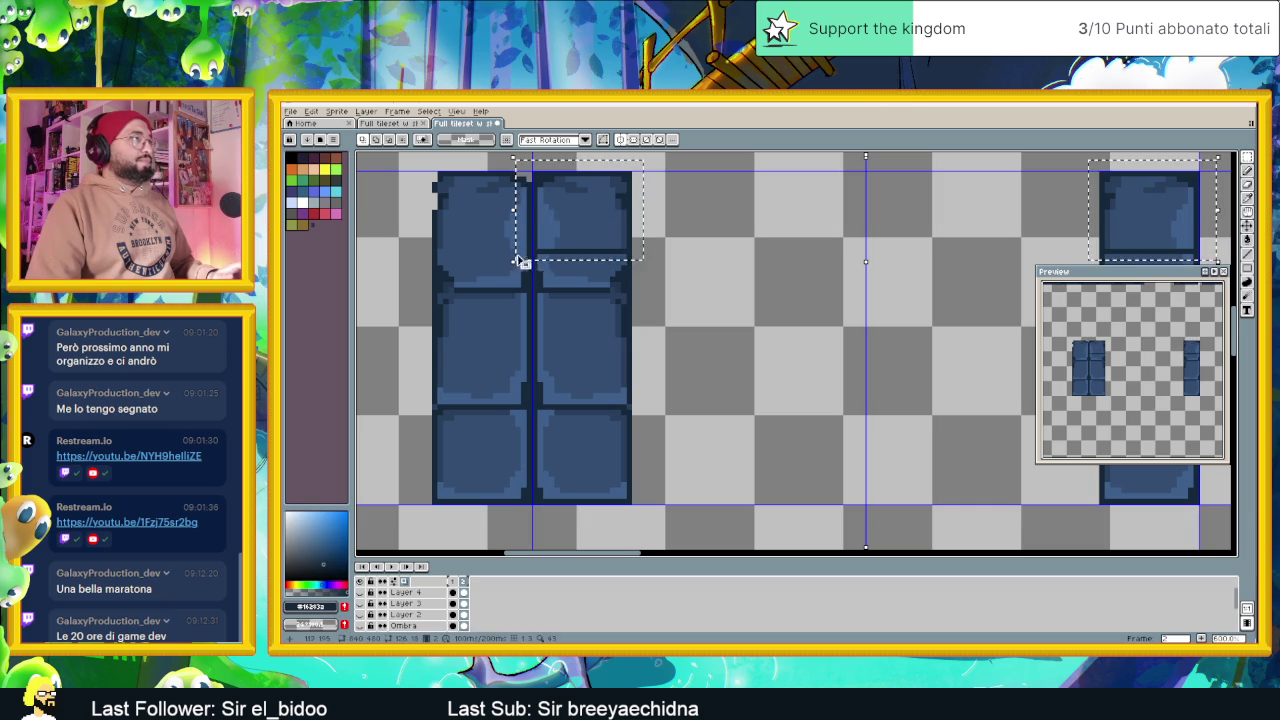
{"action": "mouse_move", "coordinate": [606, 237]}
{"action": "left_mouse_down"}
{"action": "mouse_move", "coordinate": [592, 357]}
{"action": "mouse_move", "coordinate": [600, 435]}
{"action": "left_mouse_up"}
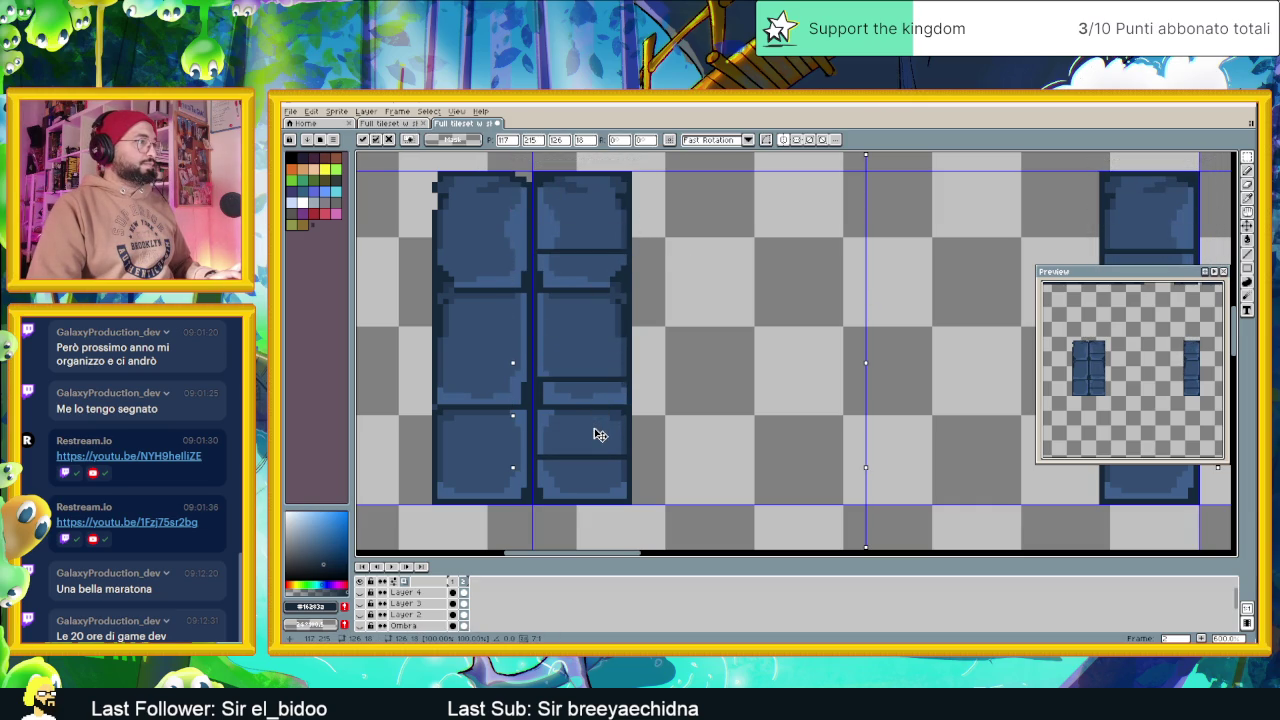
{"action": "left_click", "coordinate": [689, 269]}
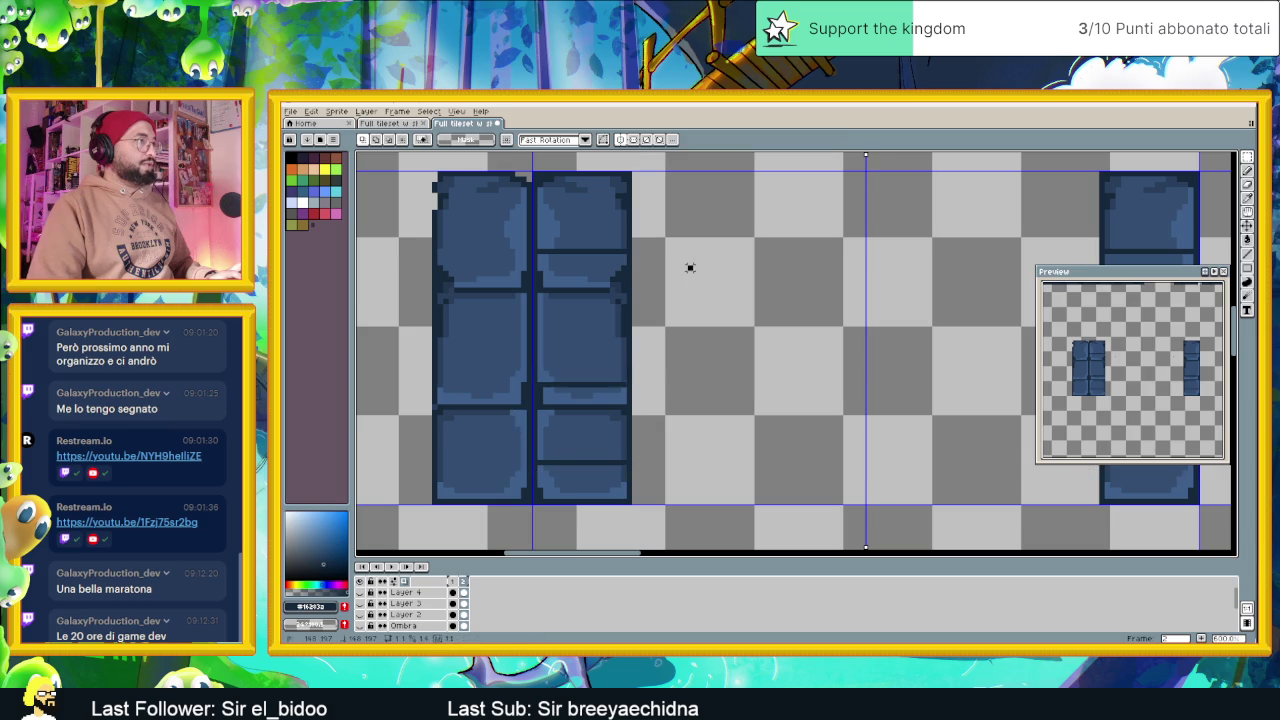
{"action": "scroll", "coordinate": [707, 312], "scroll_direction": "down", "scroll_amount": 1}
{"action": "scroll", "coordinate": [707, 312], "scroll_direction": "down", "scroll_amount": 1}
{"action": "scroll", "coordinate": [715, 330], "scroll_direction": "down", "scroll_amount": 1}
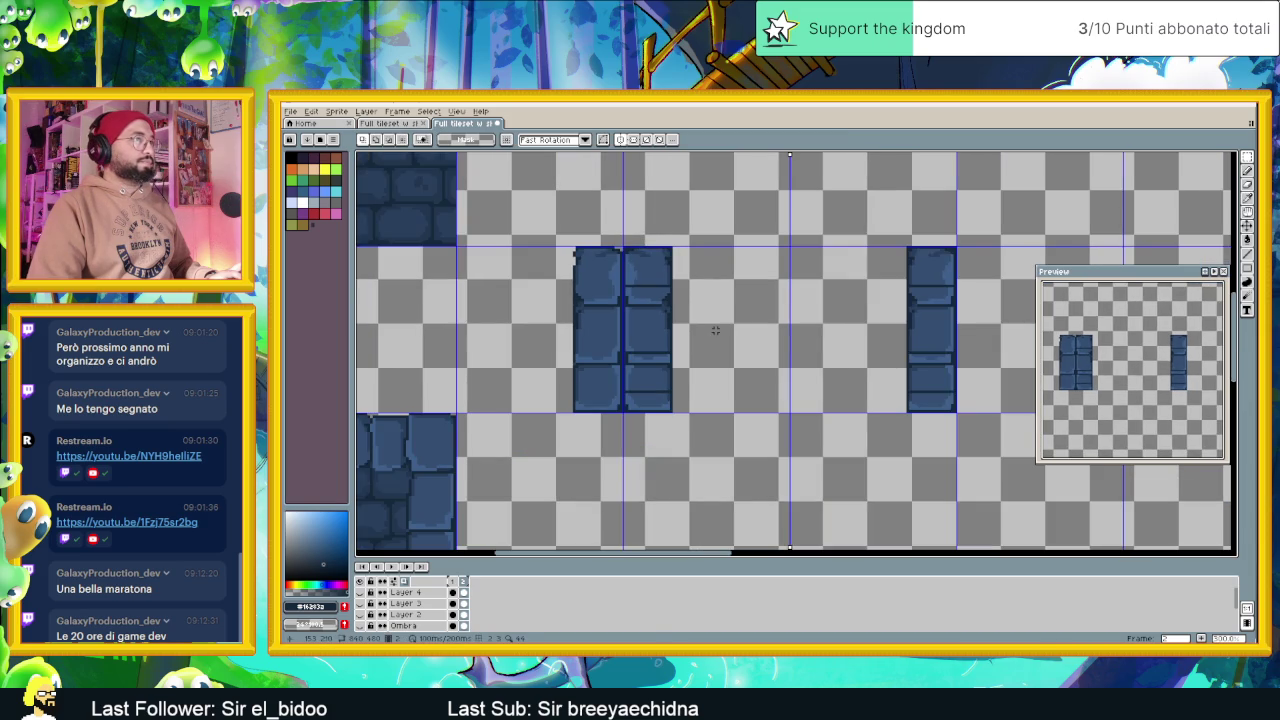
{"action": "scroll", "coordinate": [662, 346], "scroll_direction": "up", "scroll_amount": 2}
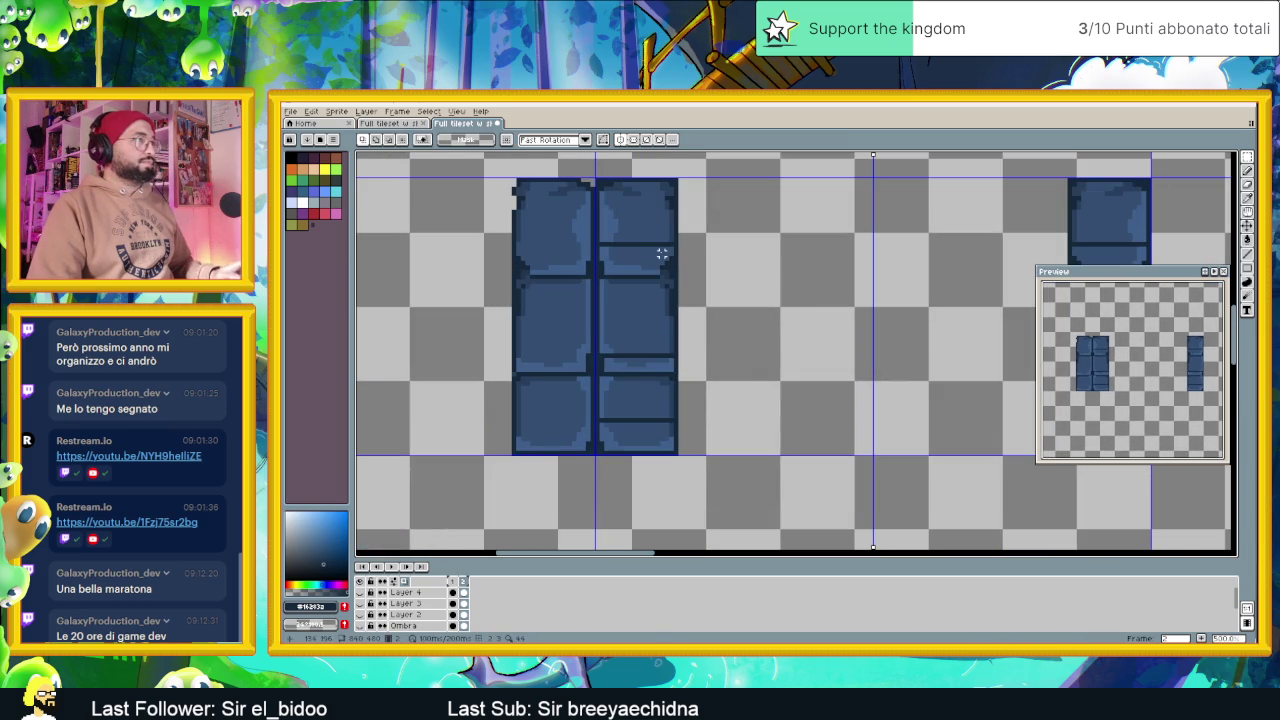
Eyedrop the flat blue and paint-bucket the right-hand tiles solid blue
{"action": "key", "text": "i"}
{"action": "left_click", "coordinate": [653, 210]}
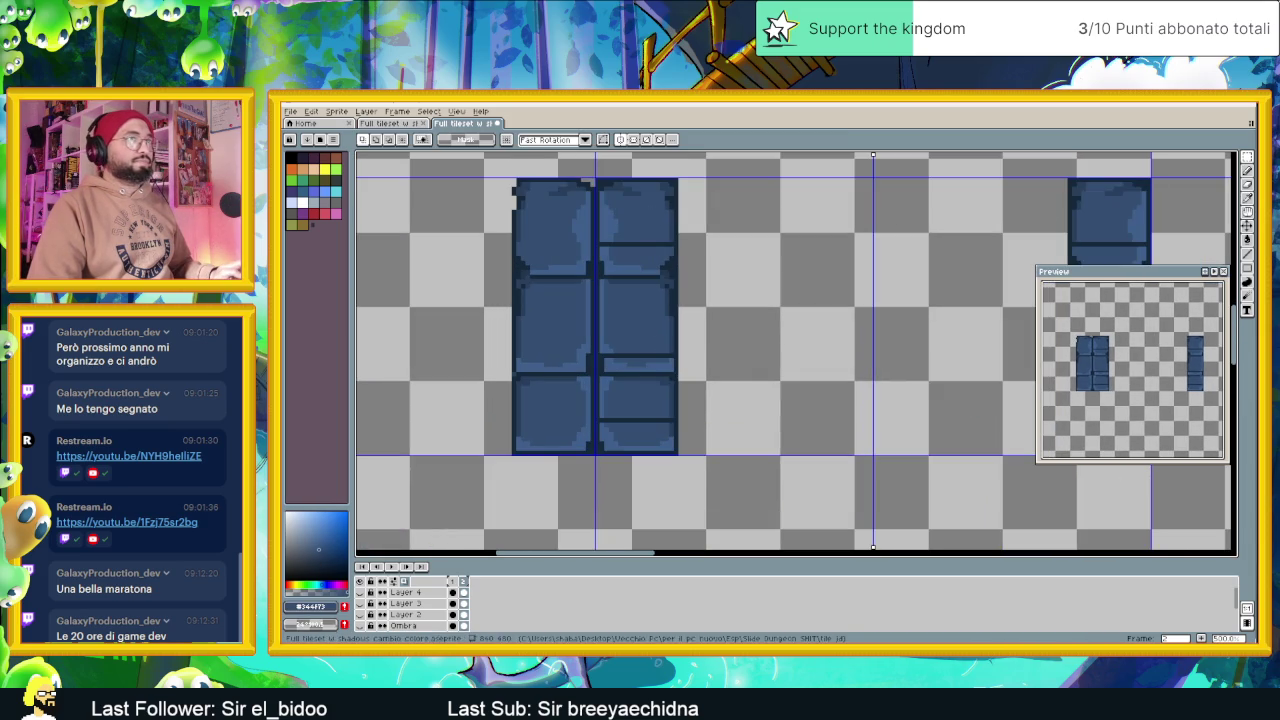
{"action": "key", "text": "g"}
{"action": "left_click", "coordinate": [655, 230]}
{"action": "left_click", "coordinate": [622, 385]}
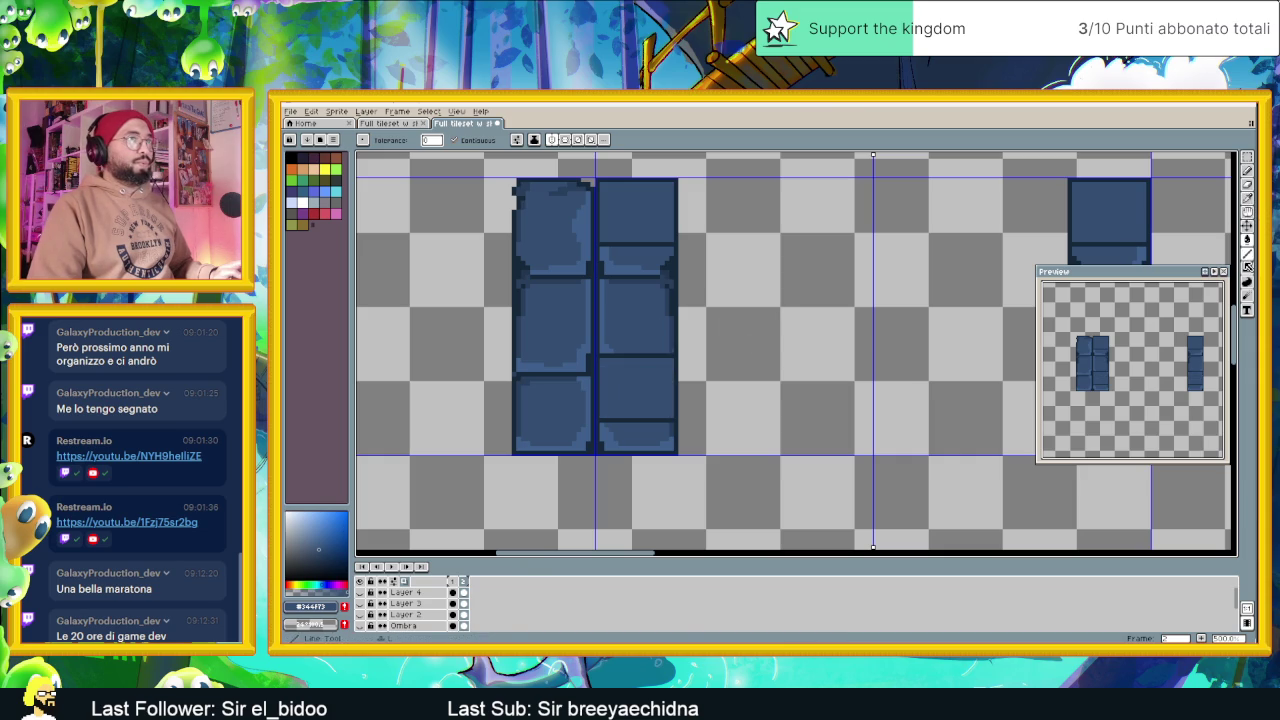
Draw dark separator lines and corner pixels along the tile edges with the Line tool
{"action": "left_click", "coordinate": [1247, 254]}
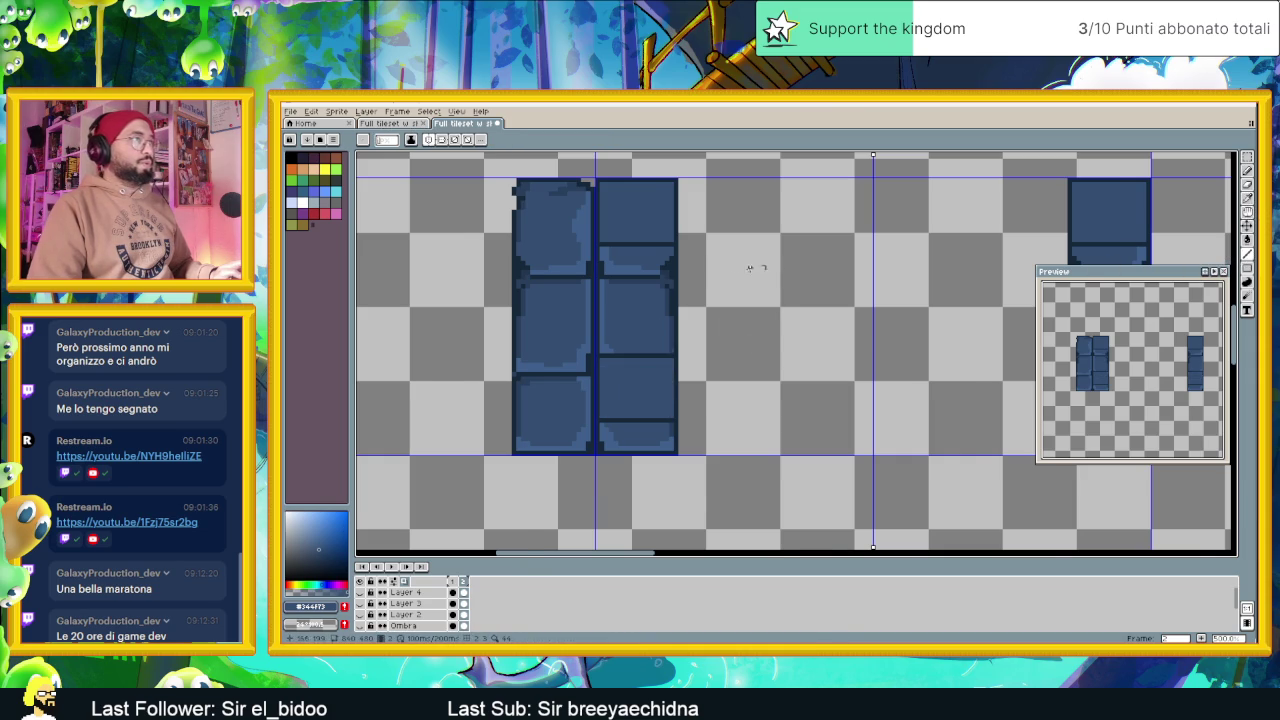
{"action": "scroll", "coordinate": [700, 262], "scroll_direction": "up", "scroll_amount": 1}
{"action": "scroll", "coordinate": [580, 245], "scroll_direction": "up", "scroll_amount": 2}
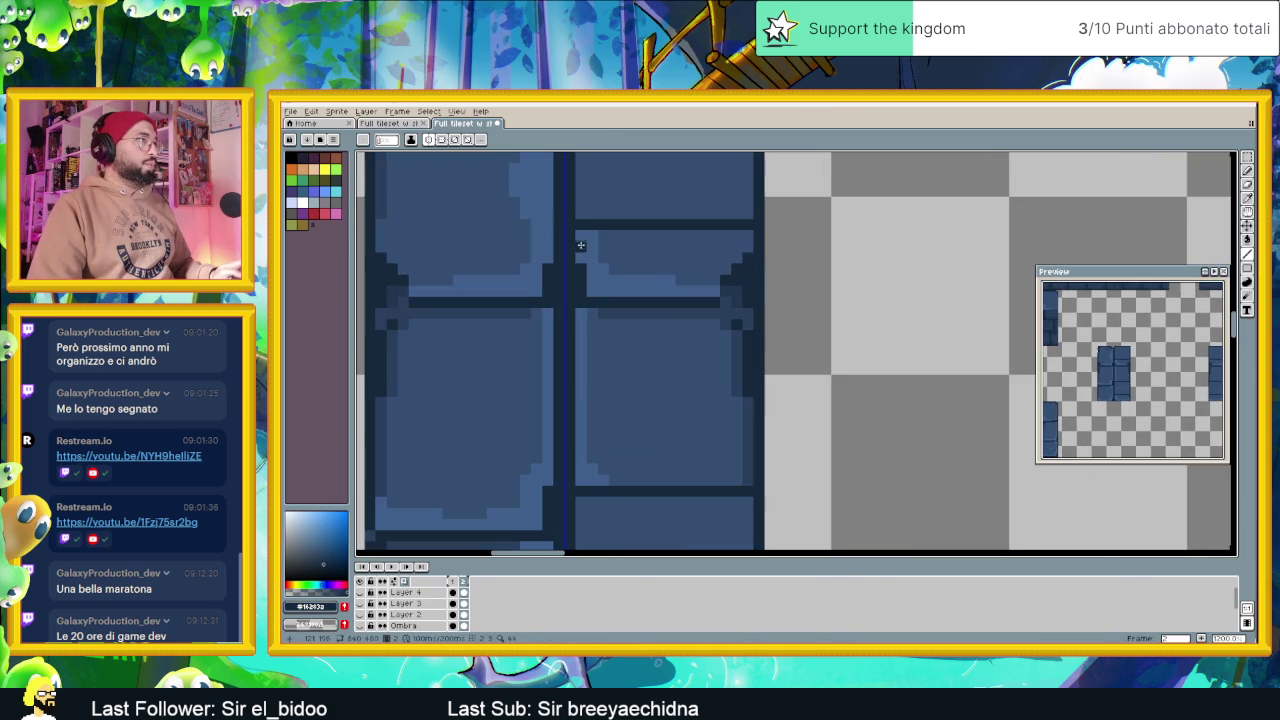
{"action": "mouse_move", "coordinate": [576, 229]}
{"action": "left_mouse_down"}
{"action": "mouse_move", "coordinate": [568, 290]}
{"action": "mouse_move", "coordinate": [570, 229]}
{"action": "left_mouse_up"}
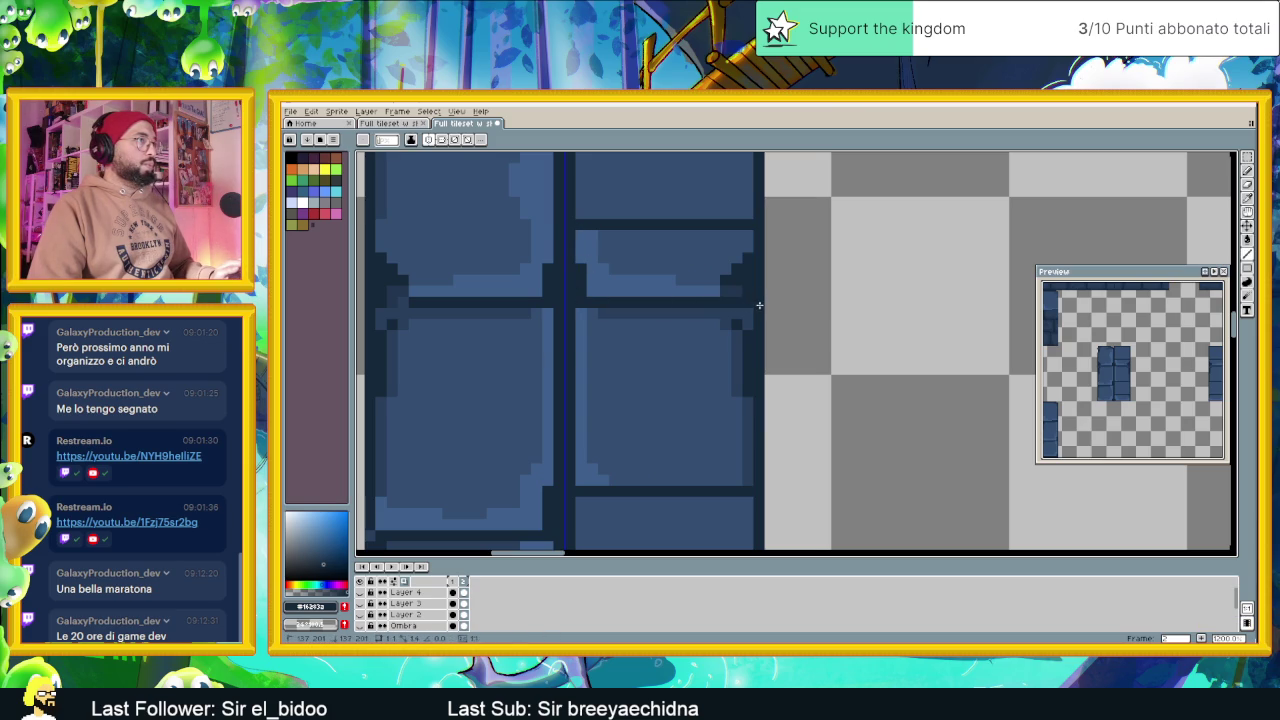
{"action": "scroll", "coordinate": [758, 225], "scroll_direction": "down", "scroll_amount": 2}
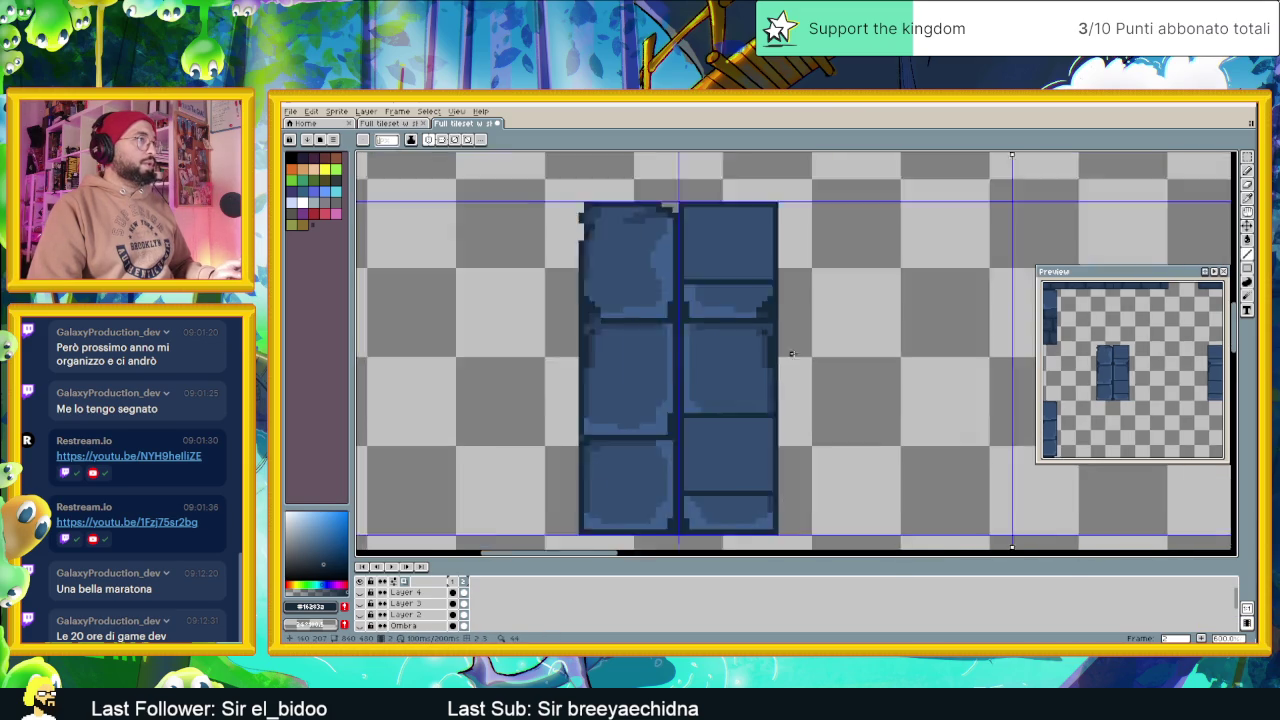
{"action": "scroll", "coordinate": [789, 286], "scroll_direction": "up", "scroll_amount": 1}
{"action": "scroll", "coordinate": [700, 394], "scroll_direction": "up", "scroll_amount": 2}
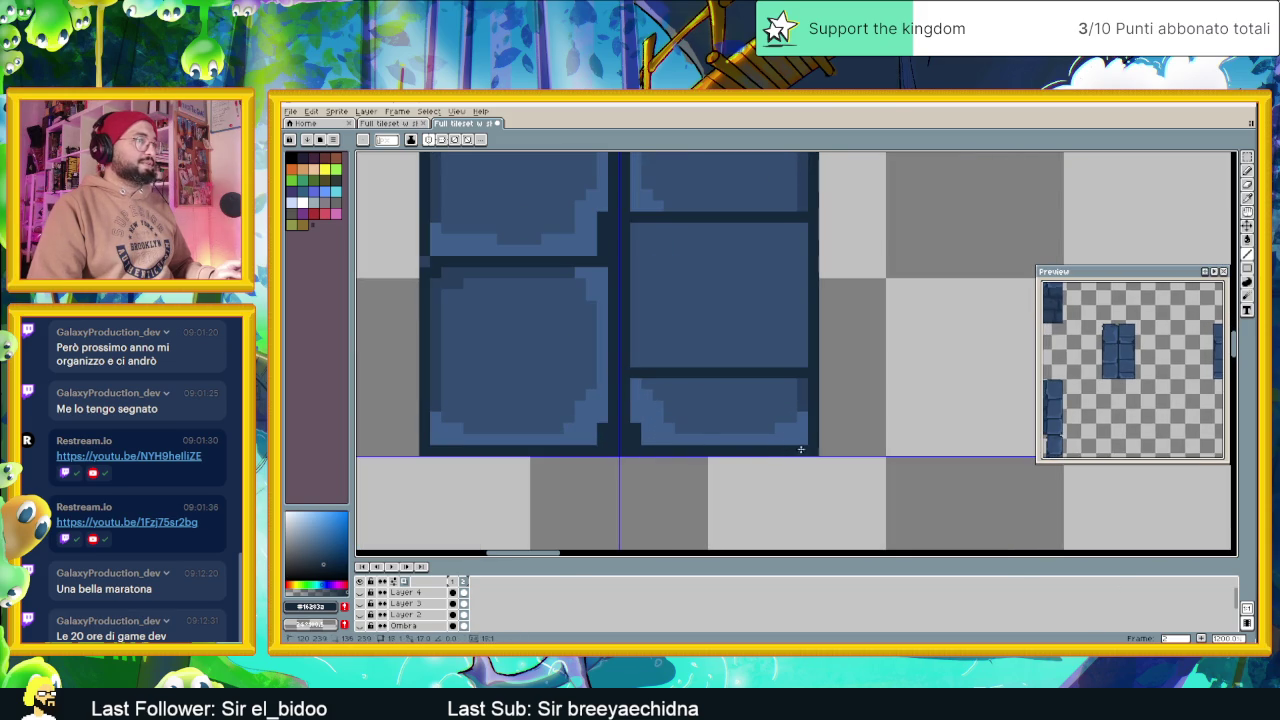
{"action": "scroll", "coordinate": [812, 376], "scroll_direction": "up", "scroll_amount": 3}
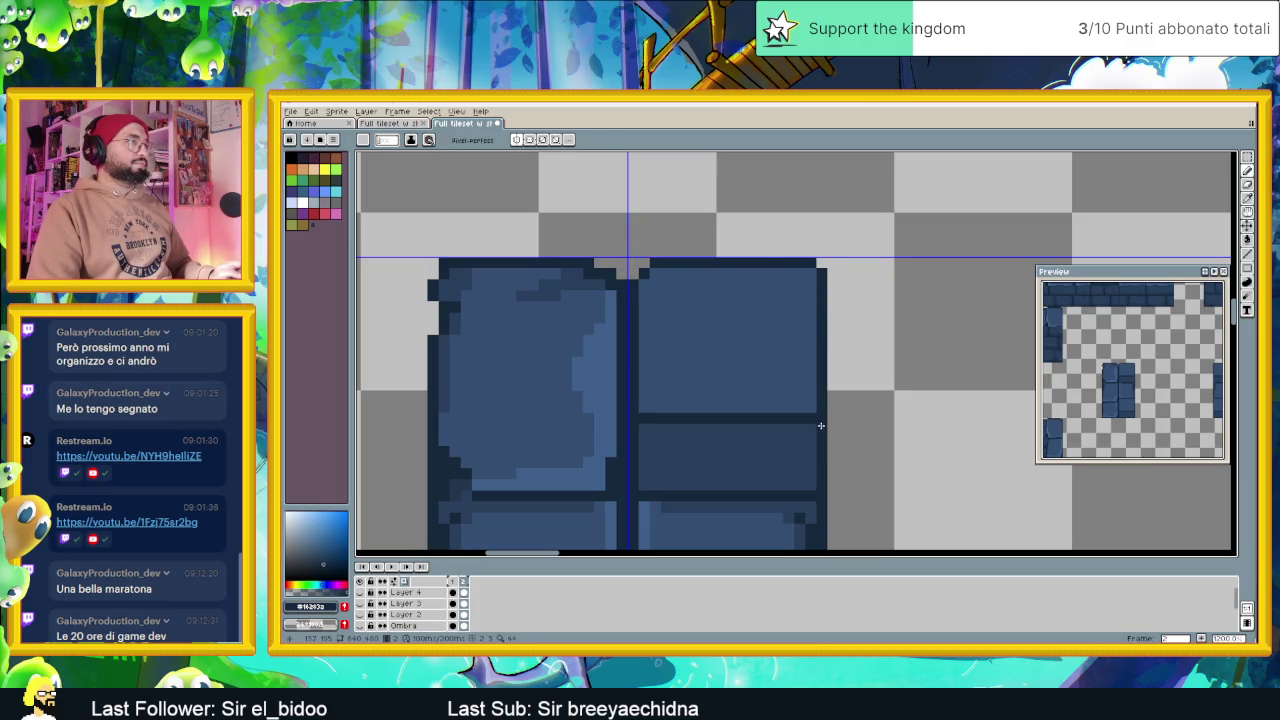
{"action": "left_click_drag", "start_coordinate": [818, 423], "coordinate": [872, 398]}
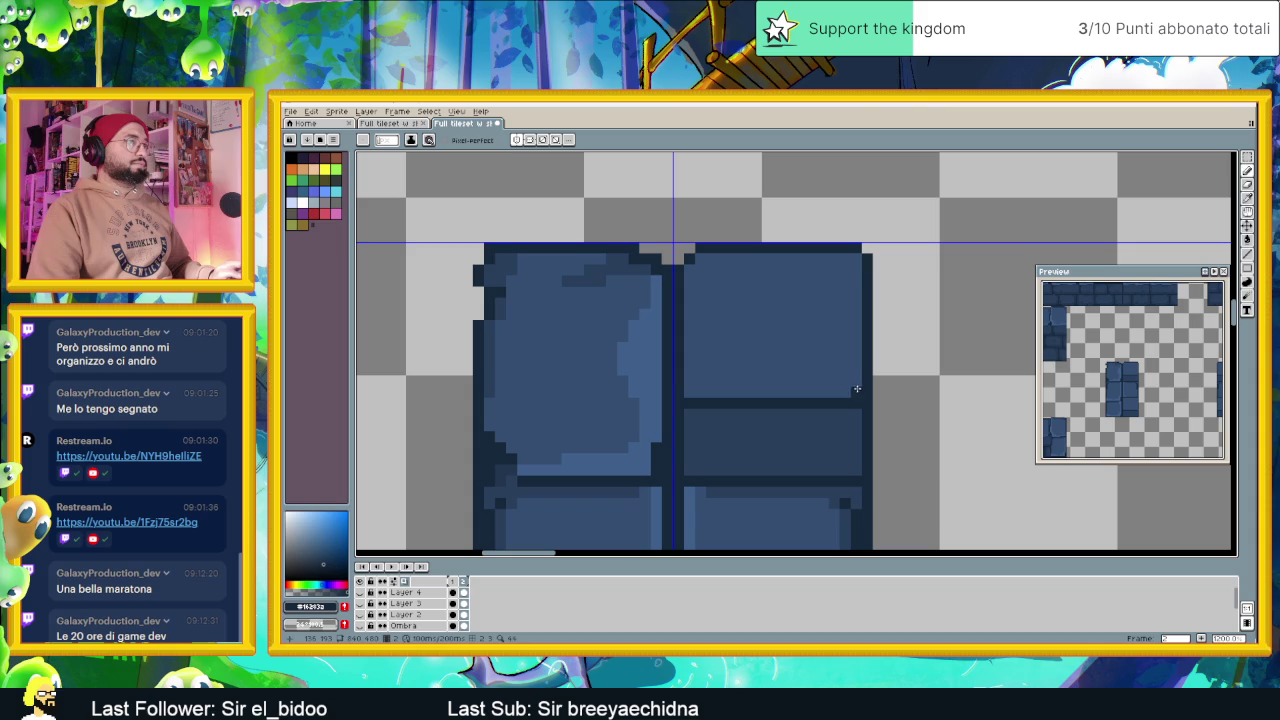
{"action": "left_click", "coordinate": [856, 386]}
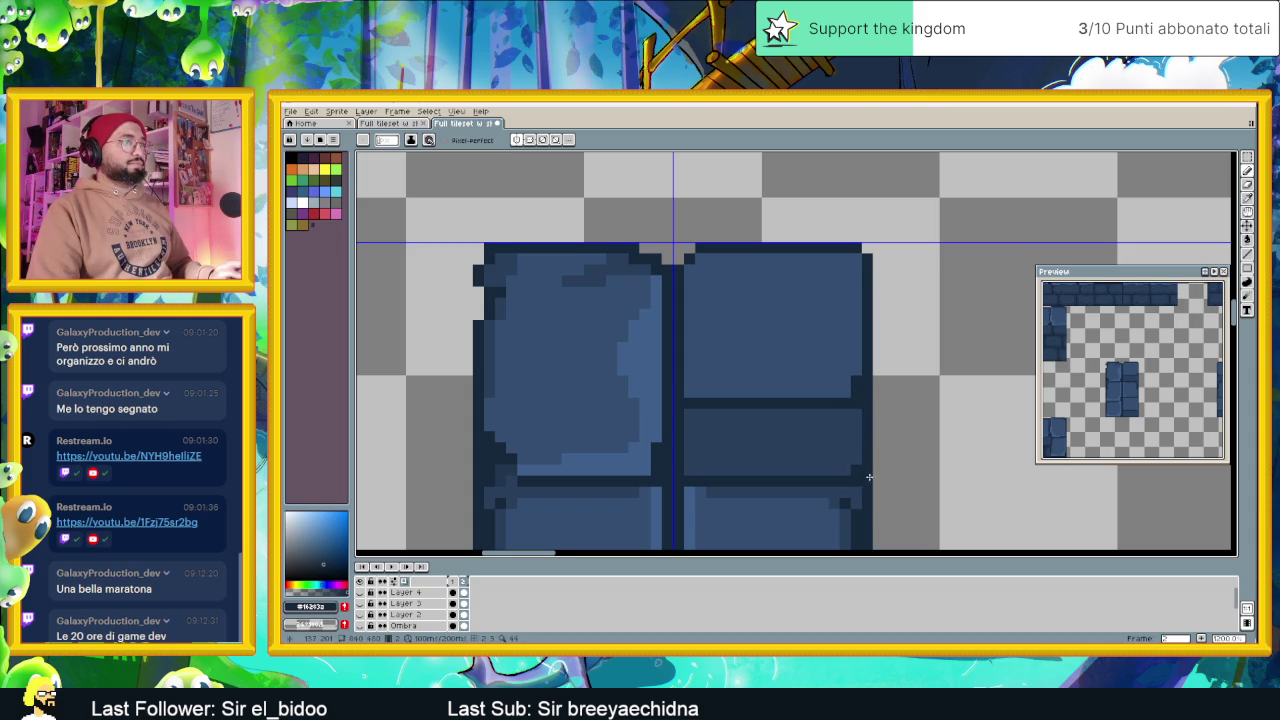
{"action": "left_click_drag", "start_coordinate": [811, 506], "coordinate": [859, 493]}
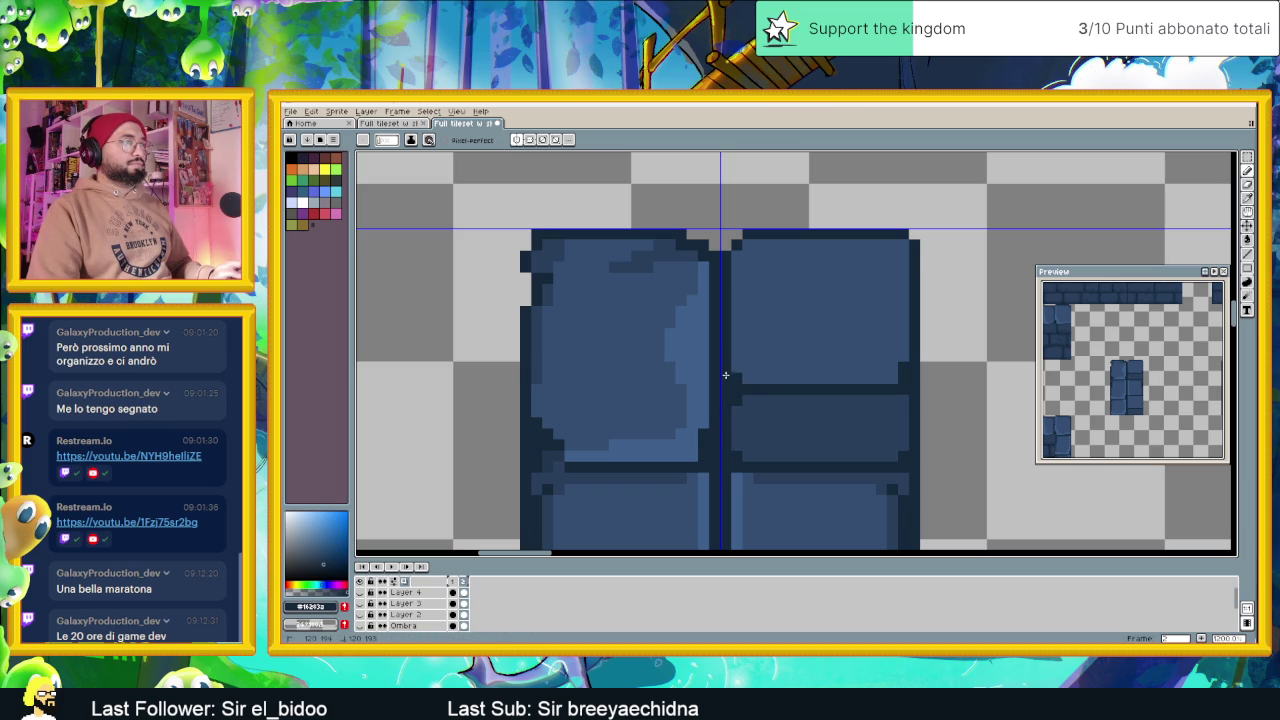
{"action": "scroll", "coordinate": [726, 407], "scroll_direction": "down", "scroll_amount": 1}
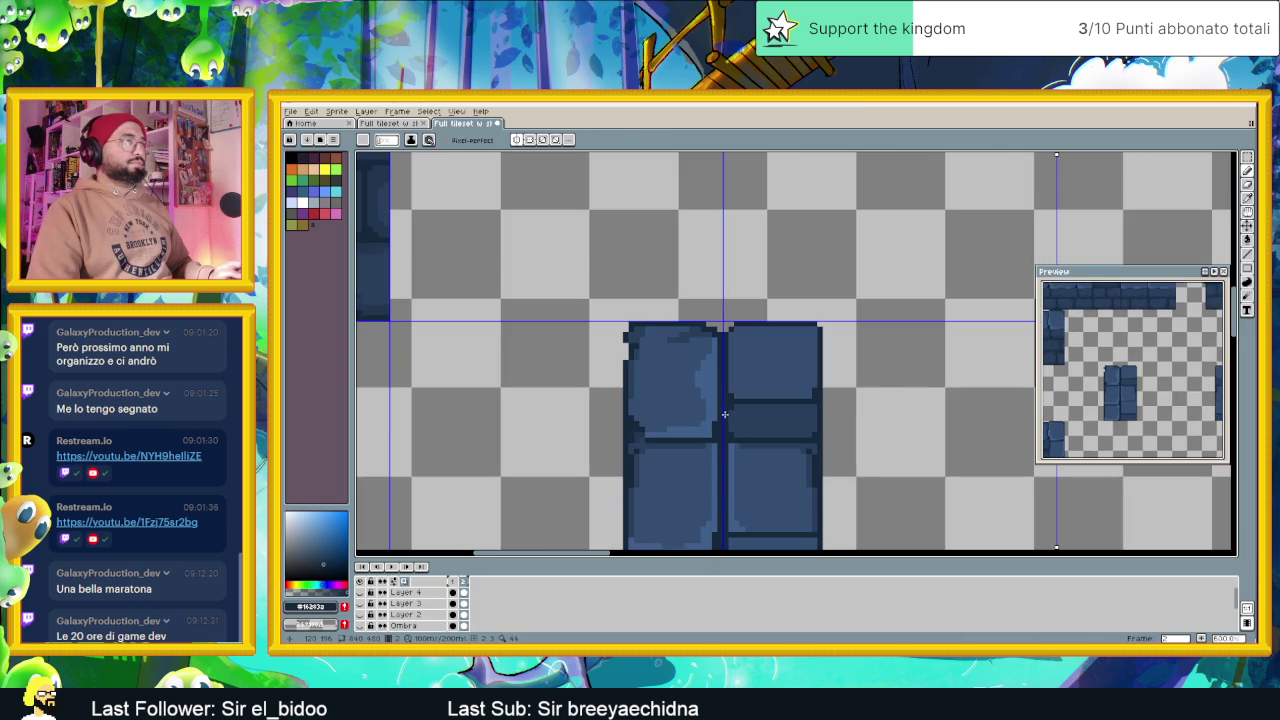
{"action": "scroll", "coordinate": [376, 618], "scroll_direction": "up", "scroll_amount": 1}
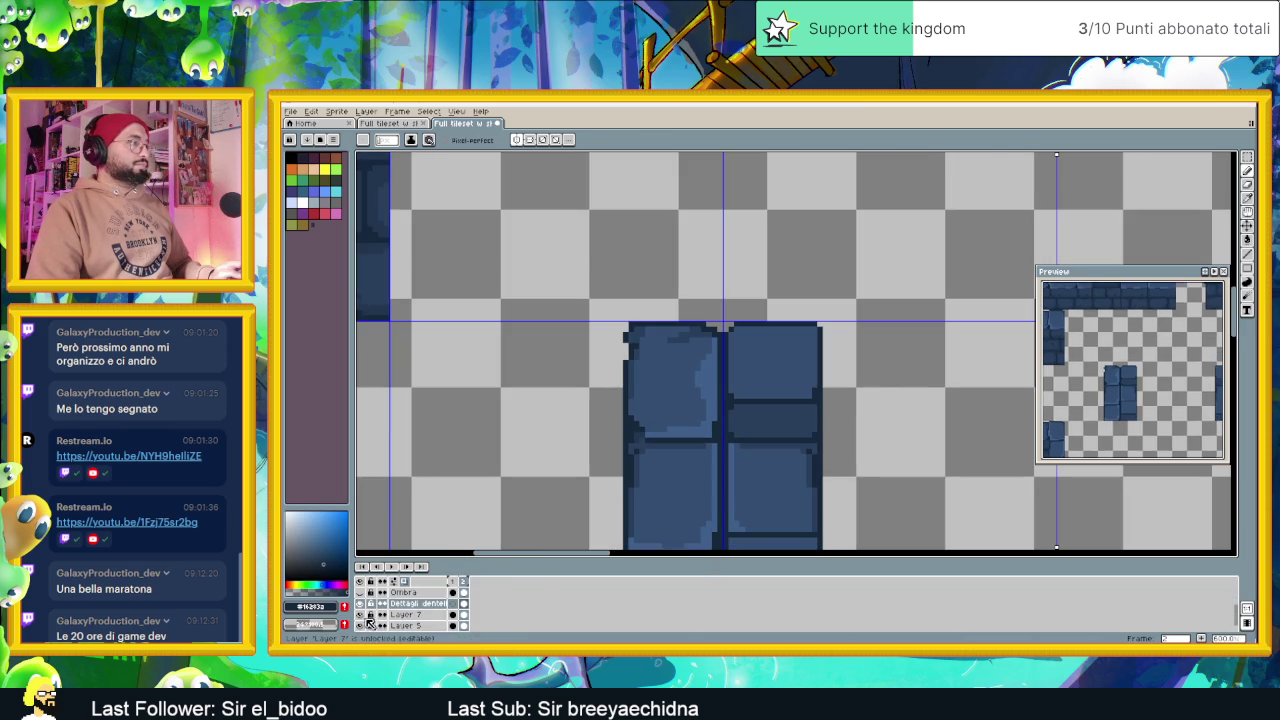
Hide Layer 5 and fill the three light notches on the tile's left edge dark
{"action": "scroll", "coordinate": [366, 618], "scroll_direction": "up", "scroll_amount": 2}
{"action": "left_click", "coordinate": [361, 615]}
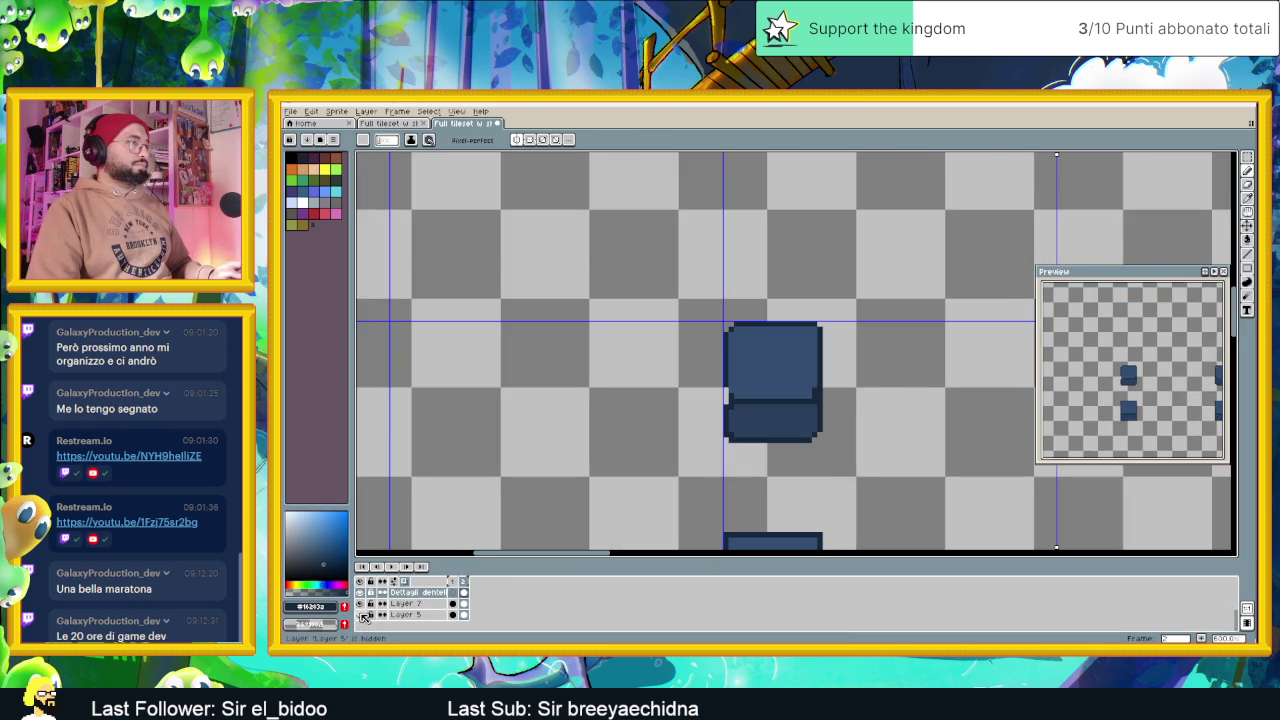
{"action": "scroll", "coordinate": [820, 410], "scroll_direction": "up", "scroll_amount": 1}
{"action": "scroll", "coordinate": [790, 395], "scroll_direction": "up", "scroll_amount": 1}
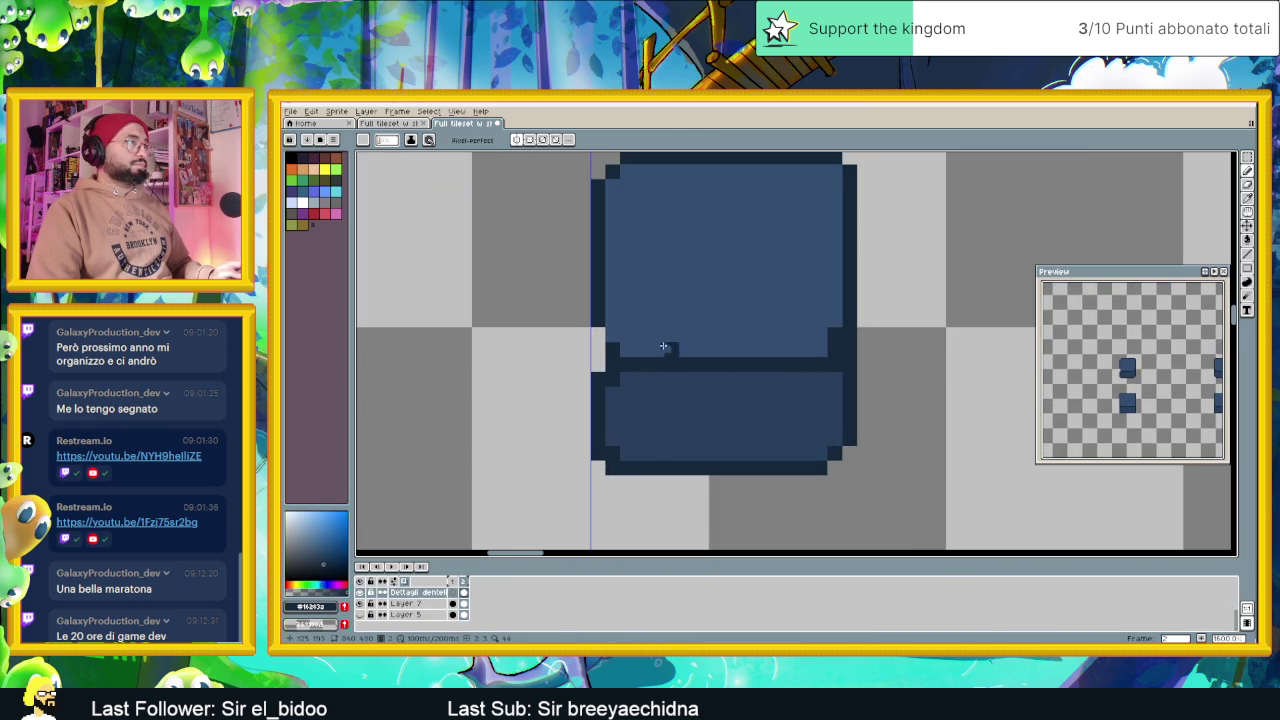
{"action": "left_click", "coordinate": [603, 332]}
{"action": "left_click", "coordinate": [603, 345]}
{"action": "left_click", "coordinate": [600, 366]}
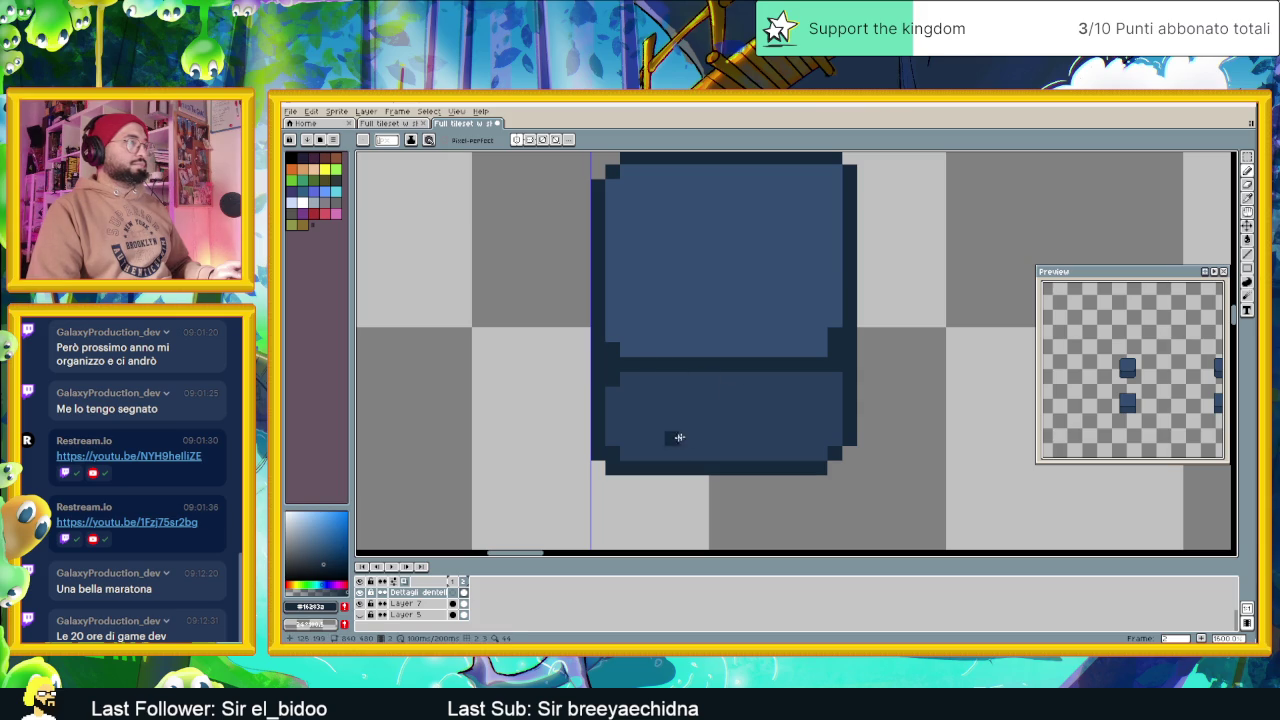
Erase the tile's top-right corner pixels to round it
{"action": "scroll", "coordinate": [645, 420], "scroll_direction": "down", "scroll_amount": 3}
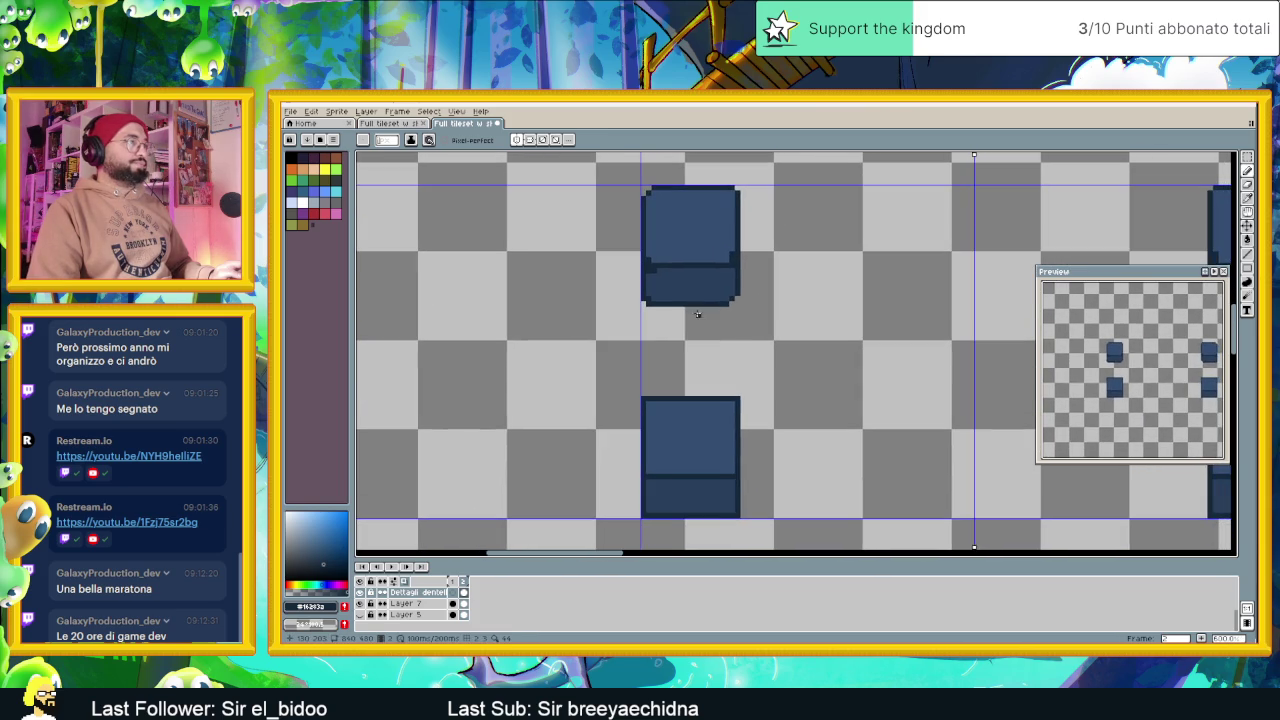
{"action": "scroll", "coordinate": [700, 240], "scroll_direction": "up", "scroll_amount": 2}
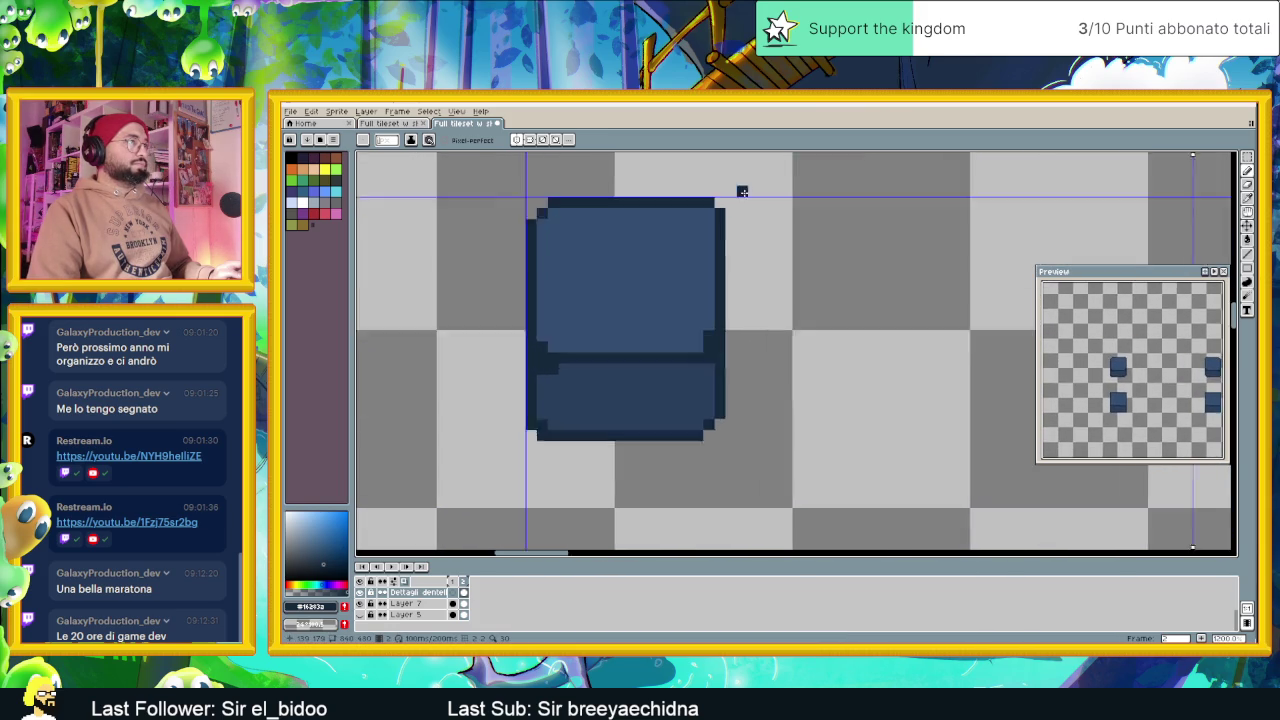
{"action": "scroll", "coordinate": [687, 240], "scroll_direction": "up", "scroll_amount": 2}
{"action": "left_click", "coordinate": [699, 232]}
{"action": "left_click", "coordinate": [699, 256]}
{"action": "scroll", "coordinate": [705, 258], "scroll_direction": "down", "scroll_amount": 2}
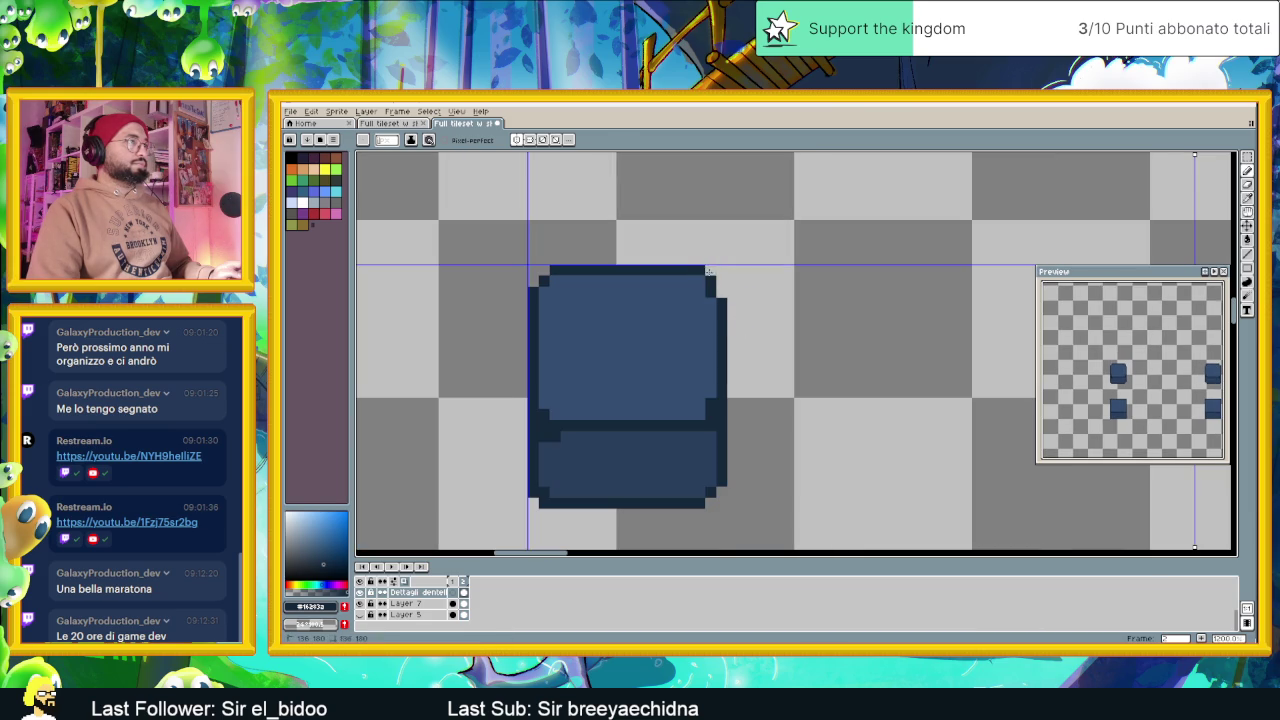
{"action": "scroll", "coordinate": [745, 349], "scroll_direction": "down", "scroll_amount": 2}
{"action": "scroll", "coordinate": [766, 297], "scroll_direction": "down", "scroll_amount": 1}
{"action": "scroll", "coordinate": [740, 264], "scroll_direction": "up", "scroll_amount": 2}
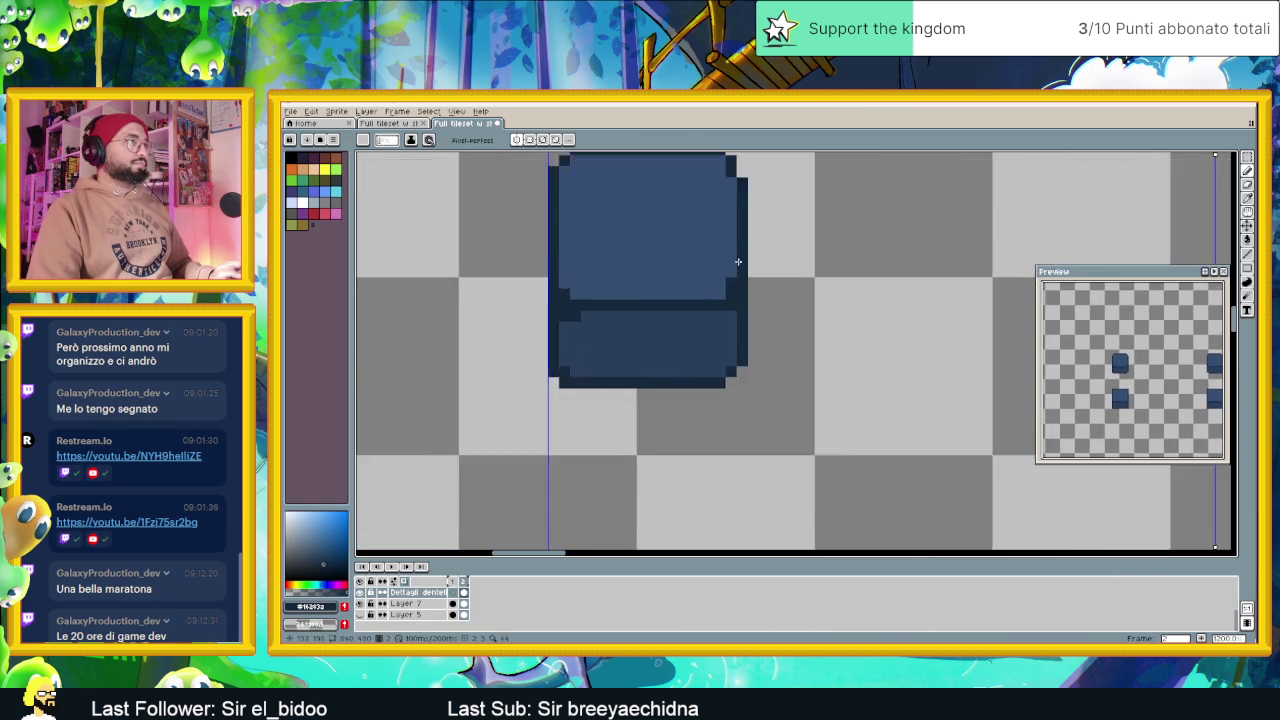
{"action": "scroll", "coordinate": [745, 275], "scroll_direction": "up", "scroll_amount": 1}
{"action": "scroll", "coordinate": [750, 285], "scroll_direction": "down", "scroll_amount": 1}
{"action": "scroll", "coordinate": [755, 290], "scroll_direction": "up", "scroll_amount": 1}
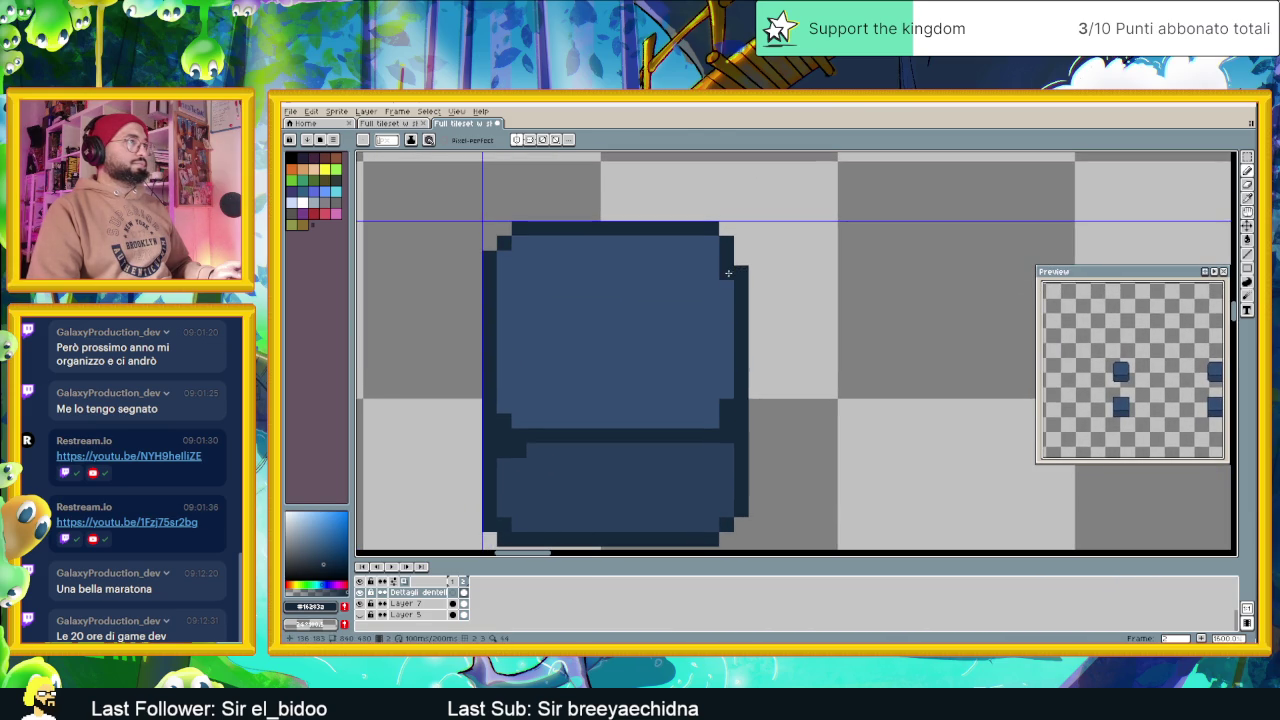
Fix the top-right outline corner with a dark pixel and reselect the dark outline colour
{"action": "left_click", "coordinate": [711, 229]}
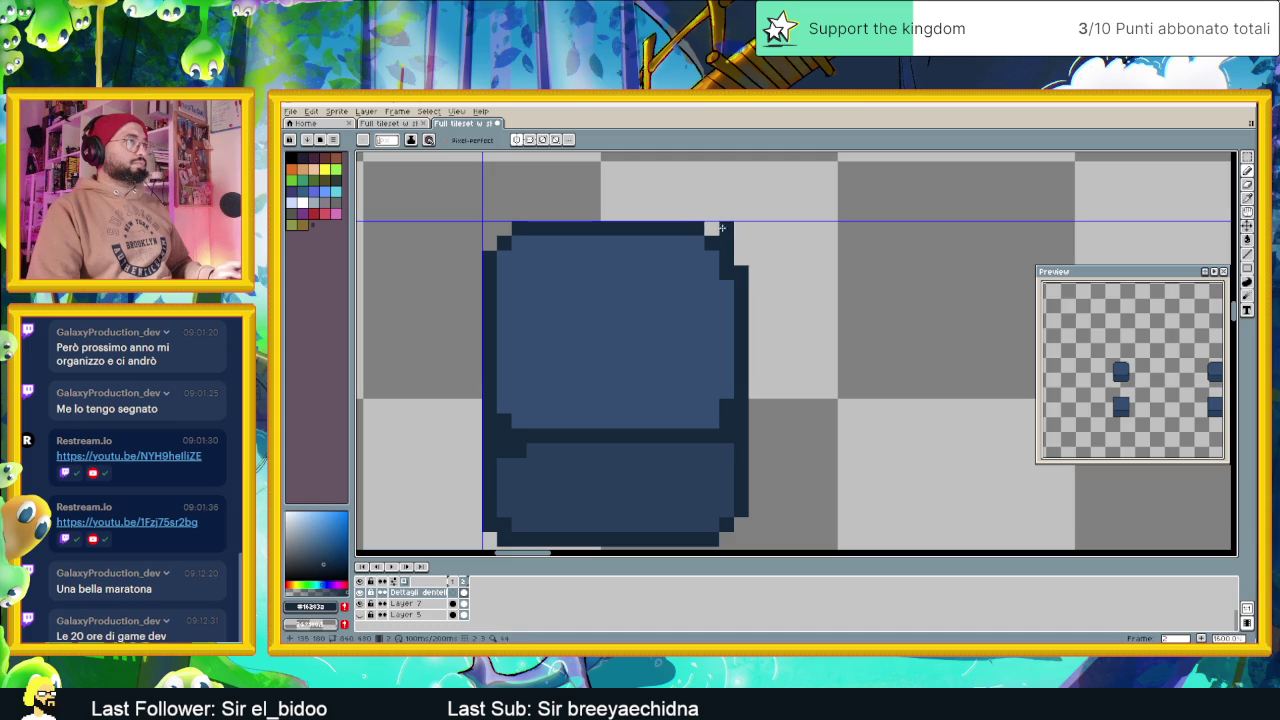
{"action": "left_click", "coordinate": [725, 243]}
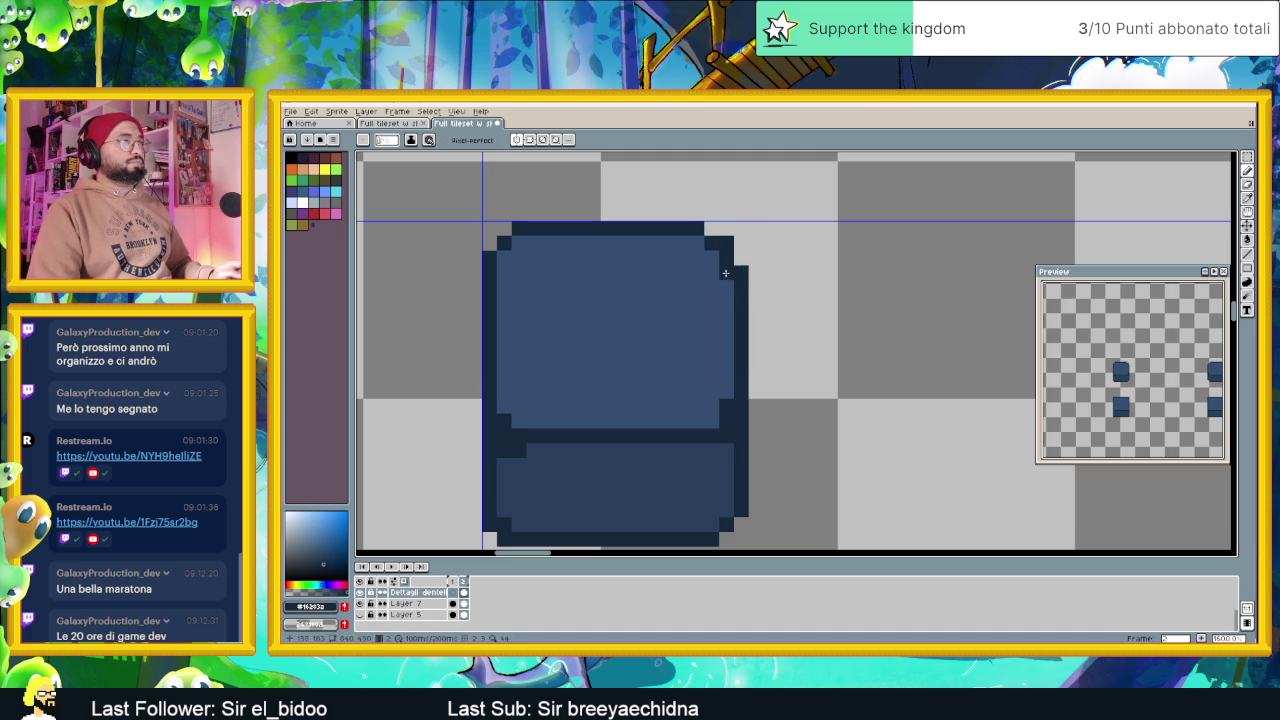
{"action": "left_click", "coordinate": [726, 270], "text": "alt"}
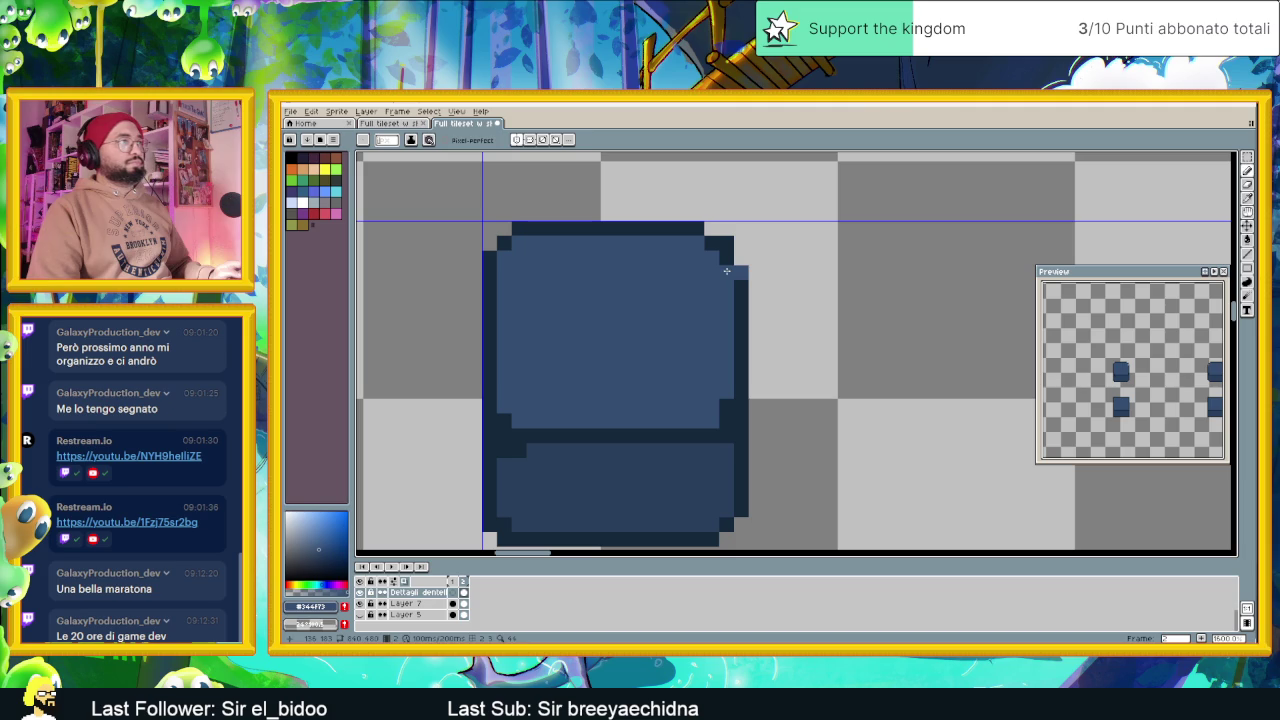
{"action": "left_click", "coordinate": [737, 270], "text": "alt"}
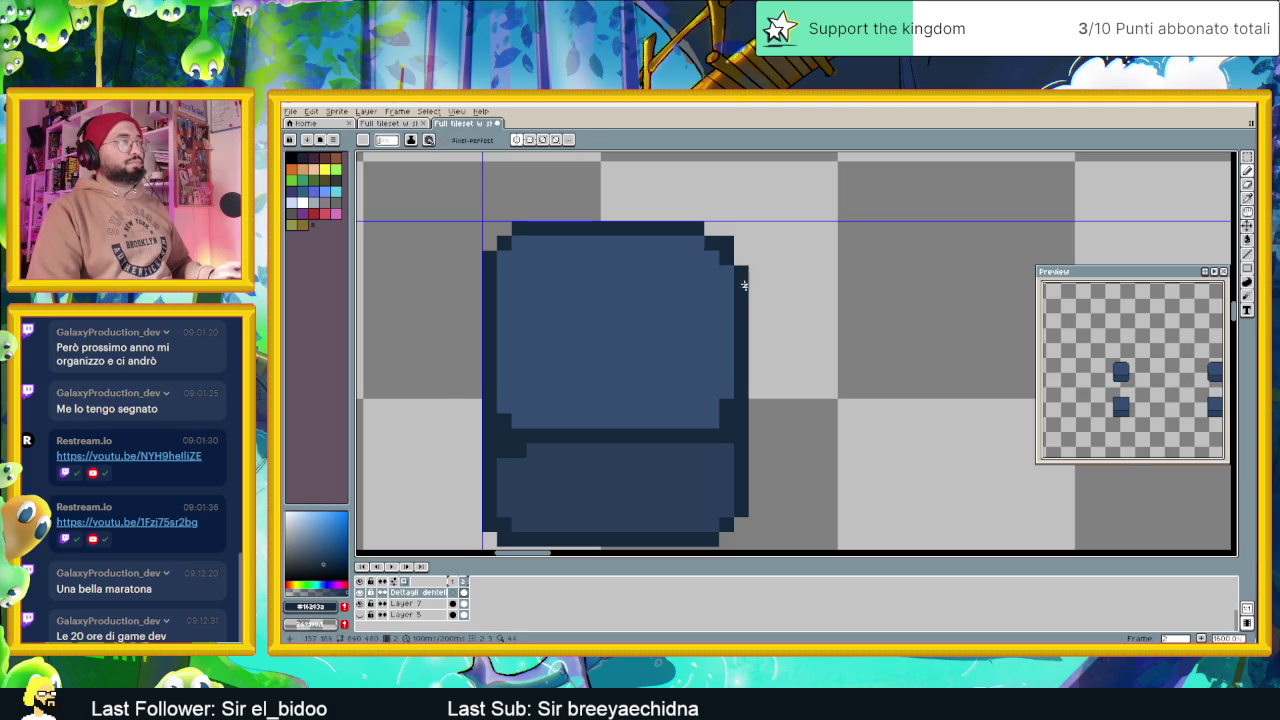
{"action": "scroll", "coordinate": [720, 255], "scroll_direction": "down", "scroll_amount": 2}
{"action": "scroll", "coordinate": [760, 290], "scroll_direction": "down", "scroll_amount": 3}
{"action": "scroll", "coordinate": [762, 394], "scroll_direction": "up", "scroll_amount": 3}
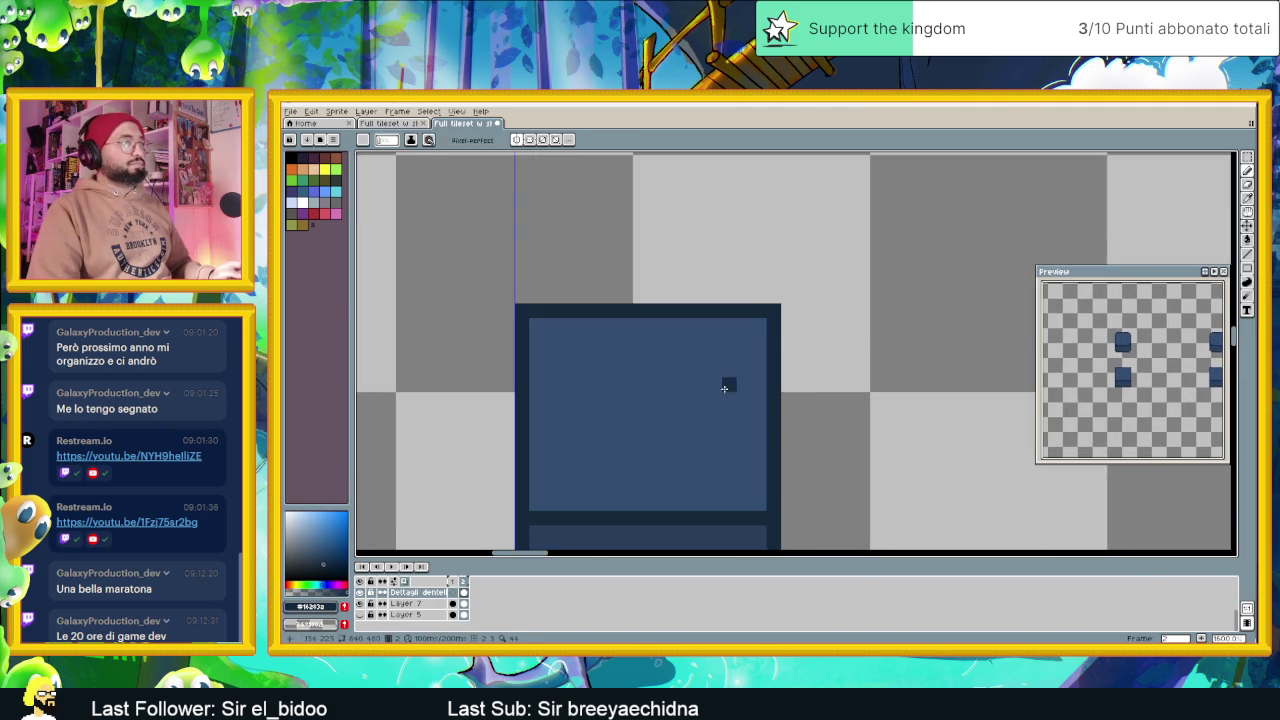
Round the pillar tile's top-right and top-left corners with dark outline pixels
{"action": "mouse_move", "coordinate": [757, 329]}
{"action": "left_mouse_down"}
{"action": "mouse_move", "coordinate": [745, 326]}
{"action": "mouse_move", "coordinate": [771, 306]}
{"action": "left_mouse_up"}
{"action": "left_click", "coordinate": [773, 325]}
{"action": "scroll", "coordinate": [700, 330], "scroll_direction": "down", "scroll_amount": 1}
{"action": "left_click", "coordinate": [598, 273]}
{"action": "right_click", "coordinate": [583, 257]}
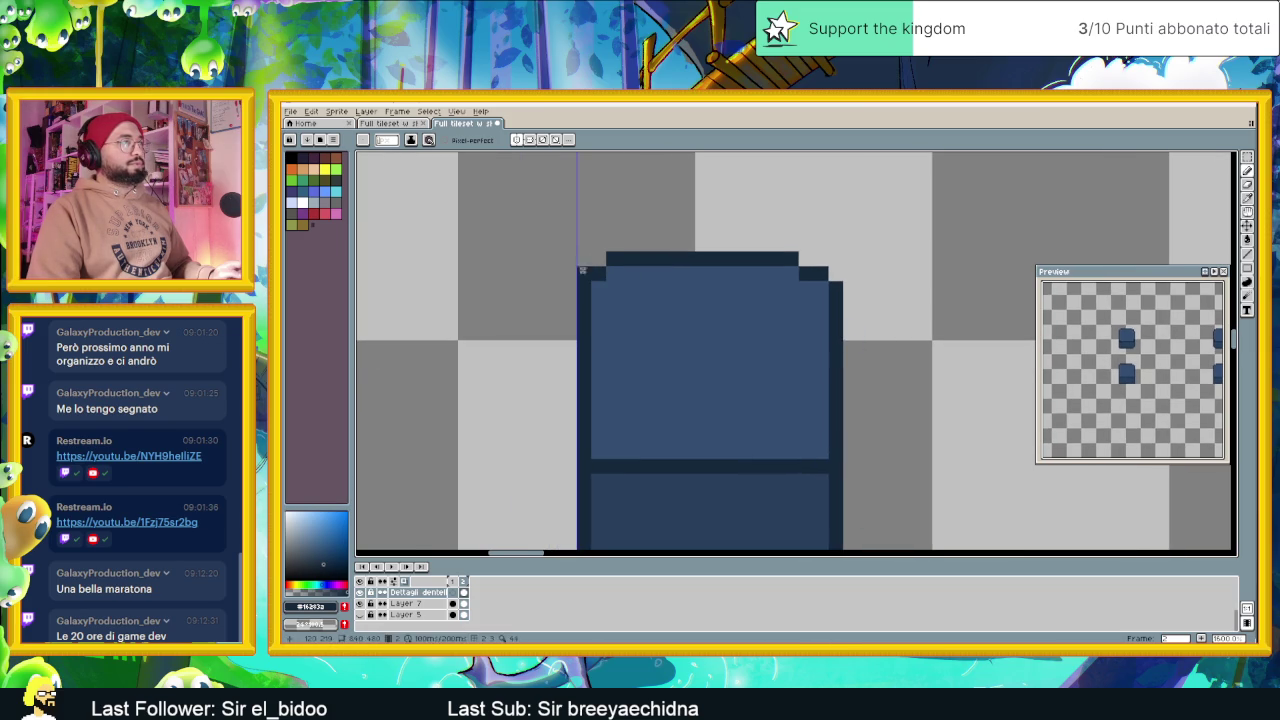
{"action": "scroll", "coordinate": [673, 427], "scroll_direction": "down", "scroll_amount": 1}
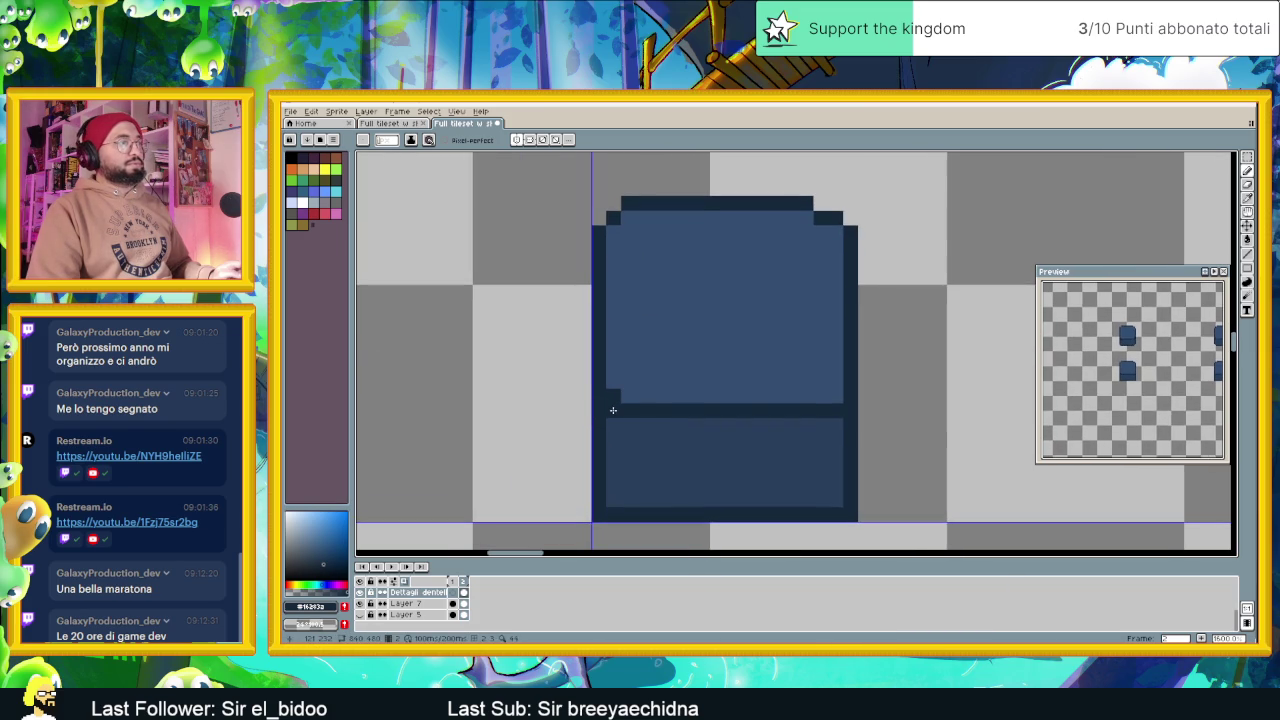
Add light grey highlight pixels at both ends of the dark middle line
{"action": "left_click", "coordinate": [613, 410]}
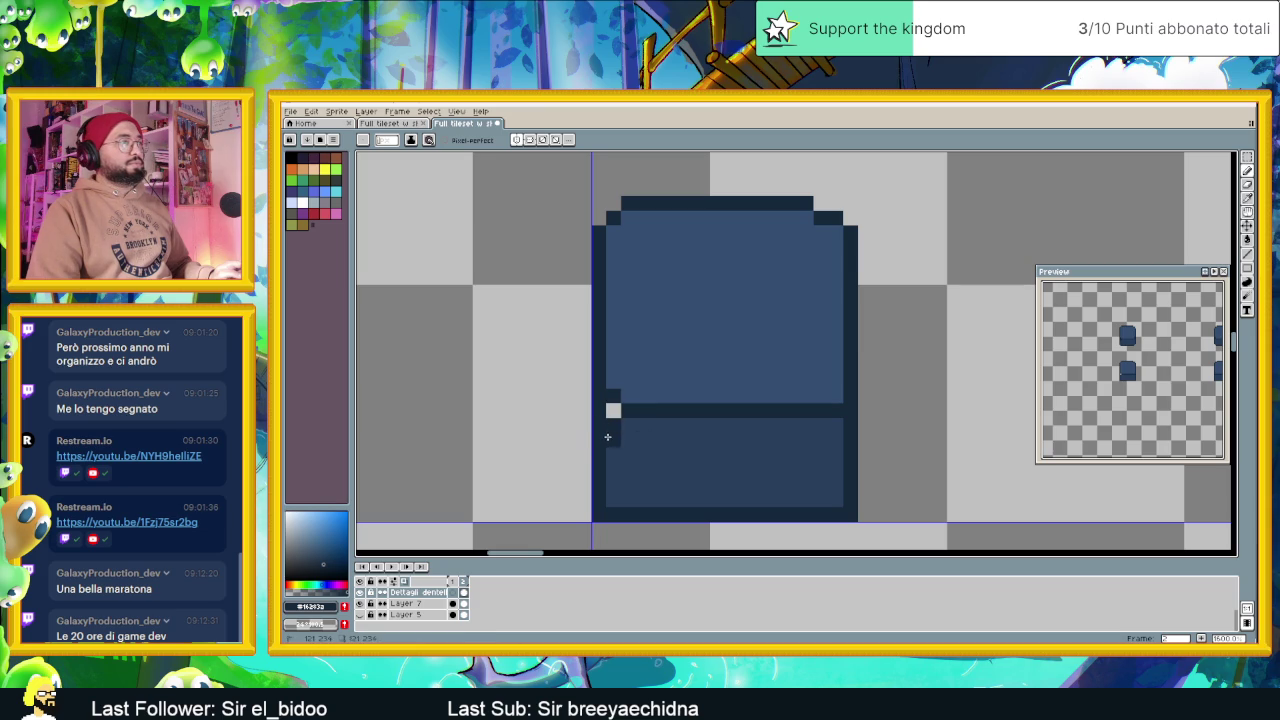
{"action": "left_click", "coordinate": [613, 425]}
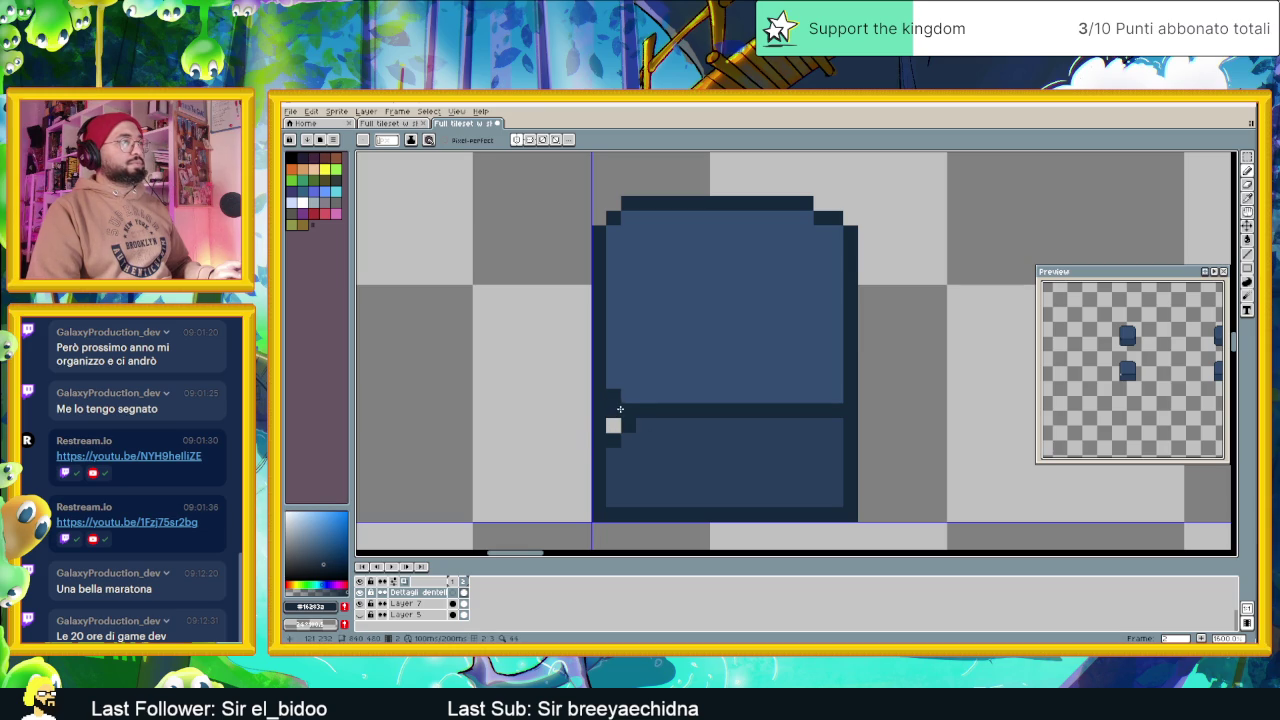
{"action": "left_click", "coordinate": [624, 408]}
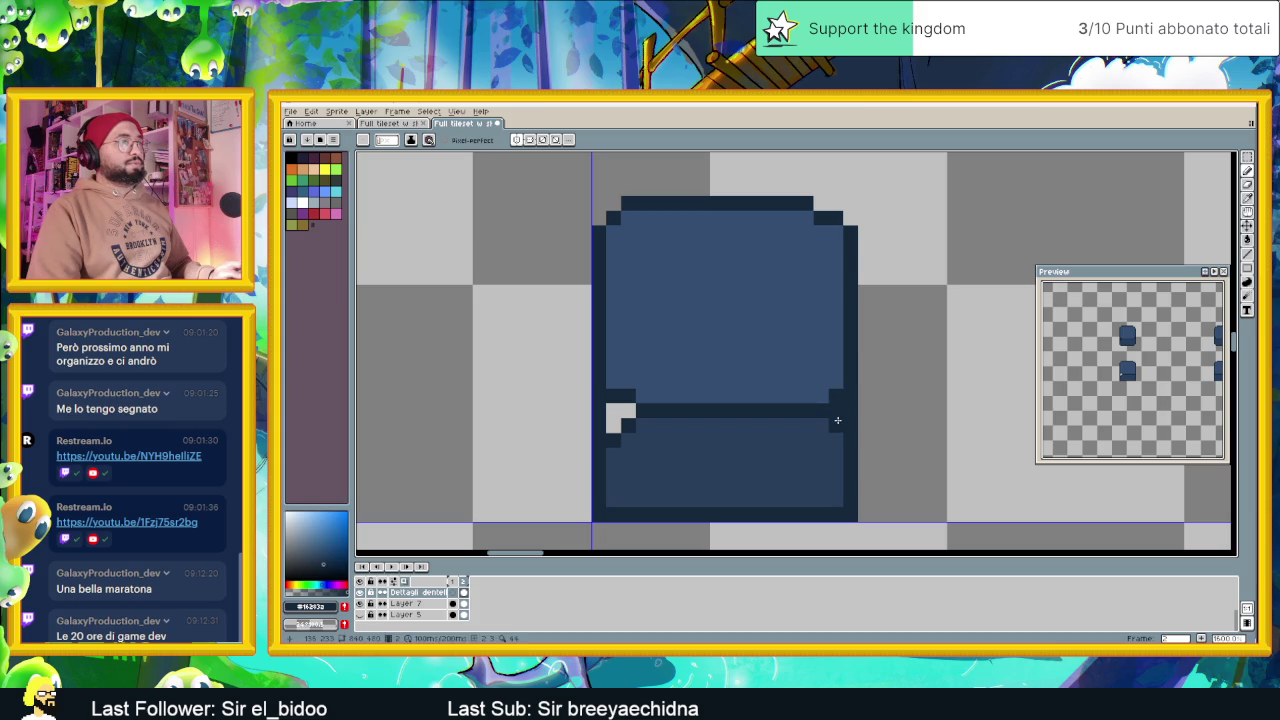
{"action": "left_click_drag", "start_coordinate": [836, 410], "coordinate": [851, 410]}
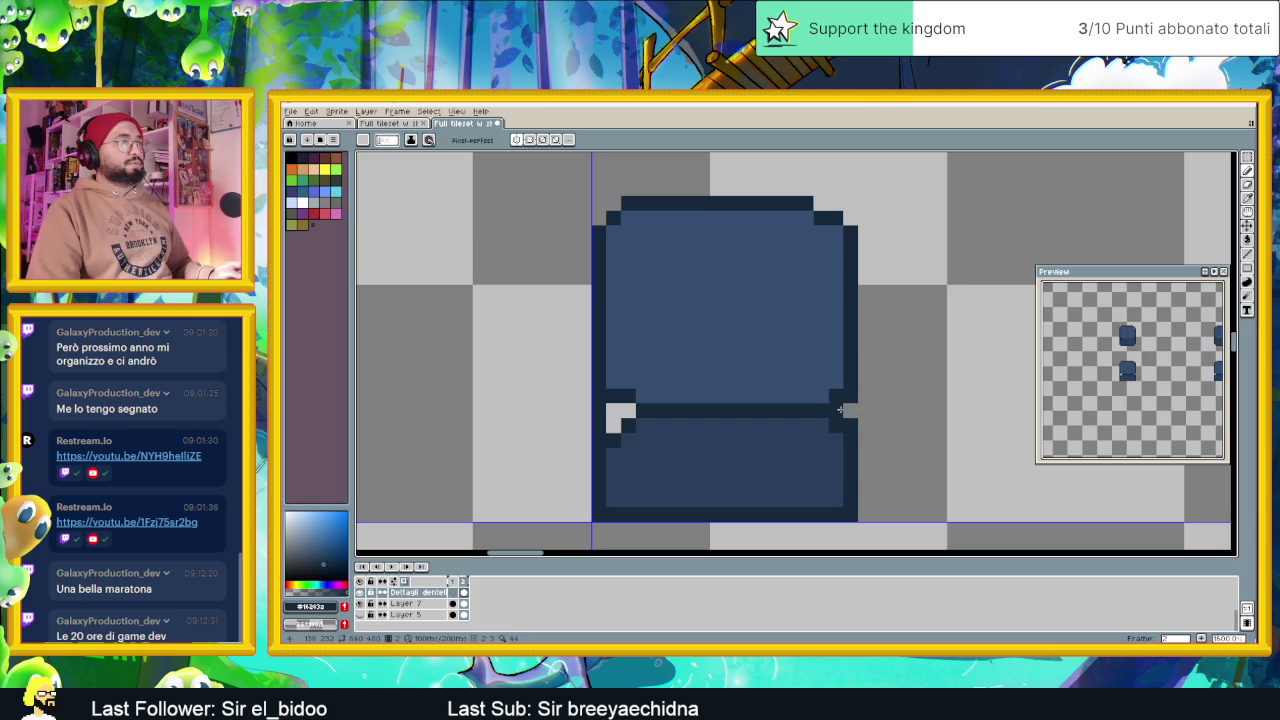
{"action": "scroll", "coordinate": [871, 400], "scroll_direction": "down", "scroll_amount": 1}
{"action": "scroll", "coordinate": [871, 334], "scroll_direction": "up", "scroll_amount": 1}
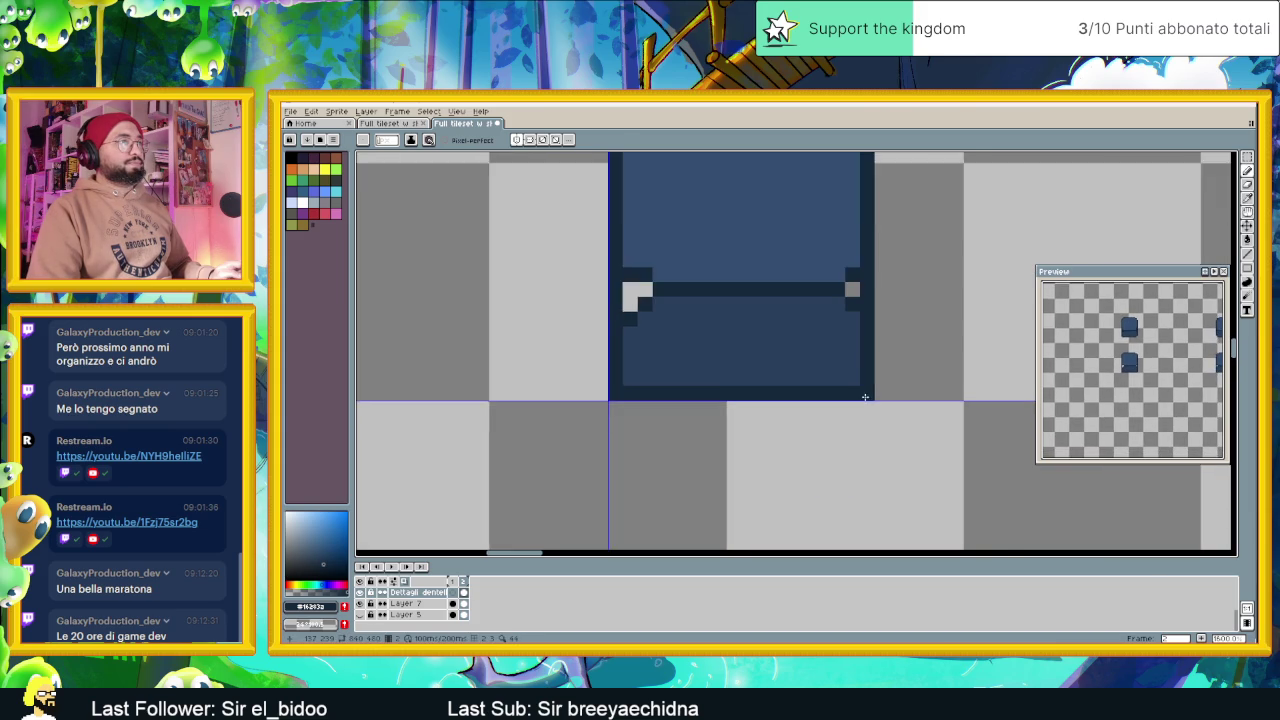
{"action": "scroll", "coordinate": [862, 360], "scroll_direction": "up", "scroll_amount": 1}
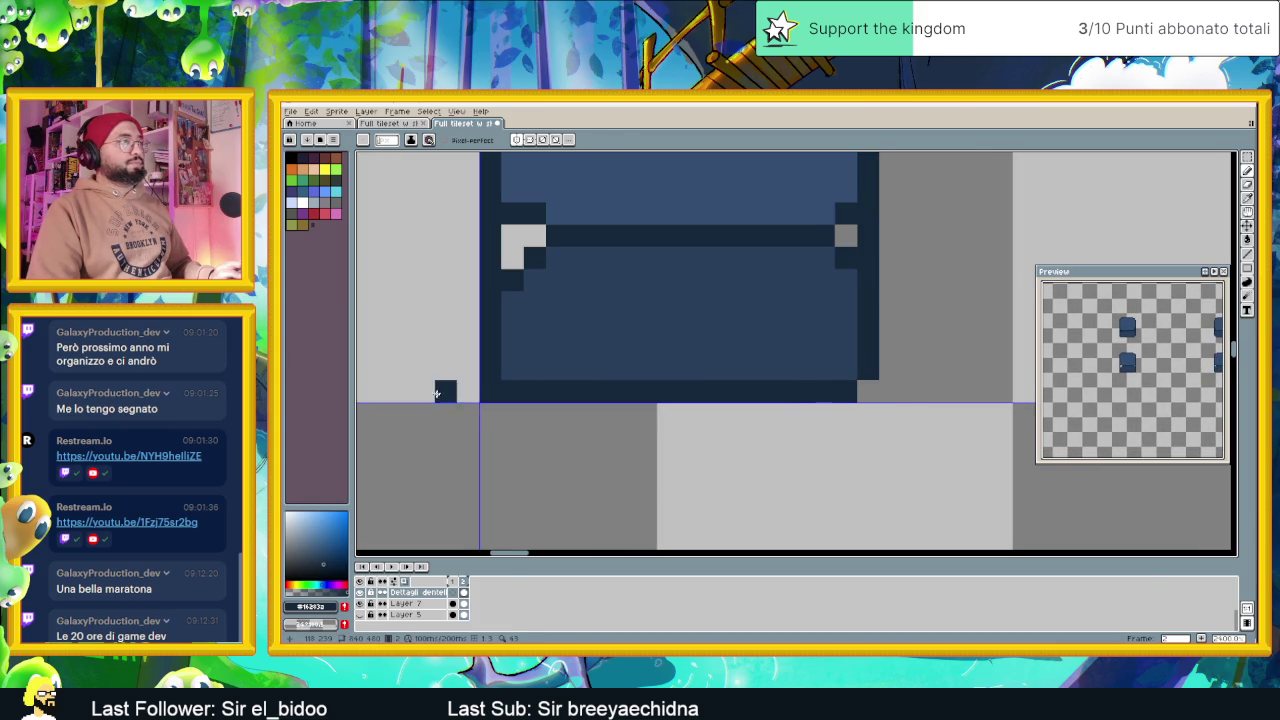
Cut the bottom-left corner and add dark pixels inside both bottom corners
{"action": "right_click", "coordinate": [491, 391]}
{"action": "right_click", "coordinate": [491, 369]}
{"action": "left_click", "coordinate": [513, 369]}
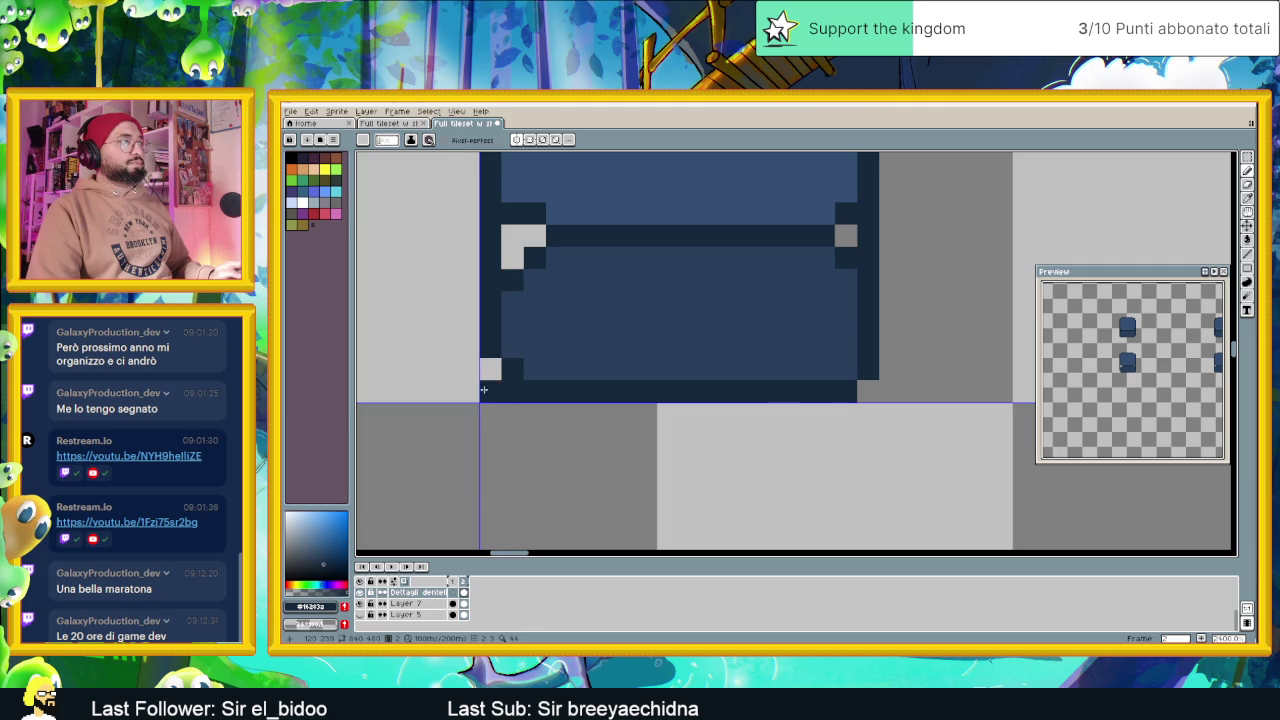
{"action": "left_click", "coordinate": [846, 369]}
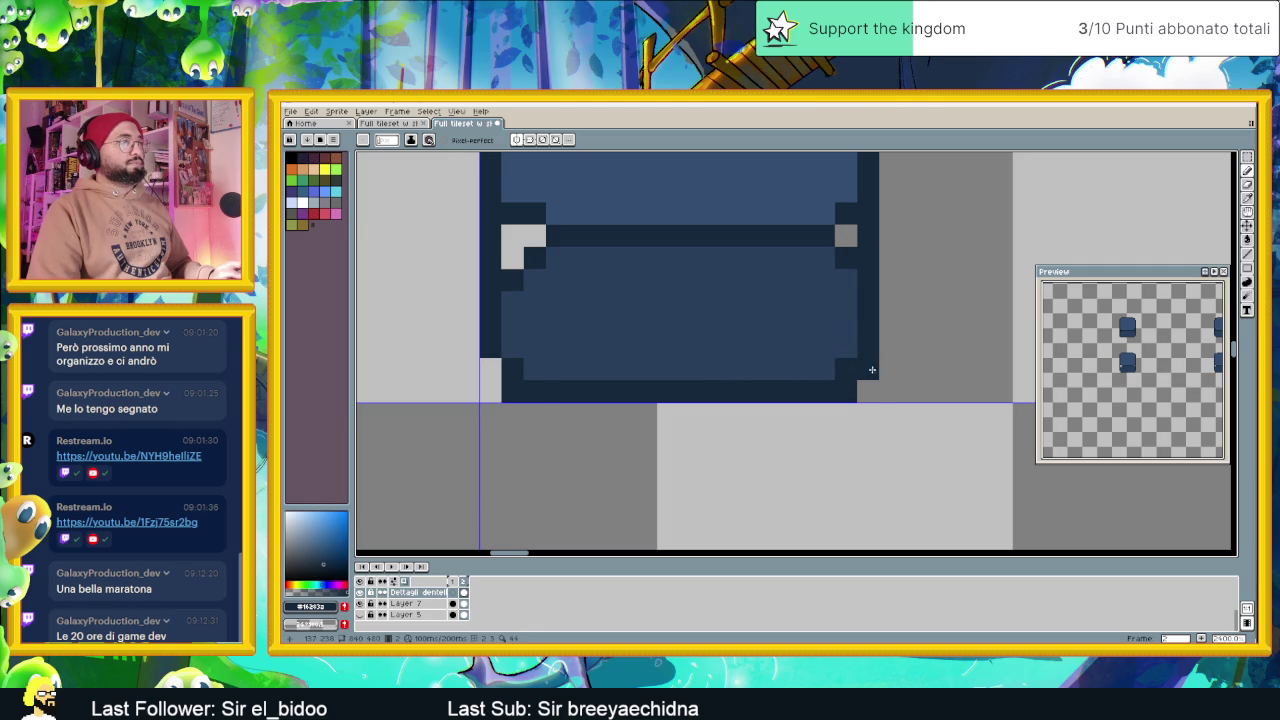
{"action": "scroll", "coordinate": [888, 400], "scroll_direction": "down", "scroll_amount": 5}
{"action": "scroll", "coordinate": [888, 405], "scroll_direction": "down", "scroll_amount": 2}
{"action": "scroll", "coordinate": [910, 425], "scroll_direction": "down", "scroll_amount": 1}
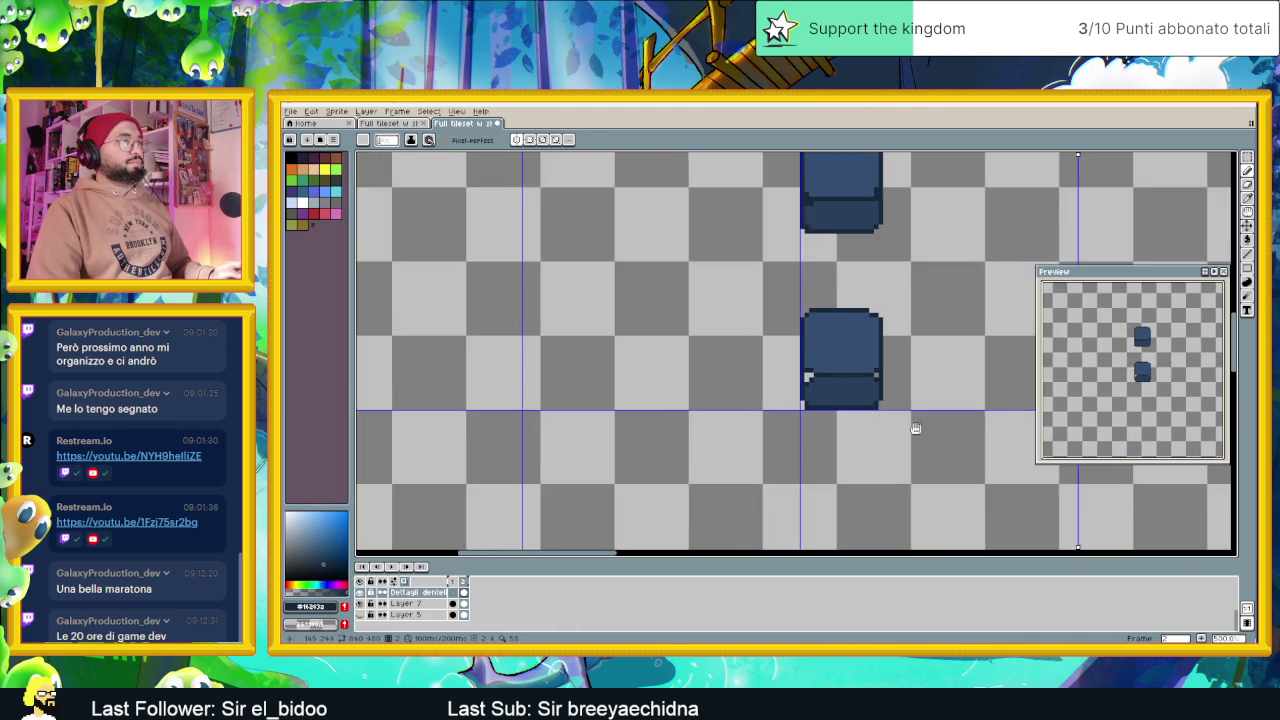
Unhide Layer 5 and the other wall tile layers so both blue stone pillars show
{"action": "scroll", "coordinate": [916, 428], "scroll_direction": "down", "scroll_amount": 2}
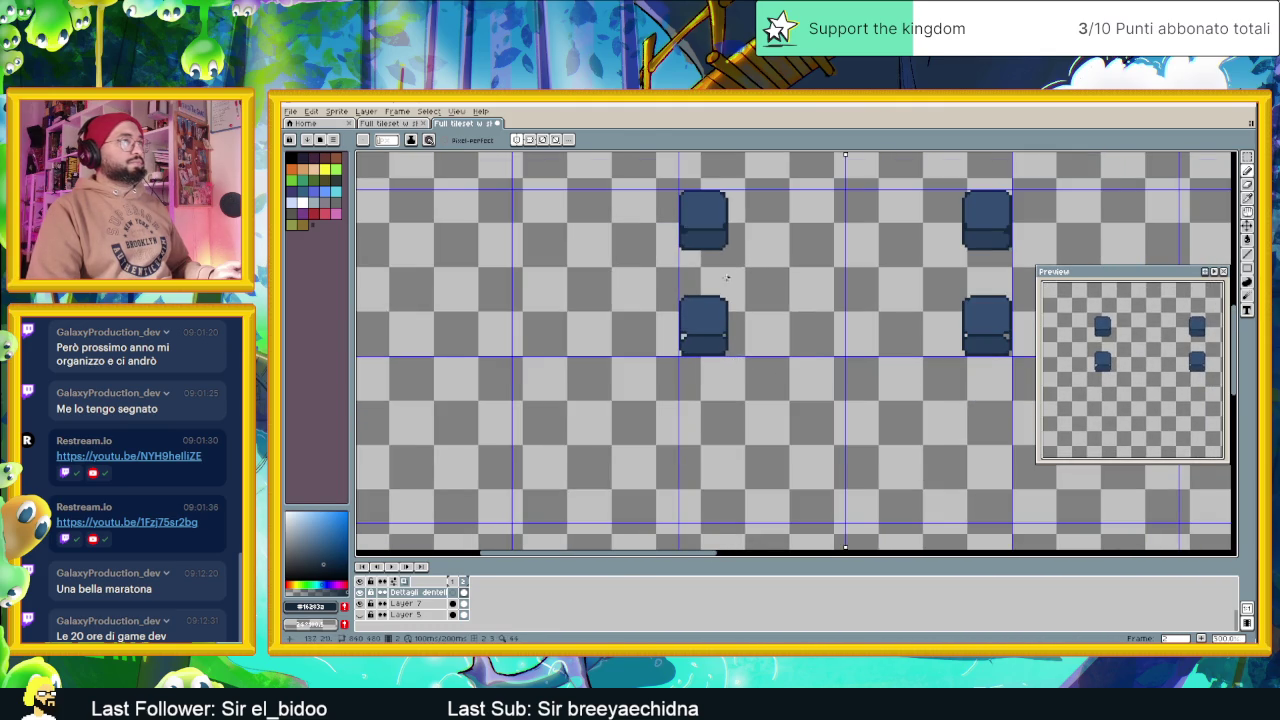
{"action": "scroll", "coordinate": [728, 278], "scroll_direction": "up", "scroll_amount": 1}
{"action": "scroll", "coordinate": [665, 374], "scroll_direction": "up", "scroll_amount": 1}
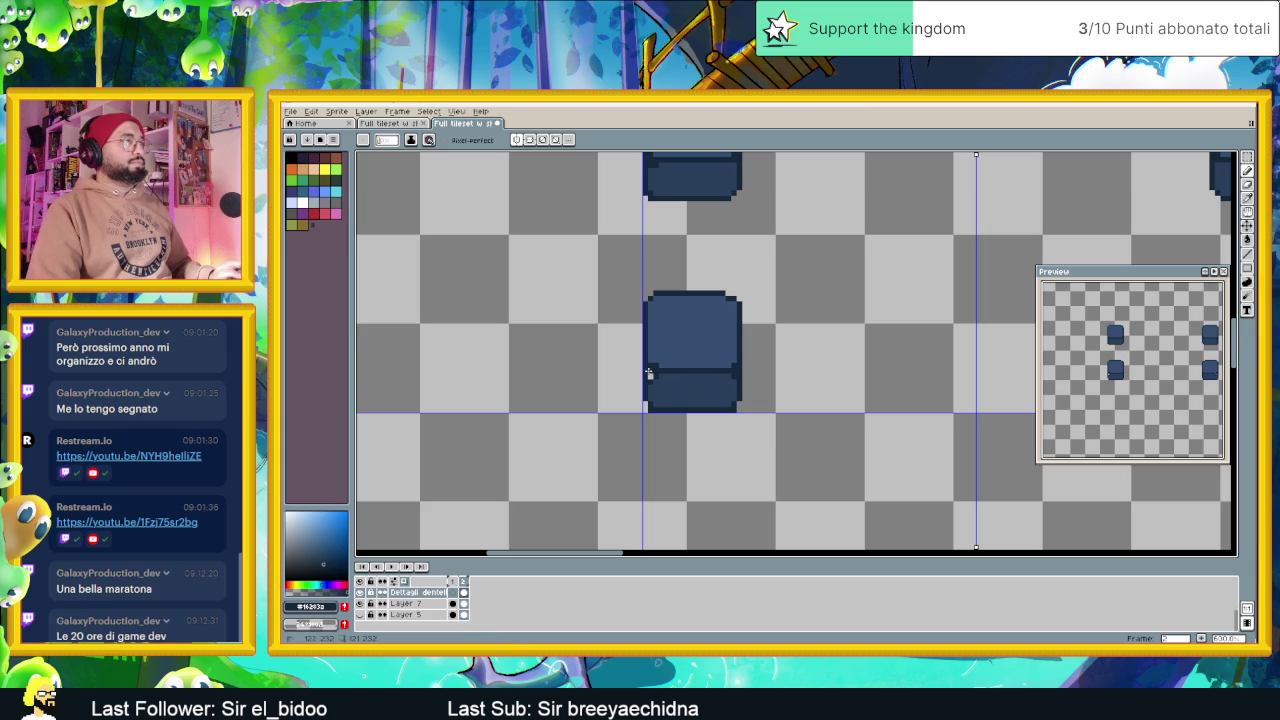
{"action": "scroll", "coordinate": [651, 375], "scroll_direction": "down", "scroll_amount": 1}
{"action": "scroll", "coordinate": [651, 375], "scroll_direction": "down", "scroll_amount": 1}
{"action": "scroll", "coordinate": [651, 375], "scroll_direction": "down", "scroll_amount": 1}
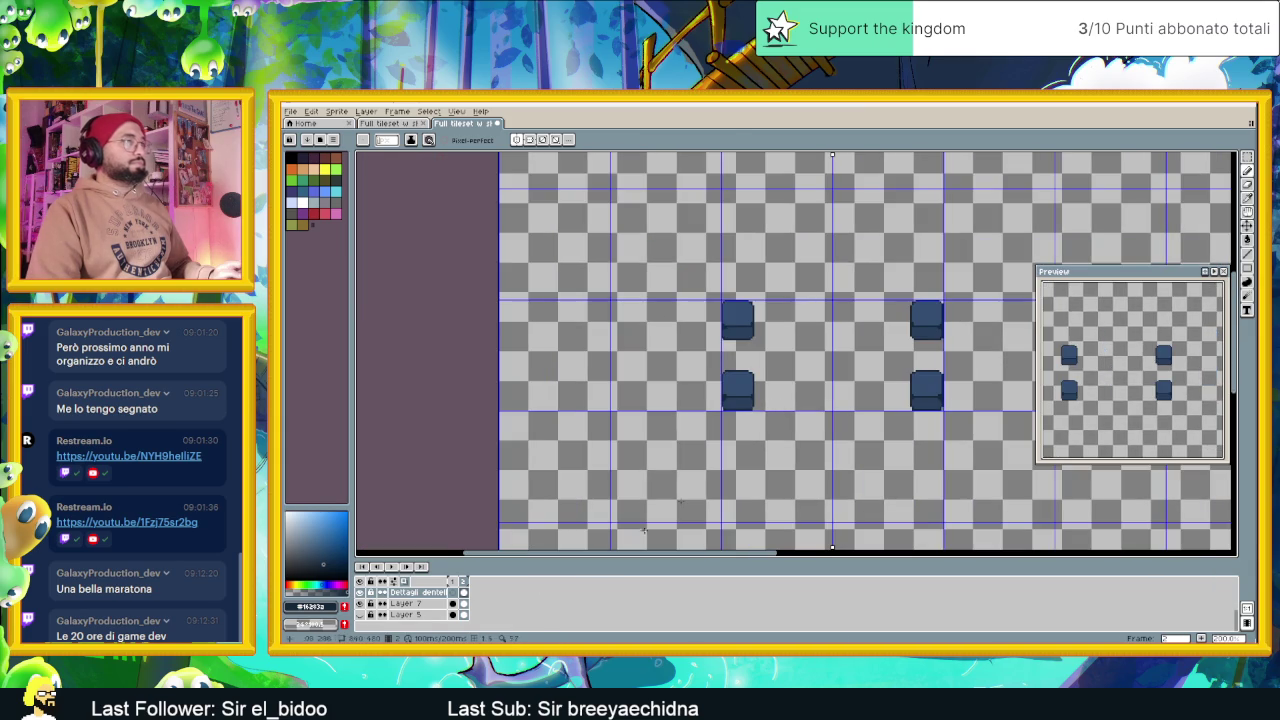
{"action": "left_click", "coordinate": [360, 614]}
{"action": "mouse_move", "coordinate": [780, 384]}
{"action": "left_mouse_down"}
{"action": "mouse_move", "coordinate": [790, 396]}
{"action": "mouse_move", "coordinate": [712, 412]}
{"action": "left_mouse_up"}
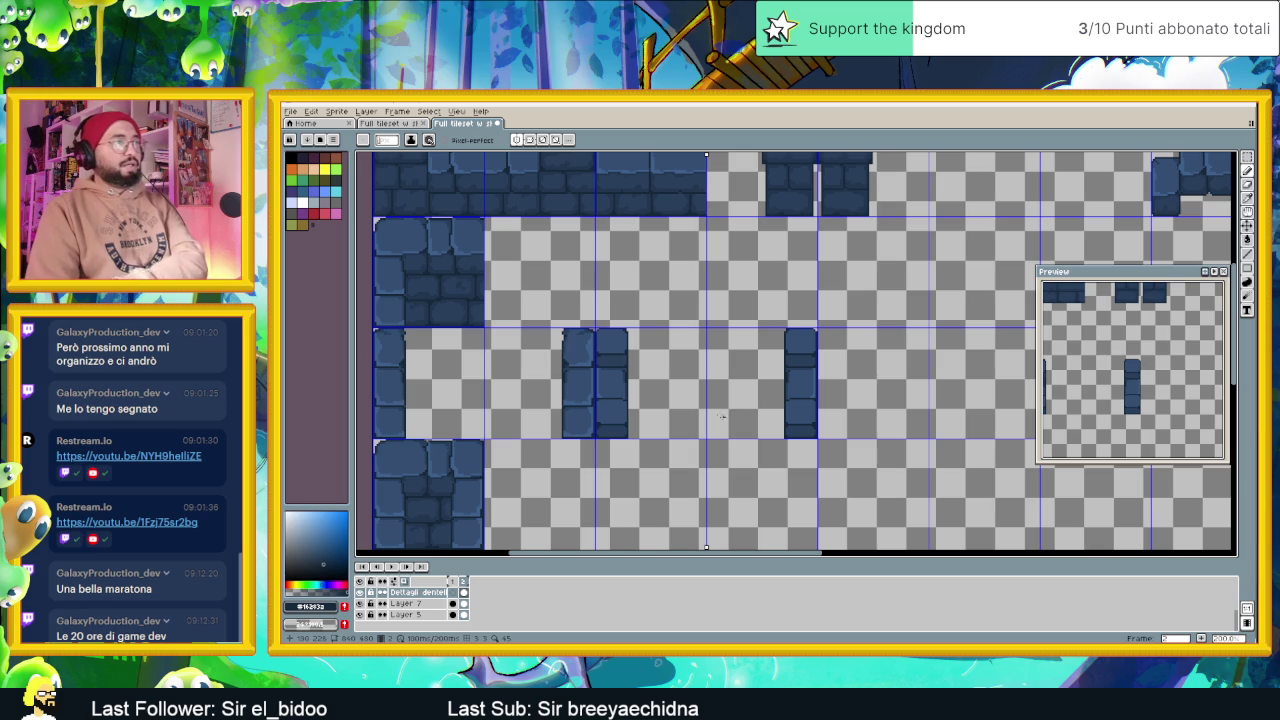
{"action": "scroll", "coordinate": [734, 398], "scroll_direction": "down", "scroll_amount": 1}
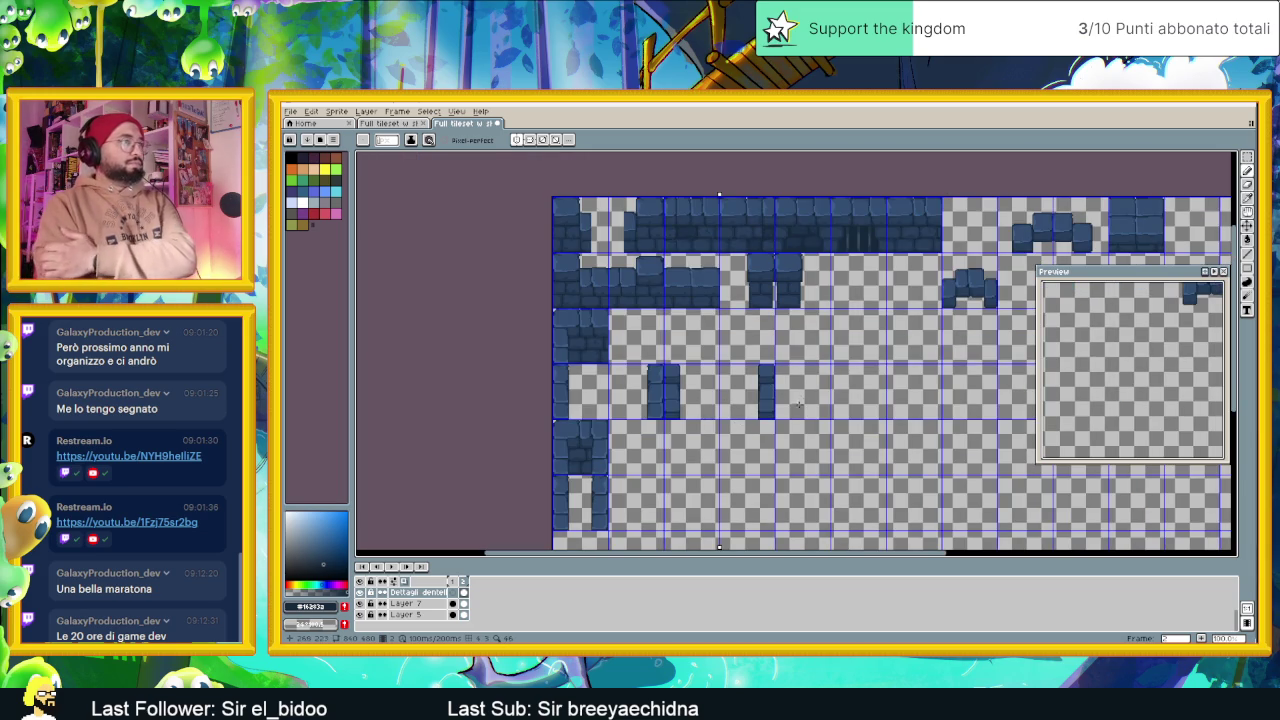
{"action": "scroll", "coordinate": [717, 401], "scroll_direction": "up", "scroll_amount": 1}
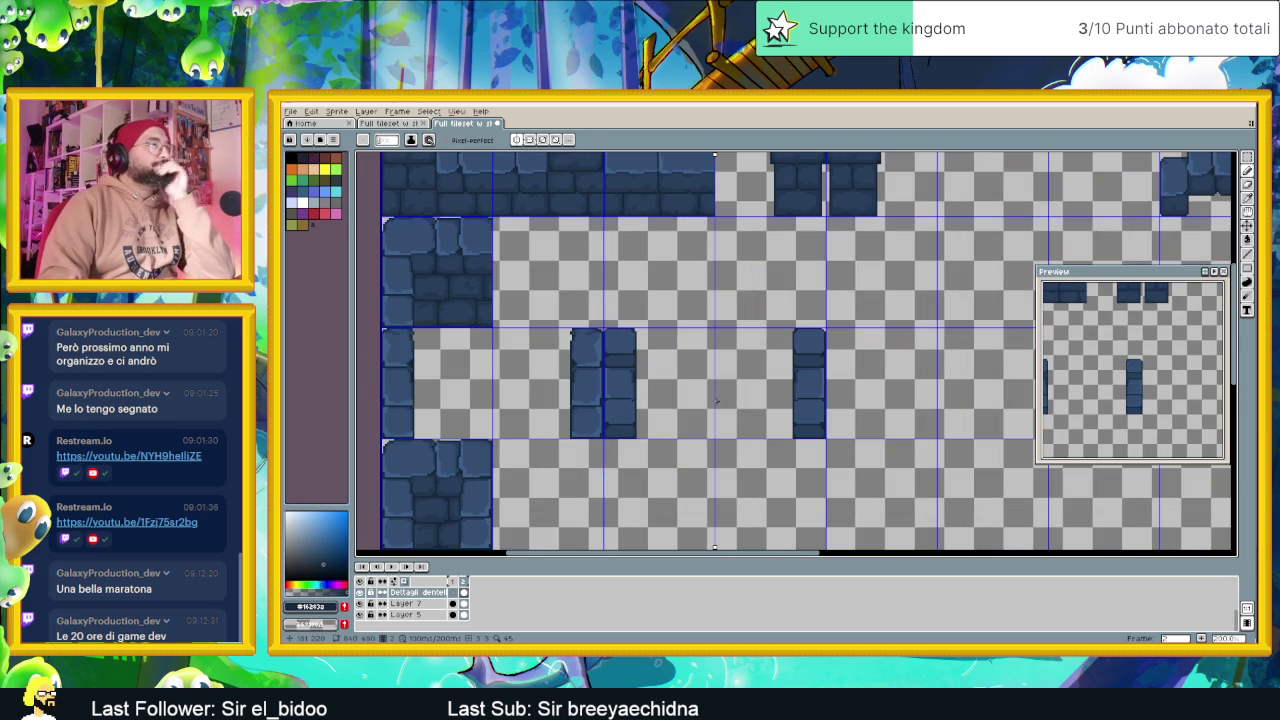
{"action": "scroll", "coordinate": [716, 401], "scroll_direction": "up", "scroll_amount": 1}
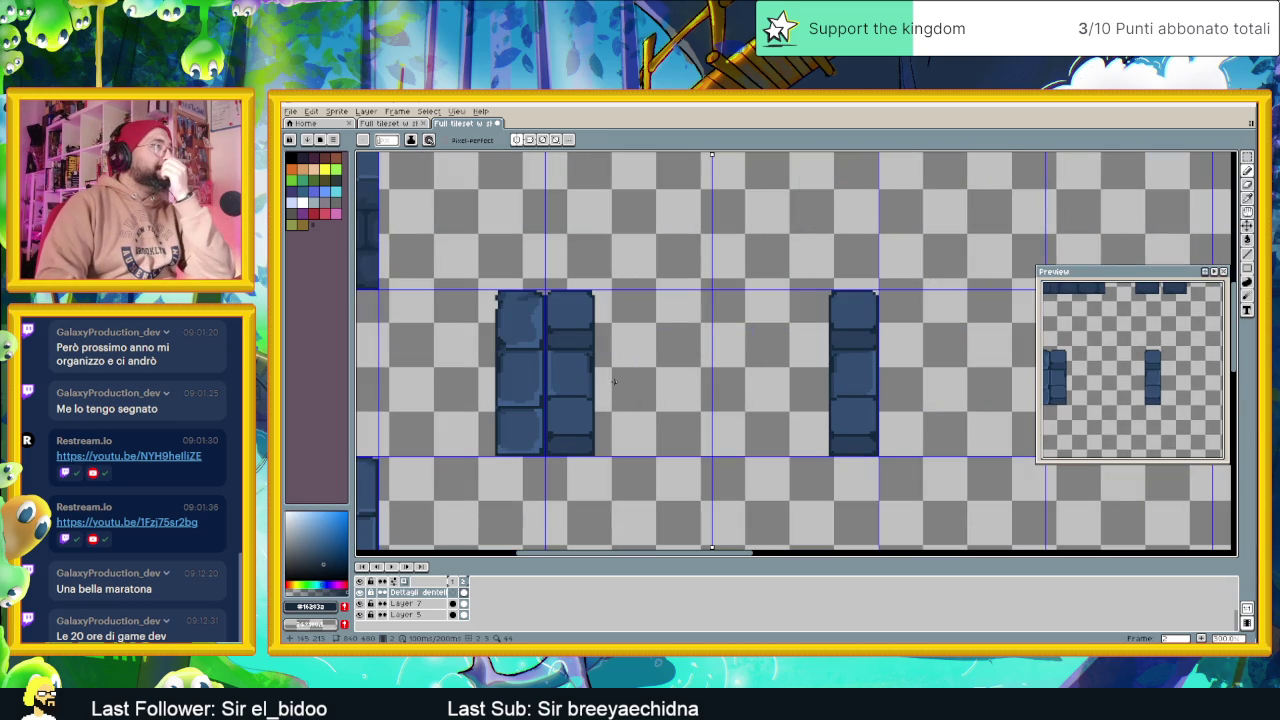
{"action": "scroll", "coordinate": [555, 344], "scroll_direction": "up", "scroll_amount": 1}
{"action": "scroll", "coordinate": [556, 293], "scroll_direction": "up", "scroll_amount": 1}
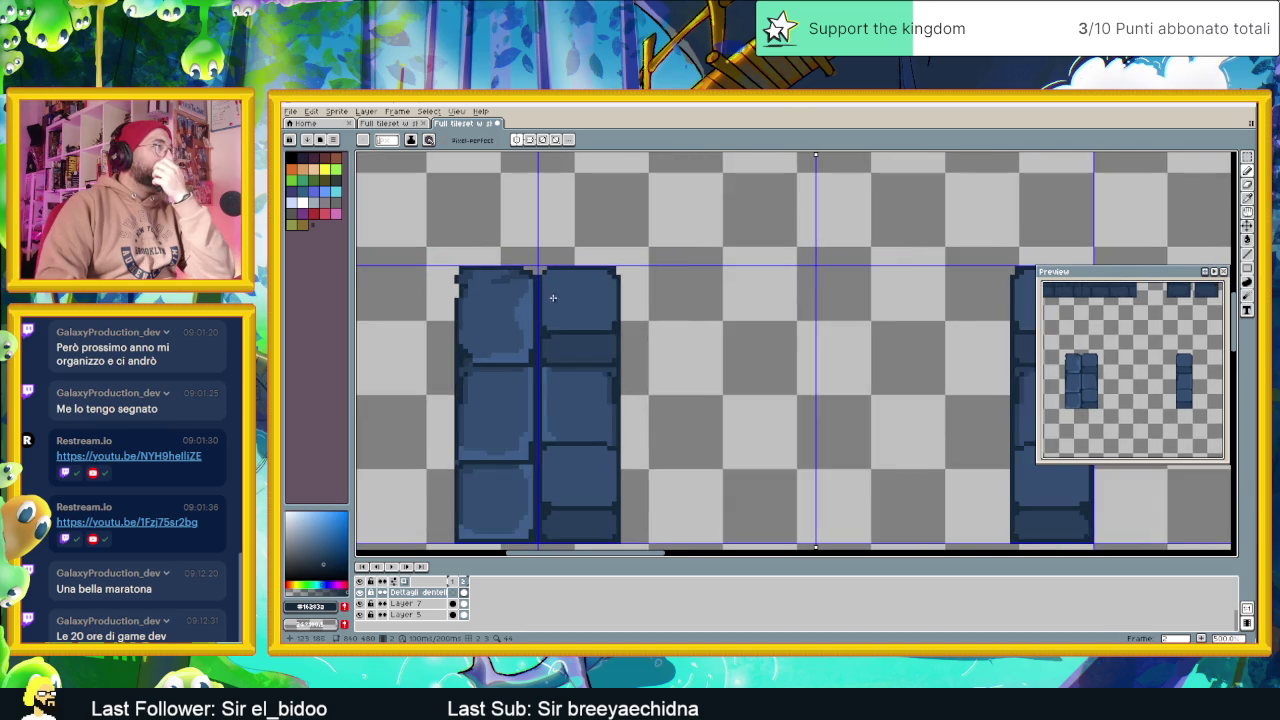
{"action": "scroll", "coordinate": [548, 297], "scroll_direction": "up", "scroll_amount": 2}
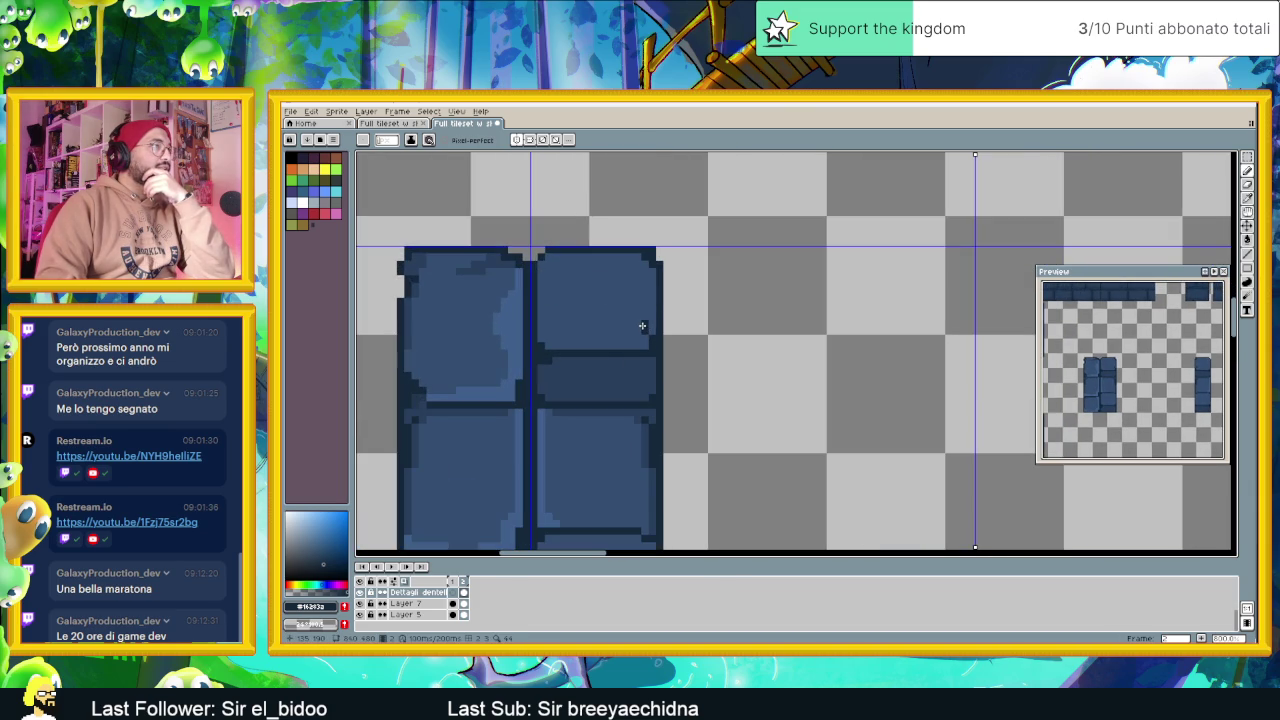
{"action": "scroll", "coordinate": [650, 340], "scroll_direction": "down", "scroll_amount": 1}
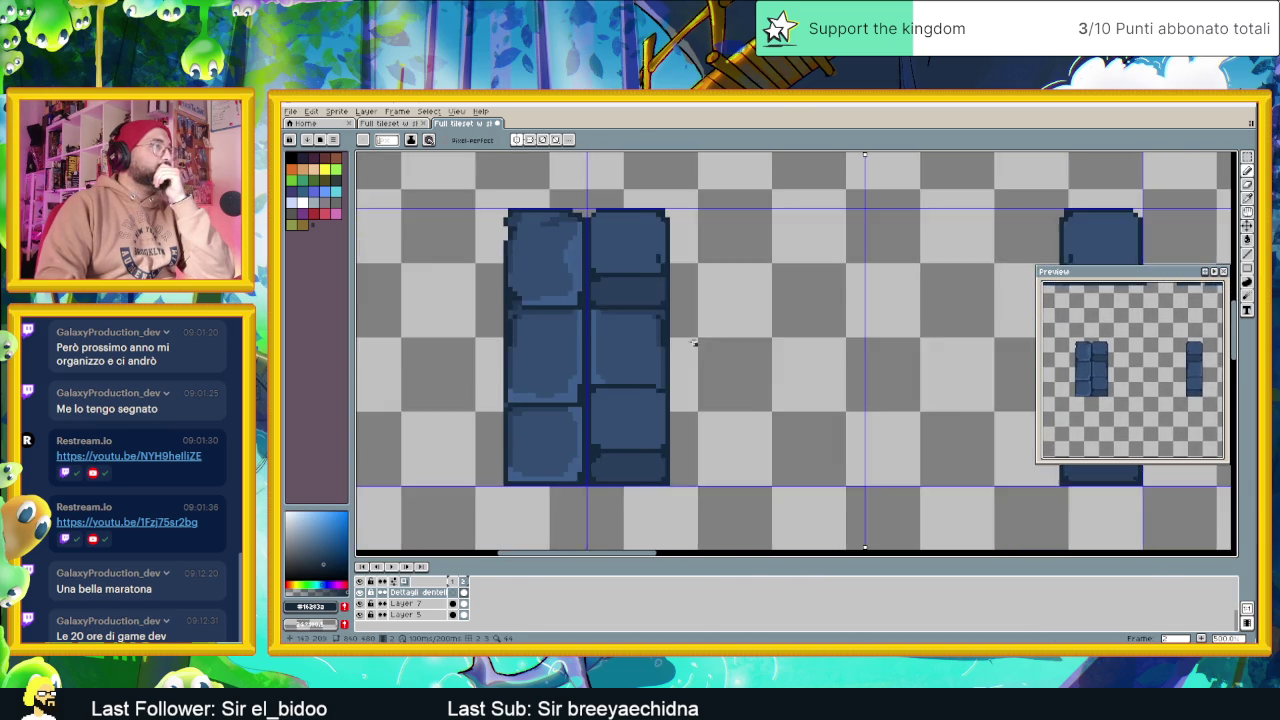
{"action": "scroll", "coordinate": [611, 454], "scroll_direction": "up", "scroll_amount": 1}
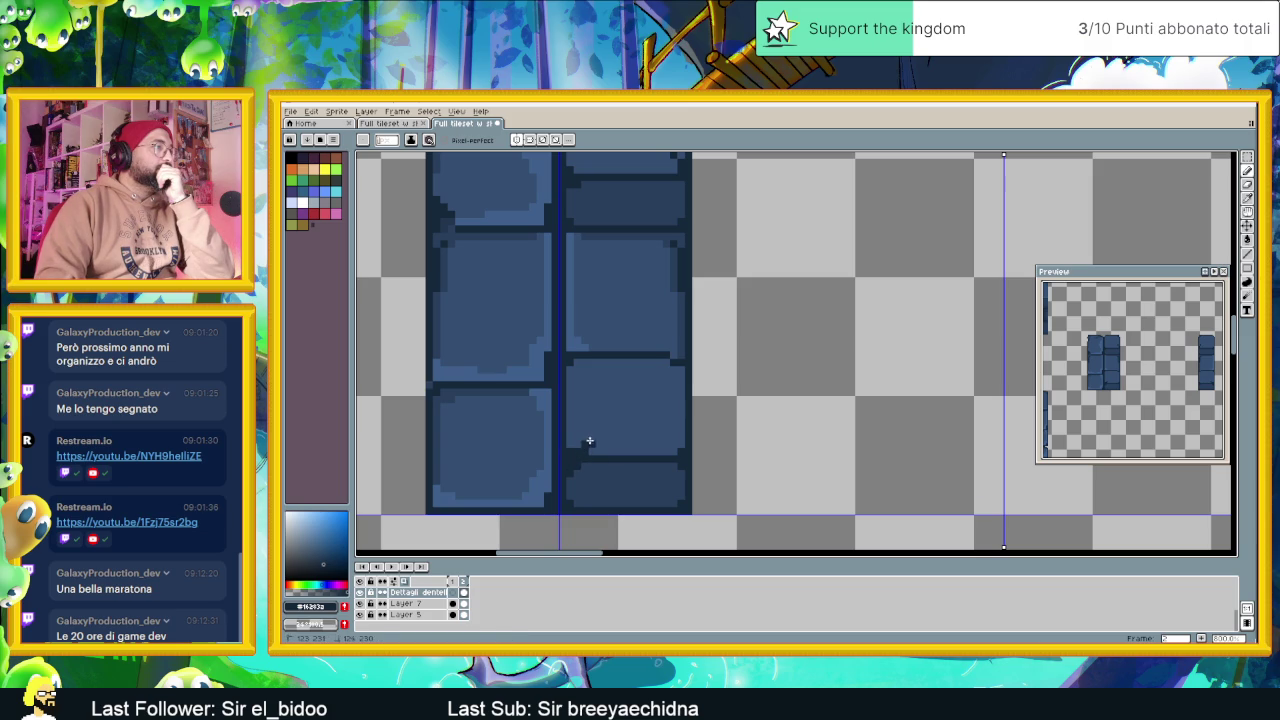
{"action": "scroll", "coordinate": [763, 459], "scroll_direction": "down", "scroll_amount": 2}
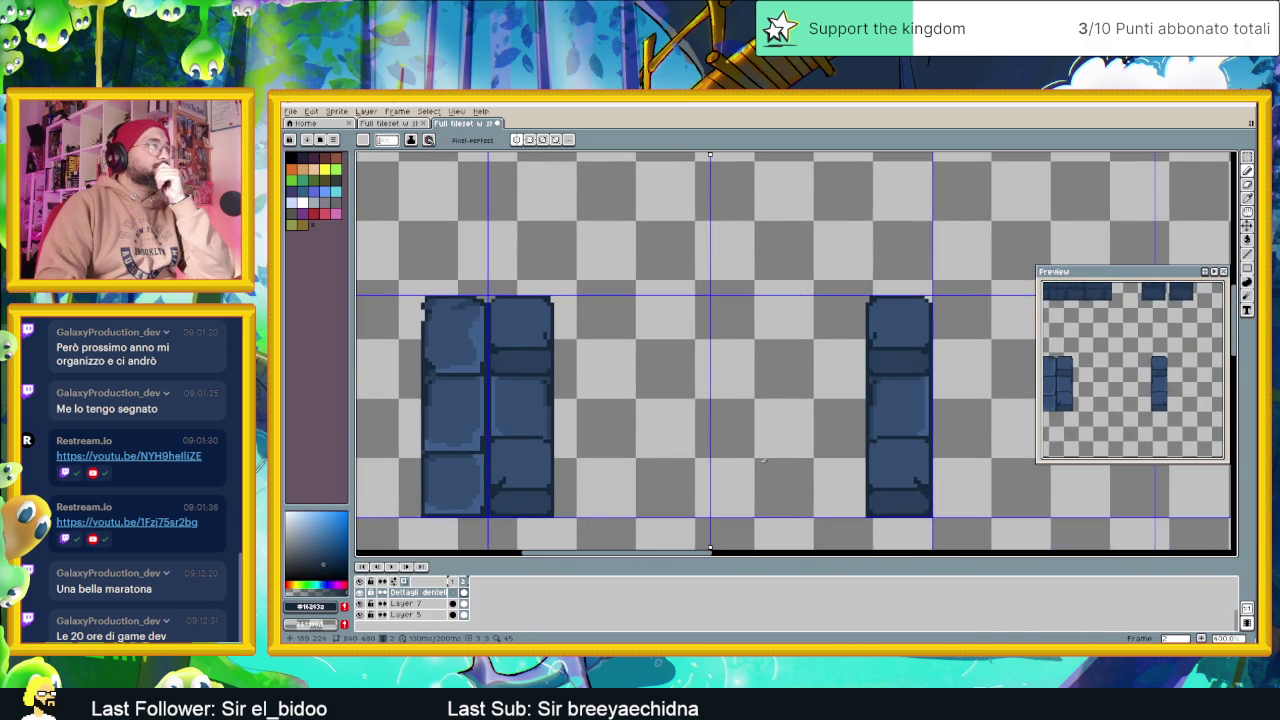
{"action": "scroll", "coordinate": [883, 477], "scroll_direction": "up", "scroll_amount": 1}
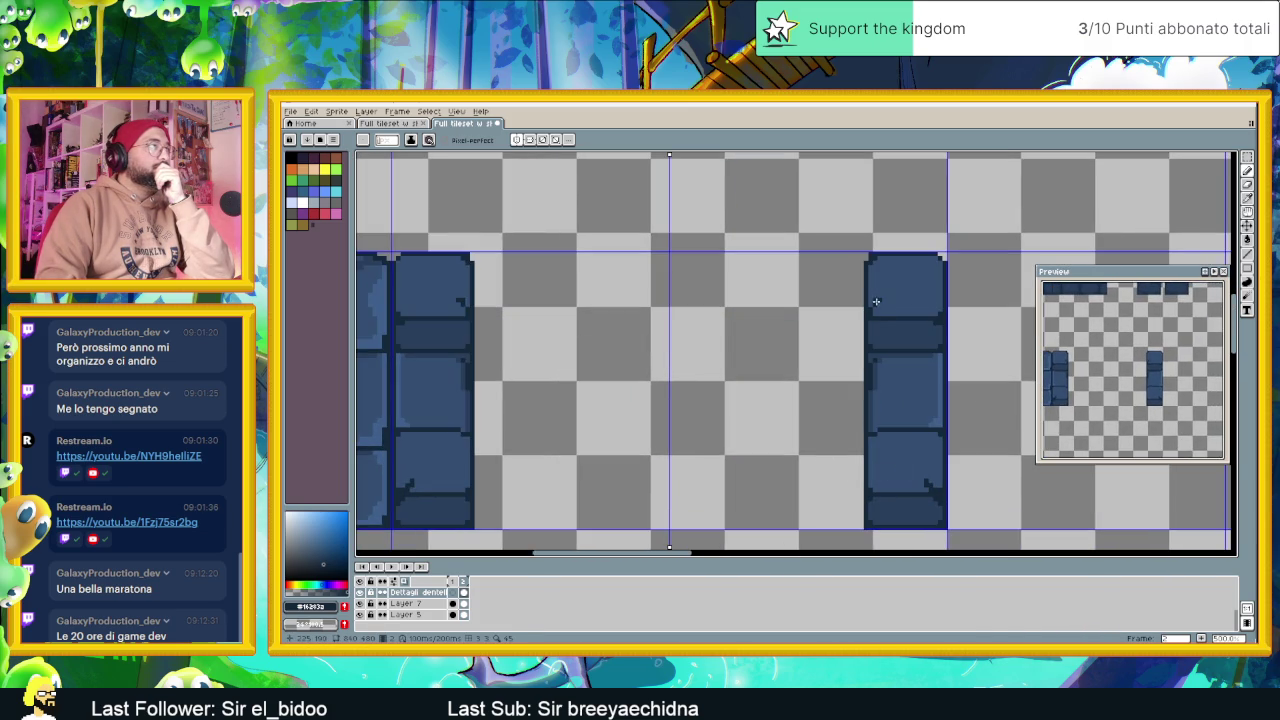
{"action": "scroll", "coordinate": [873, 303], "scroll_direction": "up", "scroll_amount": 1}
{"action": "scroll", "coordinate": [856, 343], "scroll_direction": "down", "scroll_amount": 1}
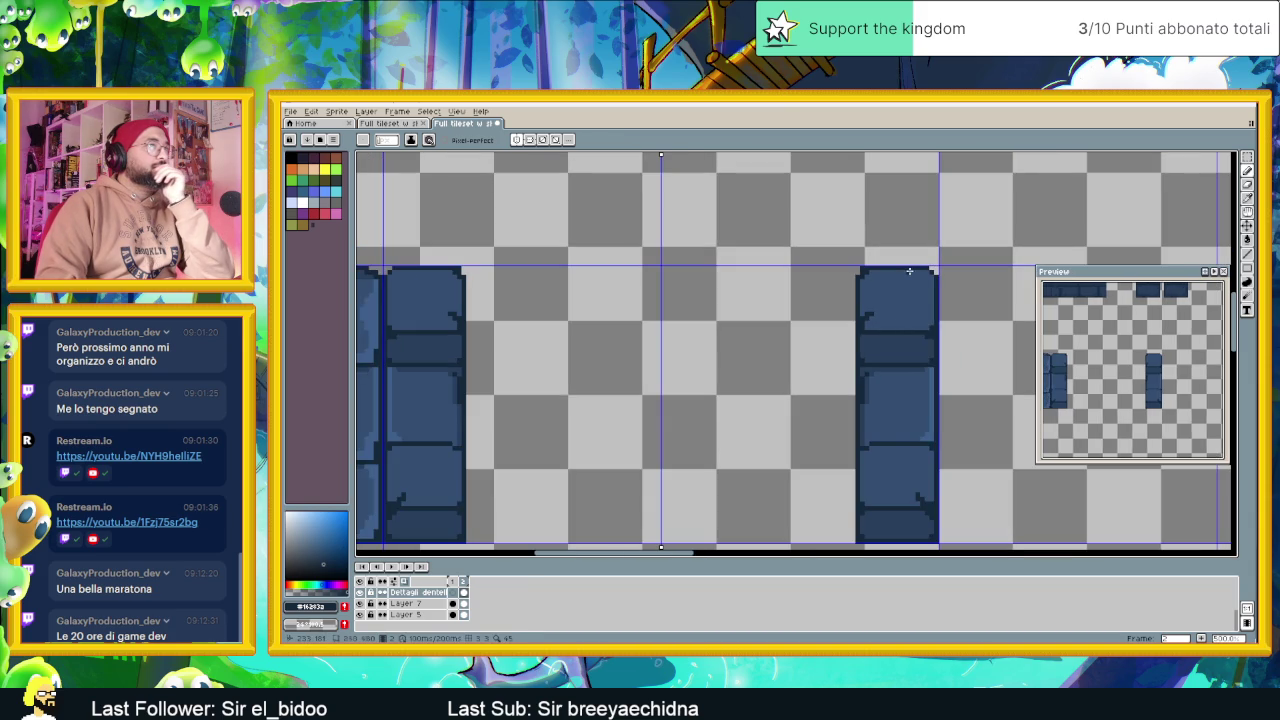
{"action": "left_click_drag", "start_coordinate": [557, 349], "coordinate": [636, 349]}
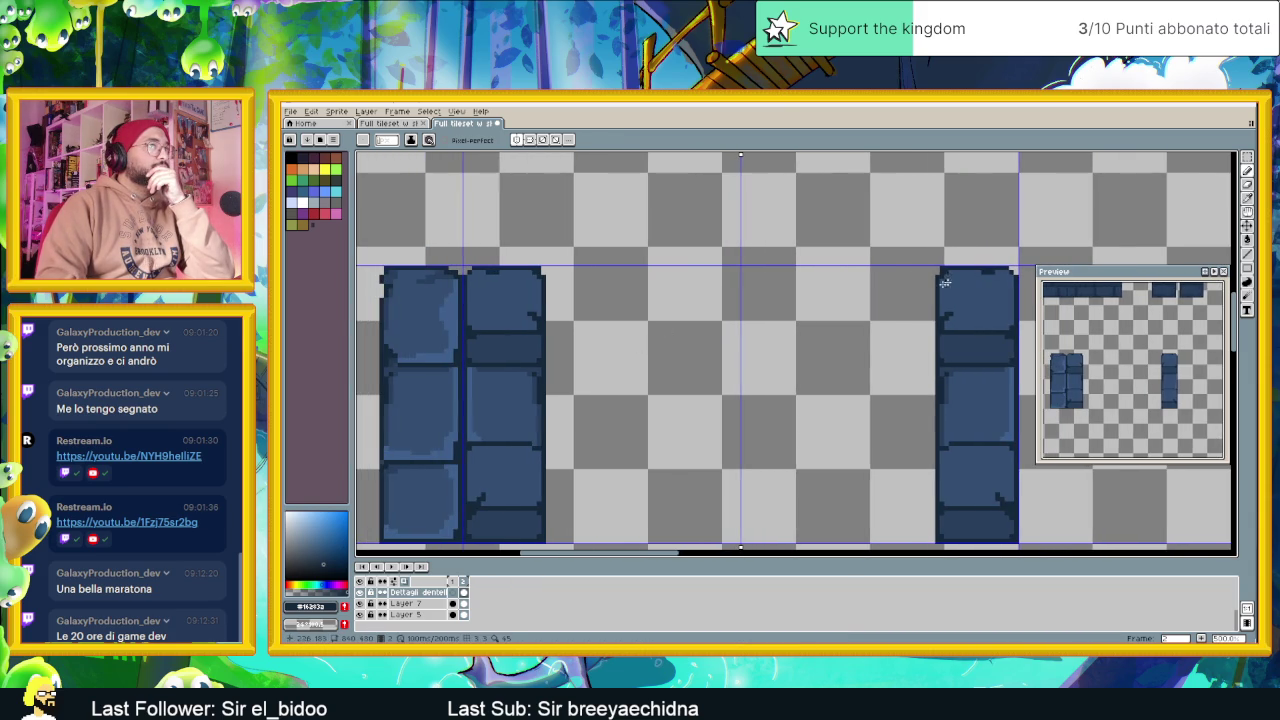
{"action": "scroll", "coordinate": [517, 308], "scroll_direction": "down", "scroll_amount": 2}
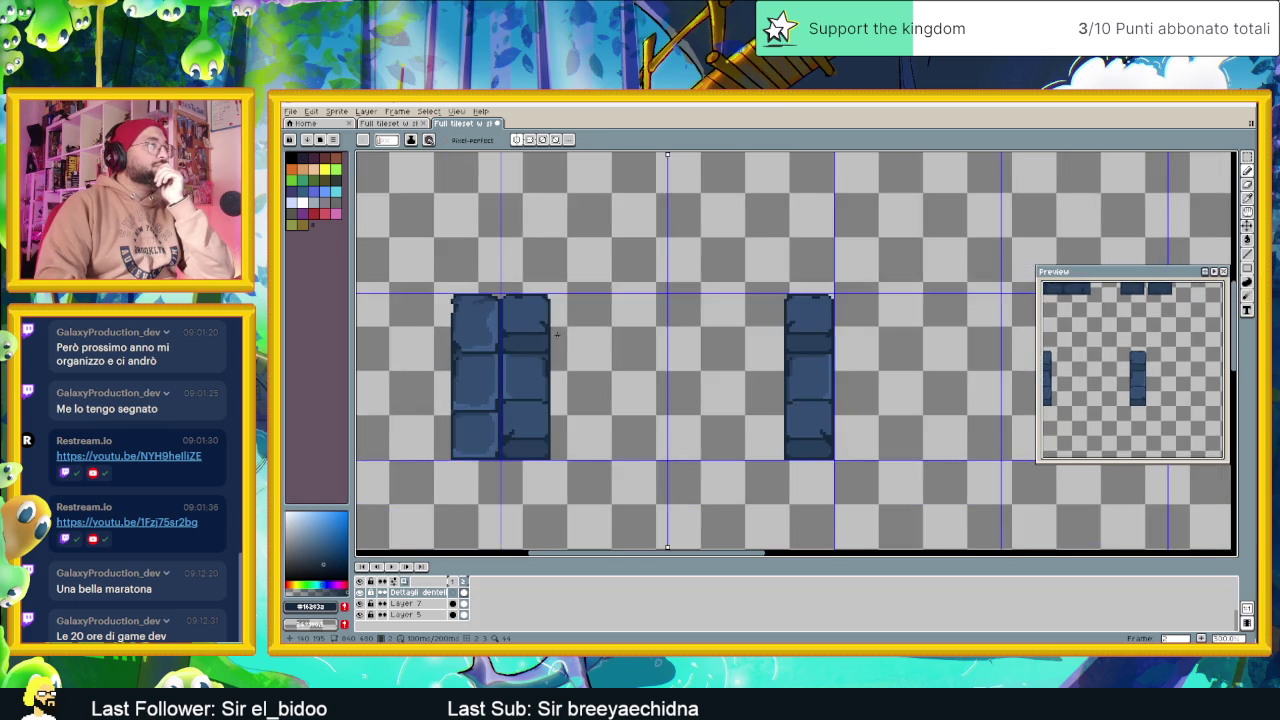
{"action": "scroll", "coordinate": [600, 350], "scroll_direction": "down", "scroll_amount": 1}
{"action": "scroll", "coordinate": [660, 382], "scroll_direction": "up", "scroll_amount": 1}
{"action": "scroll", "coordinate": [660, 382], "scroll_direction": "up", "scroll_amount": 1}
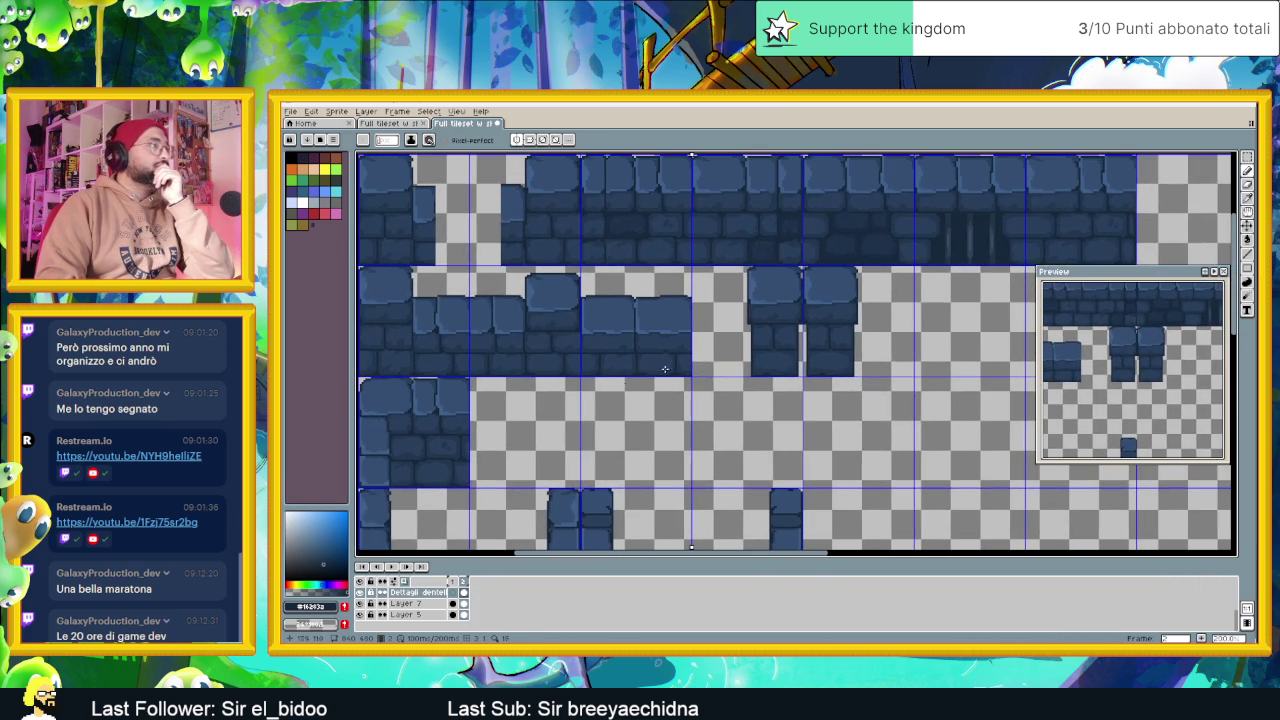
Toggle the Ombra shadow layer to compare, leaving it hidden
{"action": "scroll", "coordinate": [427, 597], "scroll_direction": "down", "scroll_amount": 2}
{"action": "scroll", "coordinate": [427, 597], "scroll_direction": "up", "scroll_amount": 3}
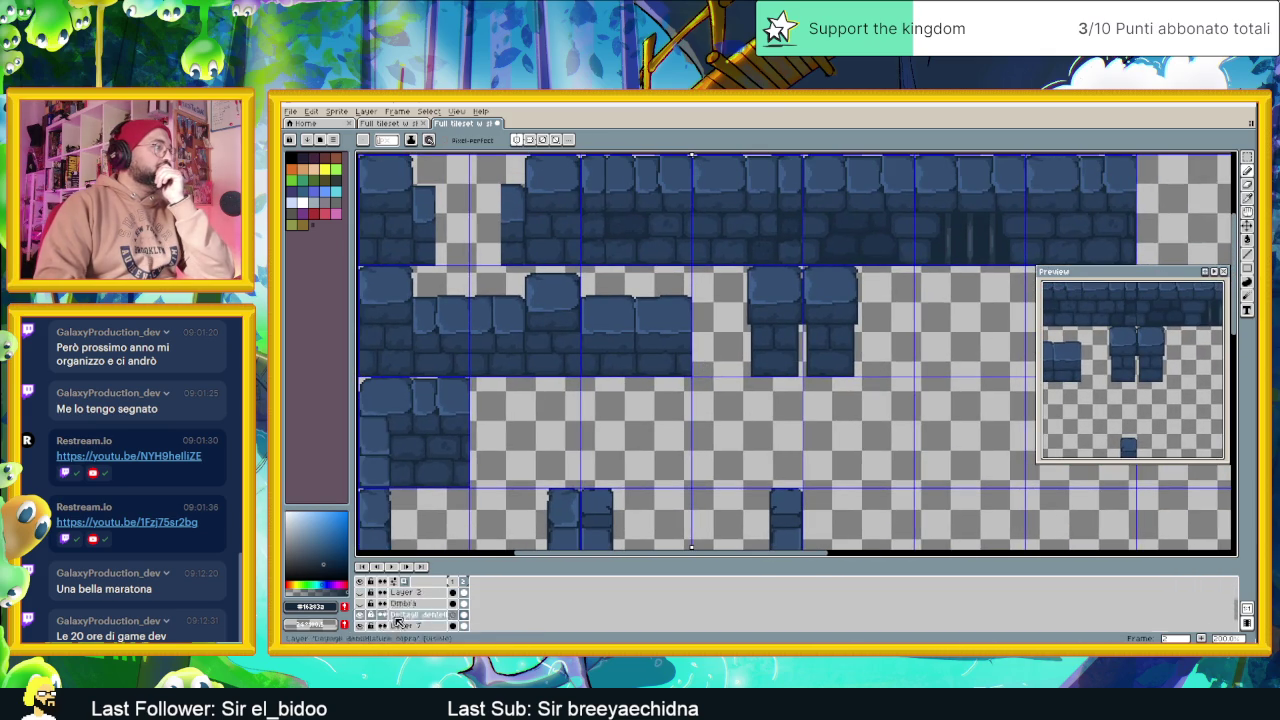
{"action": "scroll", "coordinate": [375, 605], "scroll_direction": "up", "scroll_amount": 2}
{"action": "left_click", "coordinate": [361, 604]}
{"action": "left_click", "coordinate": [361, 604]}
{"action": "left_click", "coordinate": [361, 604]}
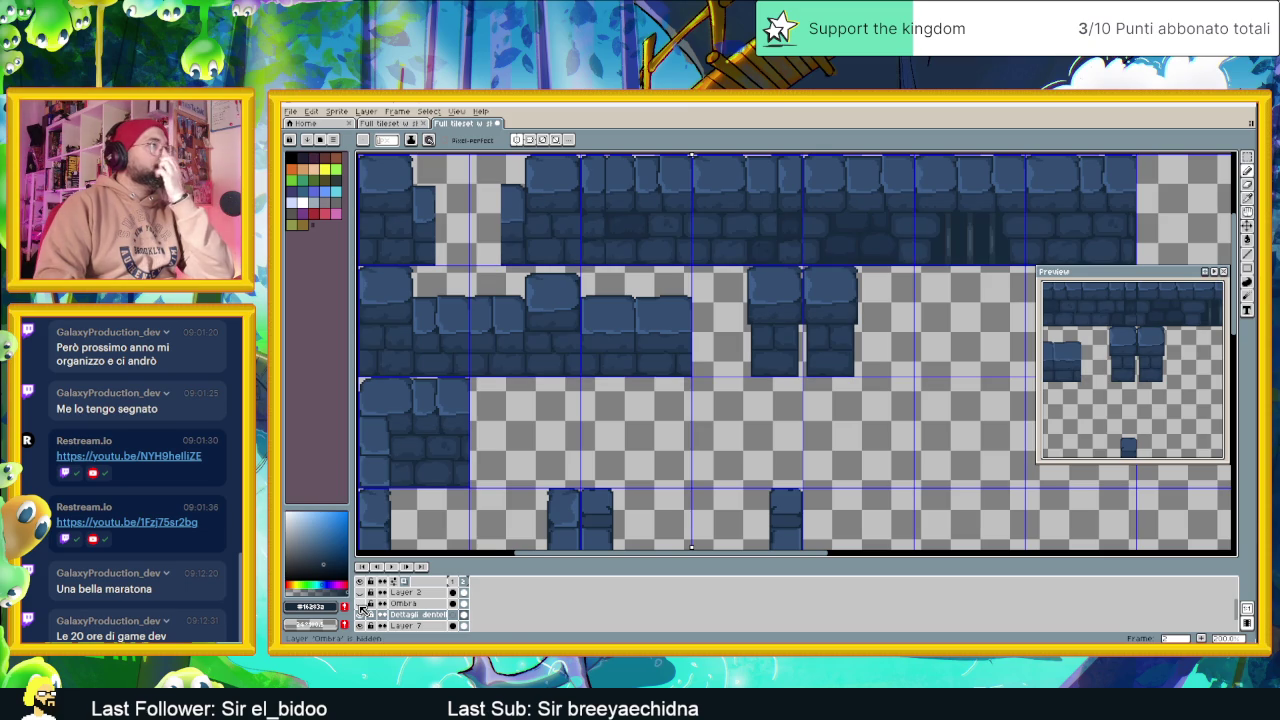
{"action": "scroll", "coordinate": [667, 385], "scroll_direction": "down", "scroll_amount": 1}
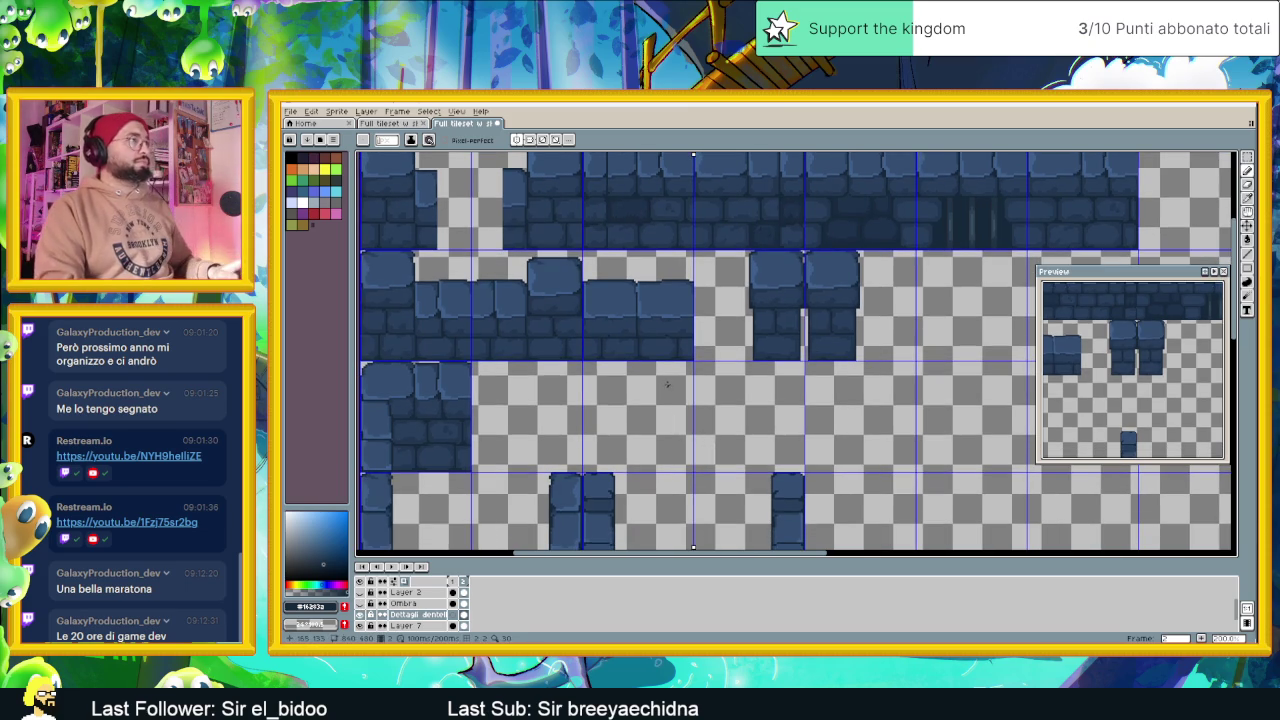
{"action": "scroll", "coordinate": [716, 413], "scroll_direction": "up", "scroll_amount": 3}
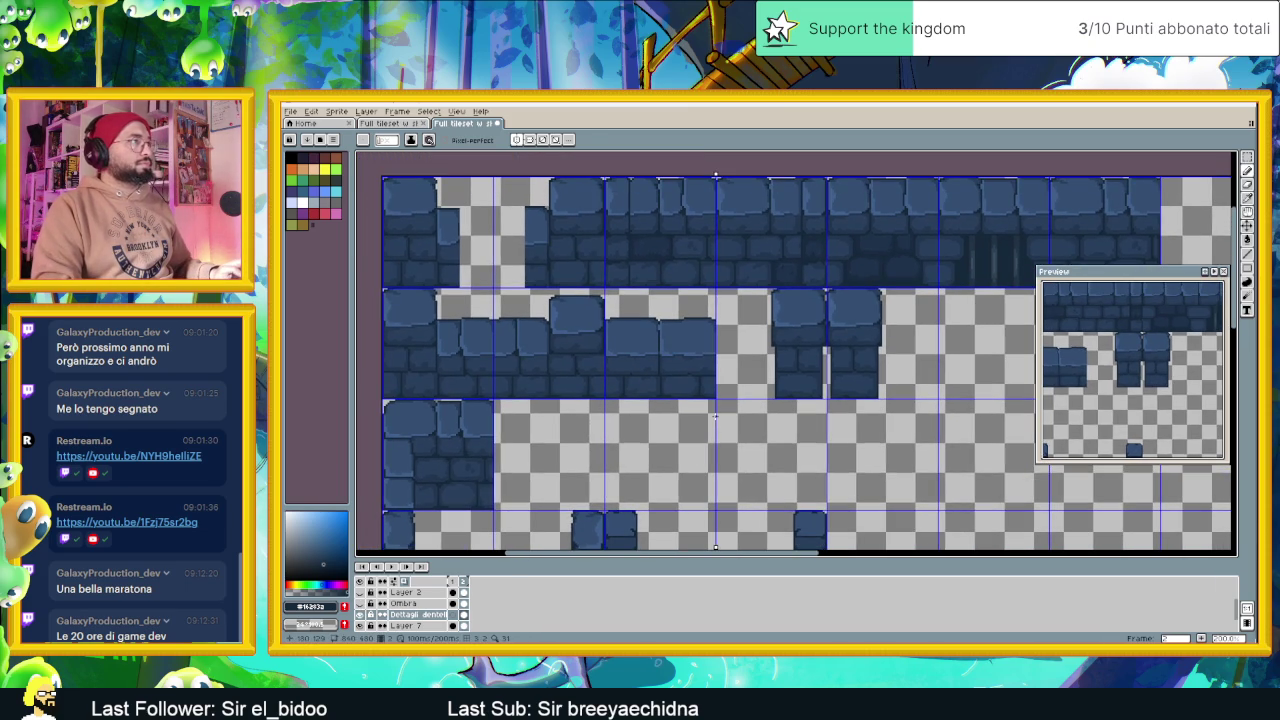
{"action": "scroll", "coordinate": [742, 416], "scroll_direction": "down", "scroll_amount": 2}
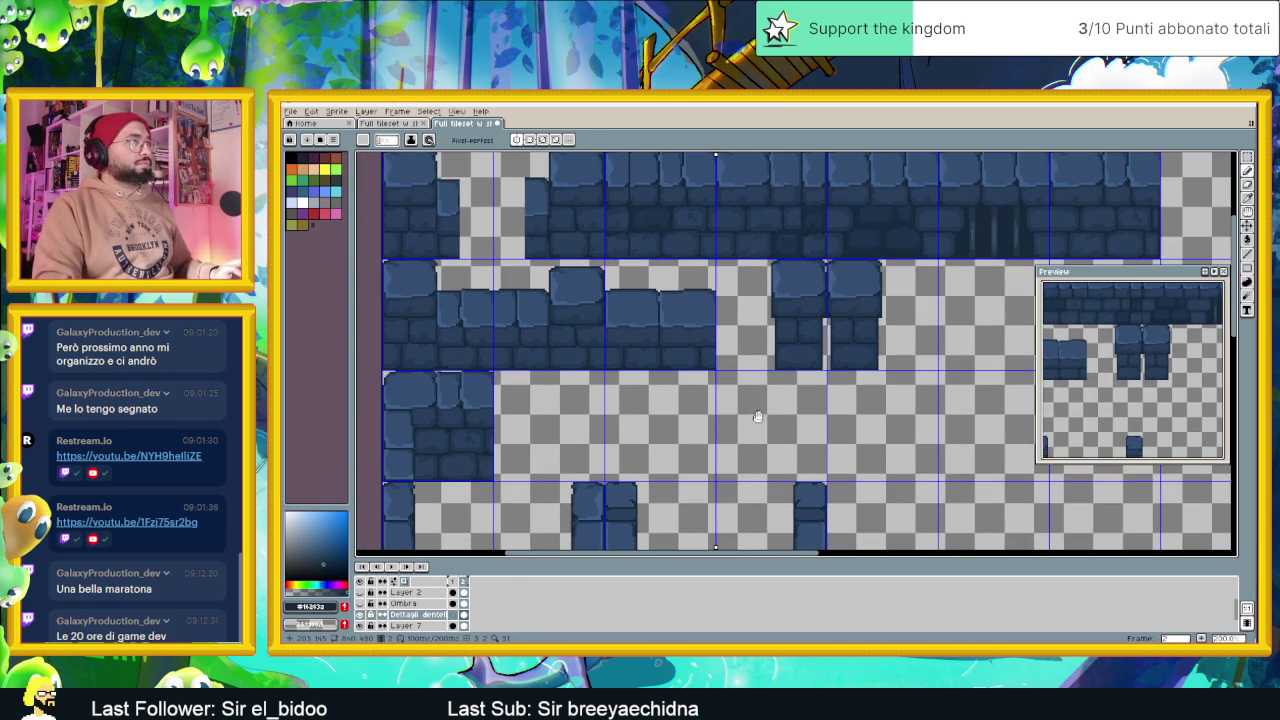
Sample the dark blue from the stone tiles and paint dark pixels at the block's lower-left edge
{"action": "key", "text": "i"}
{"action": "left_click", "coordinate": [577, 197]}
{"action": "key", "text": "b"}
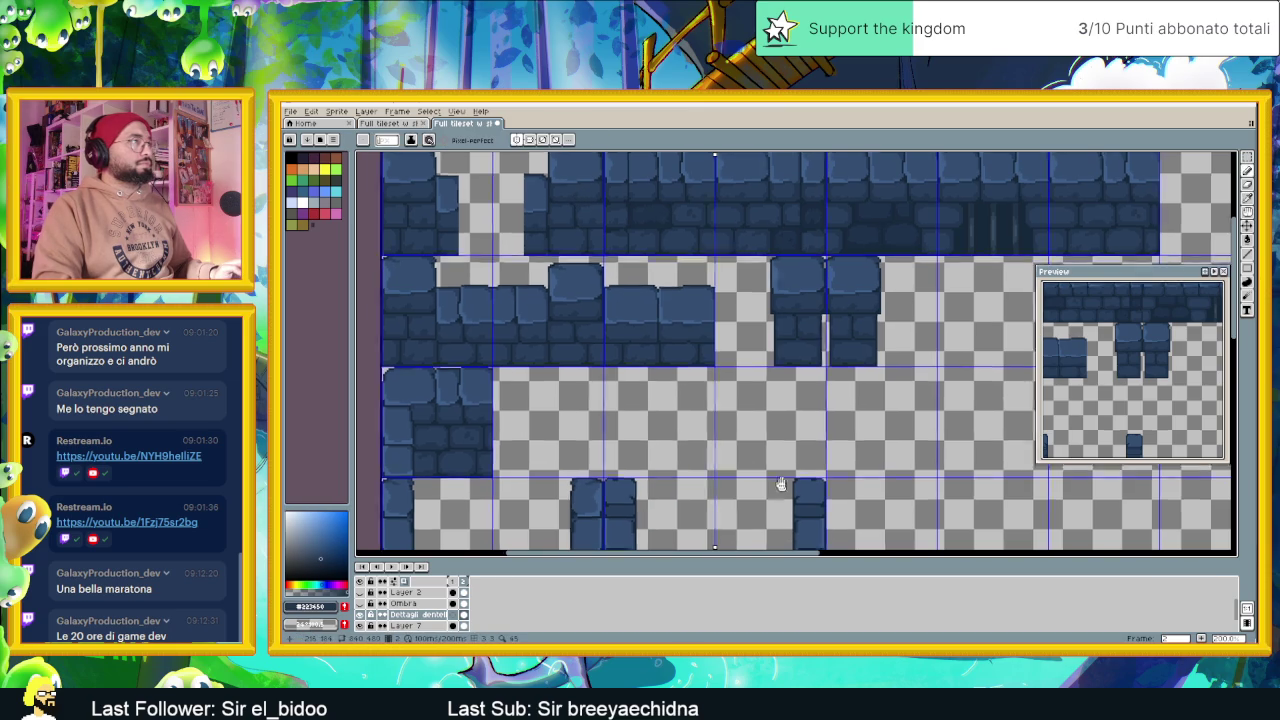
{"action": "scroll", "coordinate": [814, 353], "scroll_direction": "up", "scroll_amount": 2}
{"action": "scroll", "coordinate": [814, 353], "scroll_direction": "up", "scroll_amount": 2}
{"action": "scroll", "coordinate": [800, 340], "scroll_direction": "up", "scroll_amount": 2}
{"action": "scroll", "coordinate": [740, 310], "scroll_direction": "up", "scroll_amount": 2}
{"action": "left_click", "coordinate": [673, 307]}
Paint dark shadow strips inside the lower and upper stone blocks
{"action": "left_click_drag", "start_coordinate": [695, 329], "coordinate": [916, 324]}
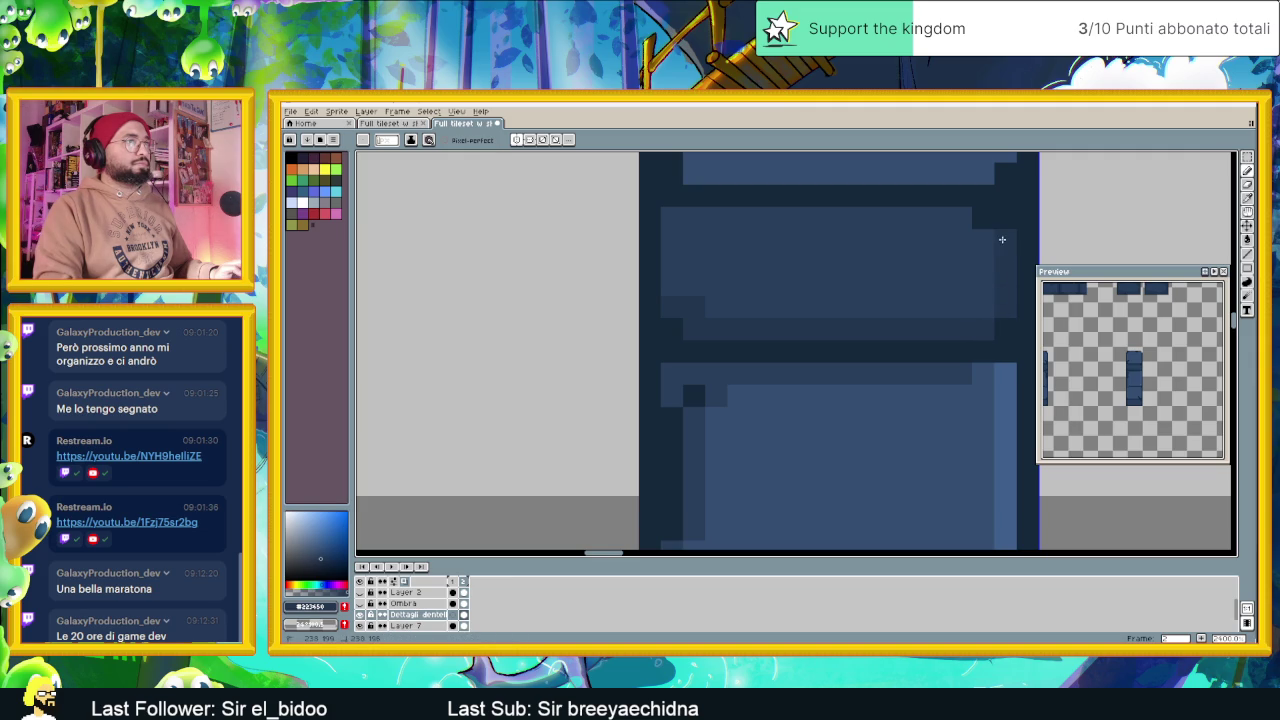
{"action": "mouse_move", "coordinate": [962, 220]}
{"action": "left_mouse_down"}
{"action": "mouse_move", "coordinate": [677, 220]}
{"action": "mouse_move", "coordinate": [681, 249]}
{"action": "left_mouse_up"}
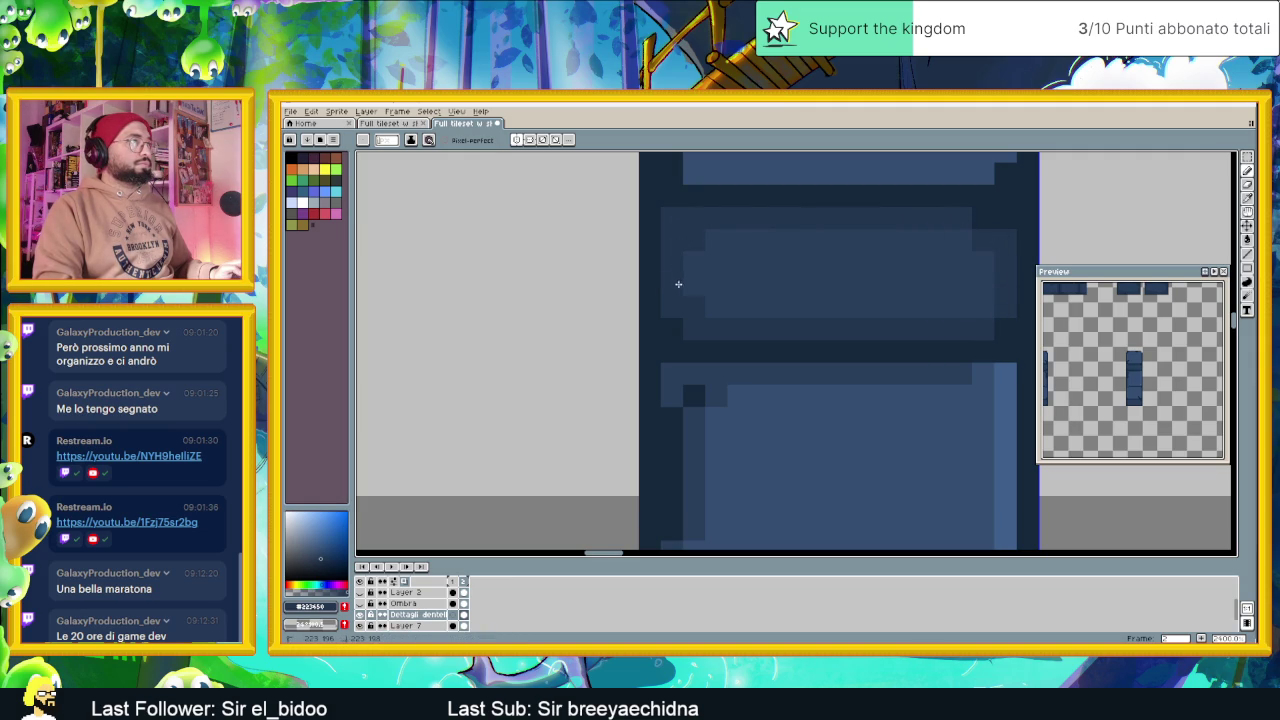
{"action": "scroll", "coordinate": [937, 430], "scroll_direction": "down", "scroll_amount": 3}
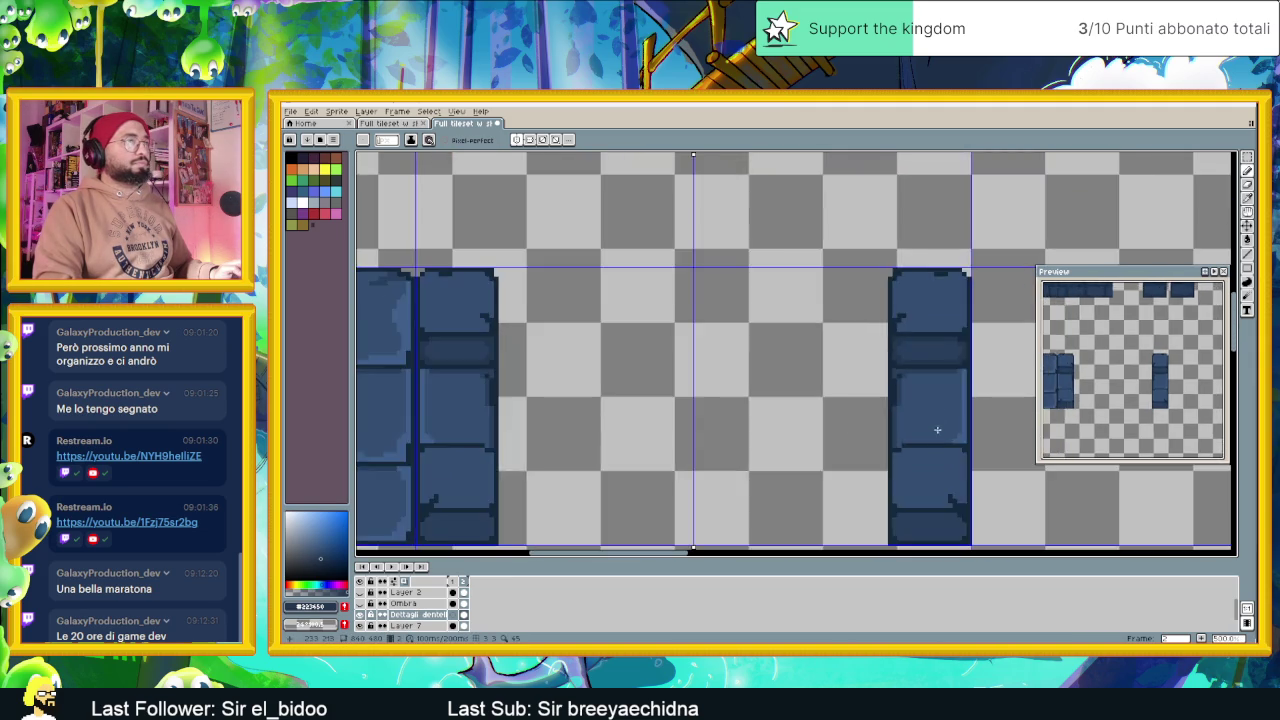
{"action": "scroll", "coordinate": [833, 389], "scroll_direction": "up", "scroll_amount": 3}
Paint a lighter strip along the lower block and zoom out to check
{"action": "mouse_move", "coordinate": [717, 443]}
{"action": "left_mouse_down"}
{"action": "mouse_move", "coordinate": [886, 443]}
{"action": "mouse_move", "coordinate": [909, 489]}
{"action": "left_mouse_up"}
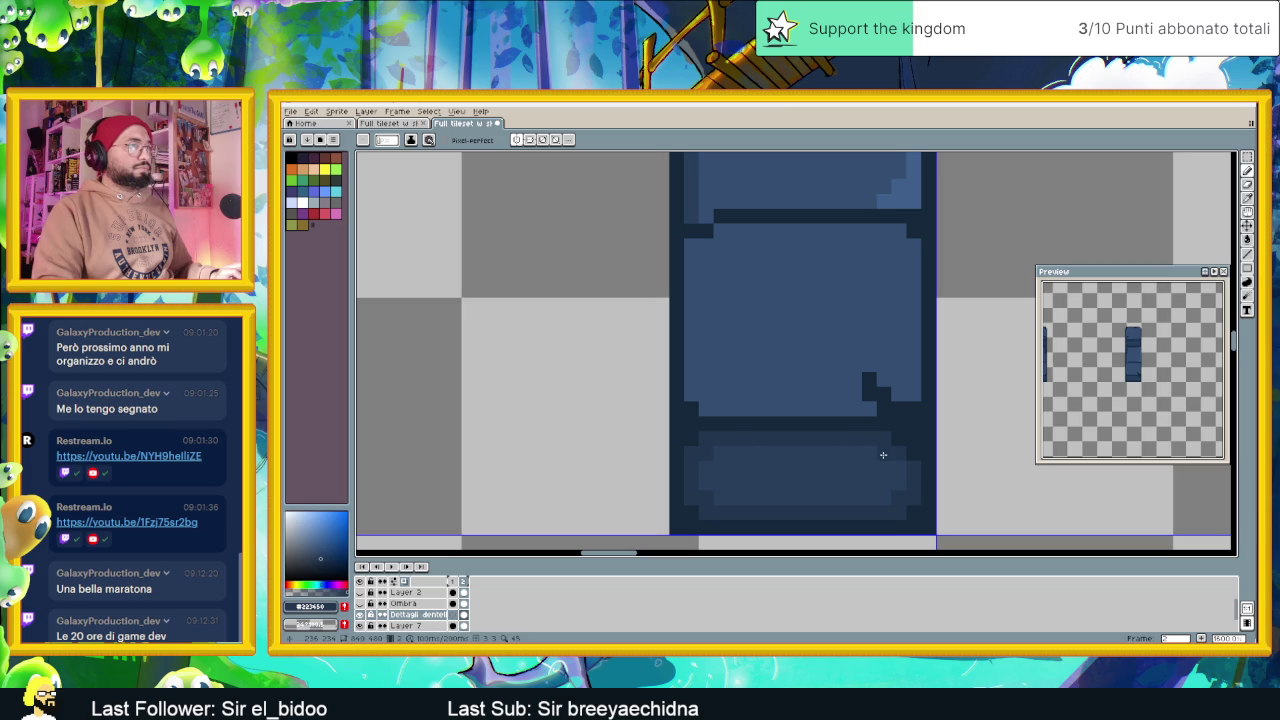
{"action": "scroll", "coordinate": [901, 465], "scroll_direction": "down", "scroll_amount": 2}
{"action": "scroll", "coordinate": [872, 430], "scroll_direction": "down", "scroll_amount": 1}
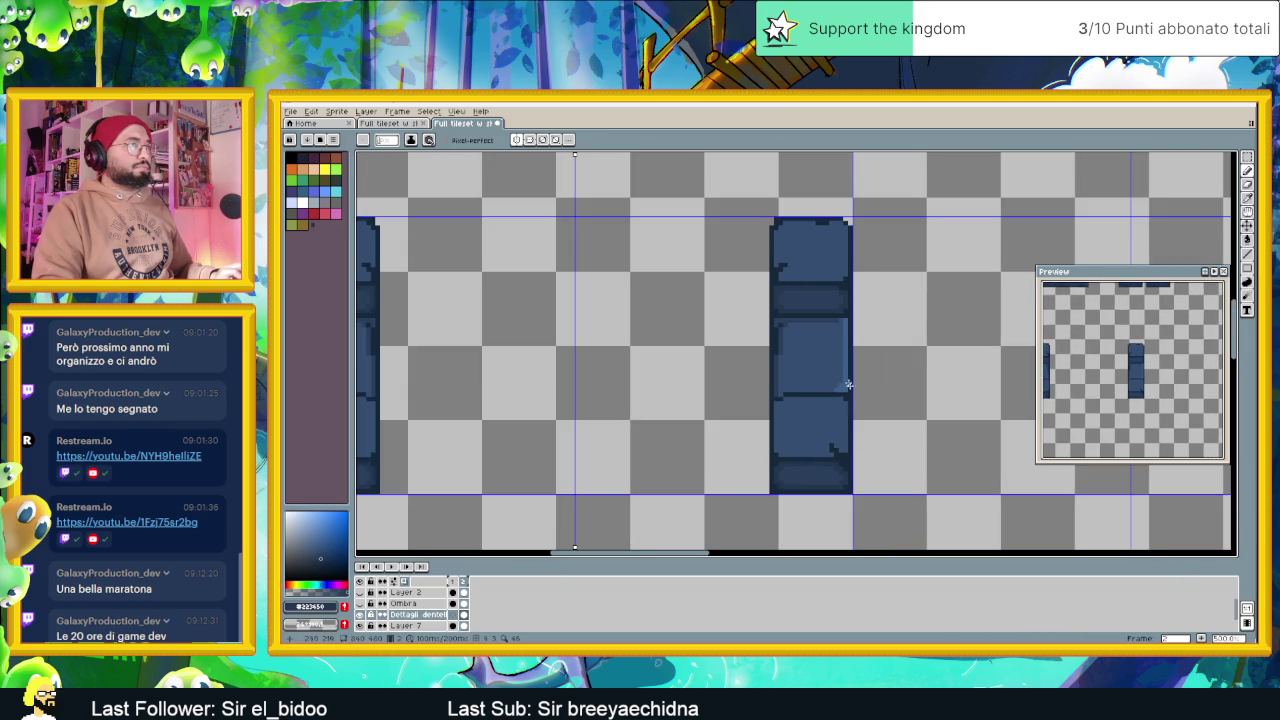
{"action": "scroll", "coordinate": [848, 384], "scroll_direction": "down", "scroll_amount": 1}
{"action": "scroll", "coordinate": [848, 384], "scroll_direction": "down", "scroll_amount": 1}
{"action": "scroll", "coordinate": [830, 340], "scroll_direction": "down", "scroll_amount": 2}
{"action": "scroll", "coordinate": [814, 306], "scroll_direction": "up", "scroll_amount": 1}
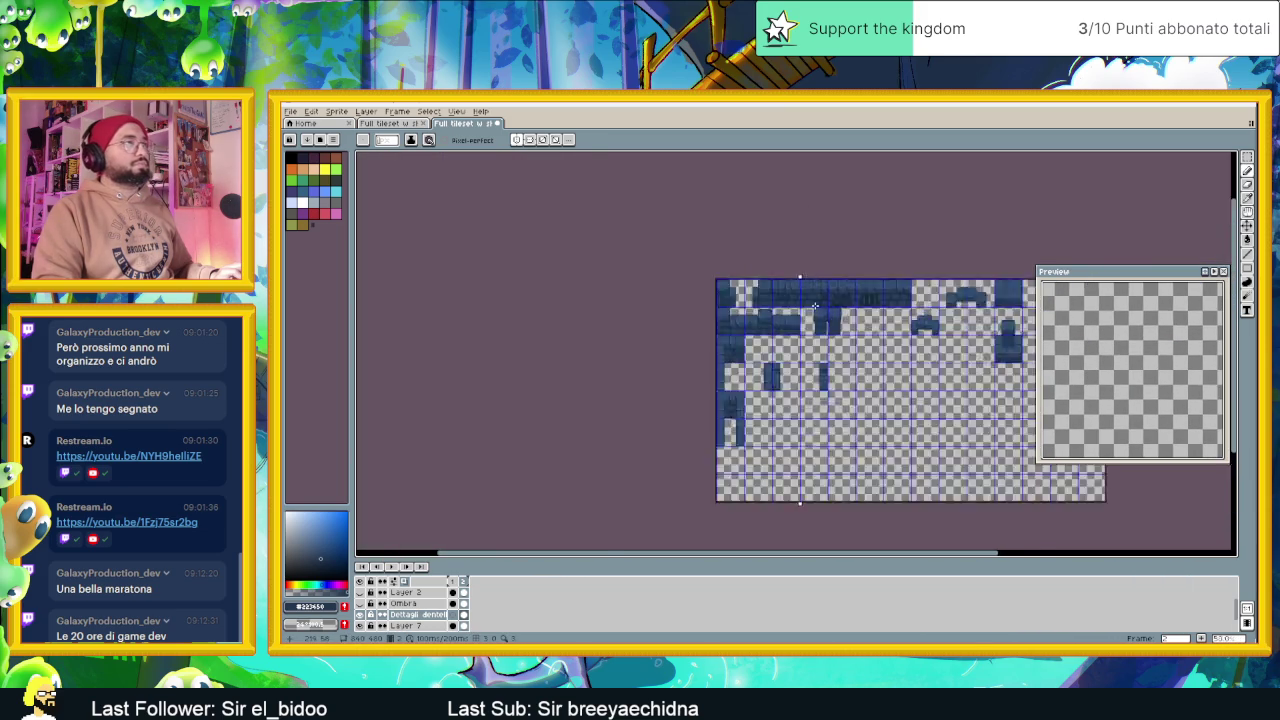
Sample a lighter blue from the bricks with the eyedropper
{"action": "scroll", "coordinate": [814, 306], "scroll_direction": "up", "scroll_amount": 3}
{"action": "scroll", "coordinate": [805, 320], "scroll_direction": "up", "scroll_amount": 1}
{"action": "key", "text": "alt"}
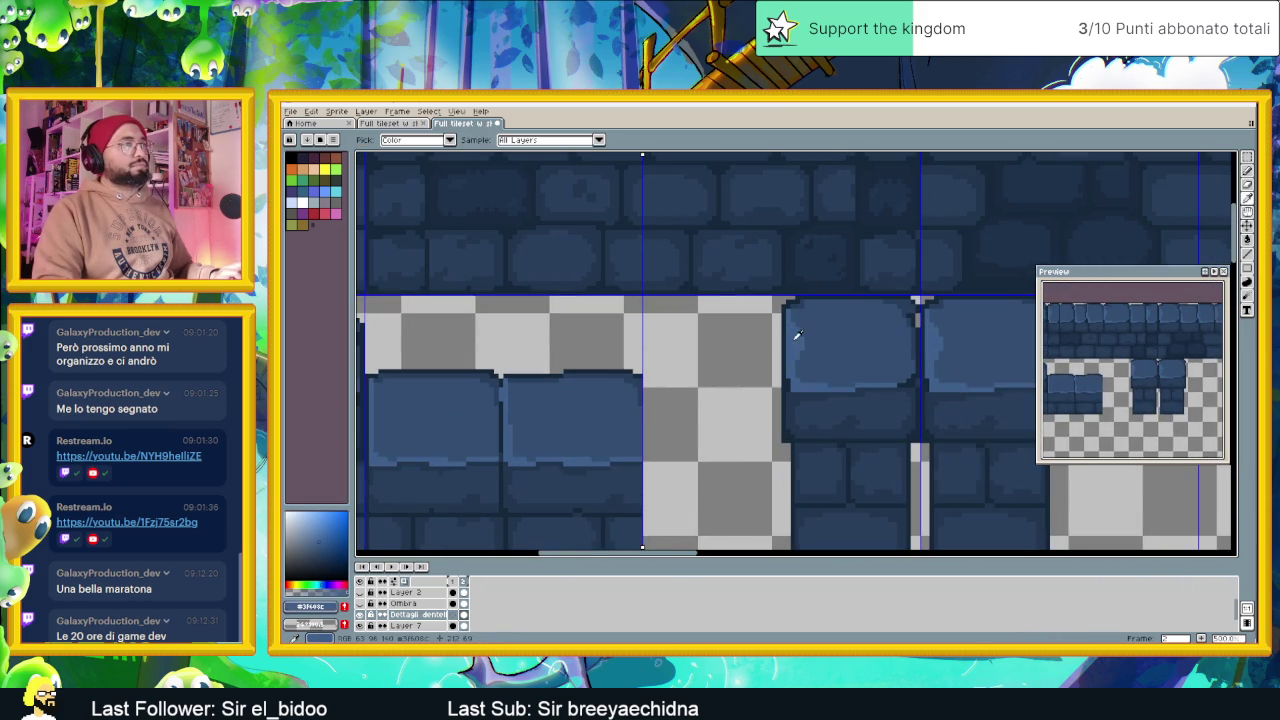
{"action": "scroll", "coordinate": [797, 336], "scroll_direction": "down", "scroll_amount": 1}
{"action": "scroll", "coordinate": [790, 350], "scroll_direction": "down", "scroll_amount": 2}
{"action": "scroll", "coordinate": [770, 372], "scroll_direction": "up", "scroll_amount": 1}
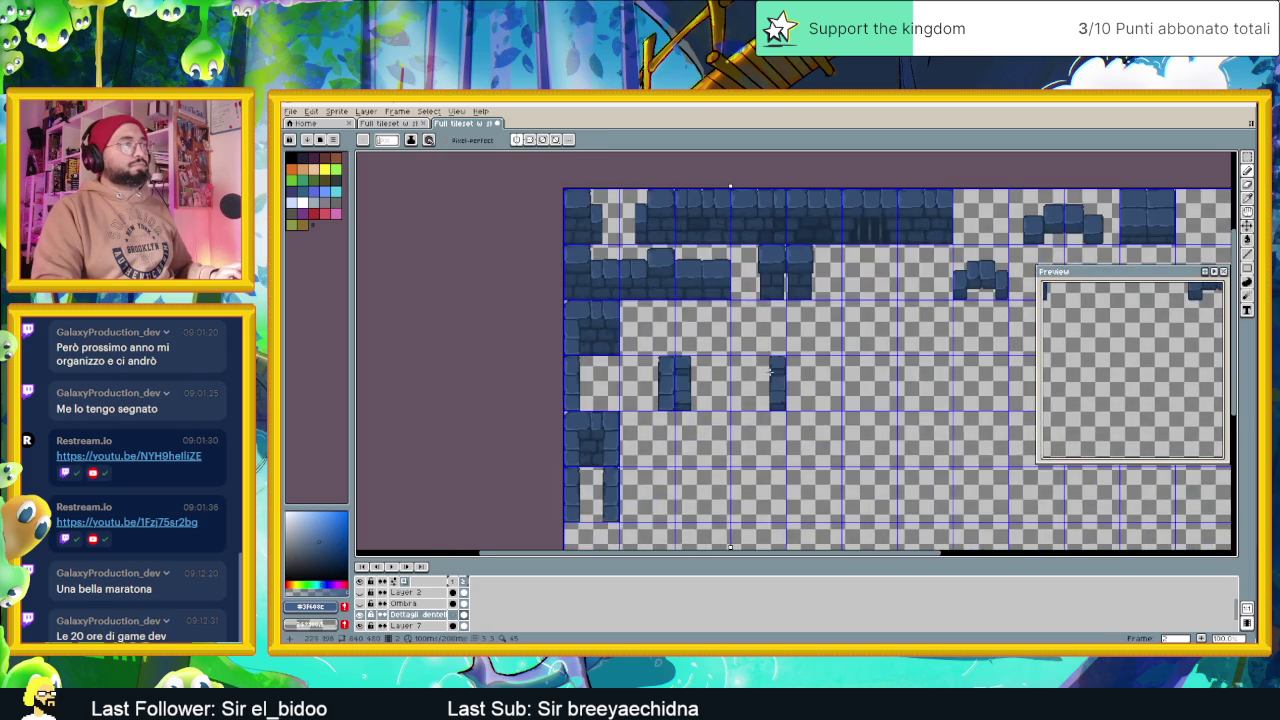
{"action": "scroll", "coordinate": [770, 370], "scroll_direction": "up", "scroll_amount": 2}
{"action": "scroll", "coordinate": [770, 368], "scroll_direction": "up", "scroll_amount": 1}
{"action": "scroll", "coordinate": [760, 300], "scroll_direction": "up", "scroll_amount": 1}
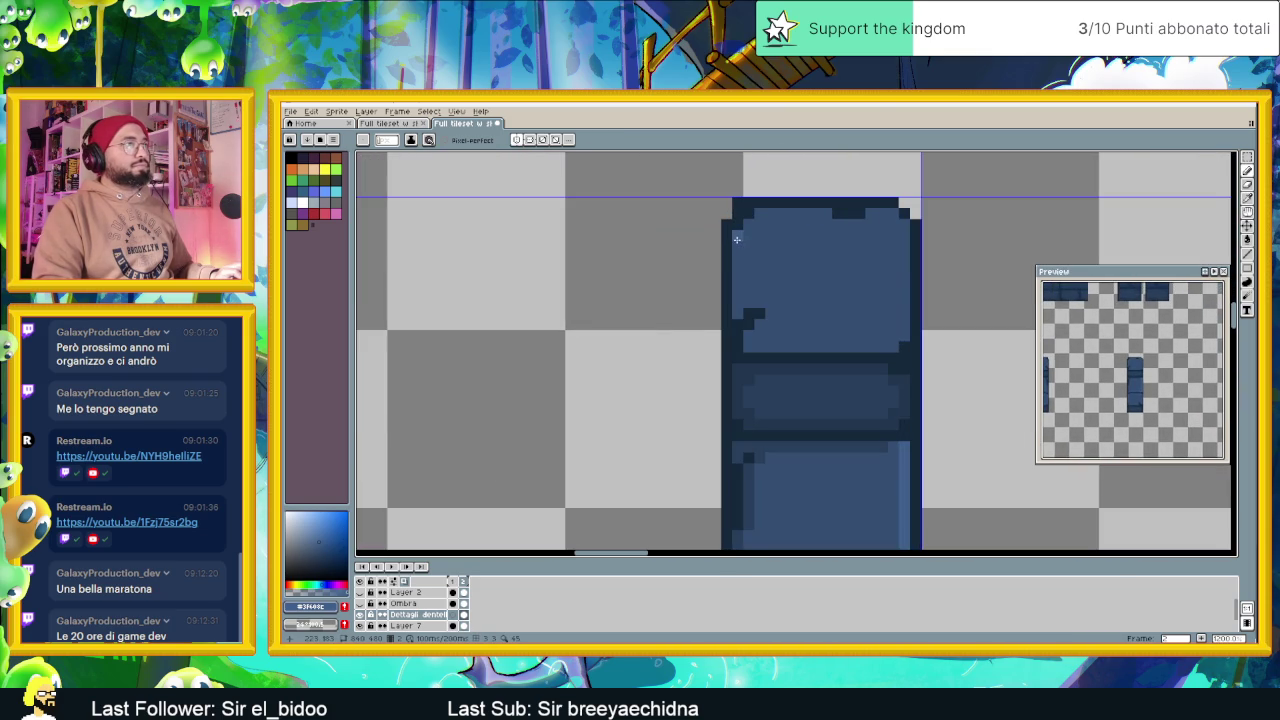
{"action": "scroll", "coordinate": [737, 239], "scroll_direction": "down", "scroll_amount": 2}
{"action": "scroll", "coordinate": [810, 281], "scroll_direction": "down", "scroll_amount": 1}
{"action": "scroll", "coordinate": [828, 262], "scroll_direction": "down", "scroll_amount": 1}
Highlight the left pillar's top-right edge in lighter blue
{"action": "left_click_drag", "start_coordinate": [828, 262], "coordinate": [785, 350]}
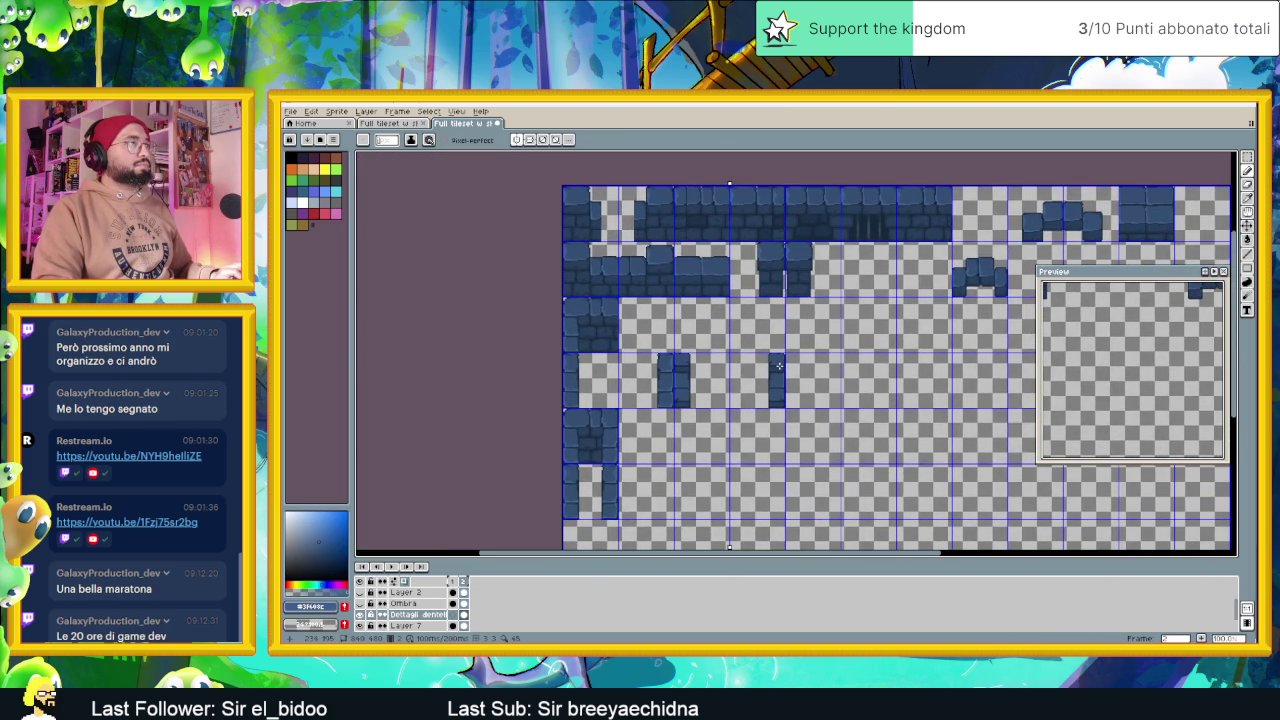
{"action": "scroll", "coordinate": [779, 371], "scroll_direction": "up", "scroll_amount": 2}
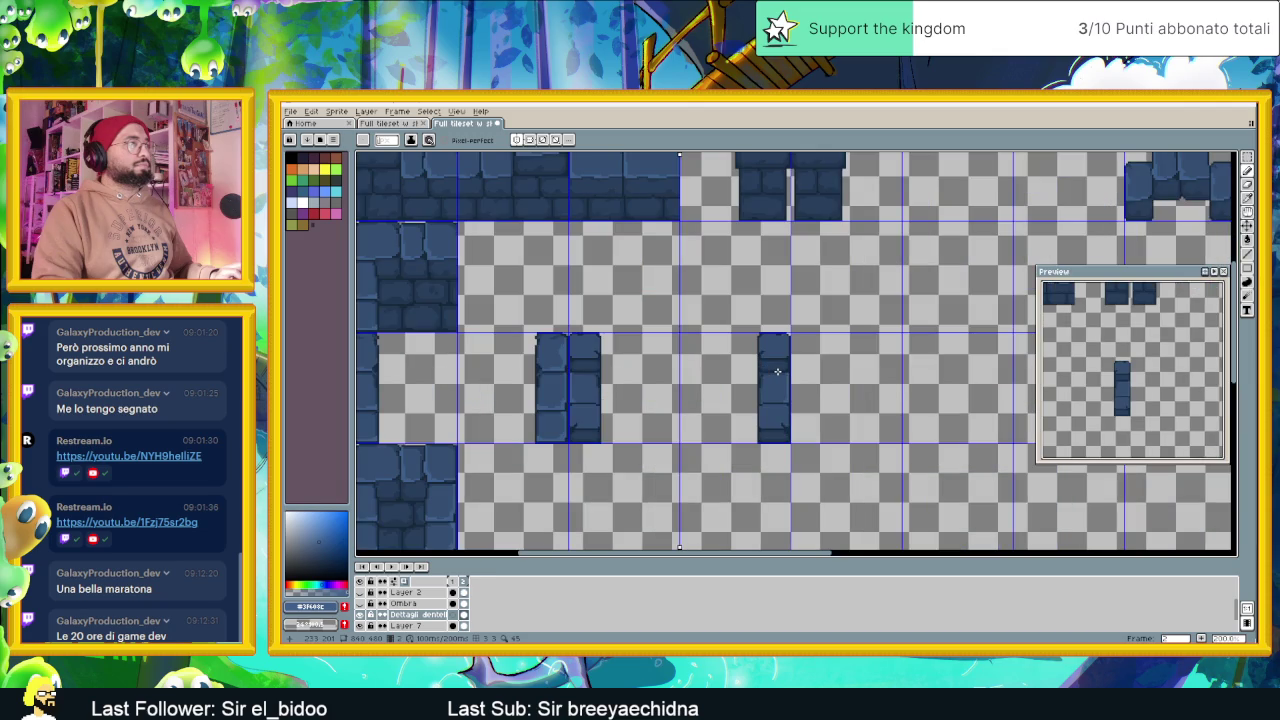
{"action": "scroll", "coordinate": [777, 371], "scroll_direction": "up", "scroll_amount": 1}
{"action": "scroll", "coordinate": [777, 371], "scroll_direction": "up", "scroll_amount": 1}
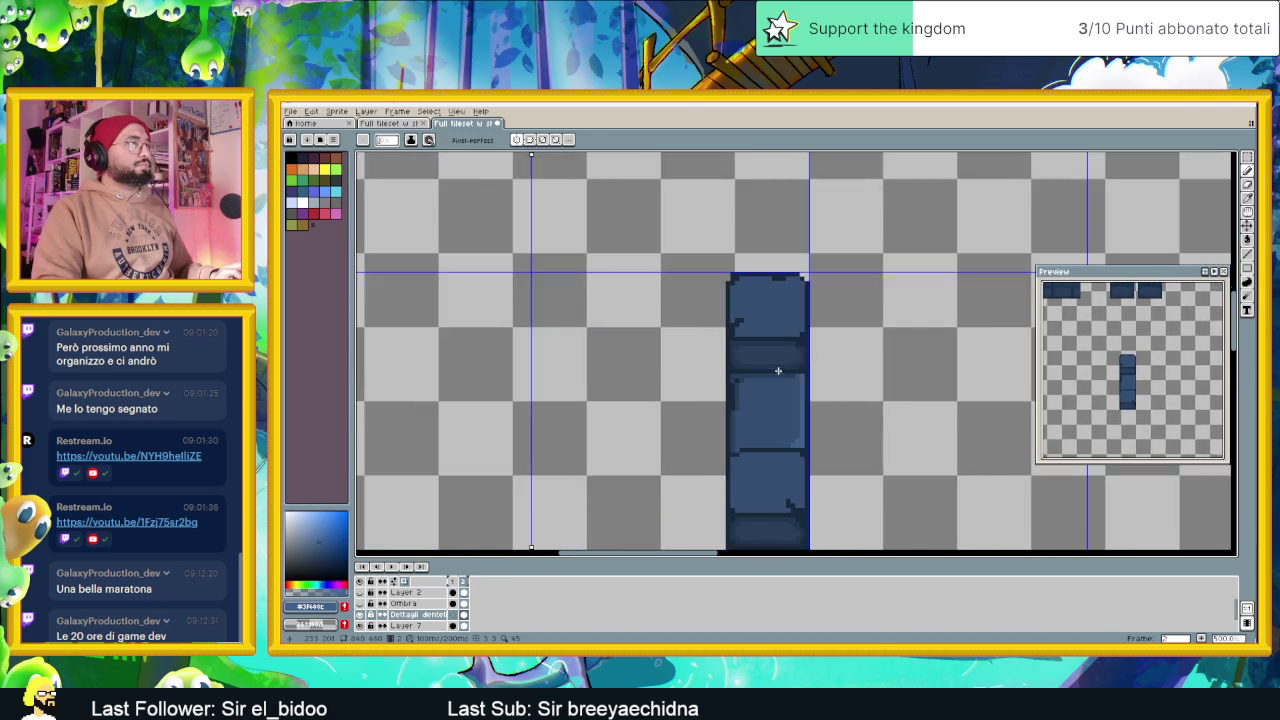
{"action": "scroll", "coordinate": [801, 310], "scroll_direction": "up", "scroll_amount": 2}
{"action": "left_click_drag", "start_coordinate": [785, 243], "coordinate": [808, 262]}
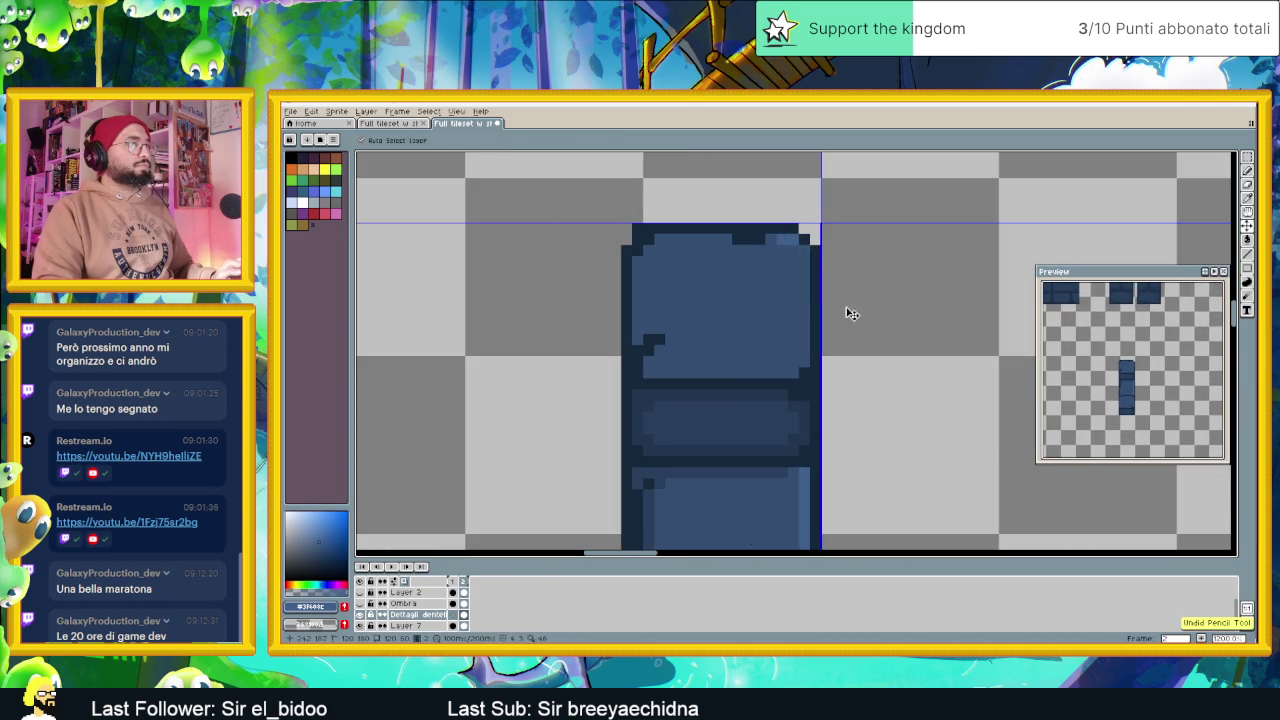
{"action": "scroll", "coordinate": [846, 314], "scroll_direction": "down", "scroll_amount": 3}
{"action": "scroll", "coordinate": [860, 340], "scroll_direction": "down", "scroll_amount": 1}
Highlight the right pillar's top-right edge in lighter blue
{"action": "left_click_drag", "start_coordinate": [846, 355], "coordinate": [860, 351]}
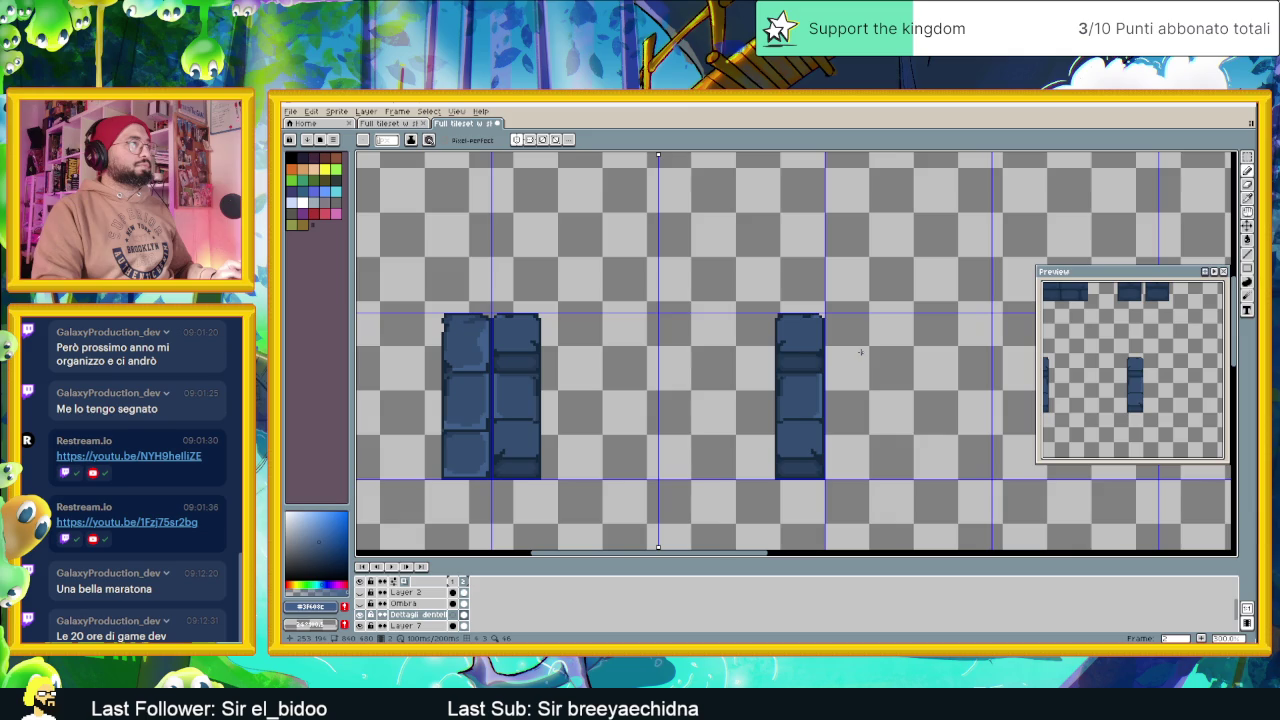
{"action": "scroll", "coordinate": [806, 352], "scroll_direction": "up", "scroll_amount": 3}
{"action": "left_click_drag", "start_coordinate": [843, 262], "coordinate": [843, 337]}
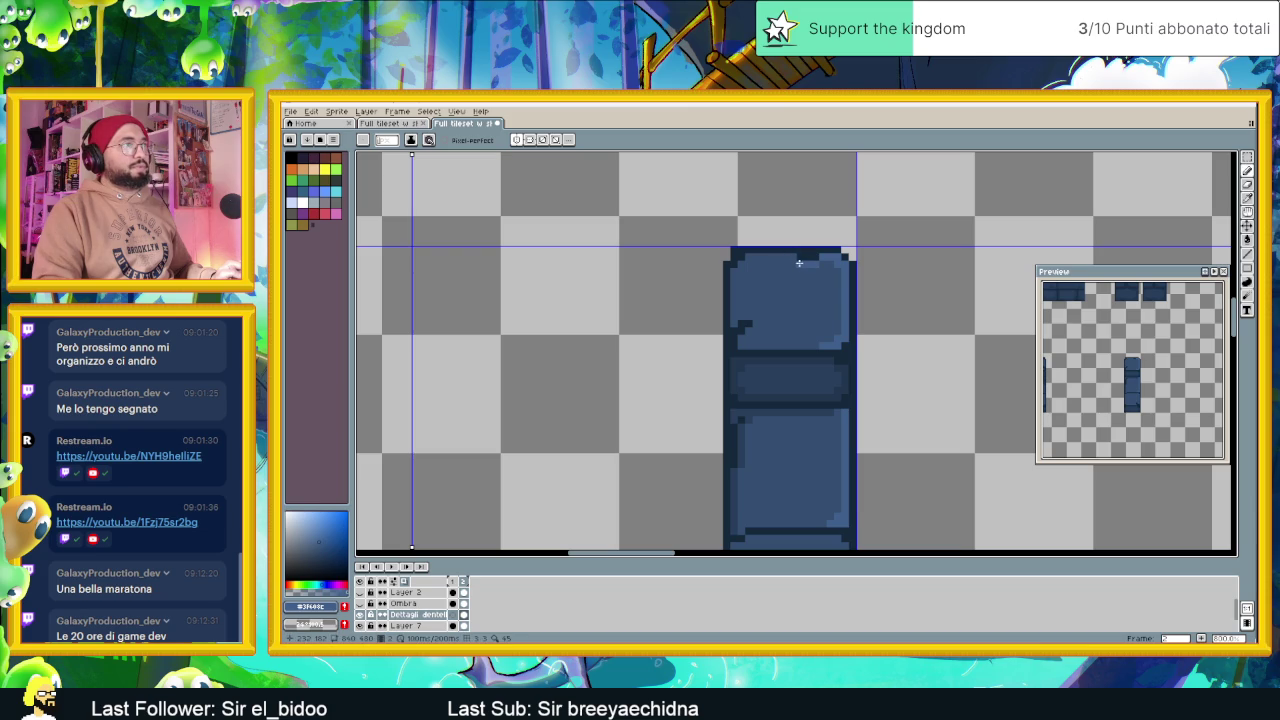
{"action": "scroll", "coordinate": [816, 330], "scroll_direction": "down", "scroll_amount": 4}
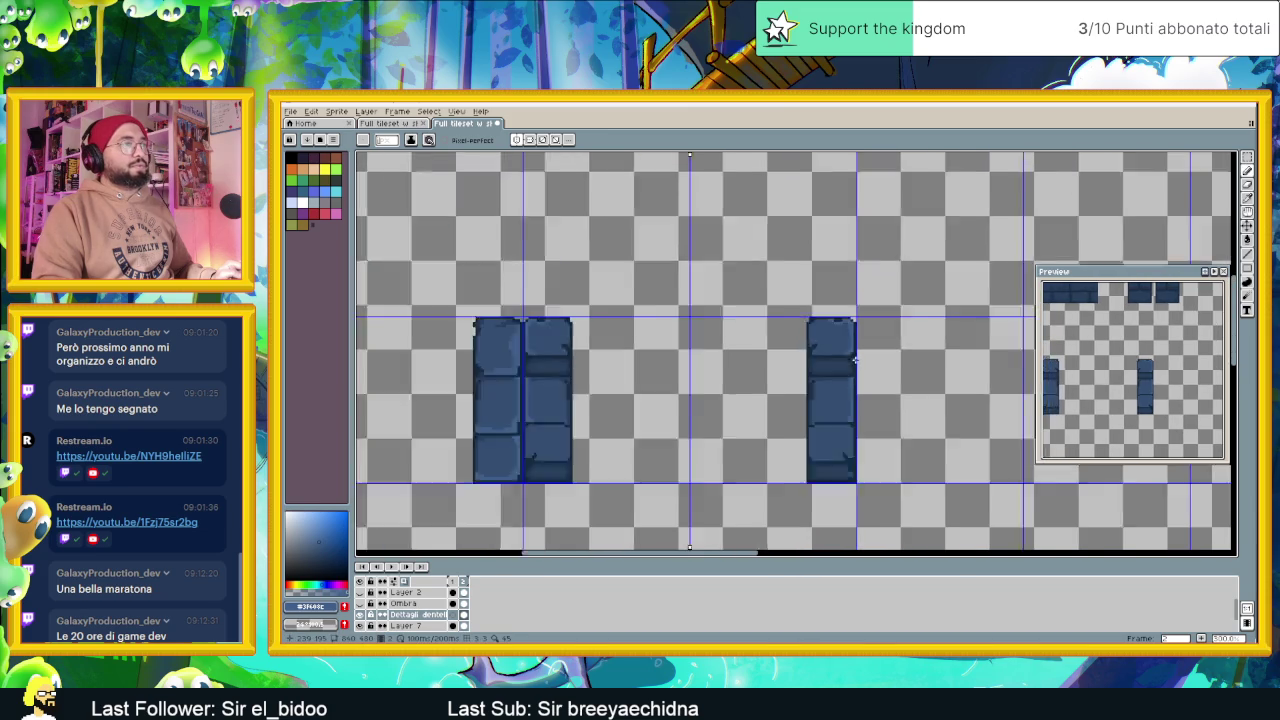
Draw lighter blue lines along the single pillar's middle block top, right side and bottom
{"action": "scroll", "coordinate": [898, 362], "scroll_direction": "up", "scroll_amount": 2}
{"action": "left_click_drag", "start_coordinate": [907, 303], "coordinate": [852, 383]}
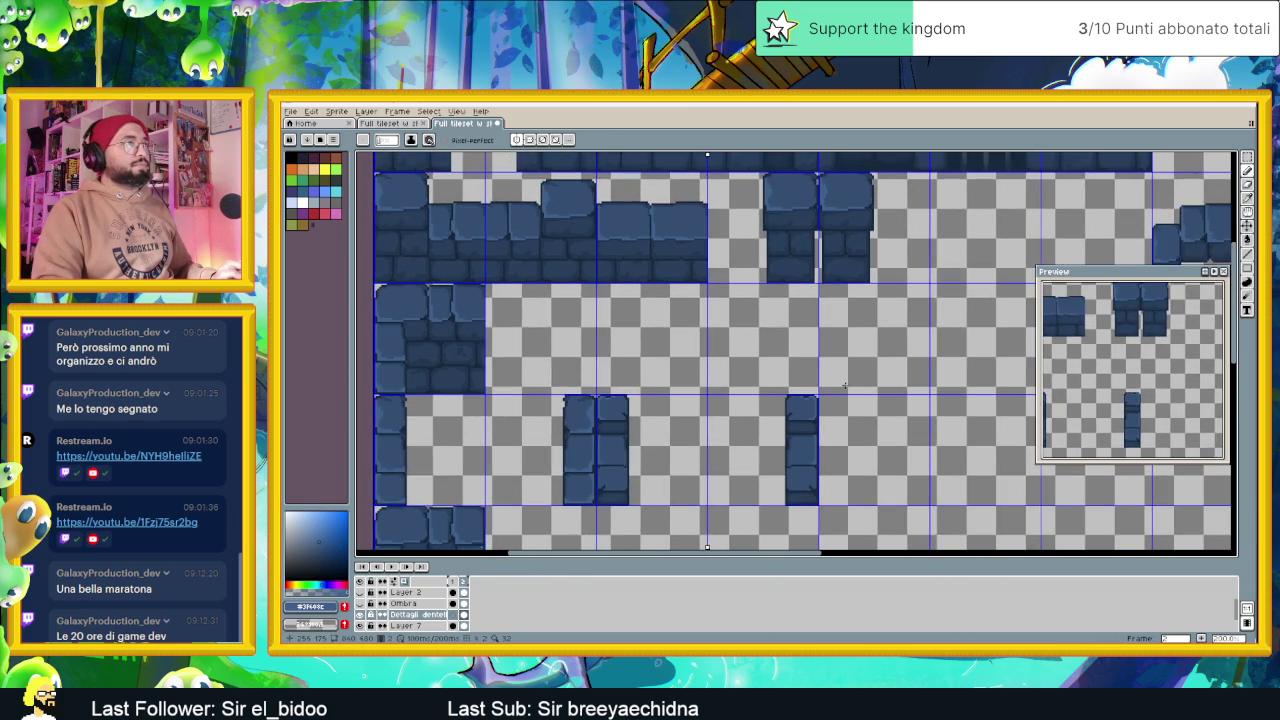
{"action": "scroll", "coordinate": [844, 386], "scroll_direction": "down", "scroll_amount": 2}
{"action": "scroll", "coordinate": [836, 398], "scroll_direction": "up", "scroll_amount": 3}
{"action": "scroll", "coordinate": [828, 409], "scroll_direction": "up", "scroll_amount": 1}
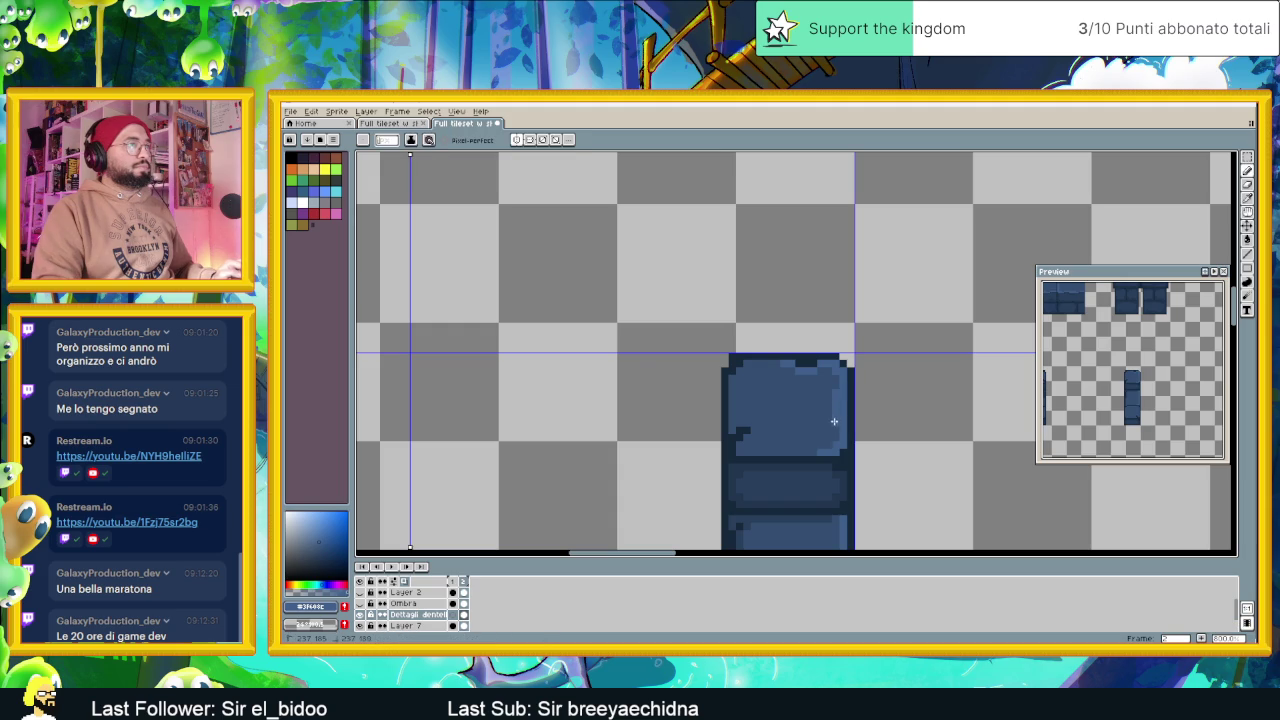
{"action": "scroll", "coordinate": [834, 421], "scroll_direction": "down", "scroll_amount": 1}
{"action": "scroll", "coordinate": [800, 445], "scroll_direction": "down", "scroll_amount": 2}
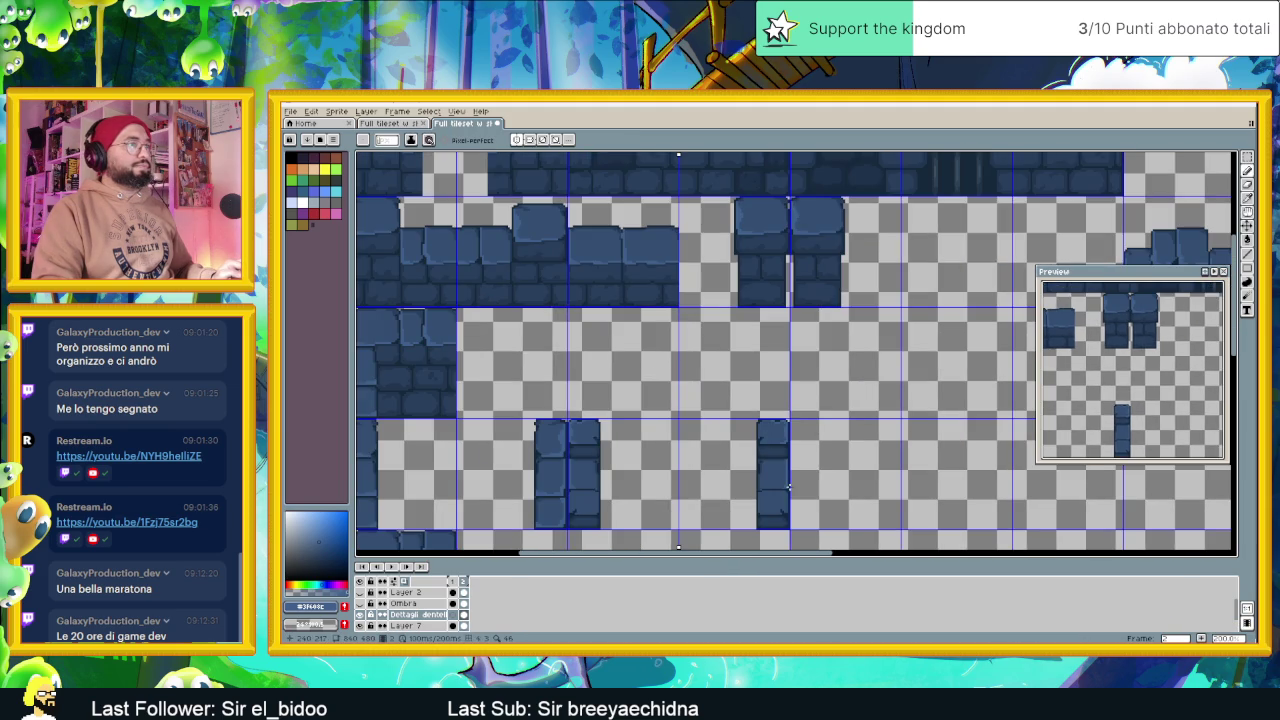
{"action": "scroll", "coordinate": [789, 487], "scroll_direction": "up", "scroll_amount": 1}
{"action": "scroll", "coordinate": [806, 423], "scroll_direction": "up", "scroll_amount": 2}
{"action": "scroll", "coordinate": [752, 358], "scroll_direction": "up", "scroll_amount": 2}
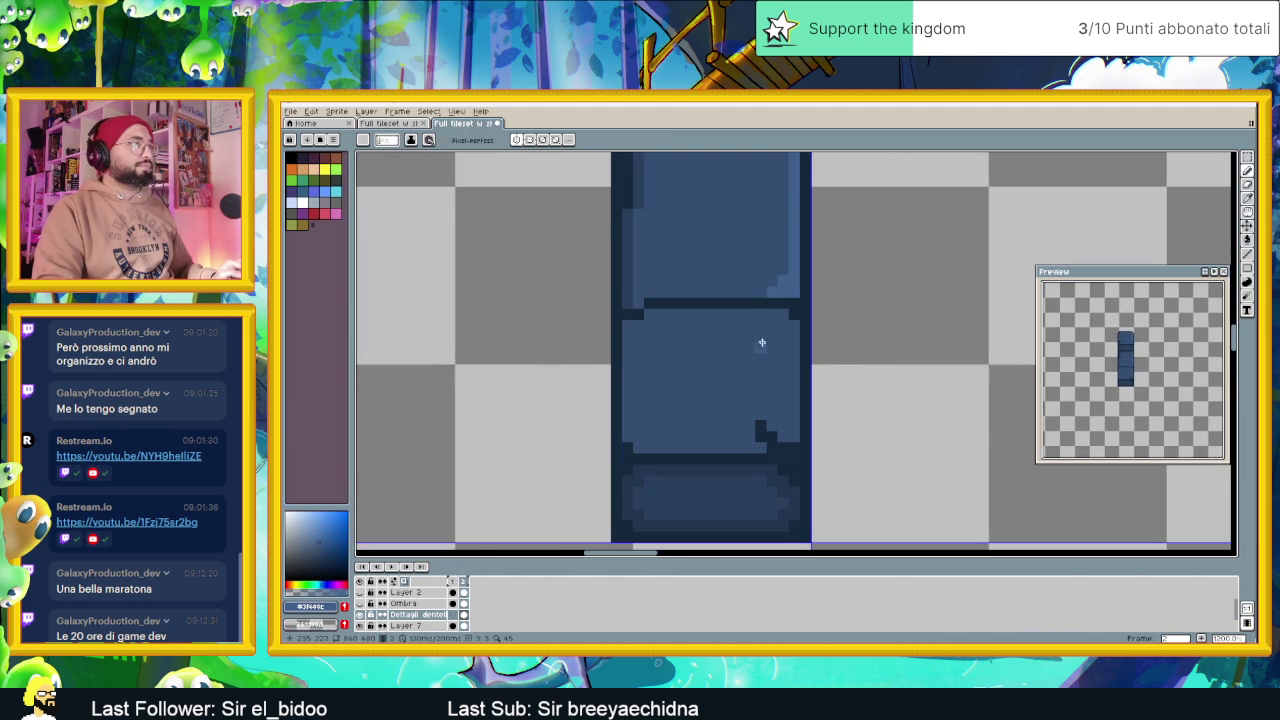
{"action": "left_click_drag", "start_coordinate": [672, 315], "coordinate": [788, 315]}
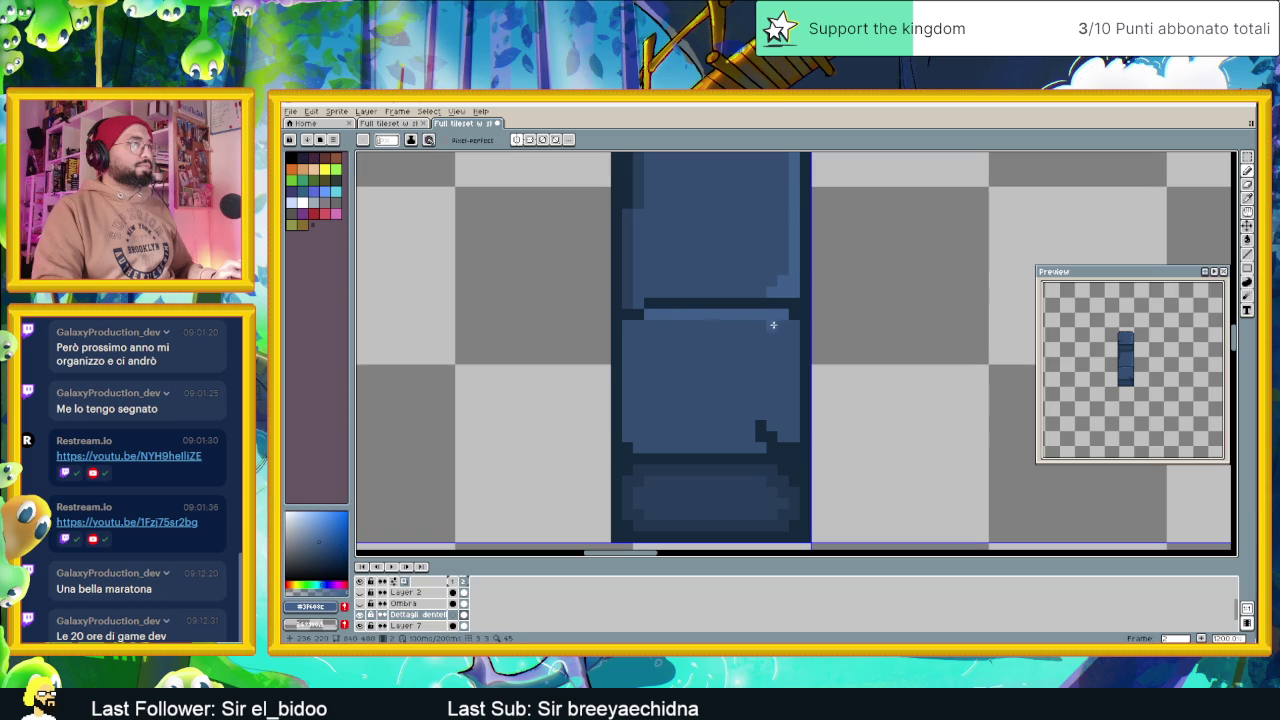
{"action": "left_click_drag", "start_coordinate": [792, 322], "coordinate": [794, 383]}
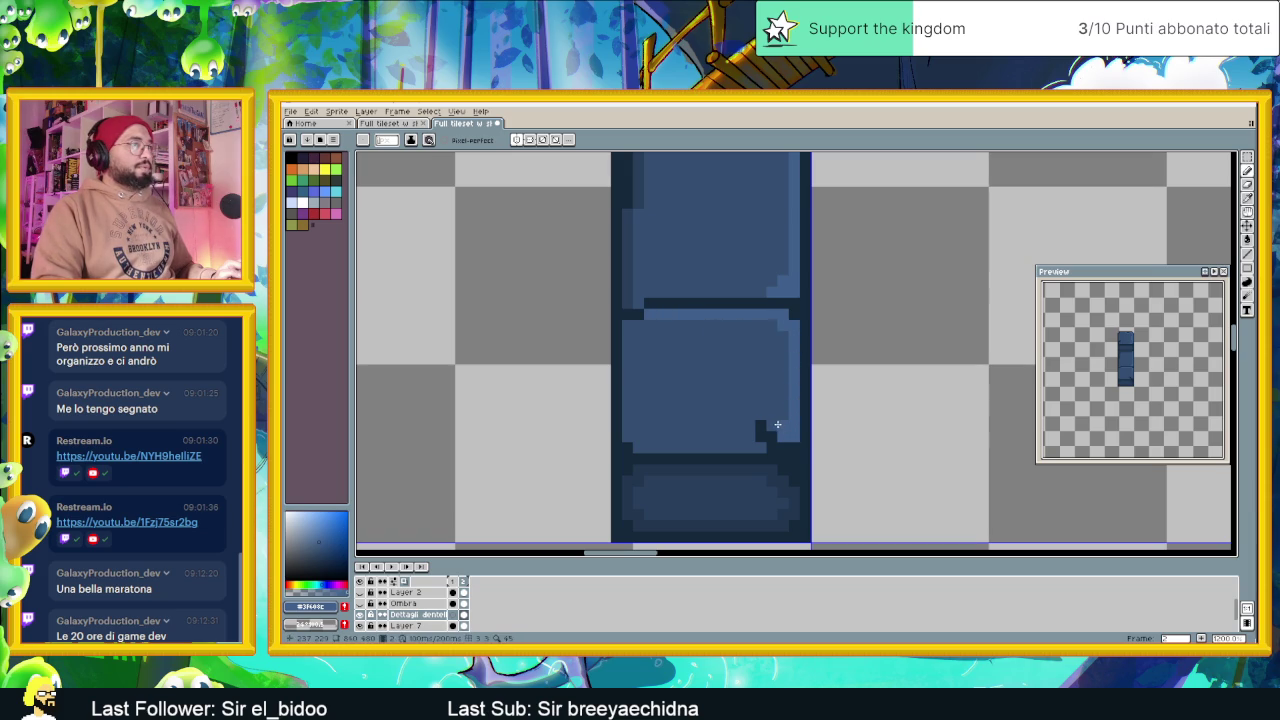
{"action": "left_click_drag", "start_coordinate": [757, 446], "coordinate": [709, 446]}
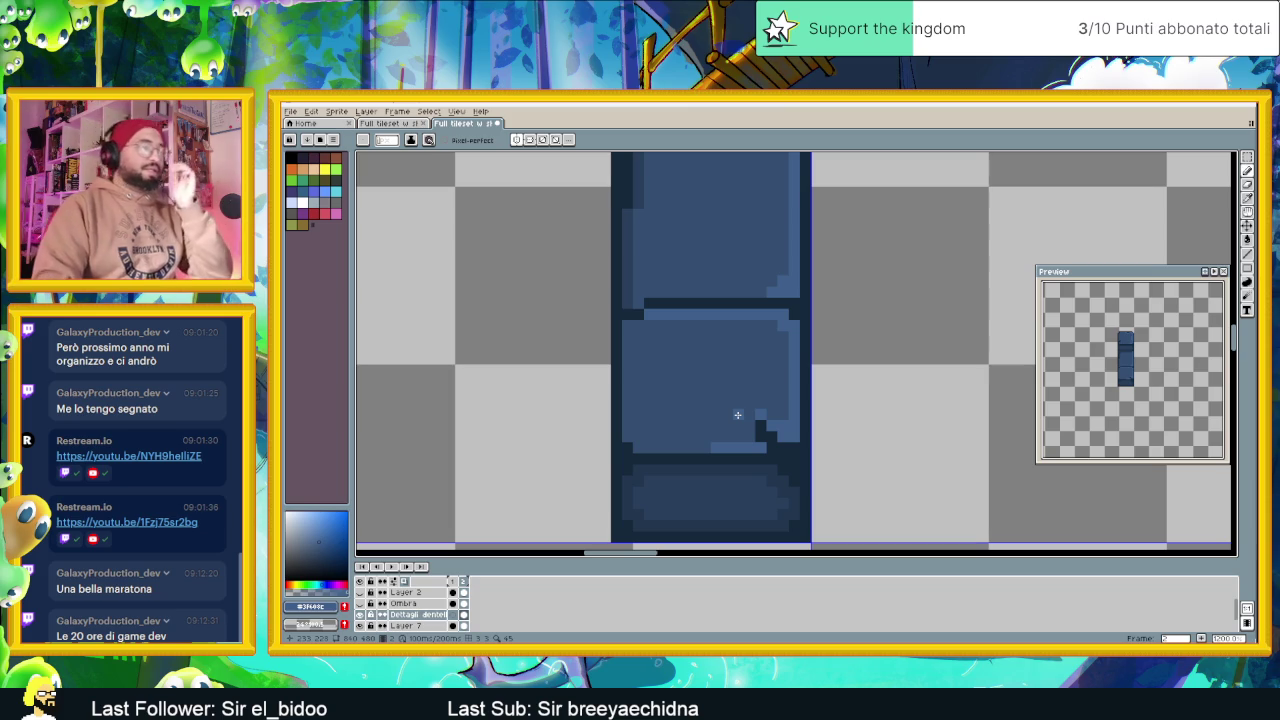
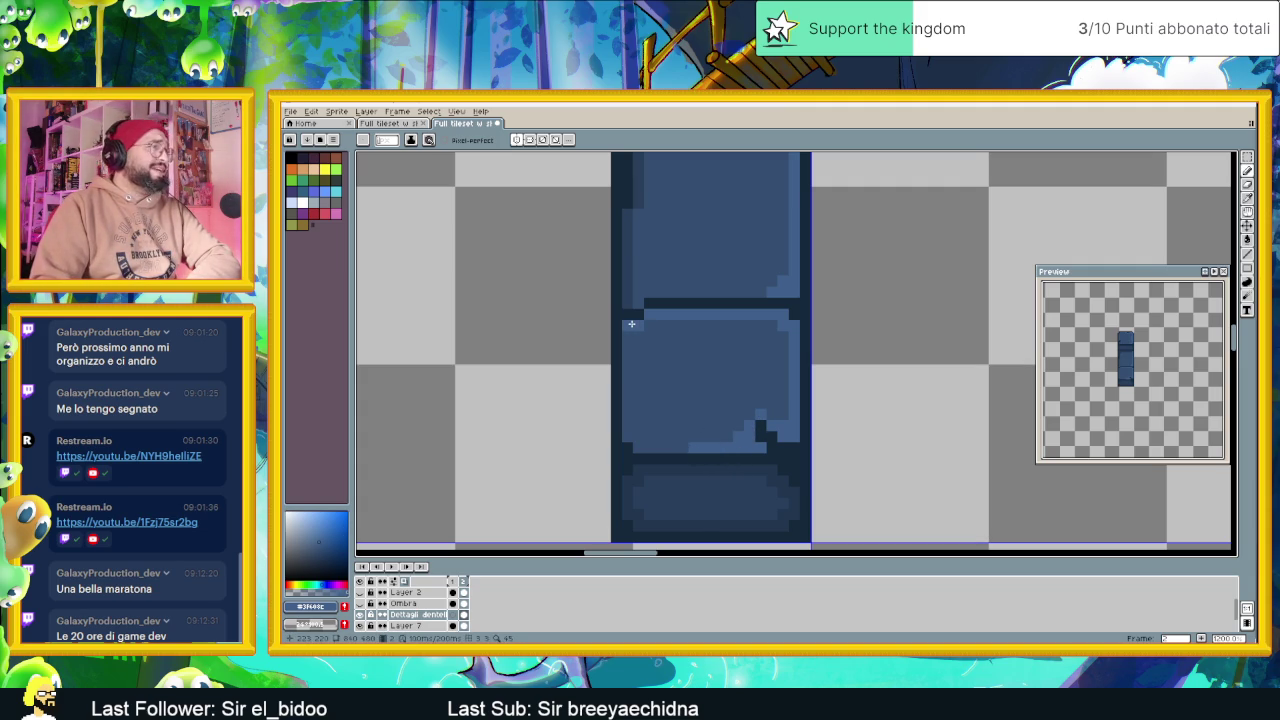
Frame the pillar tile and pick the darker blue #293f5d from it
{"action": "scroll", "coordinate": [725, 341], "scroll_direction": "down", "scroll_amount": 2}
{"action": "scroll", "coordinate": [725, 341], "scroll_direction": "down", "scroll_amount": 1}
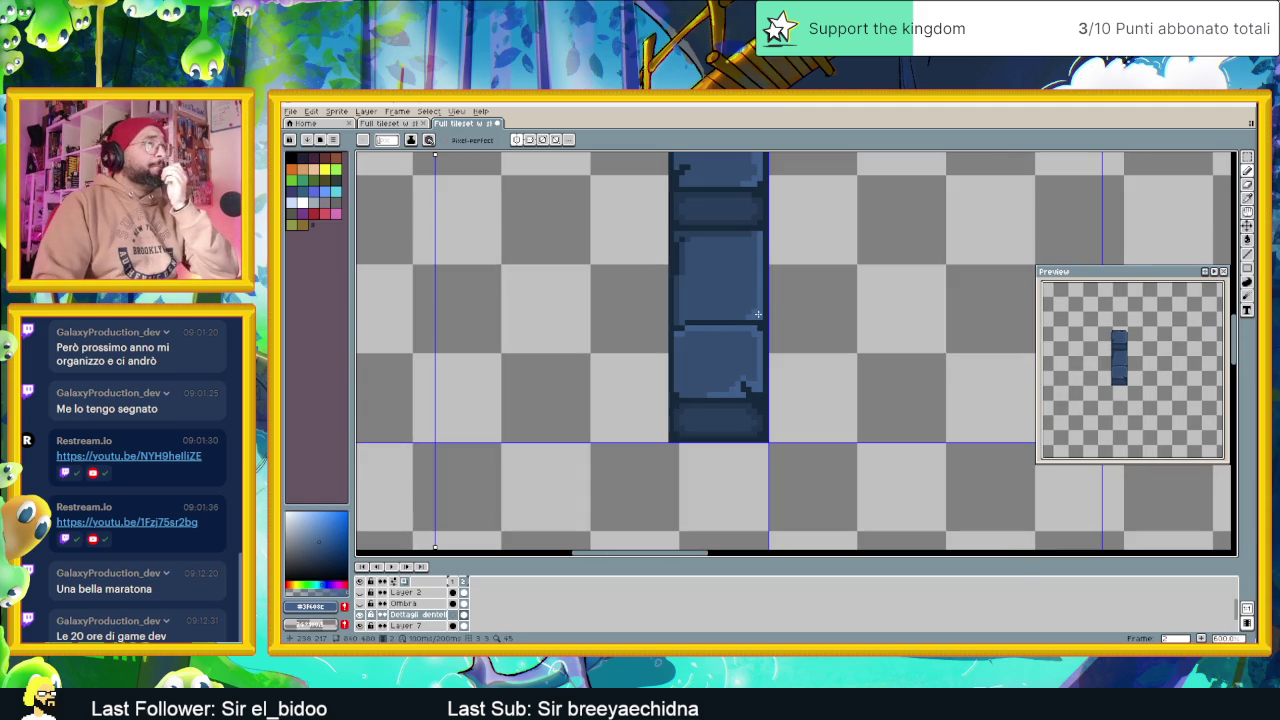
{"action": "left_click_drag", "start_coordinate": [777, 316], "coordinate": [796, 358]}
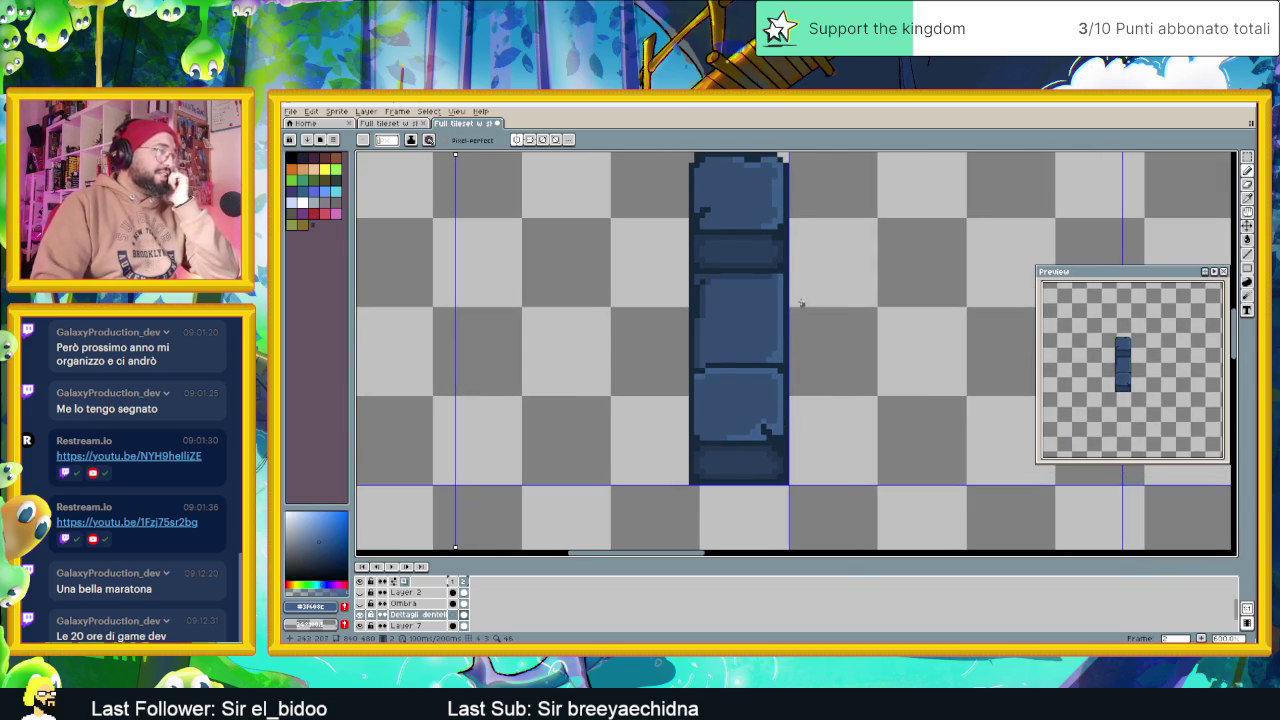
{"action": "left_click_drag", "start_coordinate": [801, 303], "coordinate": [825, 361]}
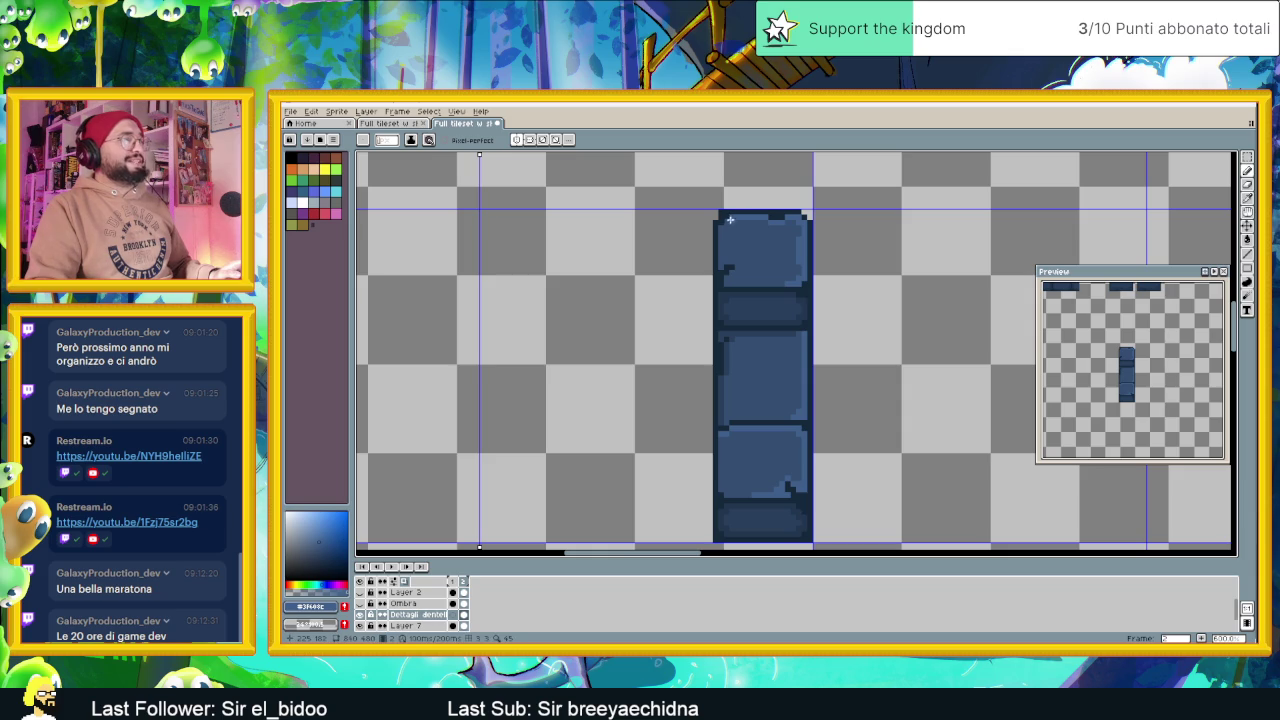
{"action": "scroll", "coordinate": [826, 292], "scroll_direction": "down", "scroll_amount": 1}
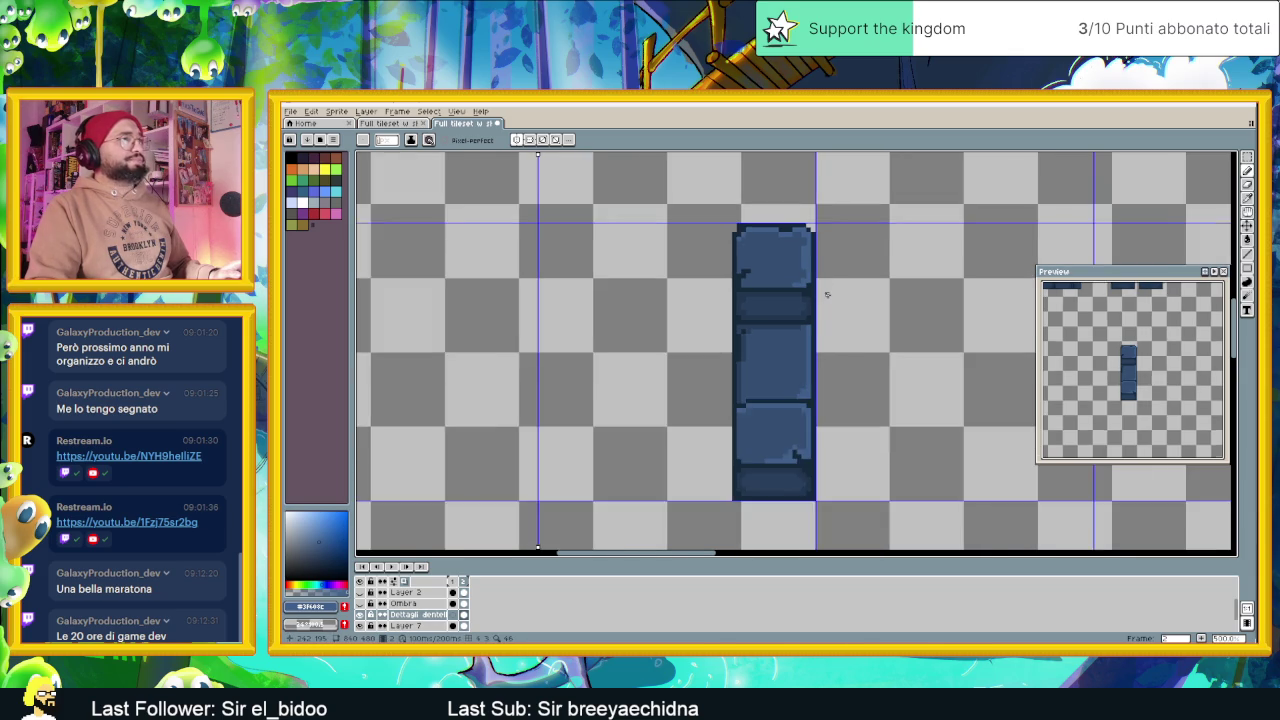
{"action": "scroll", "coordinate": [826, 295], "scroll_direction": "down", "scroll_amount": 1}
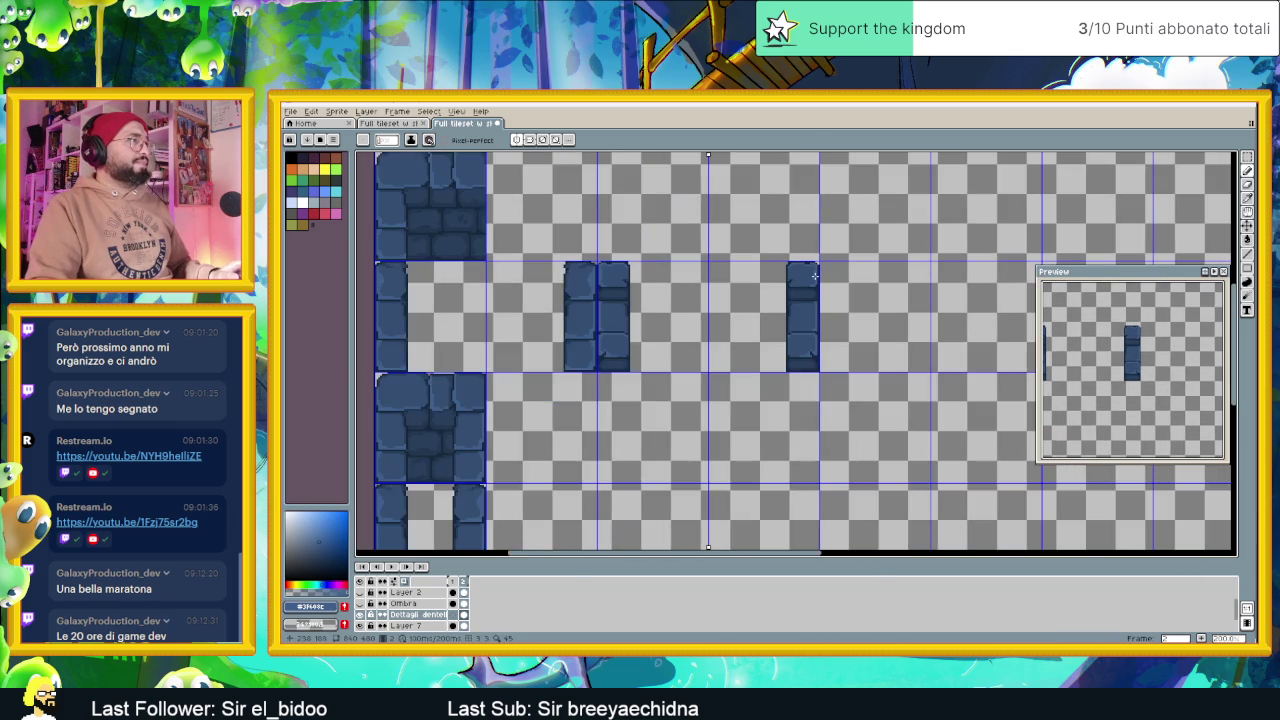
{"action": "scroll", "coordinate": [816, 280], "scroll_direction": "up", "scroll_amount": 1}
{"action": "key", "text": "b"}
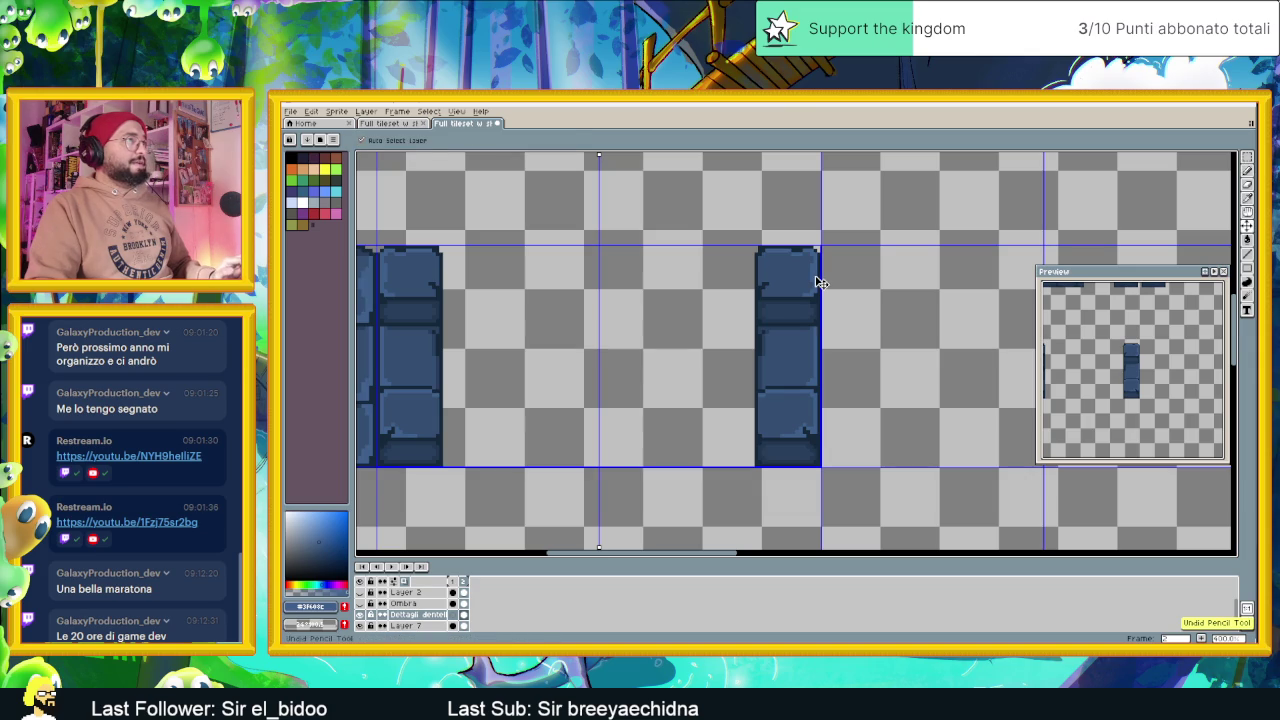
{"action": "scroll", "coordinate": [808, 283], "scroll_direction": "up", "scroll_amount": 1}
{"action": "scroll", "coordinate": [803, 286], "scroll_direction": "up", "scroll_amount": 1}
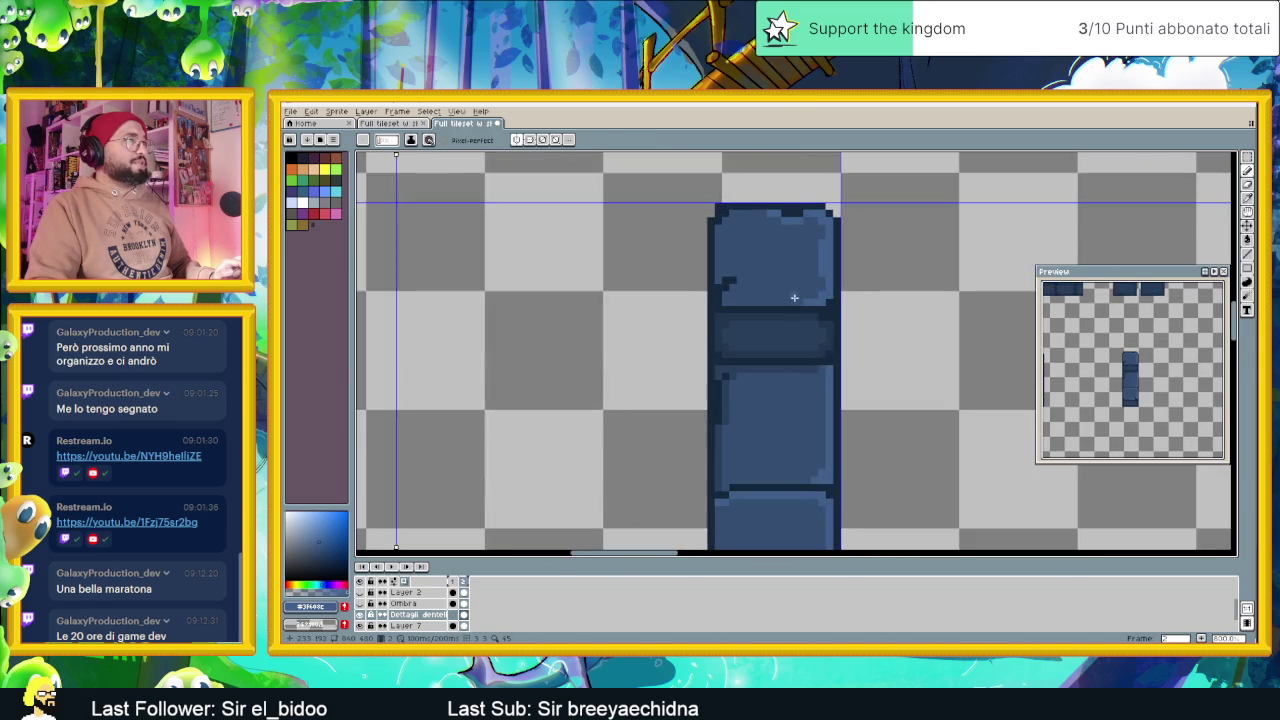
{"action": "scroll", "coordinate": [796, 297], "scroll_direction": "up", "scroll_amount": 1}
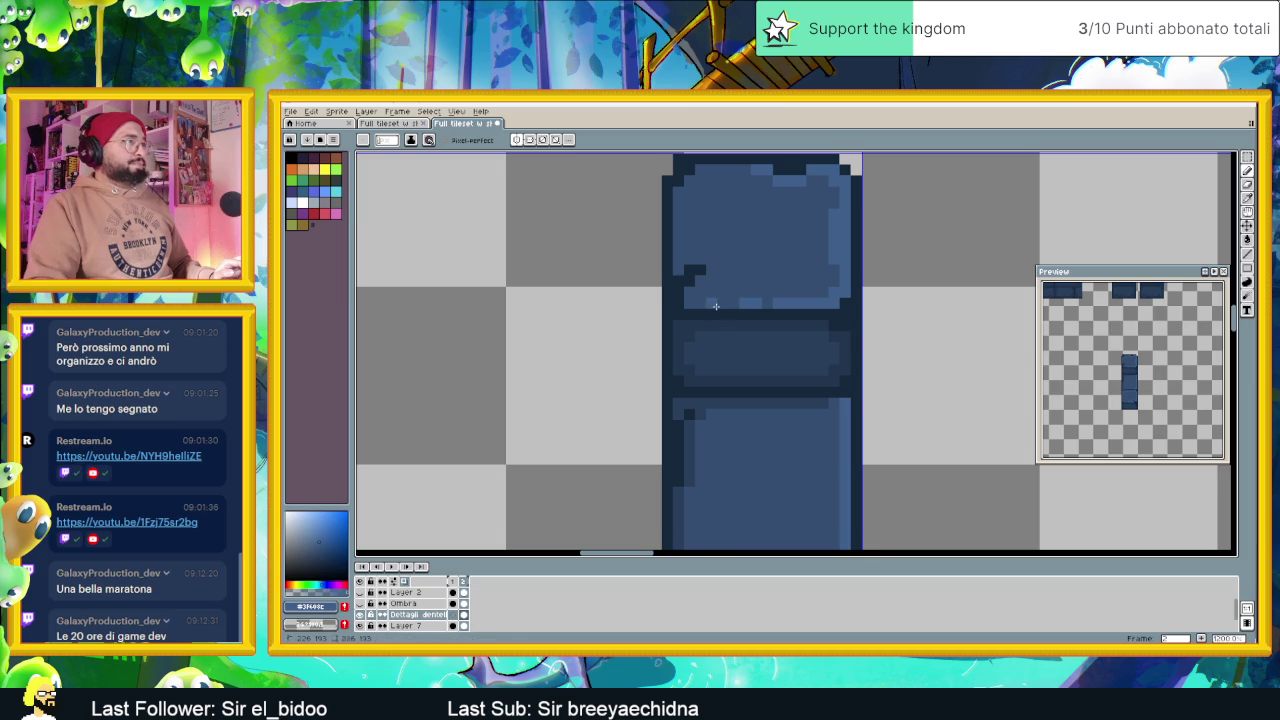
{"action": "scroll", "coordinate": [789, 323], "scroll_direction": "down", "scroll_amount": 2}
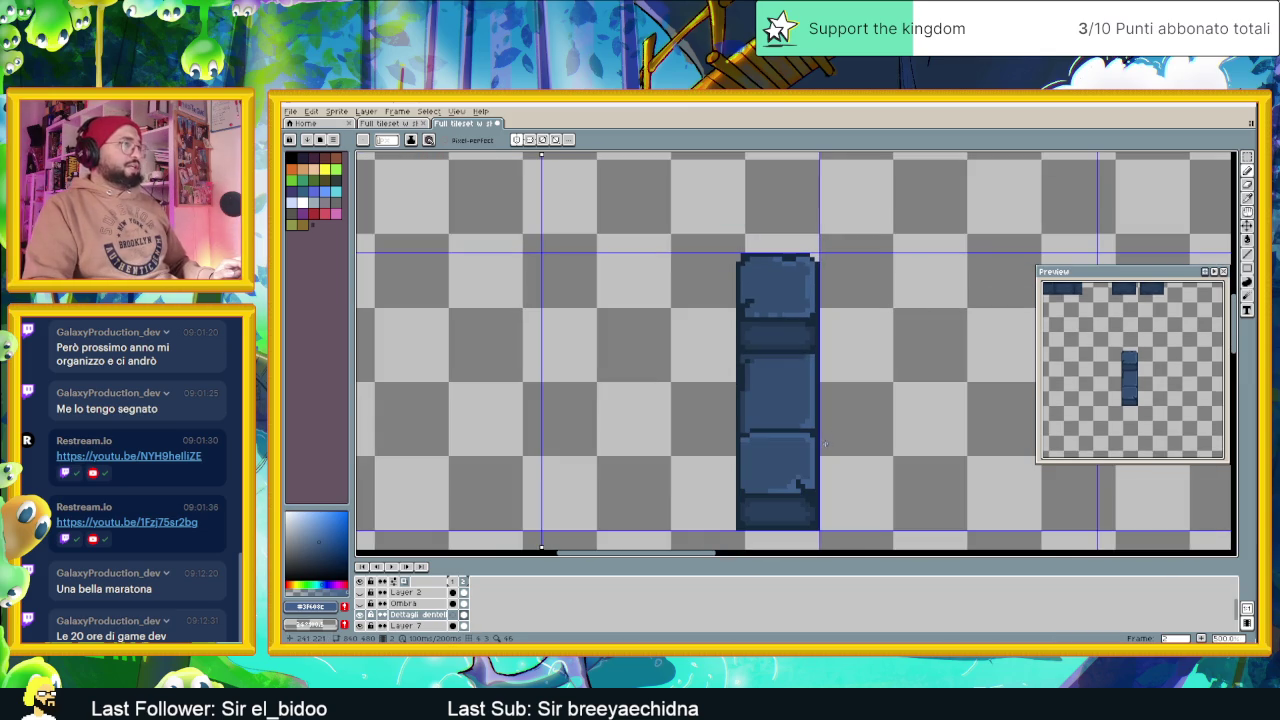
{"action": "scroll", "coordinate": [744, 486], "scroll_direction": "up", "scroll_amount": 2}
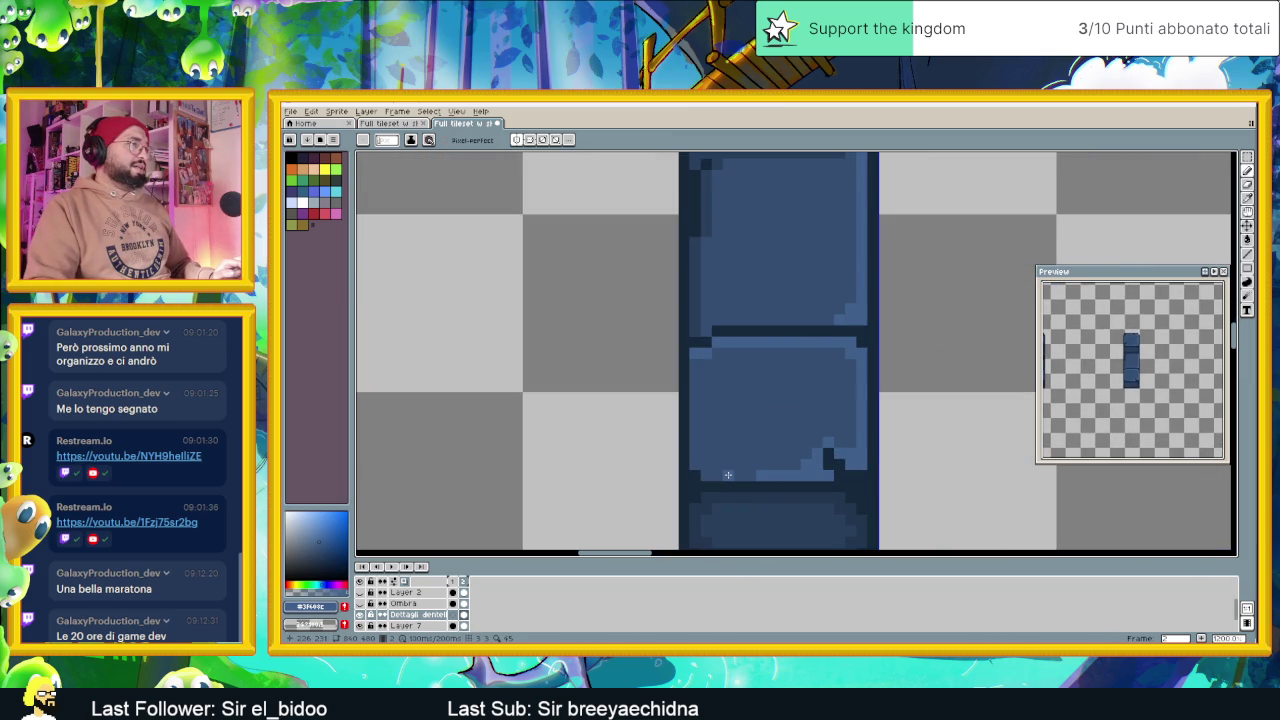
{"action": "scroll", "coordinate": [822, 462], "scroll_direction": "down", "scroll_amount": 2}
{"action": "scroll", "coordinate": [830, 455], "scroll_direction": "down", "scroll_amount": 1}
{"action": "scroll", "coordinate": [839, 451], "scroll_direction": "up", "scroll_amount": 1}
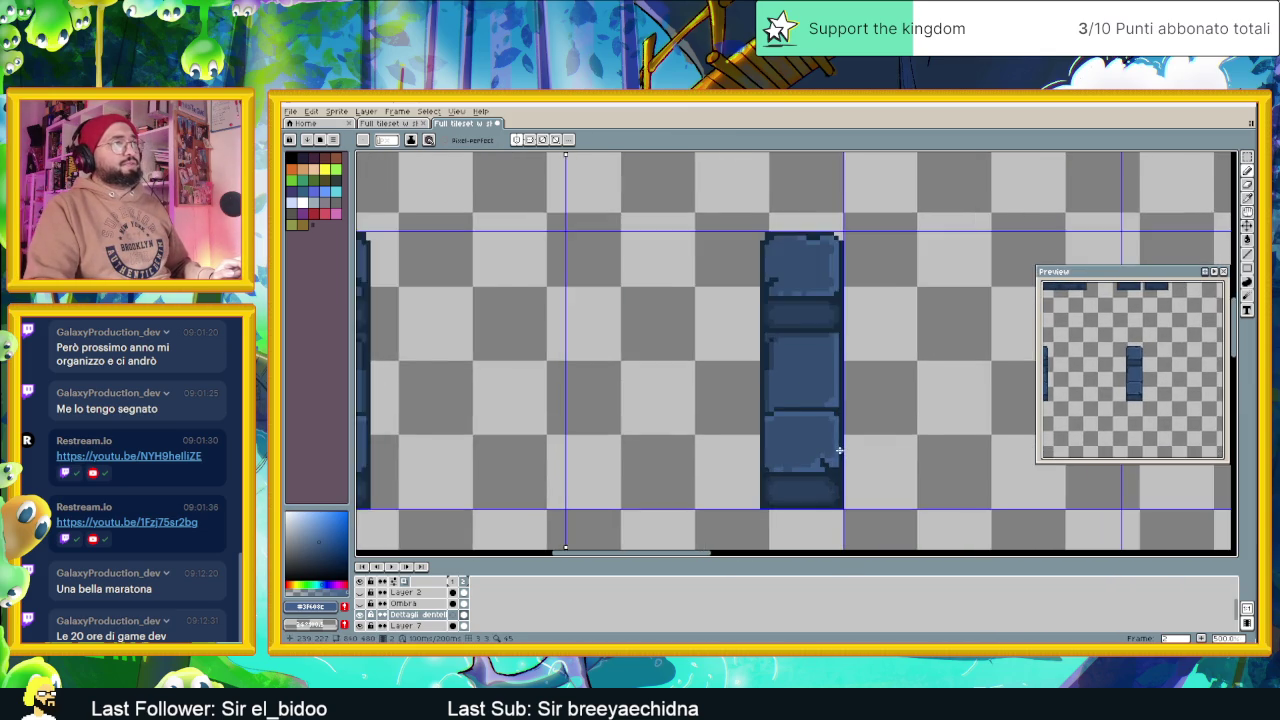
{"action": "scroll", "coordinate": [785, 438], "scroll_direction": "up", "scroll_amount": 2}
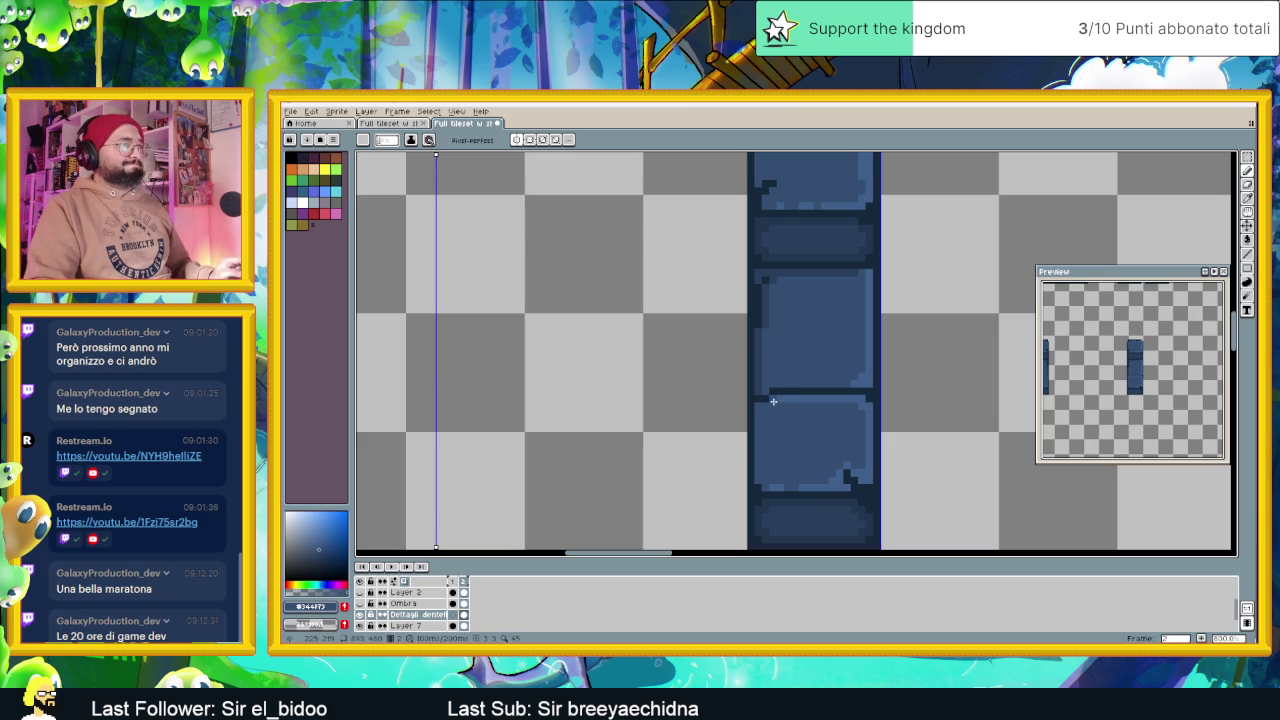
{"action": "scroll", "coordinate": [838, 449], "scroll_direction": "down", "scroll_amount": 1}
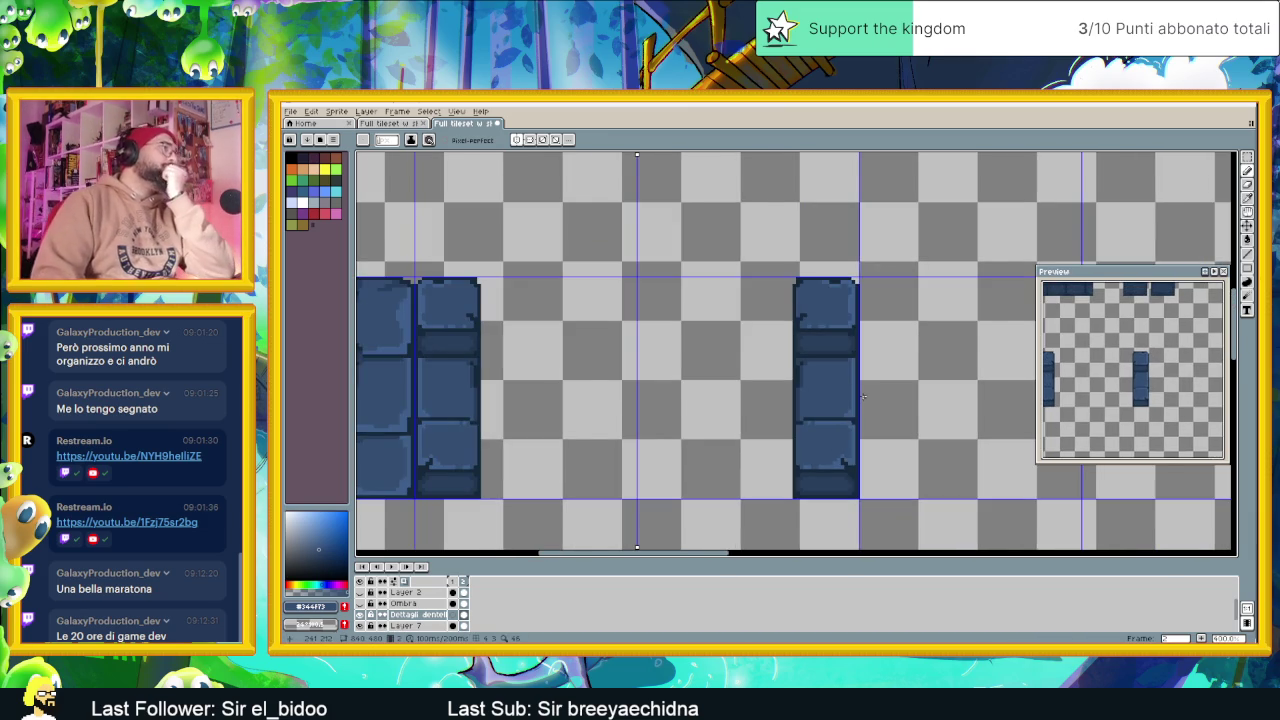
{"action": "scroll", "coordinate": [861, 398], "scroll_direction": "down", "scroll_amount": 1}
{"action": "scroll", "coordinate": [861, 398], "scroll_direction": "down", "scroll_amount": 1}
{"action": "mouse_move", "coordinate": [837, 318]}
{"action": "left_mouse_down"}
{"action": "mouse_move", "coordinate": [834, 366]}
{"action": "mouse_move", "coordinate": [881, 440]}
{"action": "left_mouse_up"}
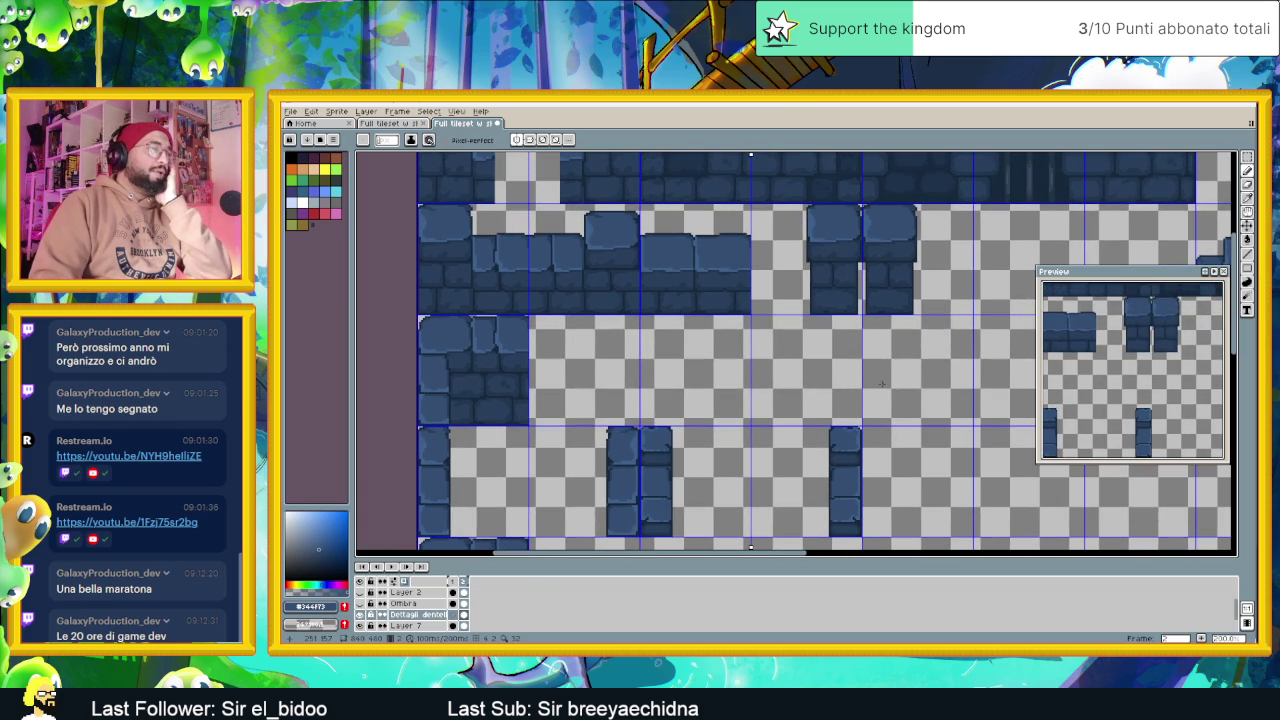
{"action": "scroll", "coordinate": [838, 342], "scroll_direction": "up", "scroll_amount": 1}
{"action": "scroll", "coordinate": [838, 342], "scroll_direction": "up", "scroll_amount": 1}
{"action": "scroll", "coordinate": [780, 290], "scroll_direction": "down", "scroll_amount": 3}
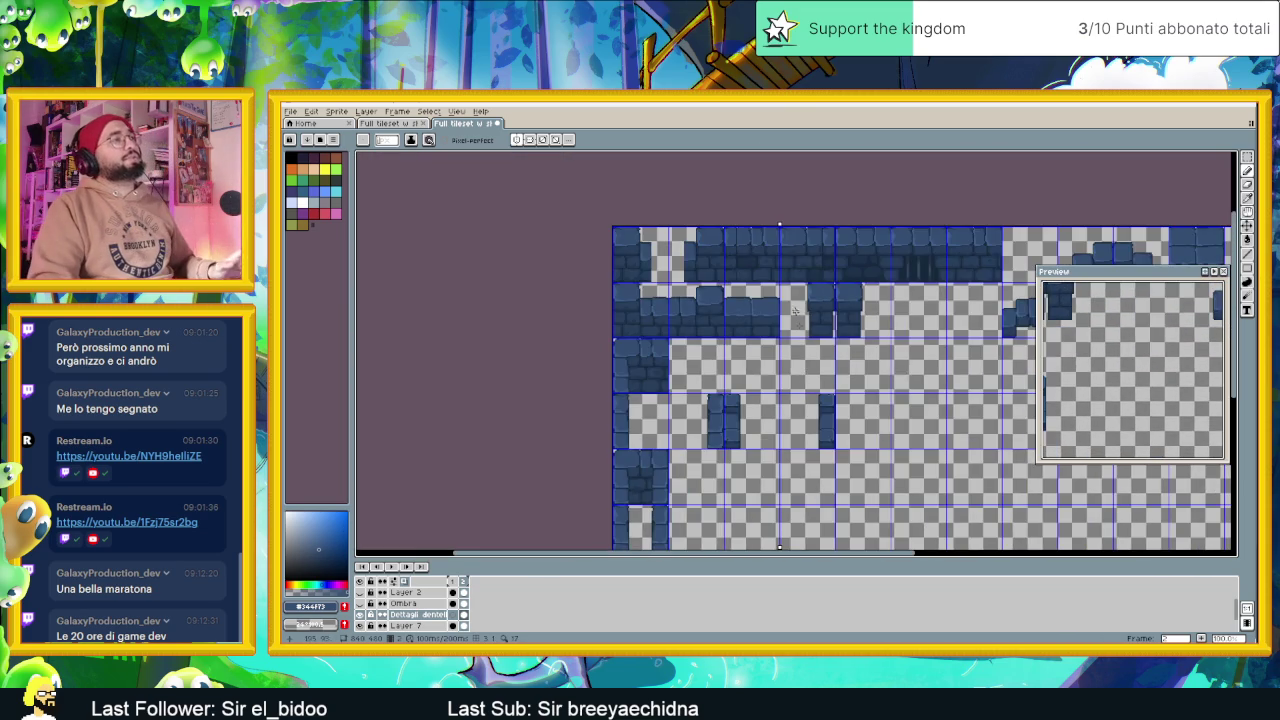
{"action": "scroll", "coordinate": [766, 271], "scroll_direction": "up", "scroll_amount": 4}
{"action": "key", "text": "i"}
{"action": "left_click", "coordinate": [806, 383]}
{"action": "key", "text": "b"}
Darken the stone block's left edge and the pixels near its top edge
{"action": "scroll", "coordinate": [806, 383], "scroll_direction": "down", "scroll_amount": 1}
{"action": "scroll", "coordinate": [808, 370], "scroll_direction": "down", "scroll_amount": 1}
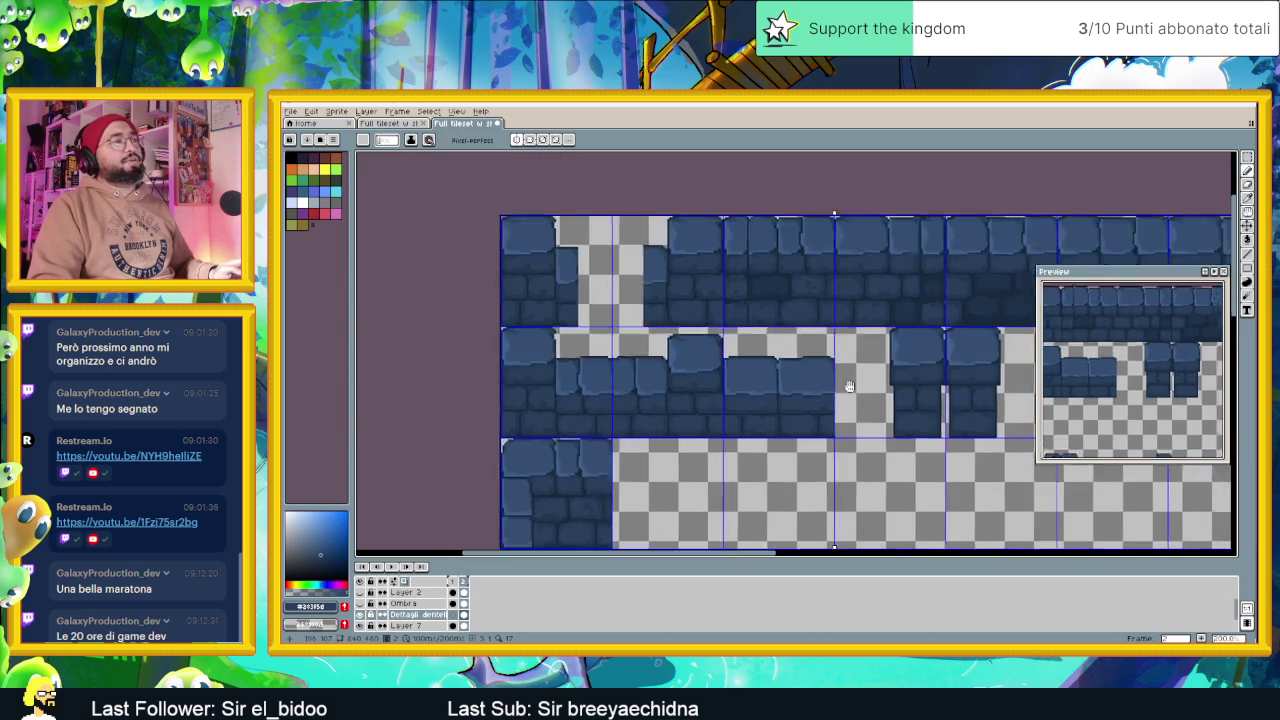
{"action": "scroll", "coordinate": [810, 350], "scroll_direction": "down", "scroll_amount": 1}
{"action": "scroll", "coordinate": [814, 333], "scroll_direction": "down", "scroll_amount": 1}
{"action": "scroll", "coordinate": [815, 333], "scroll_direction": "up", "scroll_amount": 2}
{"action": "scroll", "coordinate": [825, 341], "scroll_direction": "up", "scroll_amount": 2}
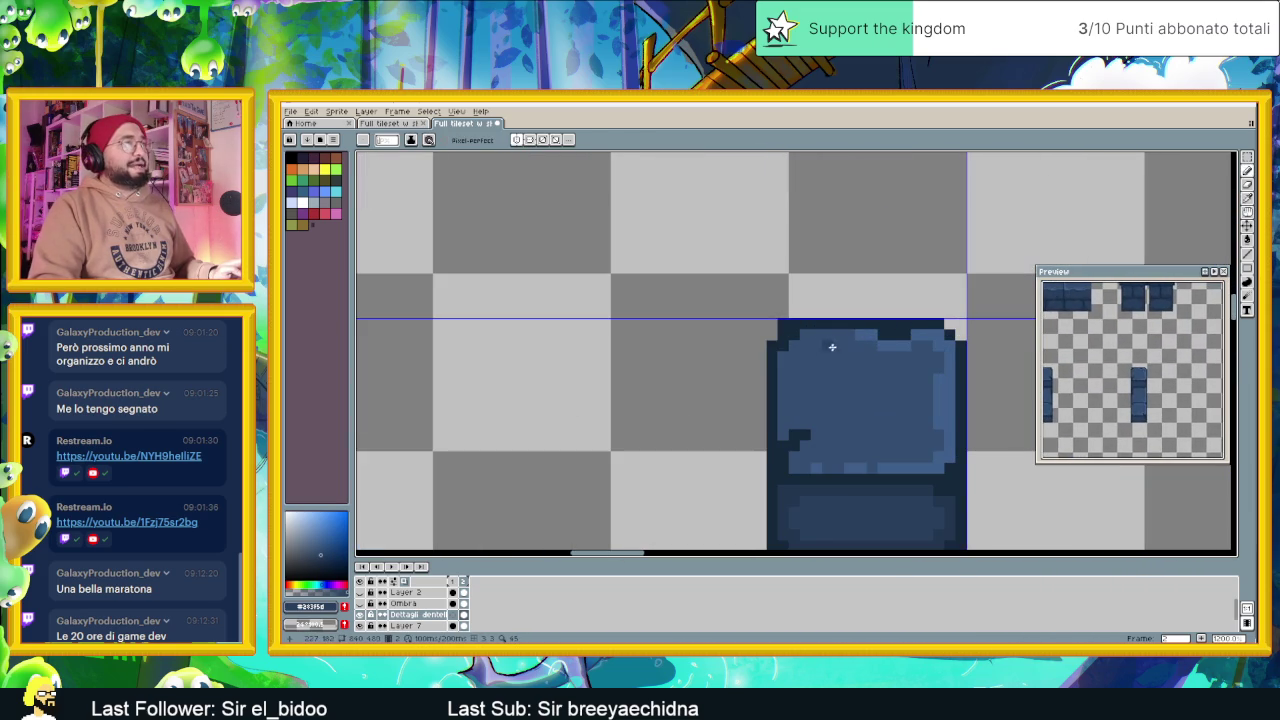
{"action": "left_click_drag", "start_coordinate": [786, 358], "coordinate": [786, 401]}
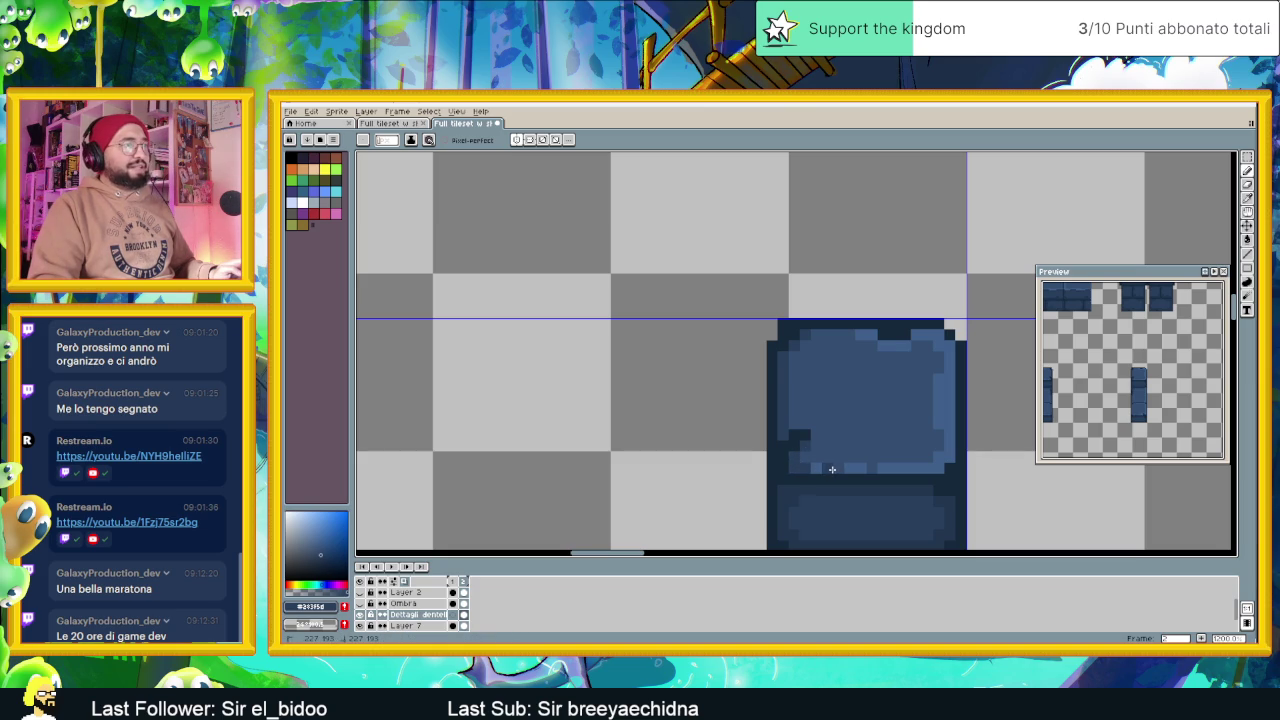
{"action": "left_click", "coordinate": [822, 336]}
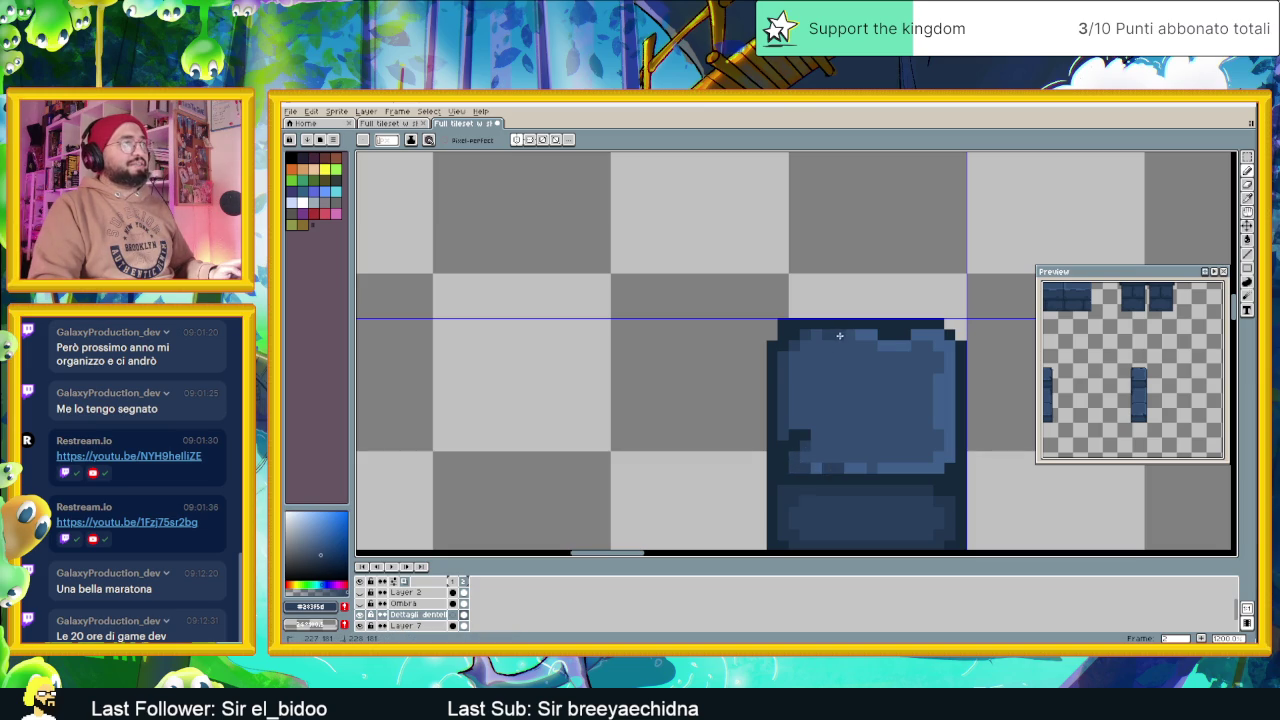
{"action": "left_click", "coordinate": [818, 335]}
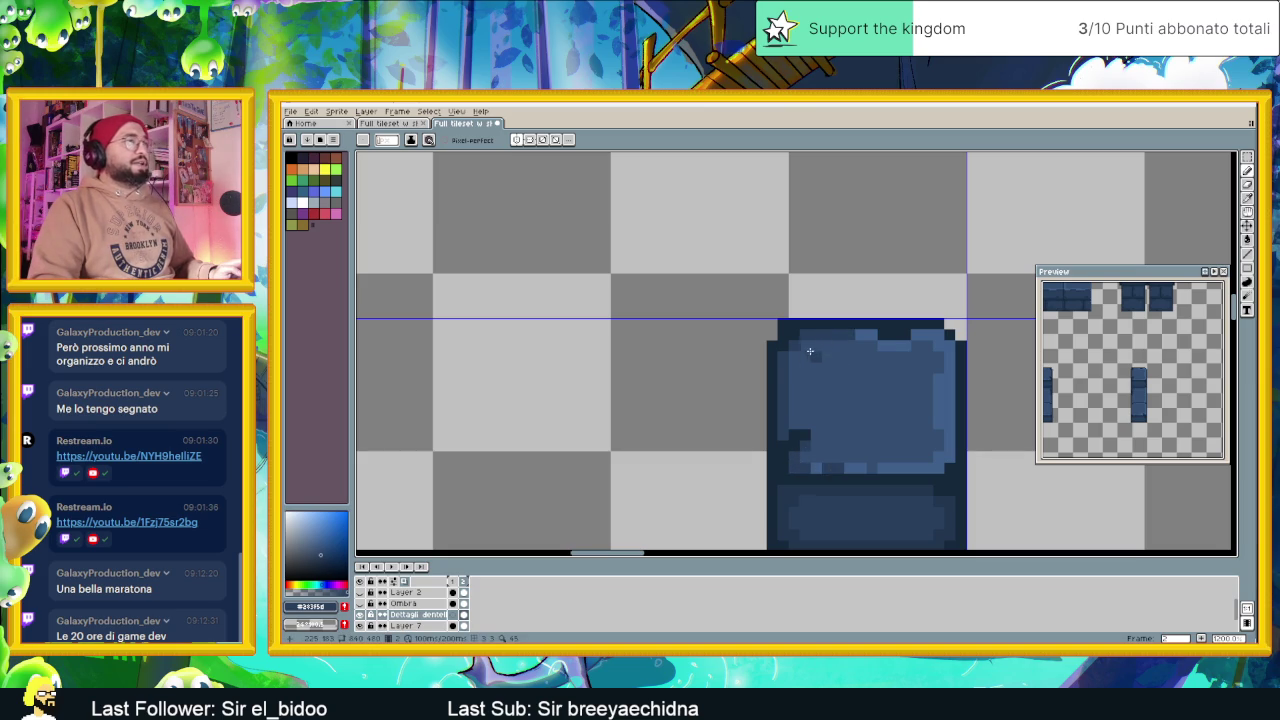
Add another dark blue pixel to the block and review the shading
{"action": "scroll", "coordinate": [805, 345], "scroll_direction": "down", "scroll_amount": 2}
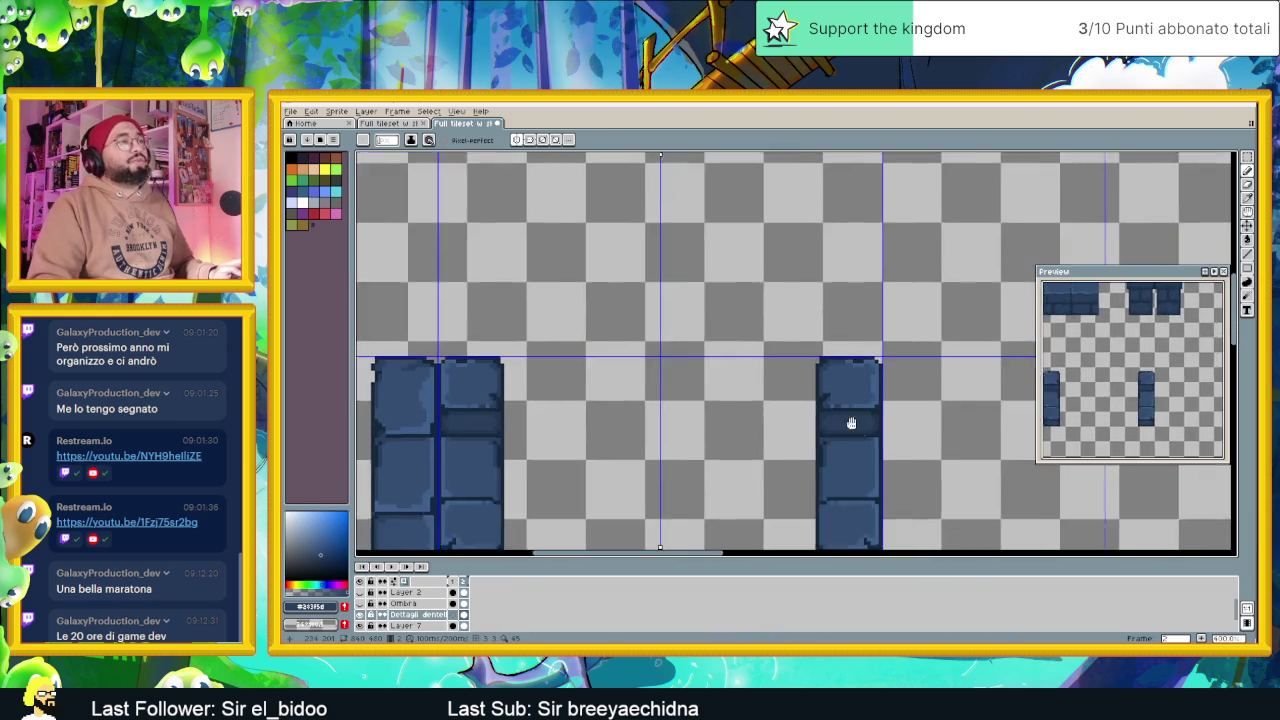
{"action": "scroll", "coordinate": [795, 338], "scroll_direction": "down", "scroll_amount": 2}
{"action": "scroll", "coordinate": [787, 332], "scroll_direction": "up", "scroll_amount": 1}
{"action": "scroll", "coordinate": [786, 360], "scroll_direction": "up", "scroll_amount": 1}
{"action": "scroll", "coordinate": [770, 358], "scroll_direction": "up", "scroll_amount": 1}
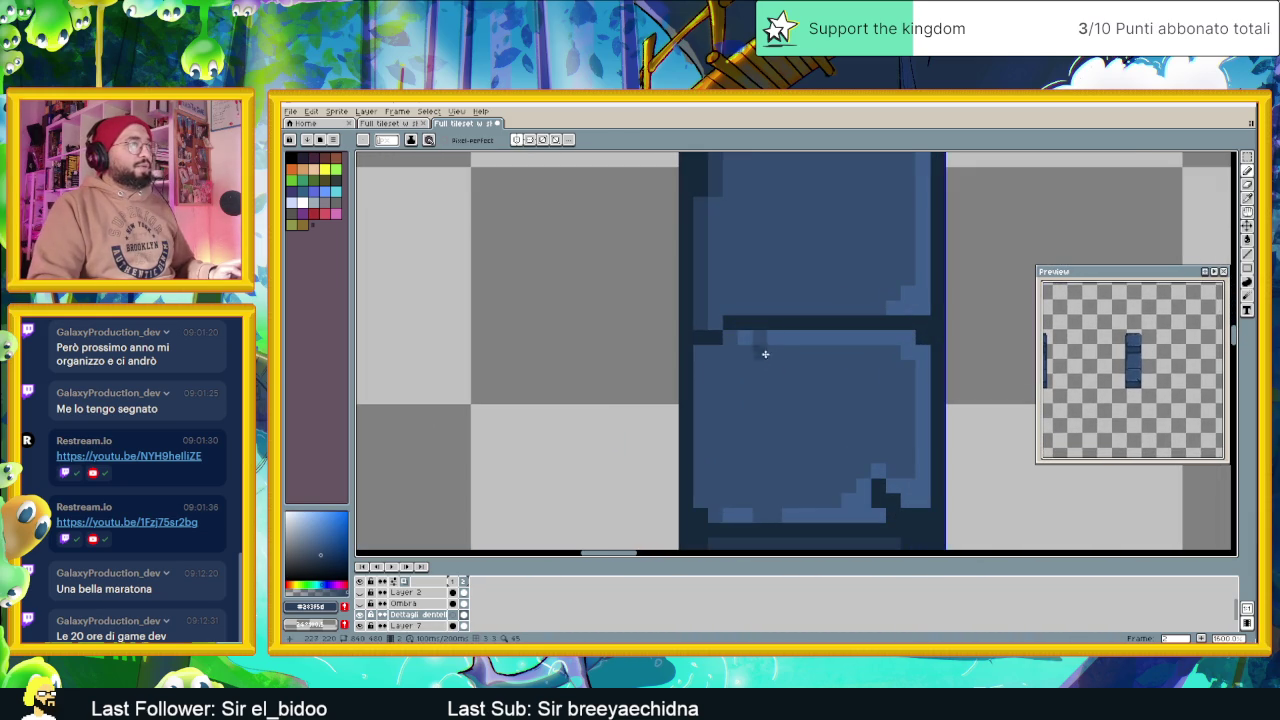
{"action": "left_click", "coordinate": [730, 338]}
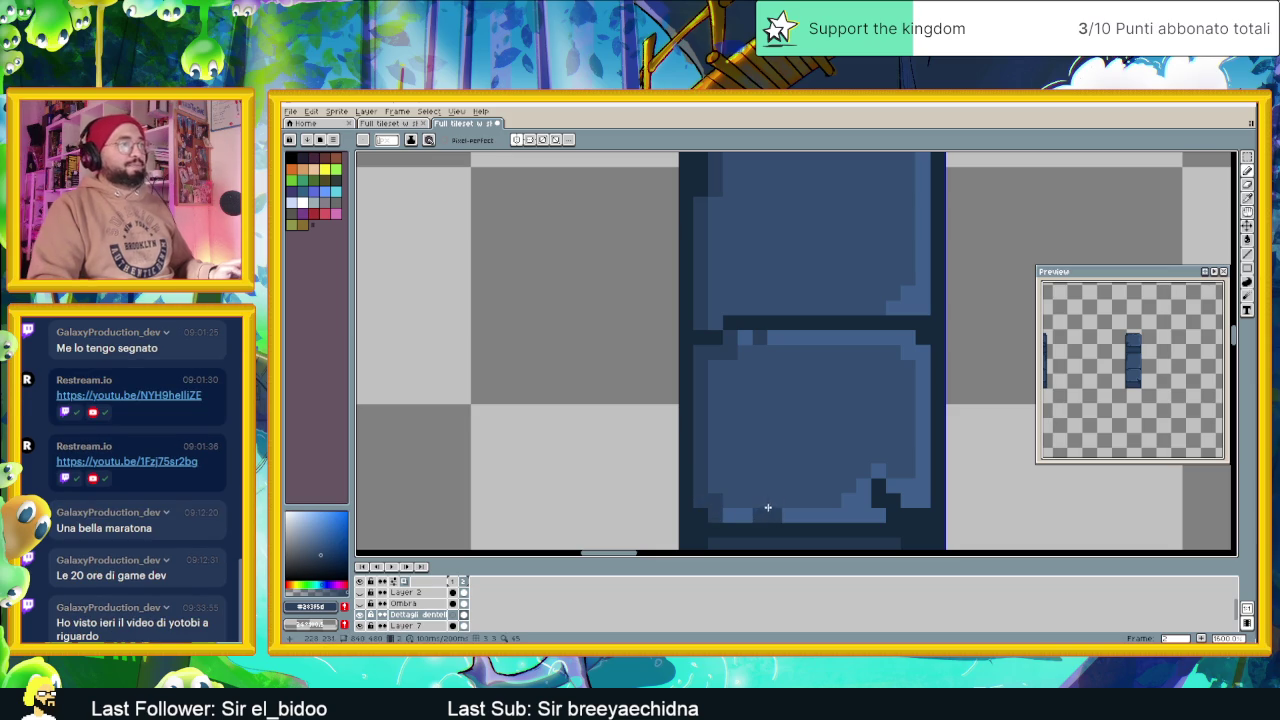
{"action": "scroll", "coordinate": [812, 451], "scroll_direction": "down", "scroll_amount": 2}
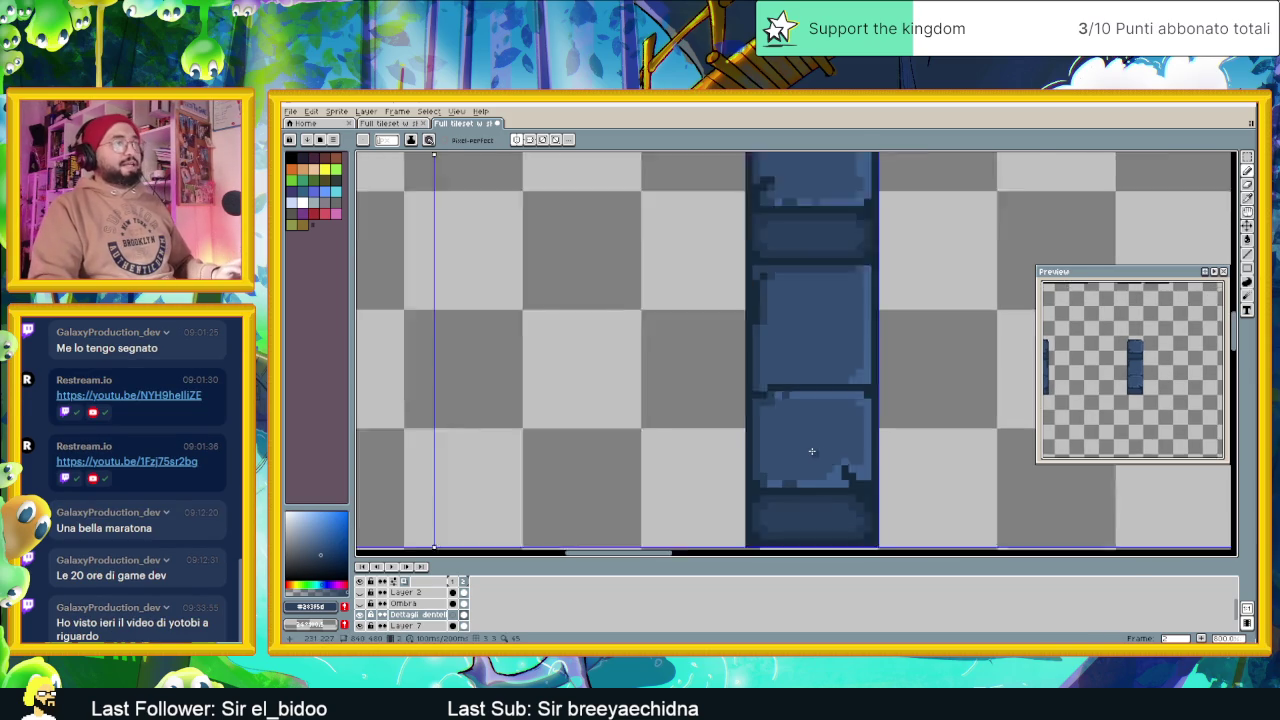
{"action": "scroll", "coordinate": [812, 451], "scroll_direction": "down", "scroll_amount": 1}
{"action": "scroll", "coordinate": [811, 449], "scroll_direction": "down", "scroll_amount": 1}
{"action": "scroll", "coordinate": [811, 448], "scroll_direction": "down", "scroll_amount": 1}
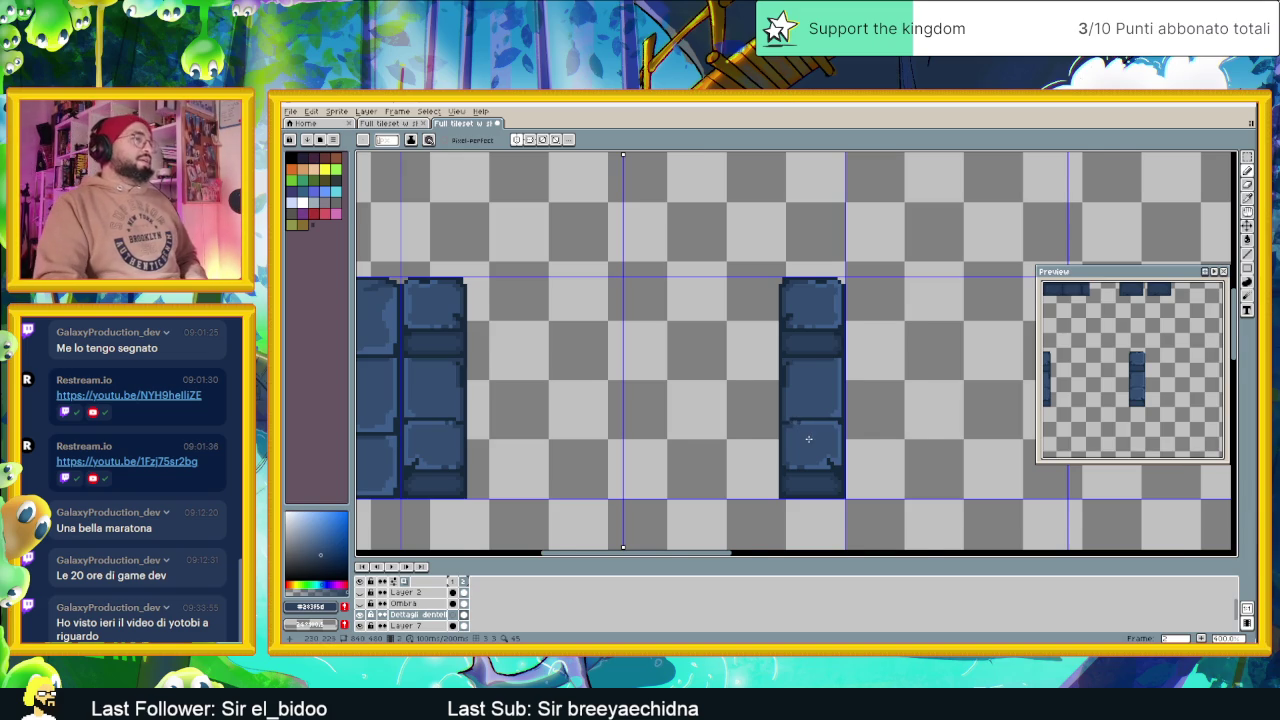
{"action": "scroll", "coordinate": [808, 438], "scroll_direction": "up", "scroll_amount": 1}
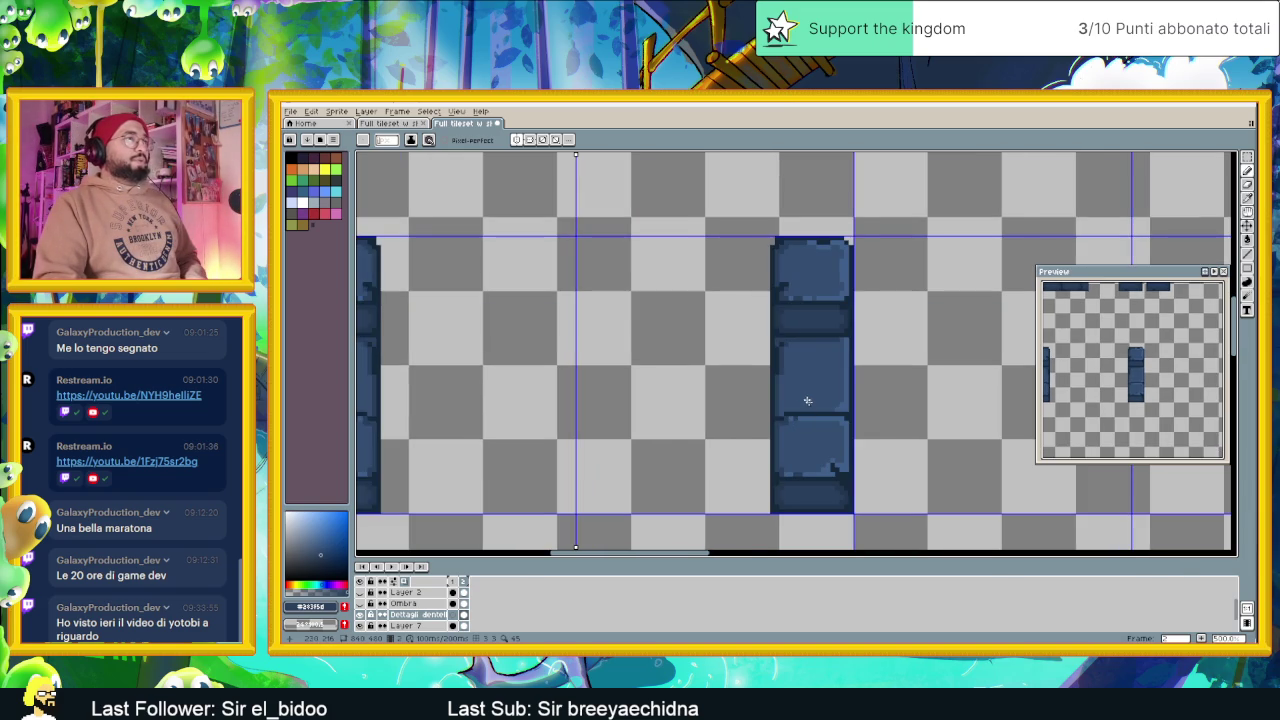
{"action": "scroll", "coordinate": [786, 273], "scroll_direction": "up", "scroll_amount": 2}
{"action": "scroll", "coordinate": [786, 433], "scroll_direction": "down", "scroll_amount": 2}
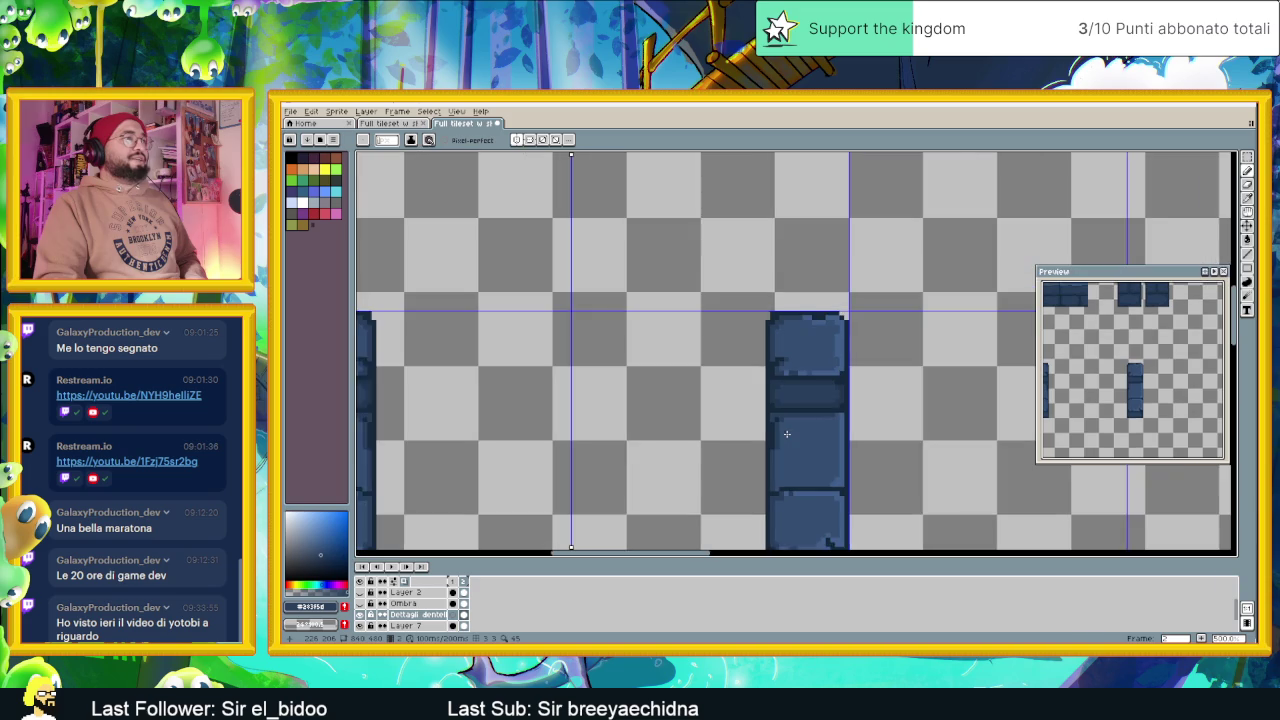
{"action": "scroll", "coordinate": [800, 438], "scroll_direction": "down", "scroll_amount": 3}
{"action": "scroll", "coordinate": [805, 453], "scroll_direction": "up", "scroll_amount": 2}
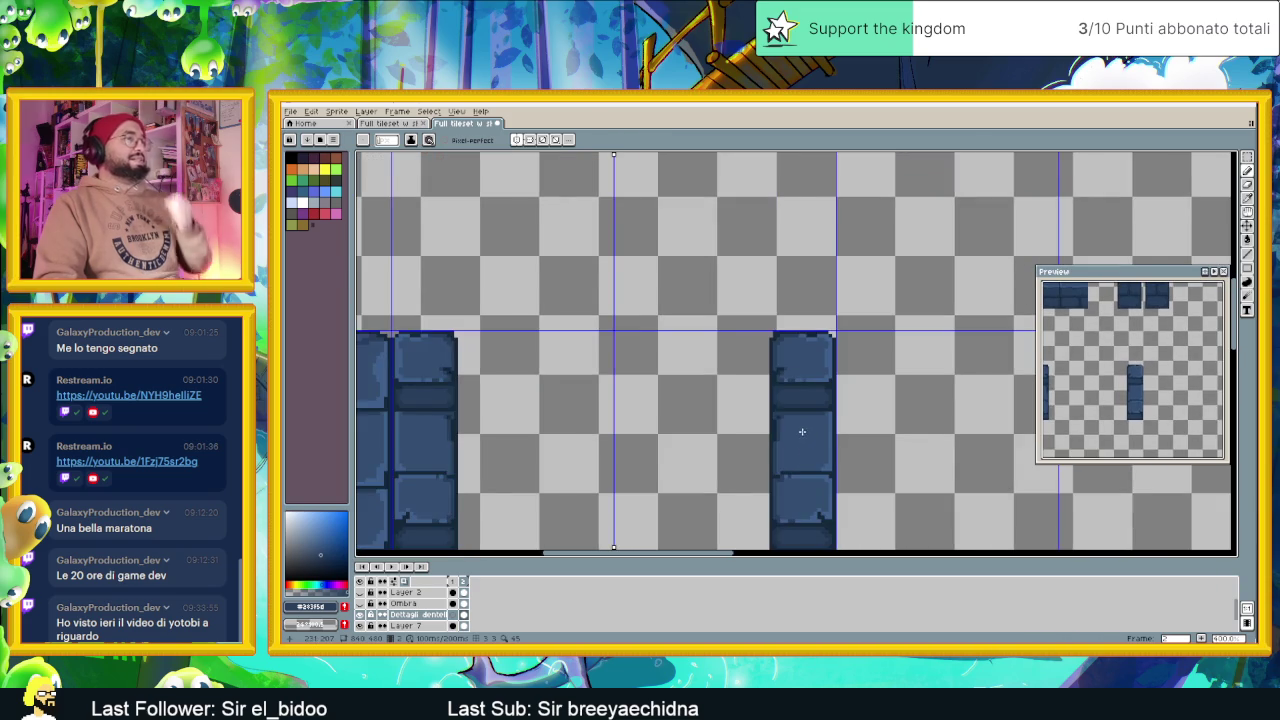
{"action": "scroll", "coordinate": [801, 431], "scroll_direction": "down", "scroll_amount": 1}
{"action": "scroll", "coordinate": [803, 325], "scroll_direction": "down", "scroll_amount": 1}
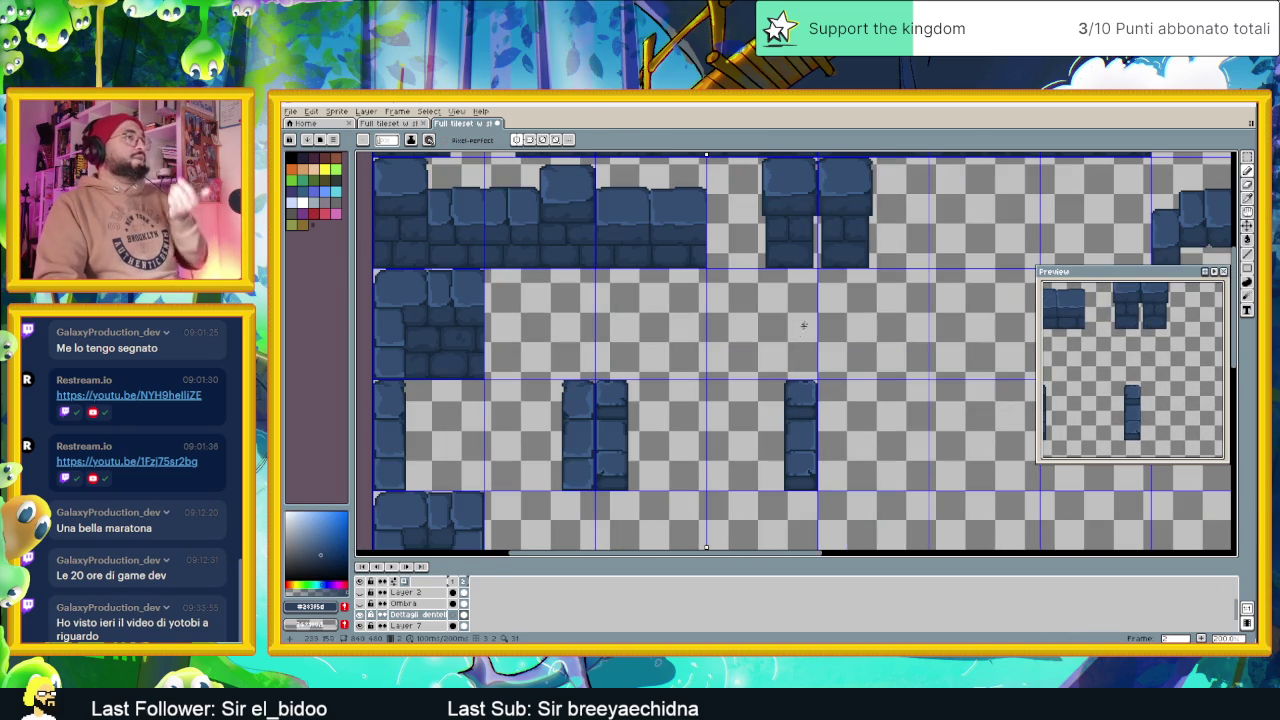
Paint a single dark blue pixel beside the stone block's dark outline
{"action": "scroll", "coordinate": [803, 325], "scroll_direction": "up", "scroll_amount": 1}
{"action": "scroll", "coordinate": [811, 342], "scroll_direction": "up", "scroll_amount": 1}
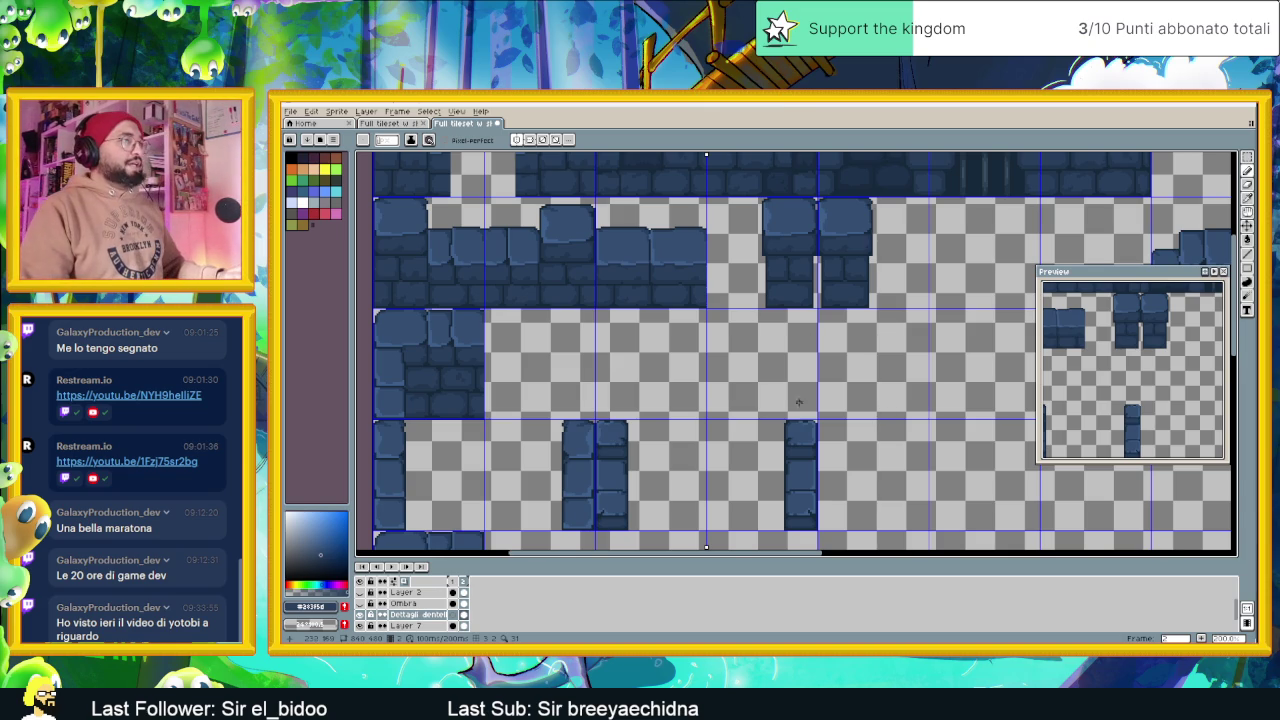
{"action": "scroll", "coordinate": [801, 424], "scroll_direction": "up", "scroll_amount": 2}
{"action": "scroll", "coordinate": [794, 470], "scroll_direction": "up", "scroll_amount": 1}
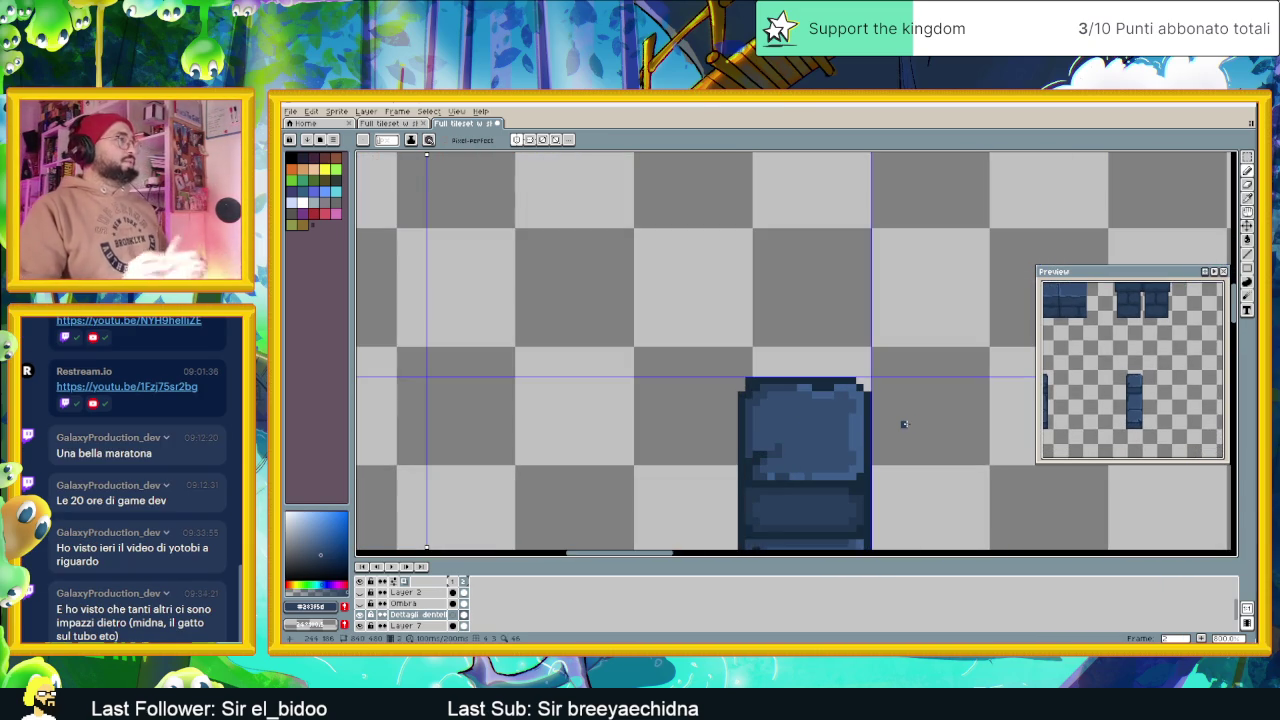
{"action": "scroll", "coordinate": [905, 430], "scroll_direction": "down", "scroll_amount": 1}
{"action": "scroll", "coordinate": [911, 439], "scroll_direction": "down", "scroll_amount": 1}
{"action": "scroll", "coordinate": [905, 425], "scroll_direction": "down", "scroll_amount": 1}
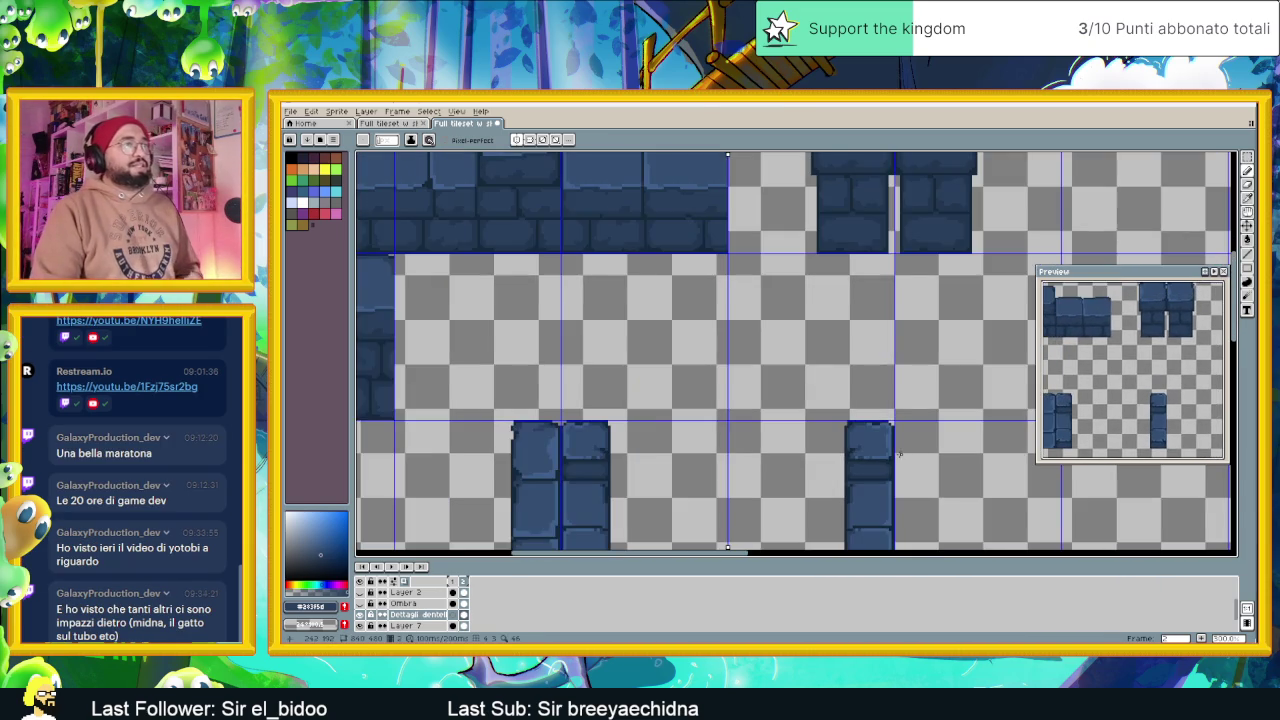
{"action": "scroll", "coordinate": [890, 405], "scroll_direction": "down", "scroll_amount": 1}
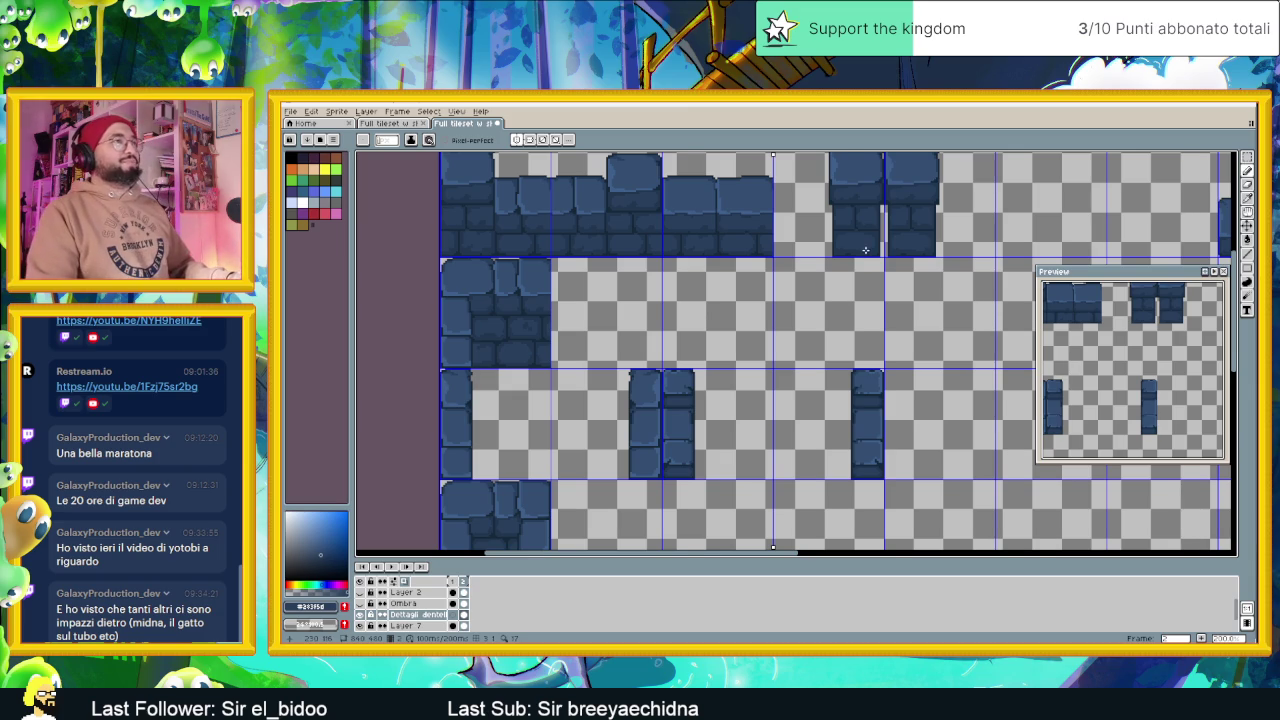
{"action": "scroll", "coordinate": [866, 250], "scroll_direction": "down", "scroll_amount": 2}
{"action": "scroll", "coordinate": [850, 265], "scroll_direction": "up", "scroll_amount": 2}
{"action": "scroll", "coordinate": [842, 278], "scroll_direction": "up", "scroll_amount": 1}
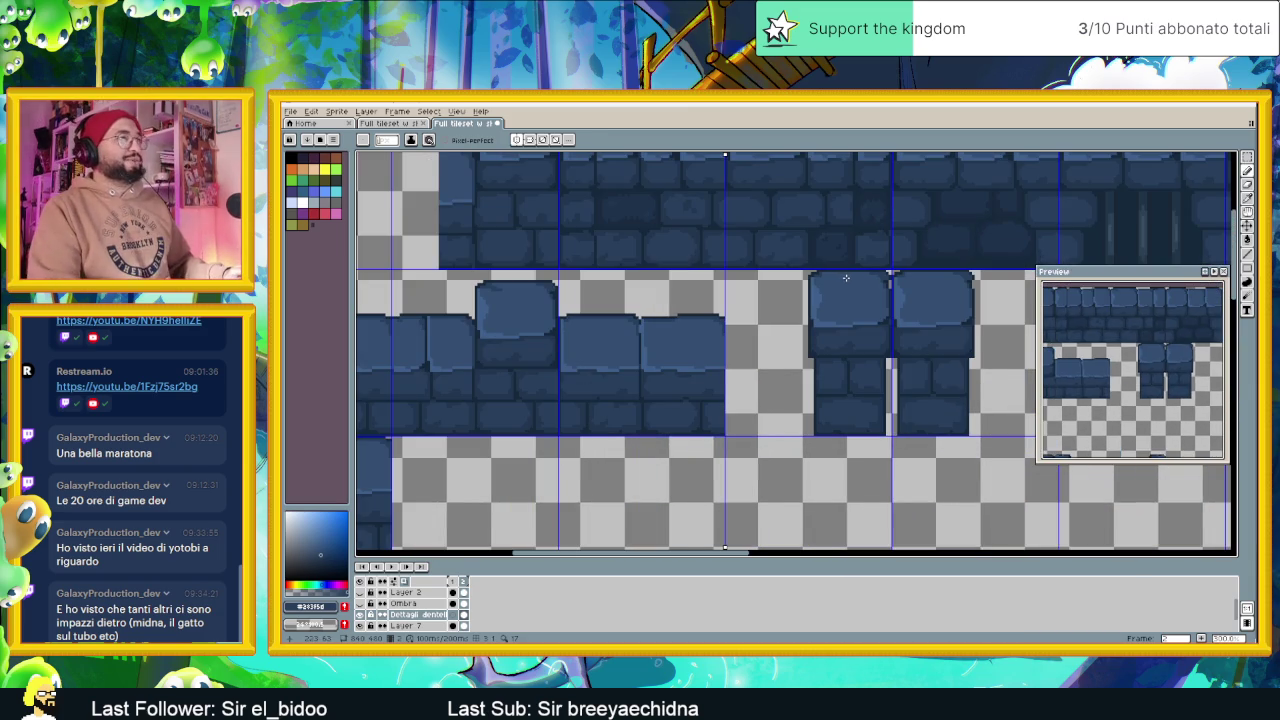
{"action": "scroll", "coordinate": [849, 282], "scroll_direction": "down", "scroll_amount": 1}
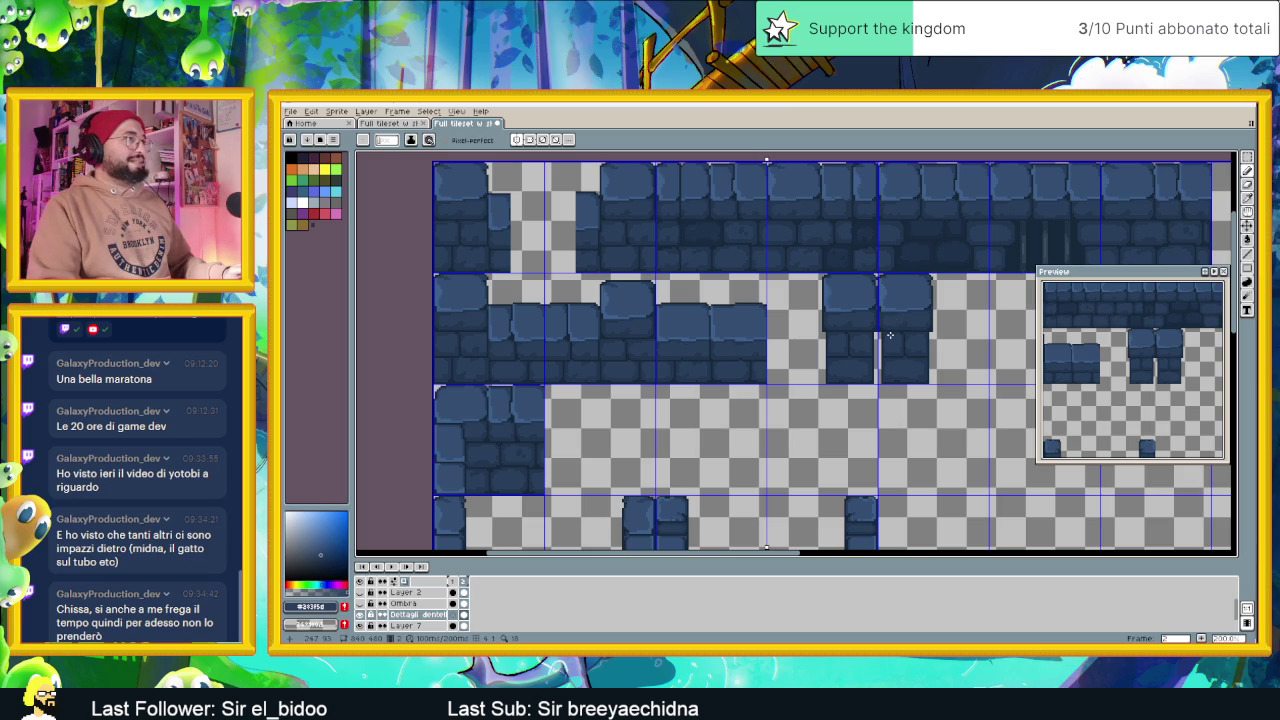
{"action": "scroll", "coordinate": [890, 335], "scroll_direction": "down", "scroll_amount": 1}
{"action": "scroll", "coordinate": [890, 335], "scroll_direction": "down", "scroll_amount": 1}
{"action": "scroll", "coordinate": [880, 390], "scroll_direction": "up", "scroll_amount": 2}
{"action": "left_click_drag", "start_coordinate": [912, 459], "coordinate": [878, 401]}
{"action": "scroll", "coordinate": [878, 401], "scroll_direction": "up", "scroll_amount": 4}
{"action": "scroll", "coordinate": [820, 350], "scroll_direction": "up", "scroll_amount": 4}
{"action": "scroll", "coordinate": [787, 324], "scroll_direction": "up", "scroll_amount": 2}
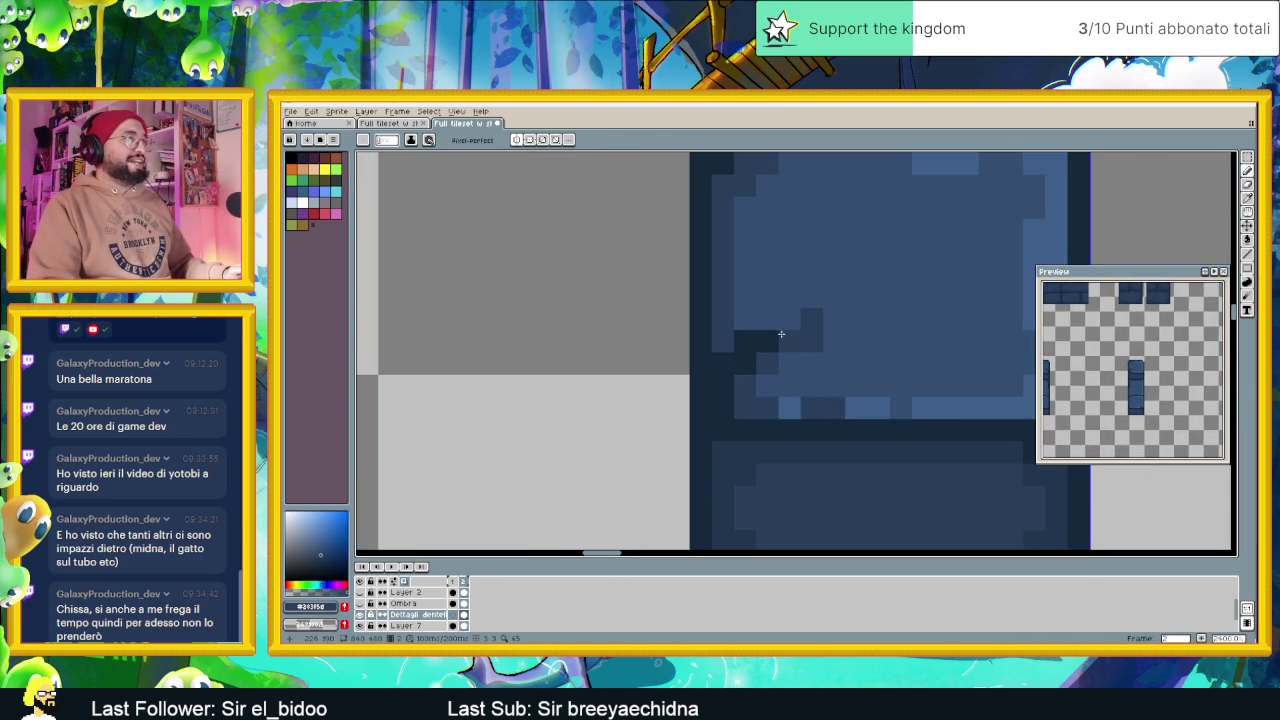
{"action": "left_click", "coordinate": [764, 328]}
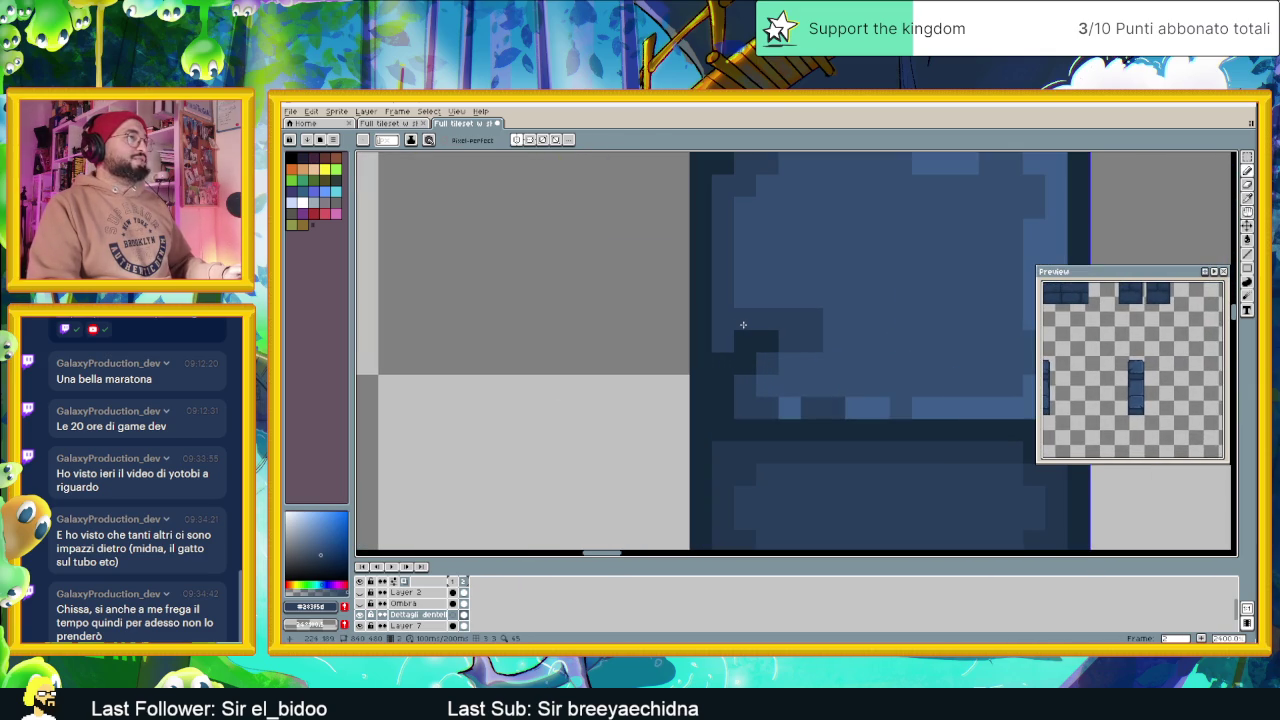
{"action": "scroll", "coordinate": [894, 359], "scroll_direction": "down", "scroll_amount": 4}
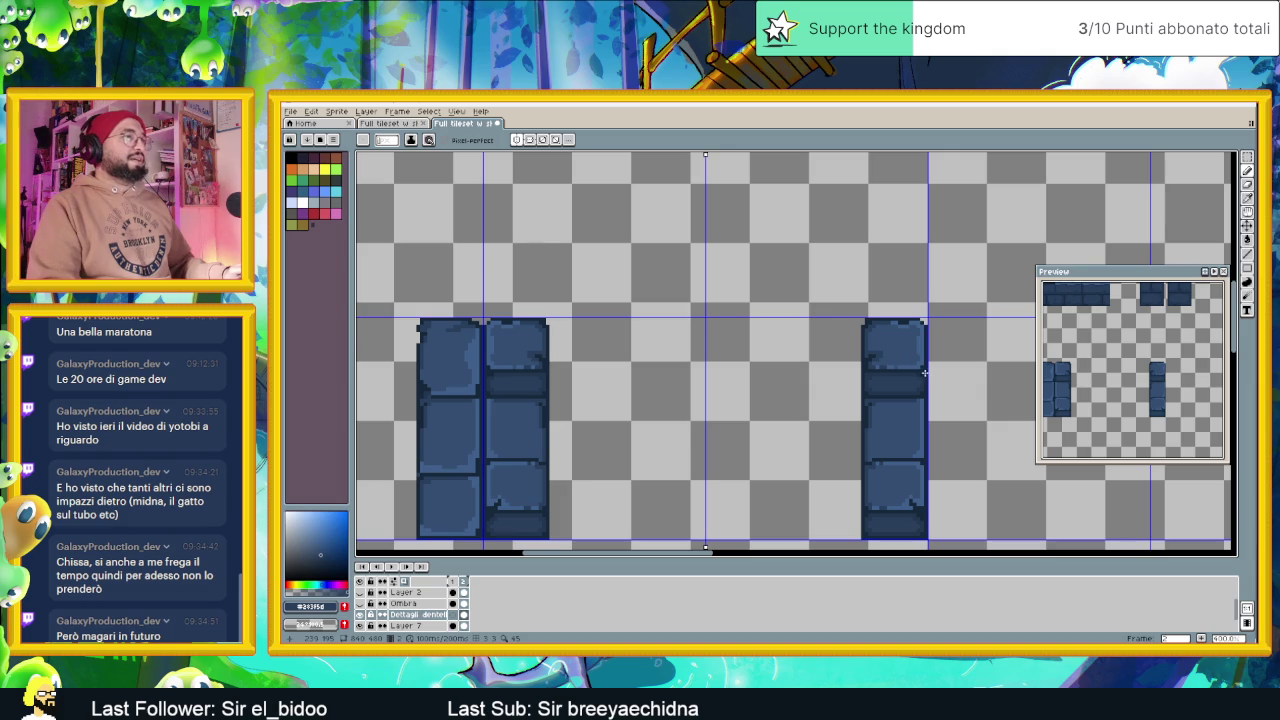
{"action": "scroll", "coordinate": [917, 373], "scroll_direction": "up", "scroll_amount": 1}
{"action": "scroll", "coordinate": [880, 430], "scroll_direction": "up", "scroll_amount": 2}
{"action": "scroll", "coordinate": [847, 500], "scroll_direction": "up", "scroll_amount": 1}
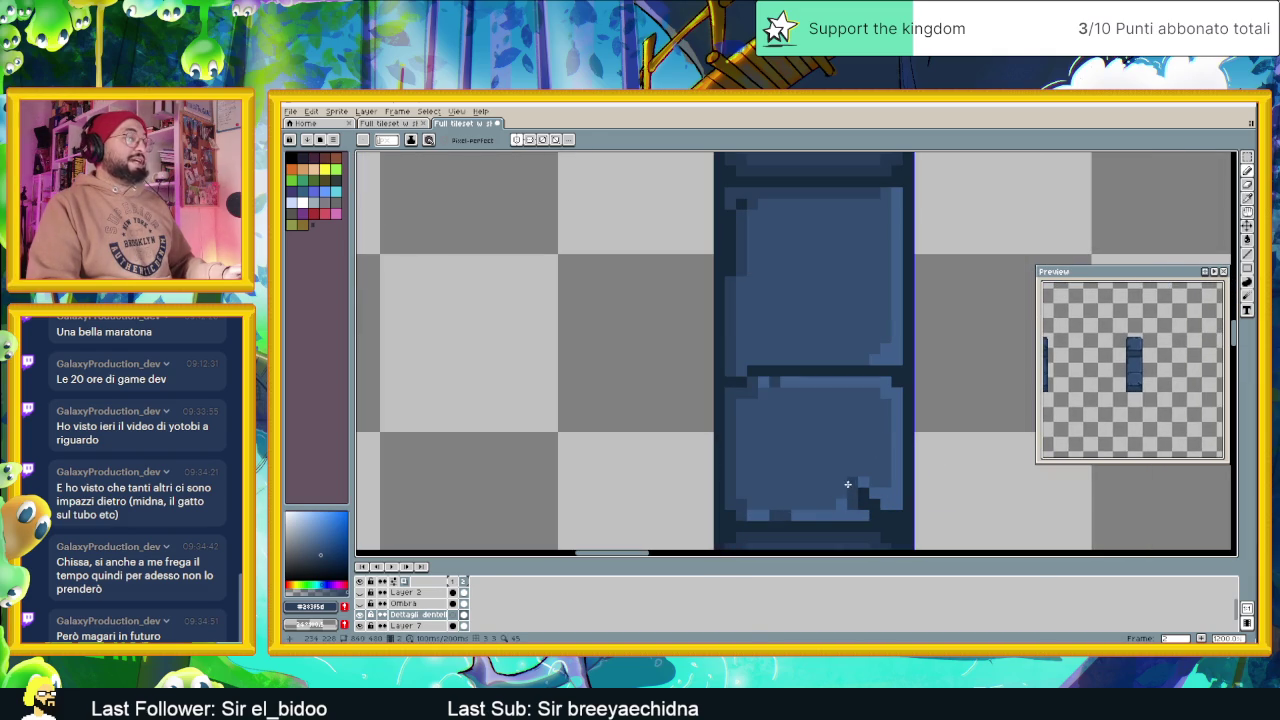
{"action": "scroll", "coordinate": [830, 475], "scroll_direction": "down", "scroll_amount": 2}
{"action": "scroll", "coordinate": [845, 445], "scroll_direction": "down", "scroll_amount": 1}
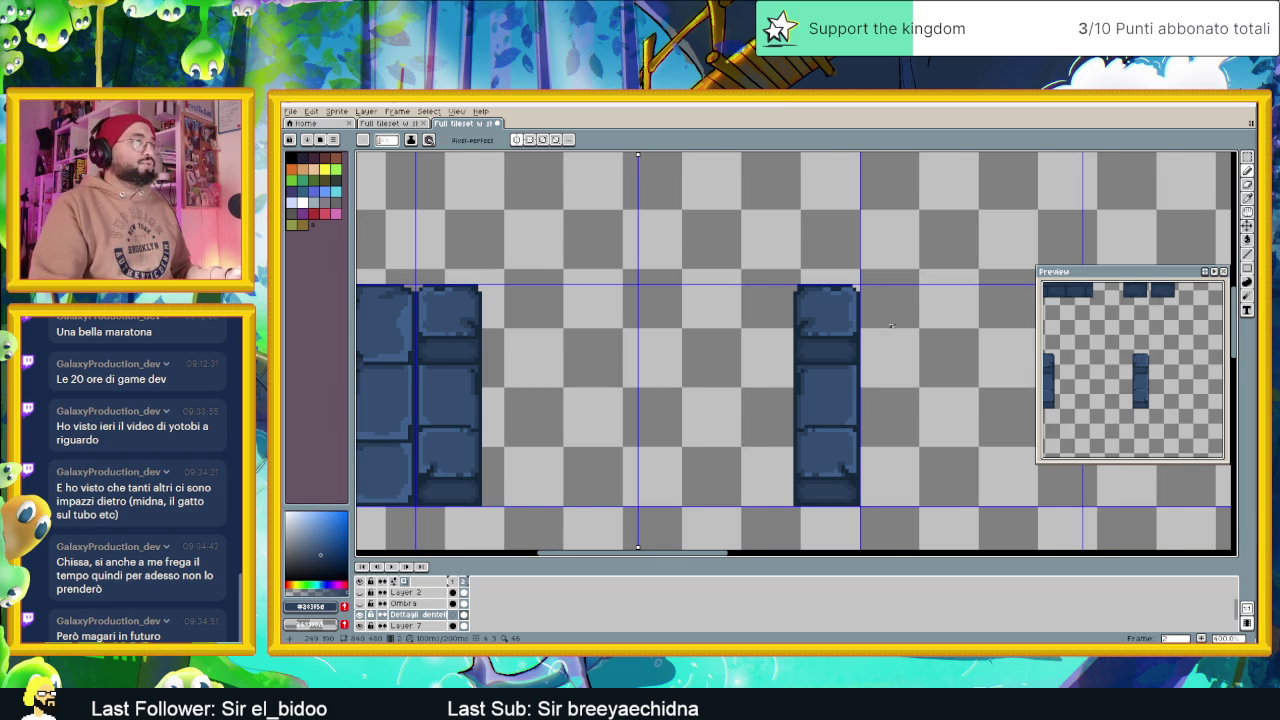
{"action": "scroll", "coordinate": [917, 303], "scroll_direction": "down", "scroll_amount": 1}
{"action": "scroll", "coordinate": [869, 317], "scroll_direction": "down", "scroll_amount": 1}
{"action": "scroll", "coordinate": [869, 317], "scroll_direction": "up", "scroll_amount": 1}
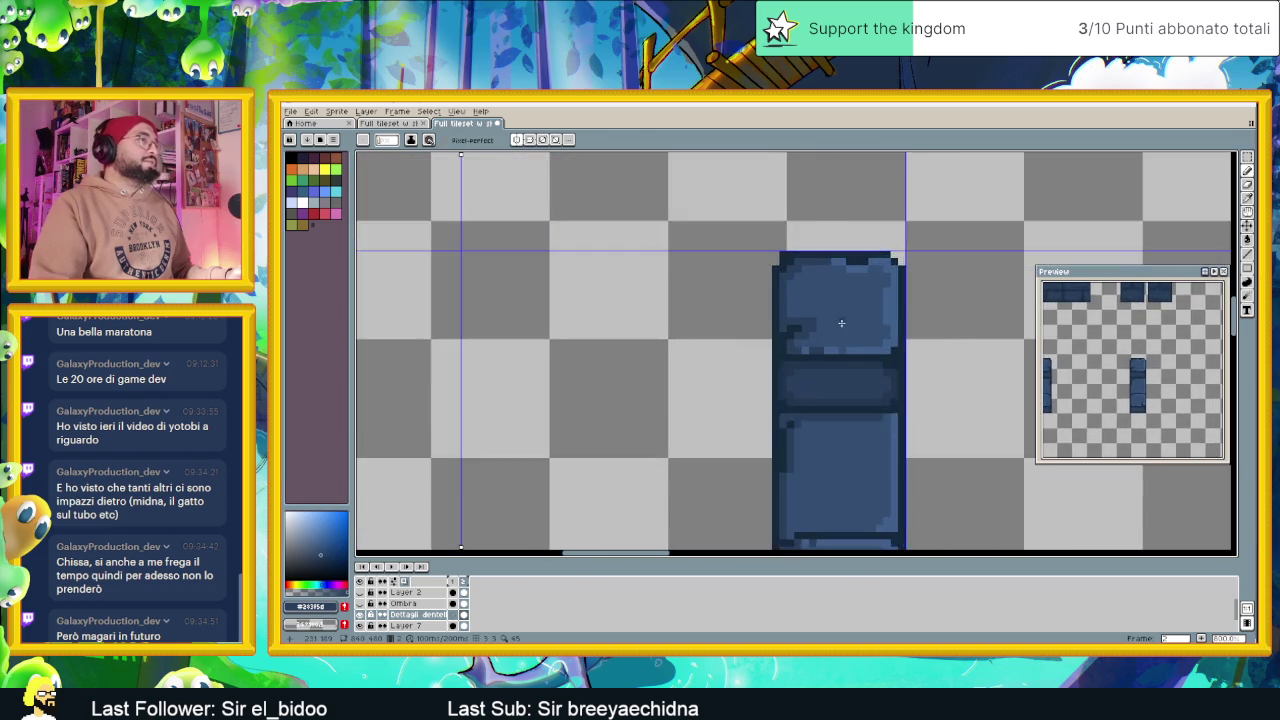
{"action": "scroll", "coordinate": [865, 319], "scroll_direction": "up", "scroll_amount": 1}
{"action": "scroll", "coordinate": [860, 321], "scroll_direction": "down", "scroll_amount": 2}
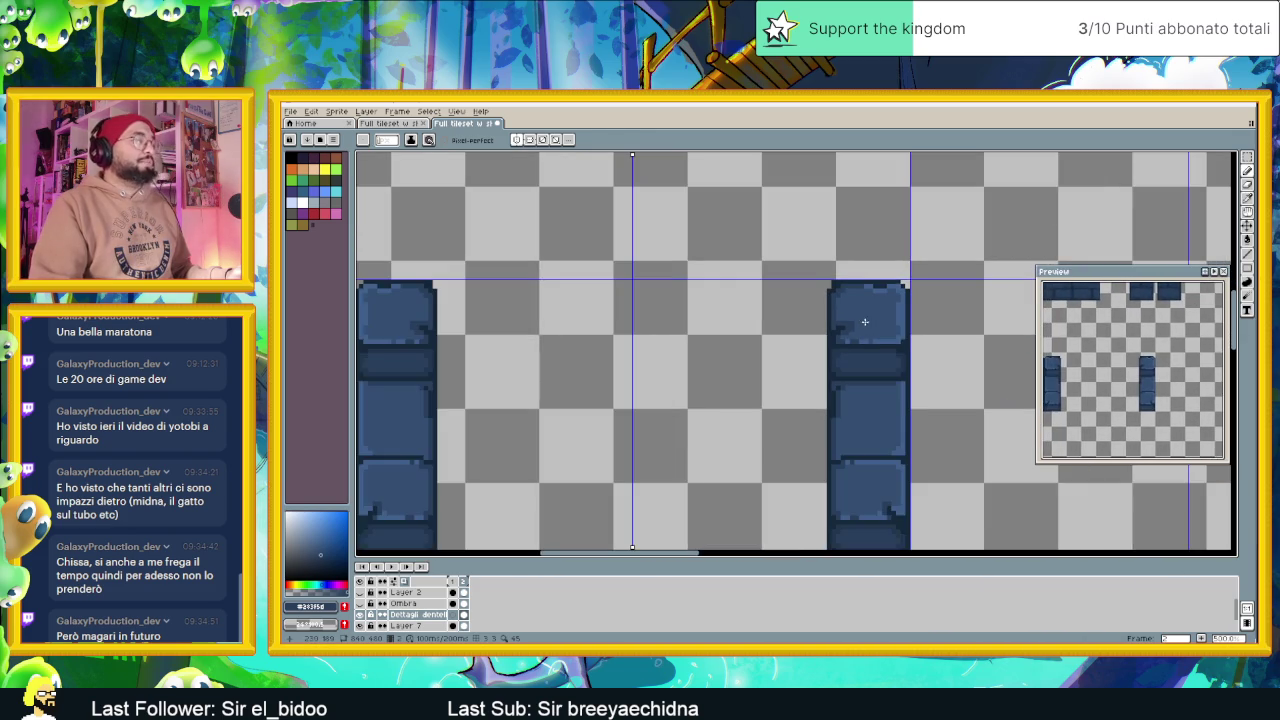
{"action": "scroll", "coordinate": [869, 353], "scroll_direction": "up", "scroll_amount": 1}
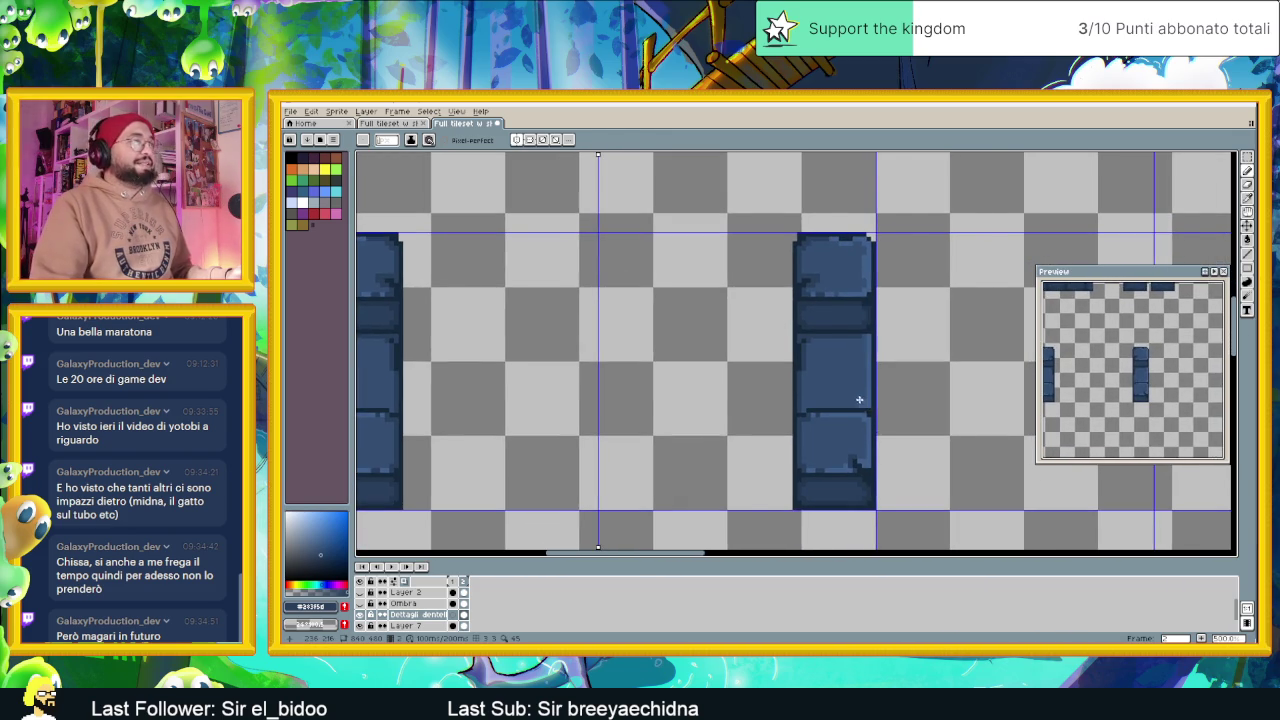
{"action": "scroll", "coordinate": [860, 400], "scroll_direction": "down", "scroll_amount": 1}
{"action": "scroll", "coordinate": [860, 330], "scroll_direction": "down", "scroll_amount": 1}
{"action": "scroll", "coordinate": [858, 326], "scroll_direction": "up", "scroll_amount": 1}
{"action": "scroll", "coordinate": [858, 330], "scroll_direction": "up", "scroll_amount": 1}
{"action": "scroll", "coordinate": [857, 335], "scroll_direction": "down", "scroll_amount": 1}
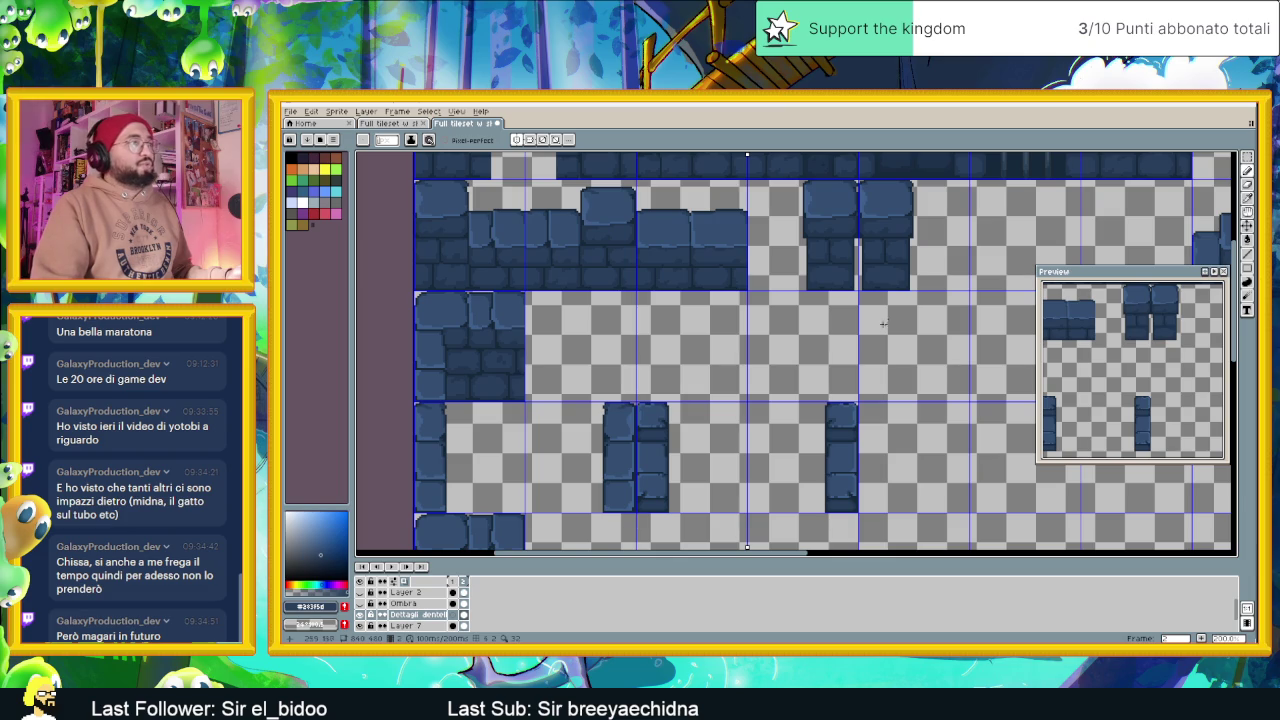
{"action": "scroll", "coordinate": [848, 420], "scroll_direction": "up", "scroll_amount": 1}
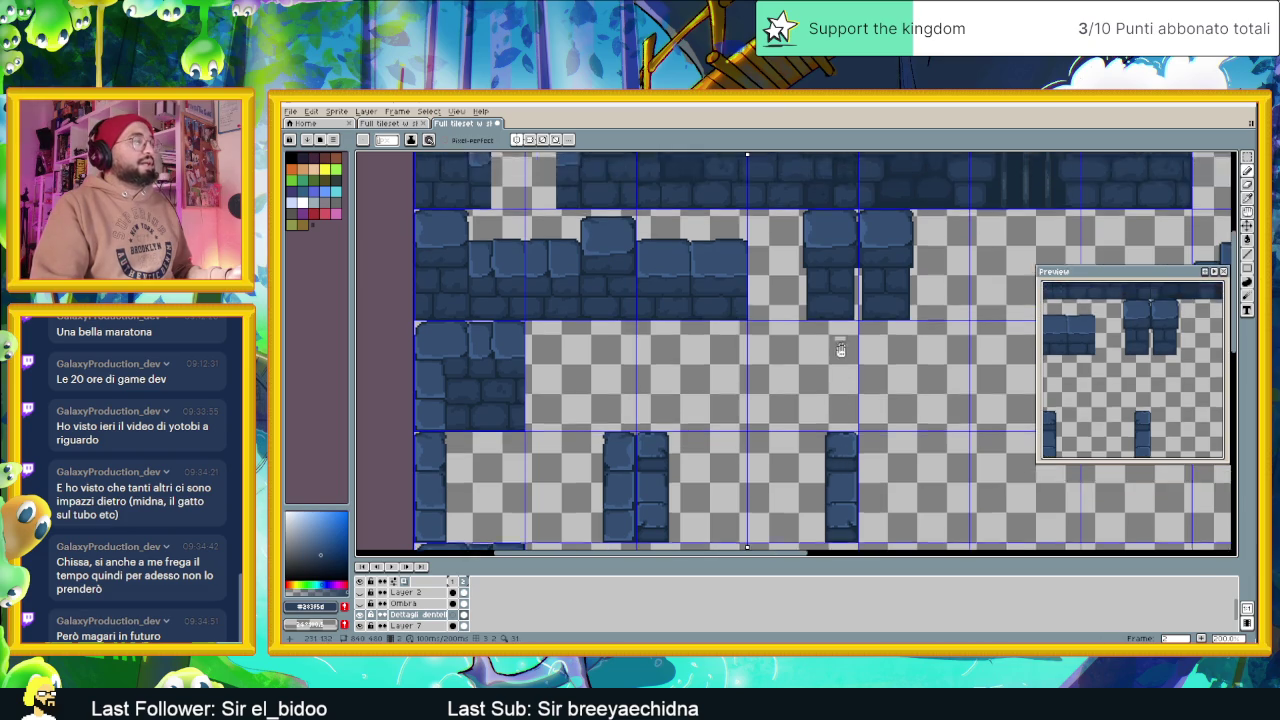
{"action": "scroll", "coordinate": [848, 400], "scroll_direction": "up", "scroll_amount": 2}
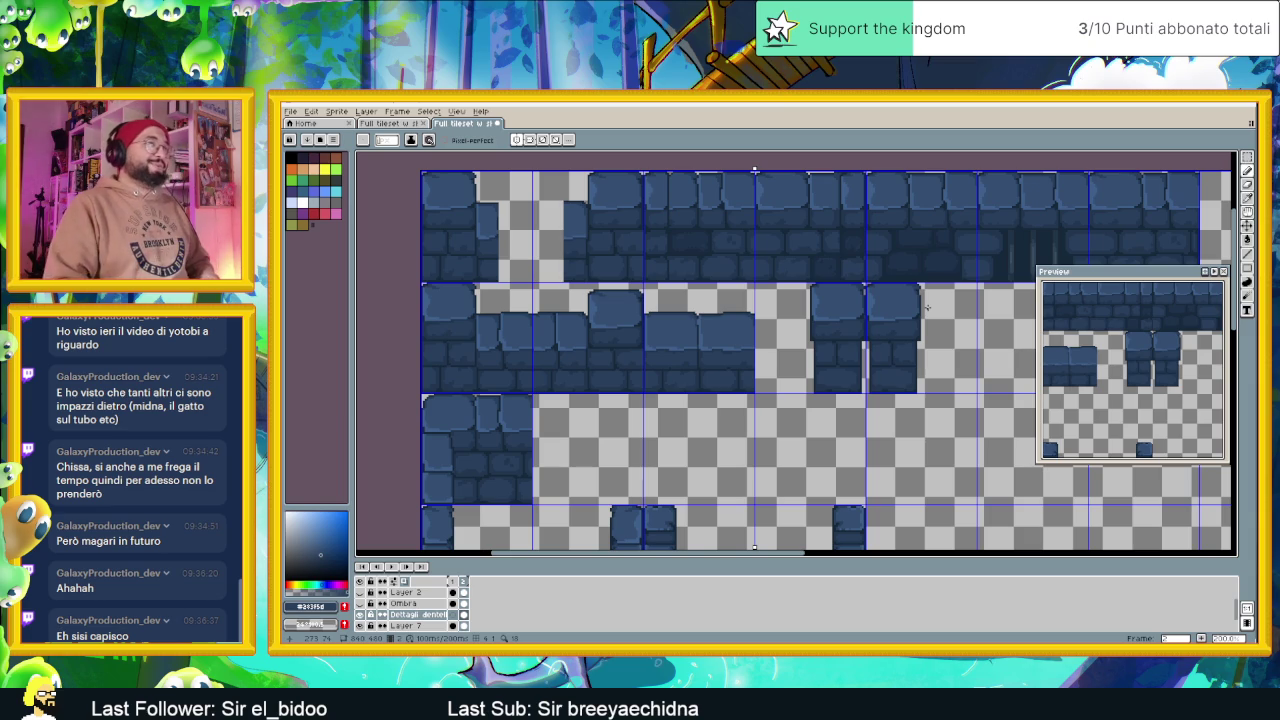
{"action": "scroll", "coordinate": [870, 316], "scroll_direction": "up", "scroll_amount": 1}
{"action": "scroll", "coordinate": [724, 259], "scroll_direction": "up", "scroll_amount": 1}
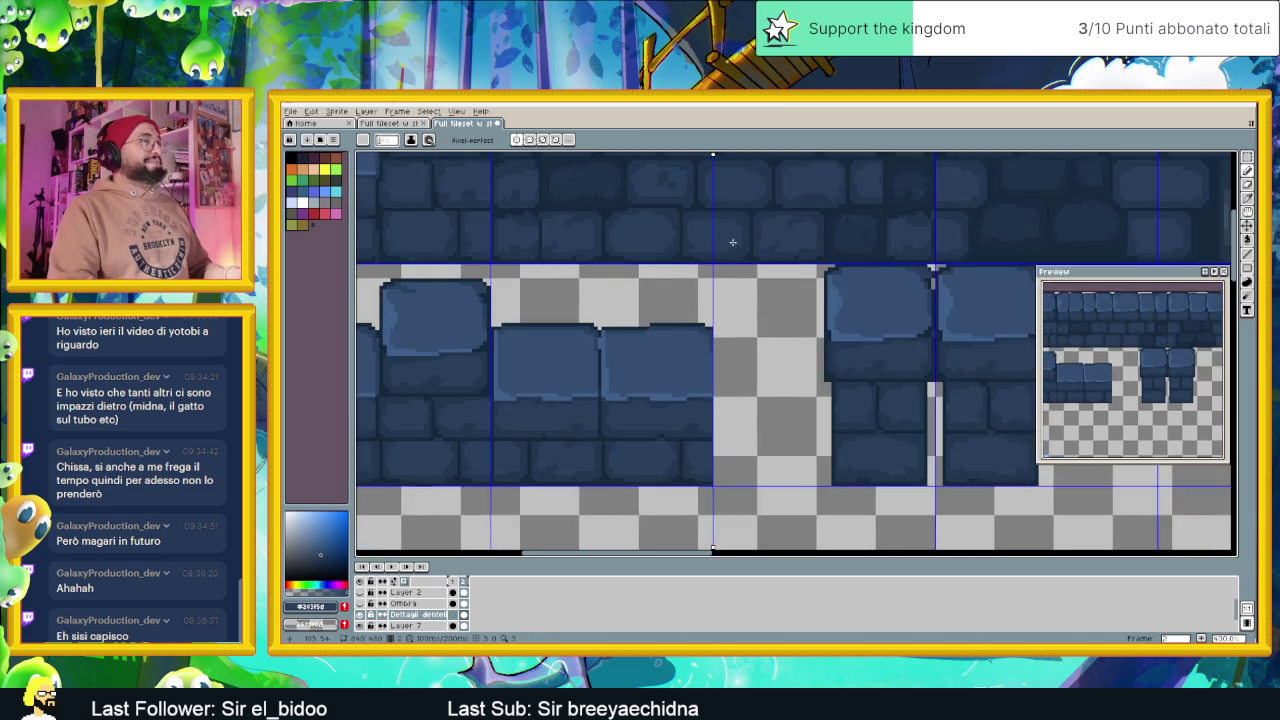
{"action": "scroll", "coordinate": [742, 351], "scroll_direction": "up", "scroll_amount": 1}
{"action": "scroll", "coordinate": [742, 351], "scroll_direction": "down", "scroll_amount": 1}
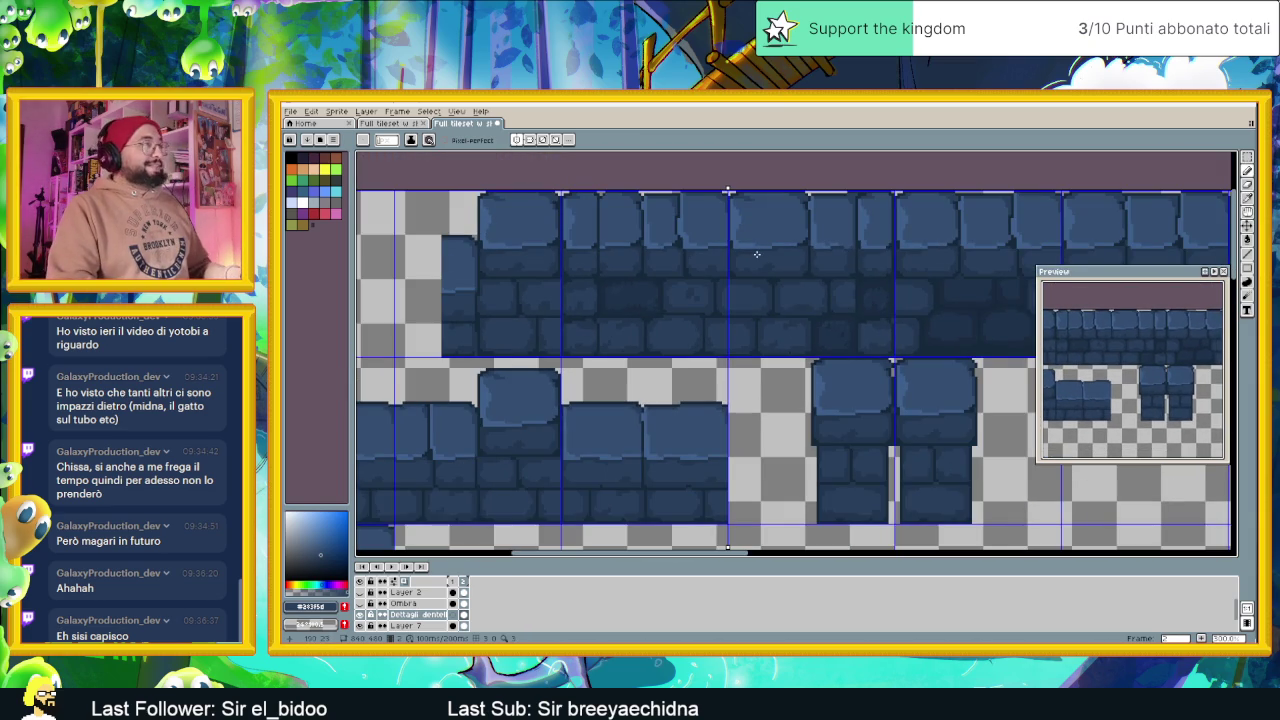
{"action": "scroll", "coordinate": [757, 254], "scroll_direction": "down", "scroll_amount": 1}
{"action": "scroll", "coordinate": [790, 304], "scroll_direction": "down", "scroll_amount": 1}
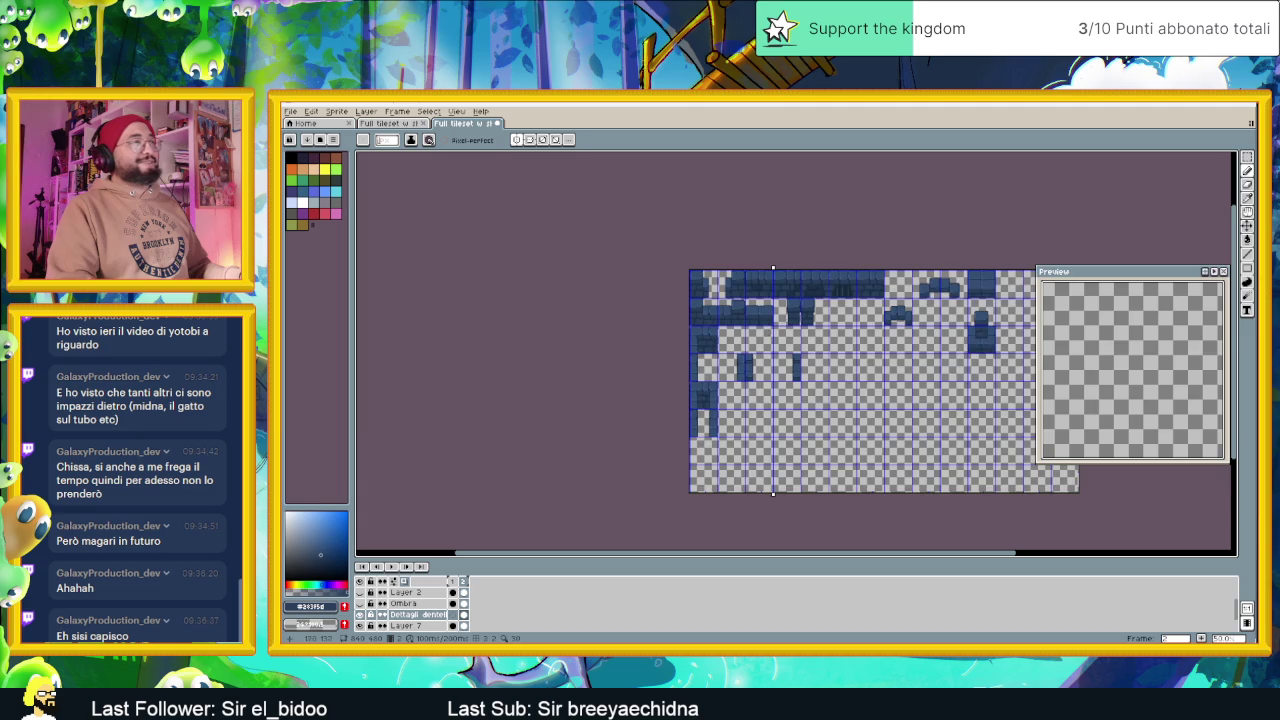
{"action": "scroll", "coordinate": [765, 340], "scroll_direction": "up", "scroll_amount": 1}
{"action": "scroll", "coordinate": [750, 265], "scroll_direction": "up", "scroll_amount": 1}
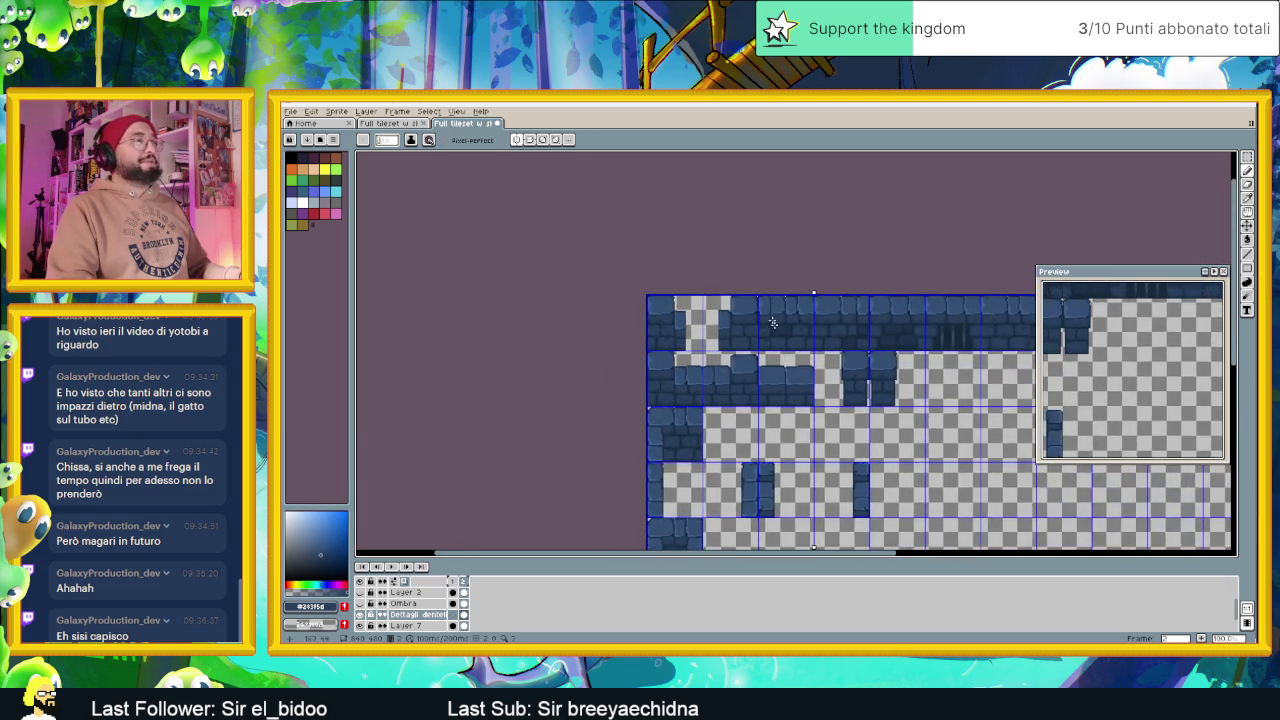
{"action": "scroll", "coordinate": [750, 320], "scroll_direction": "up", "scroll_amount": 1}
{"action": "scroll", "coordinate": [749, 370], "scroll_direction": "up", "scroll_amount": 1}
{"action": "scroll", "coordinate": [749, 370], "scroll_direction": "down", "scroll_amount": 1}
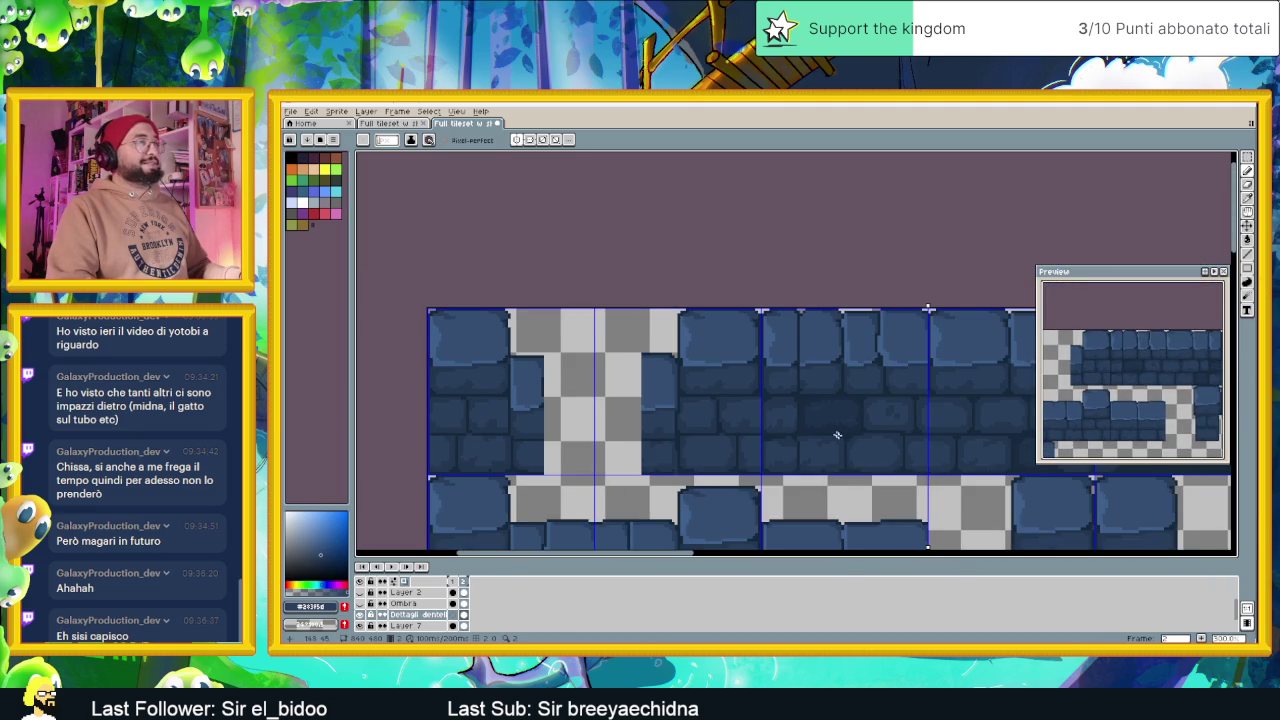
{"action": "scroll", "coordinate": [785, 377], "scroll_direction": "down", "scroll_amount": 1}
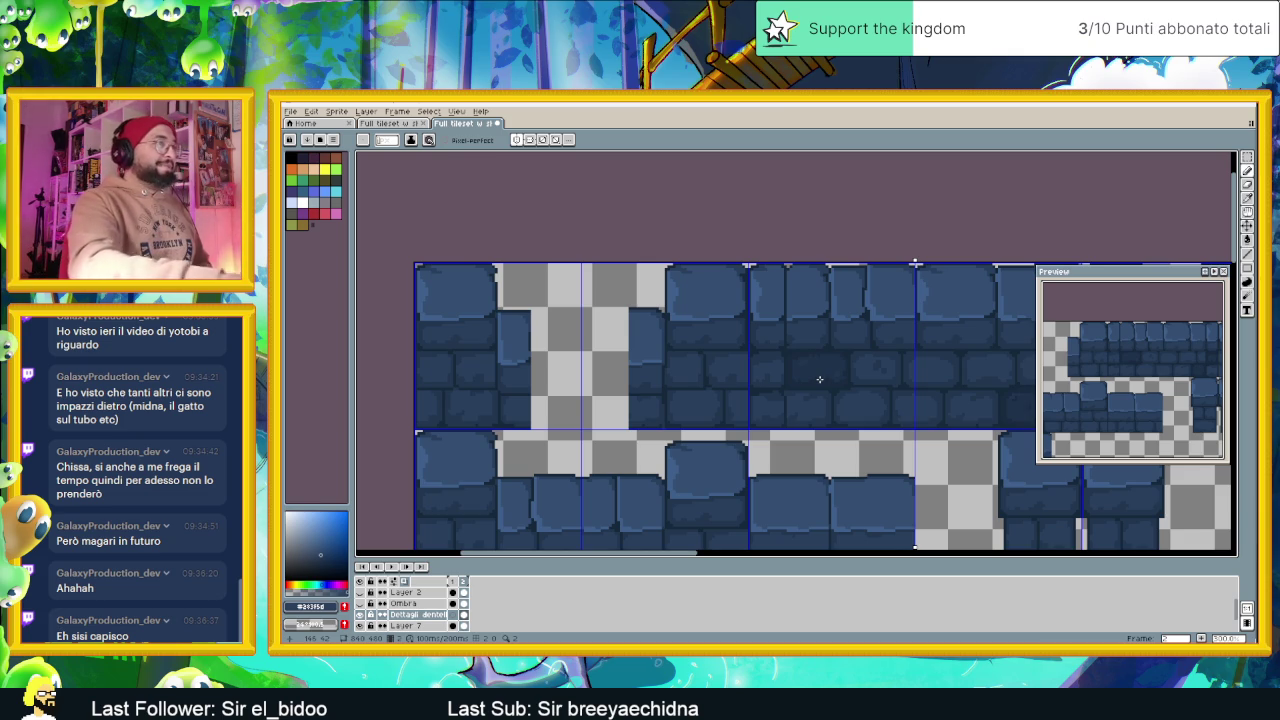
{"action": "scroll", "coordinate": [771, 283], "scroll_direction": "up", "scroll_amount": 1}
{"action": "scroll", "coordinate": [770, 295], "scroll_direction": "up", "scroll_amount": 1}
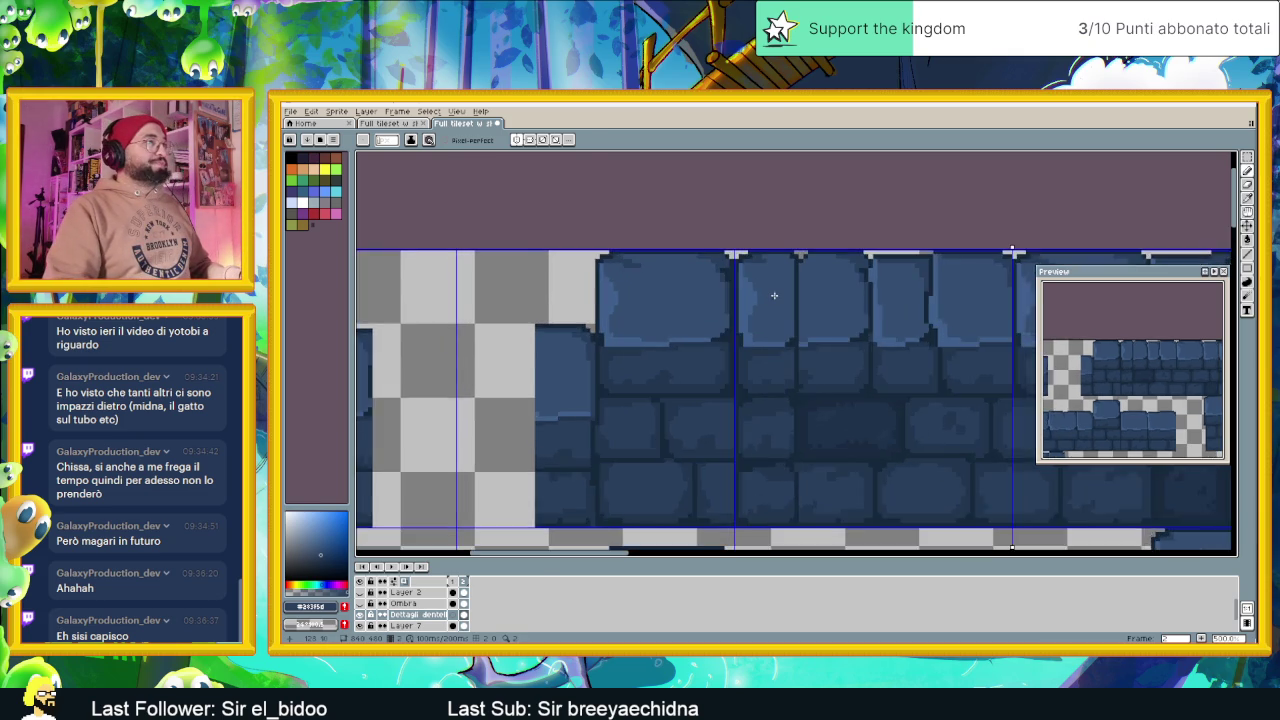
{"action": "scroll", "coordinate": [770, 295], "scroll_direction": "up", "scroll_amount": 1}
{"action": "scroll", "coordinate": [765, 292], "scroll_direction": "down", "scroll_amount": 1}
{"action": "scroll", "coordinate": [820, 380], "scroll_direction": "down", "scroll_amount": 2}
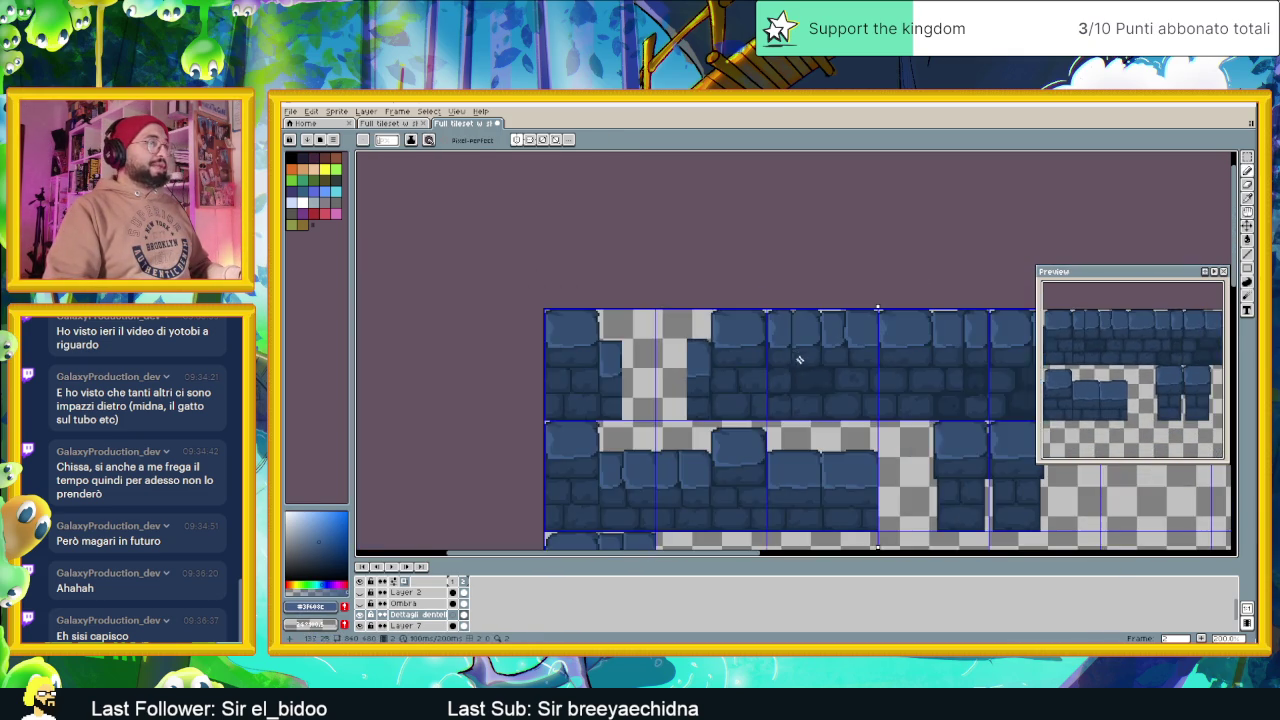
{"action": "scroll", "coordinate": [880, 475], "scroll_direction": "down", "scroll_amount": 2}
{"action": "scroll", "coordinate": [880, 476], "scroll_direction": "up", "scroll_amount": 1}
{"action": "scroll", "coordinate": [865, 400], "scroll_direction": "up", "scroll_amount": 2}
{"action": "scroll", "coordinate": [855, 345], "scroll_direction": "up", "scroll_amount": 1}
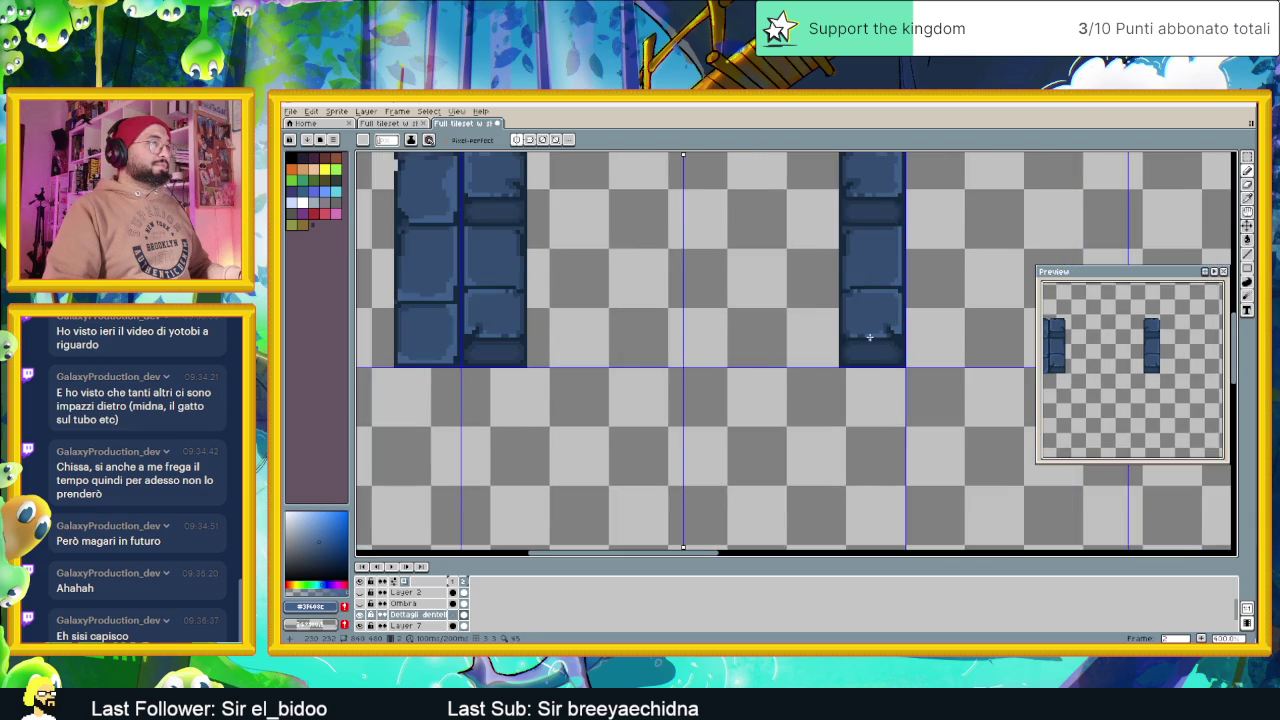
{"action": "scroll", "coordinate": [843, 330], "scroll_direction": "down", "scroll_amount": 1}
{"action": "scroll", "coordinate": [843, 330], "scroll_direction": "down", "scroll_amount": 2}
{"action": "scroll", "coordinate": [810, 300], "scroll_direction": "up", "scroll_amount": 1}
{"action": "scroll", "coordinate": [805, 280], "scroll_direction": "up", "scroll_amount": 1}
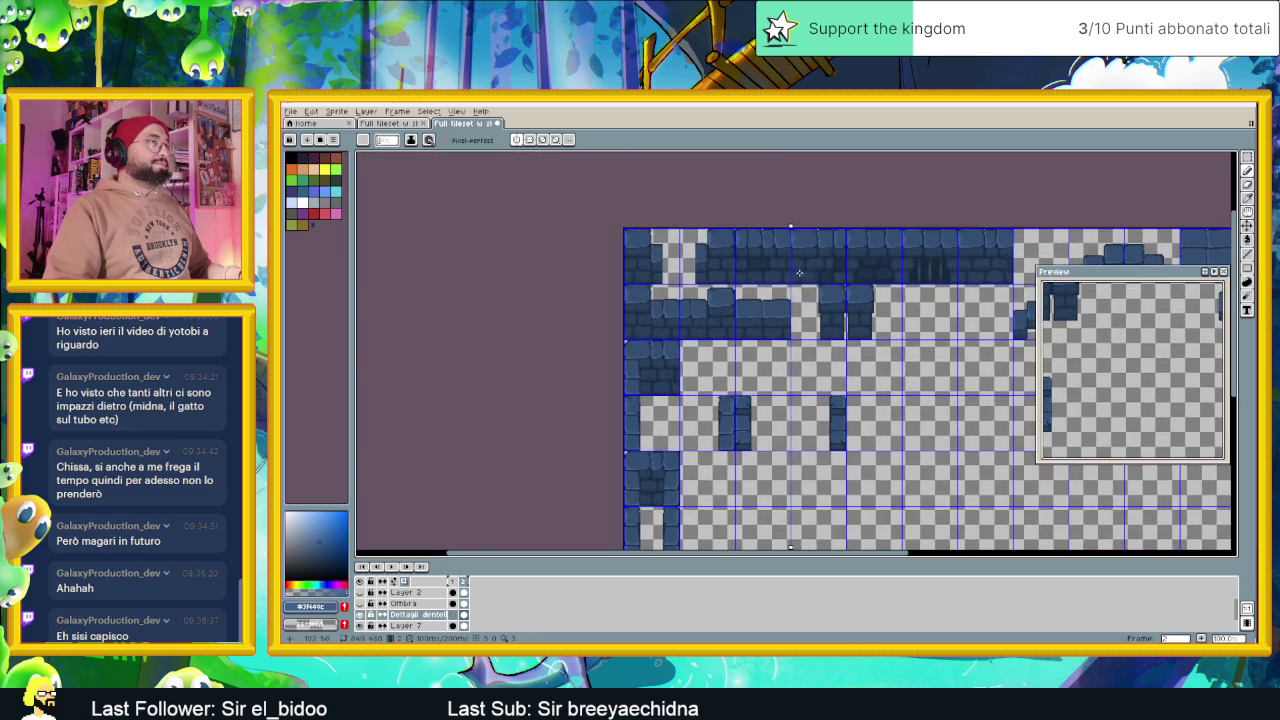
{"action": "scroll", "coordinate": [796, 270], "scroll_direction": "up", "scroll_amount": 2}
{"action": "scroll", "coordinate": [723, 270], "scroll_direction": "up", "scroll_amount": 1}
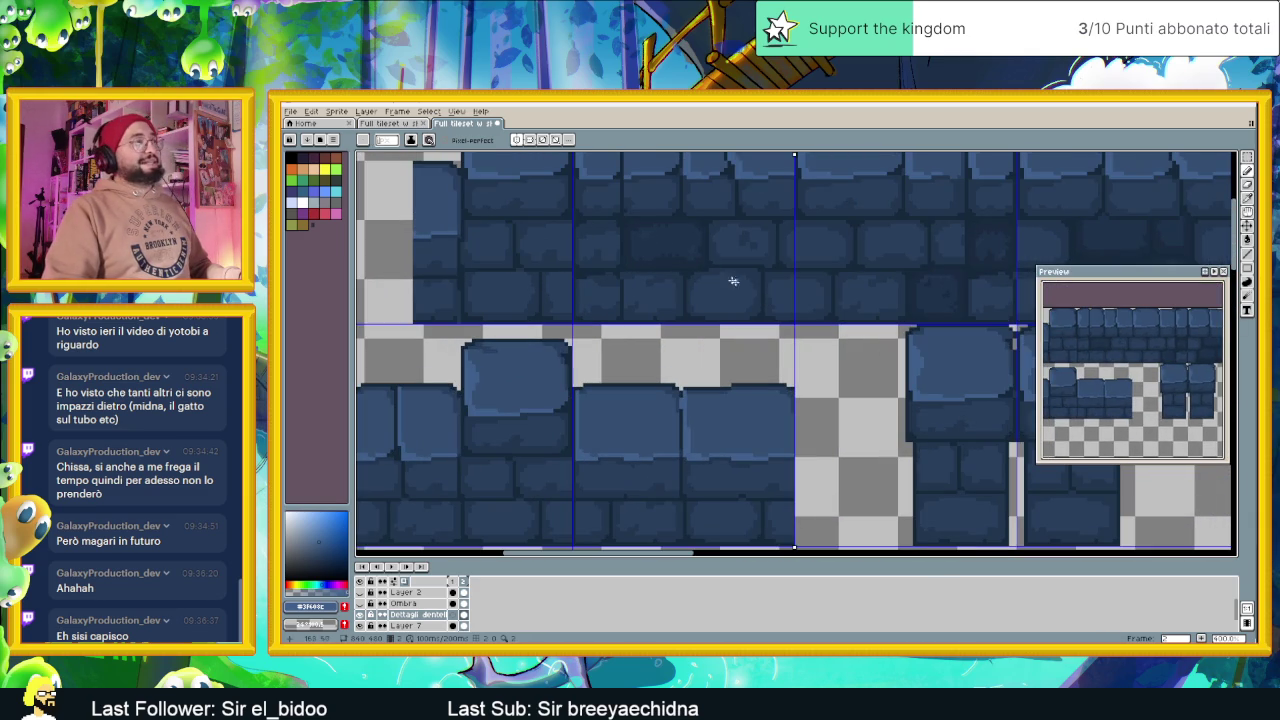
{"action": "scroll", "coordinate": [695, 257], "scroll_direction": "down", "scroll_amount": 1}
{"action": "scroll", "coordinate": [694, 262], "scroll_direction": "down", "scroll_amount": 1}
{"action": "scroll", "coordinate": [694, 263], "scroll_direction": "down", "scroll_amount": 1}
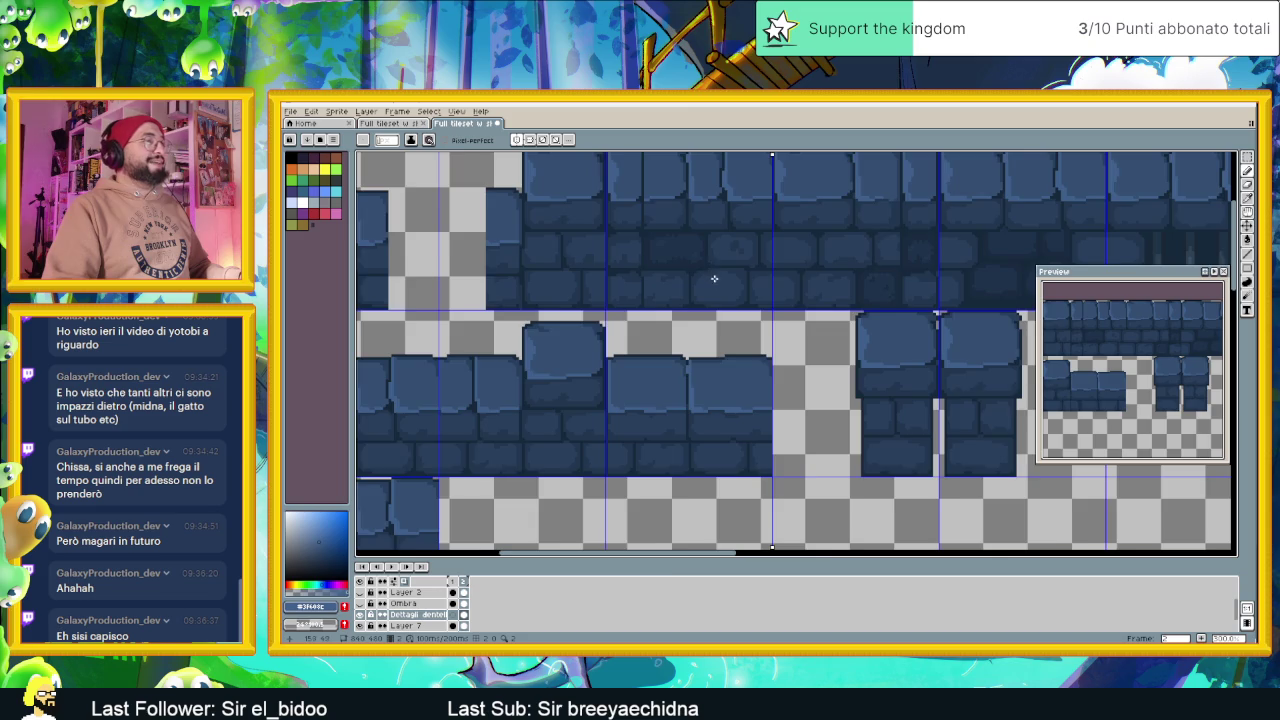
{"action": "scroll", "coordinate": [710, 285], "scroll_direction": "down", "scroll_amount": 1}
{"action": "scroll", "coordinate": [724, 303], "scroll_direction": "down", "scroll_amount": 2}
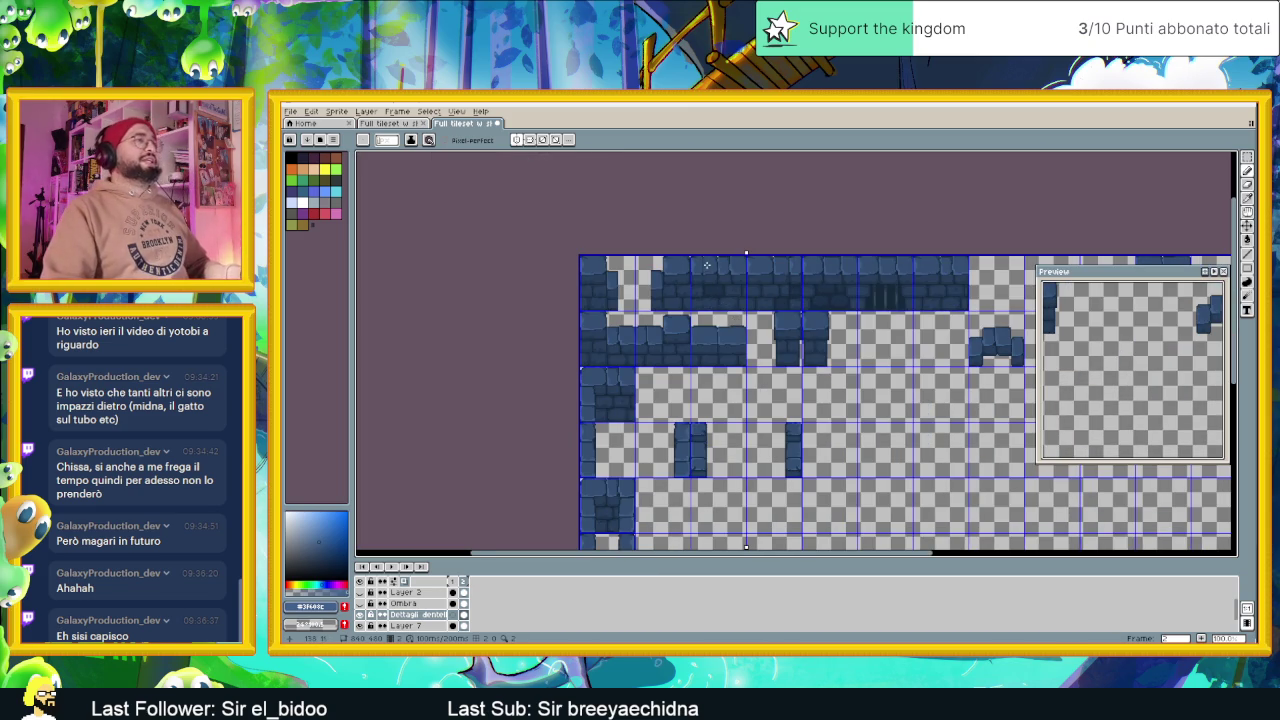
{"action": "scroll", "coordinate": [713, 270], "scroll_direction": "up", "scroll_amount": 2}
{"action": "scroll", "coordinate": [718, 276], "scroll_direction": "up", "scroll_amount": 1}
{"action": "scroll", "coordinate": [723, 287], "scroll_direction": "up", "scroll_amount": 1}
{"action": "scroll", "coordinate": [738, 293], "scroll_direction": "up", "scroll_amount": 1}
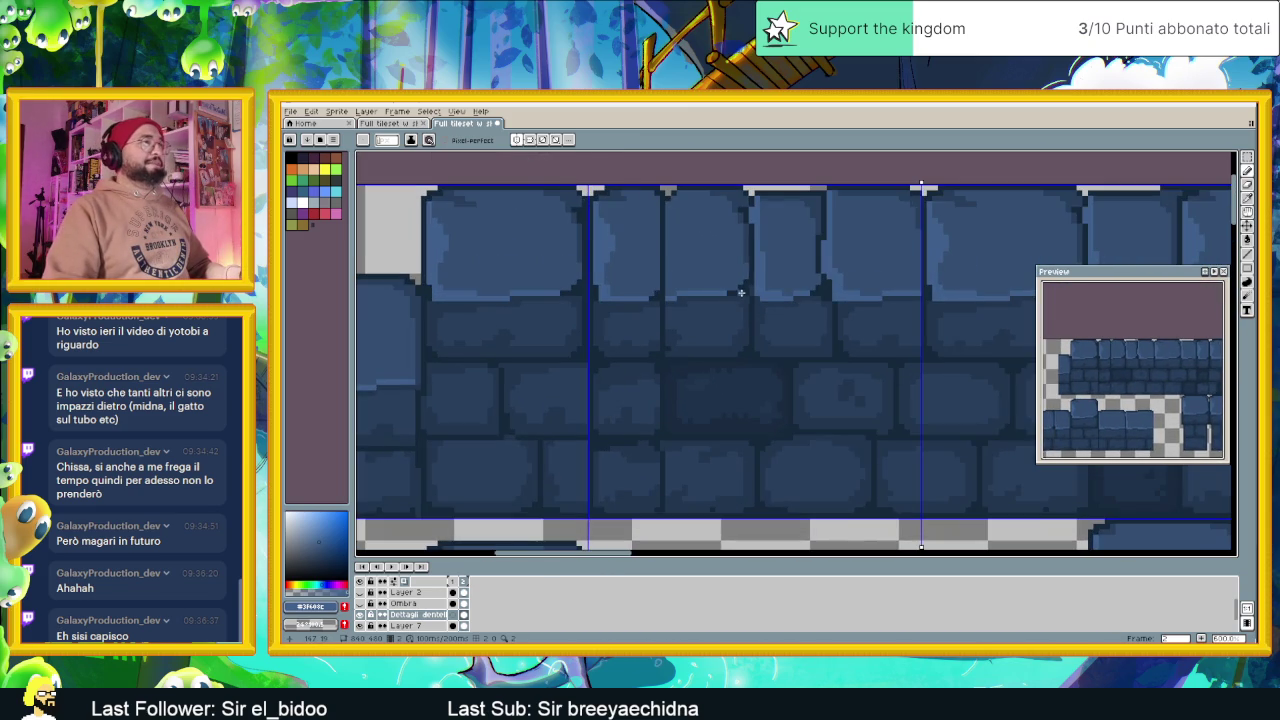
{"action": "scroll", "coordinate": [748, 305], "scroll_direction": "down", "scroll_amount": 1}
{"action": "scroll", "coordinate": [754, 330], "scroll_direction": "down", "scroll_amount": 2}
{"action": "scroll", "coordinate": [794, 387], "scroll_direction": "down", "scroll_amount": 1}
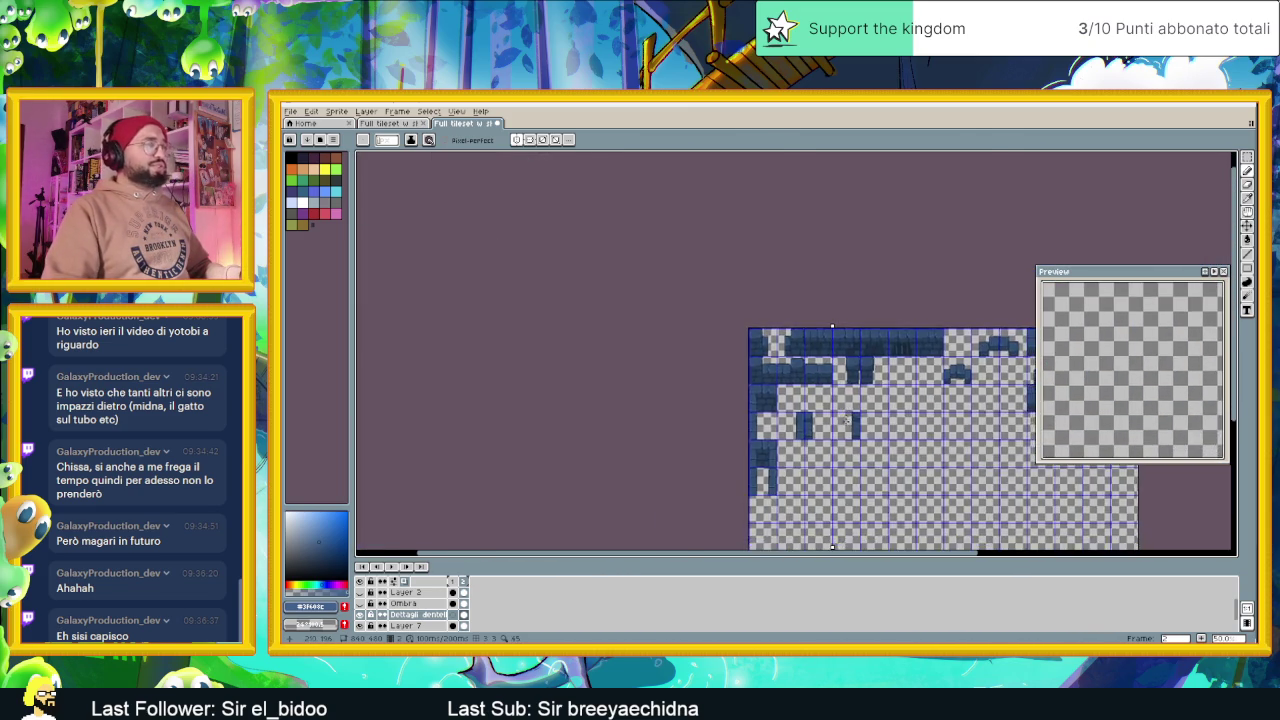
{"action": "scroll", "coordinate": [843, 427], "scroll_direction": "up", "scroll_amount": 2}
{"action": "scroll", "coordinate": [860, 410], "scroll_direction": "down", "scroll_amount": 1}
{"action": "scroll", "coordinate": [873, 390], "scroll_direction": "up", "scroll_amount": 1}
{"action": "scroll", "coordinate": [873, 390], "scroll_direction": "up", "scroll_amount": 1}
{"action": "scroll", "coordinate": [805, 360], "scroll_direction": "down", "scroll_amount": 1}
{"action": "scroll", "coordinate": [802, 356], "scroll_direction": "down", "scroll_amount": 1}
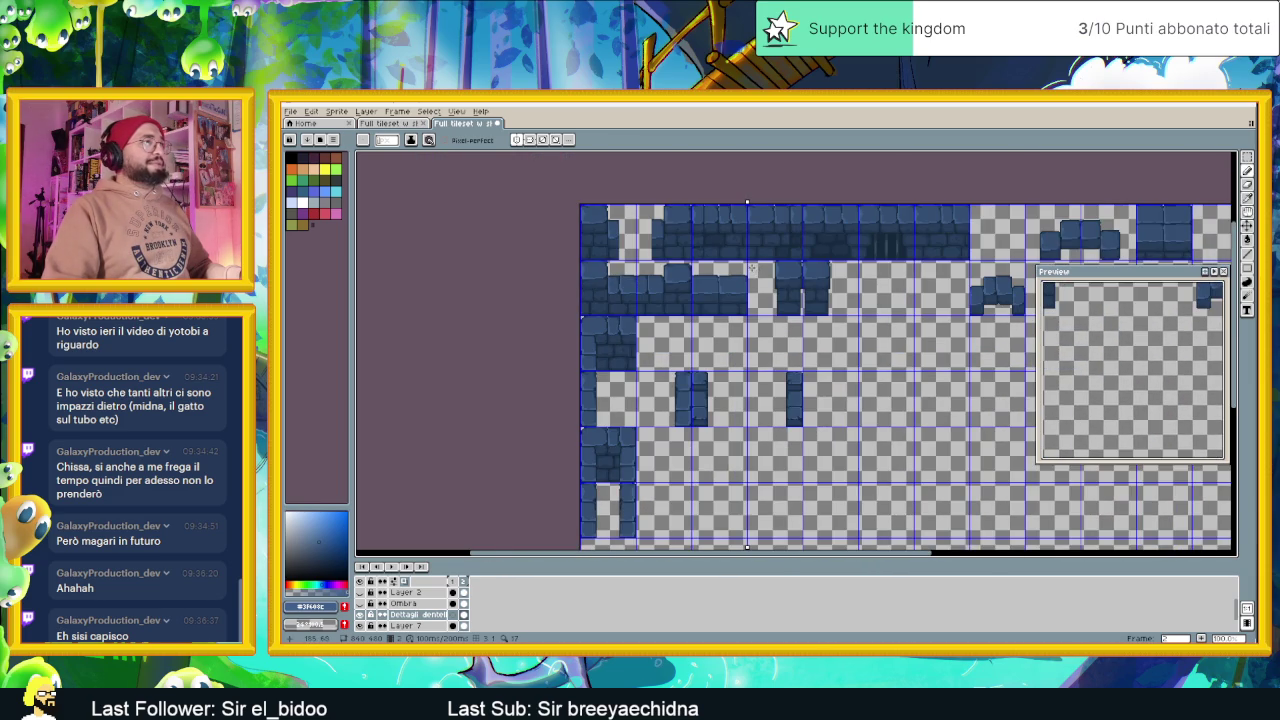
{"action": "scroll", "coordinate": [752, 268], "scroll_direction": "up", "scroll_amount": 1}
{"action": "left_click_drag", "start_coordinate": [751, 267], "coordinate": [742, 353]}
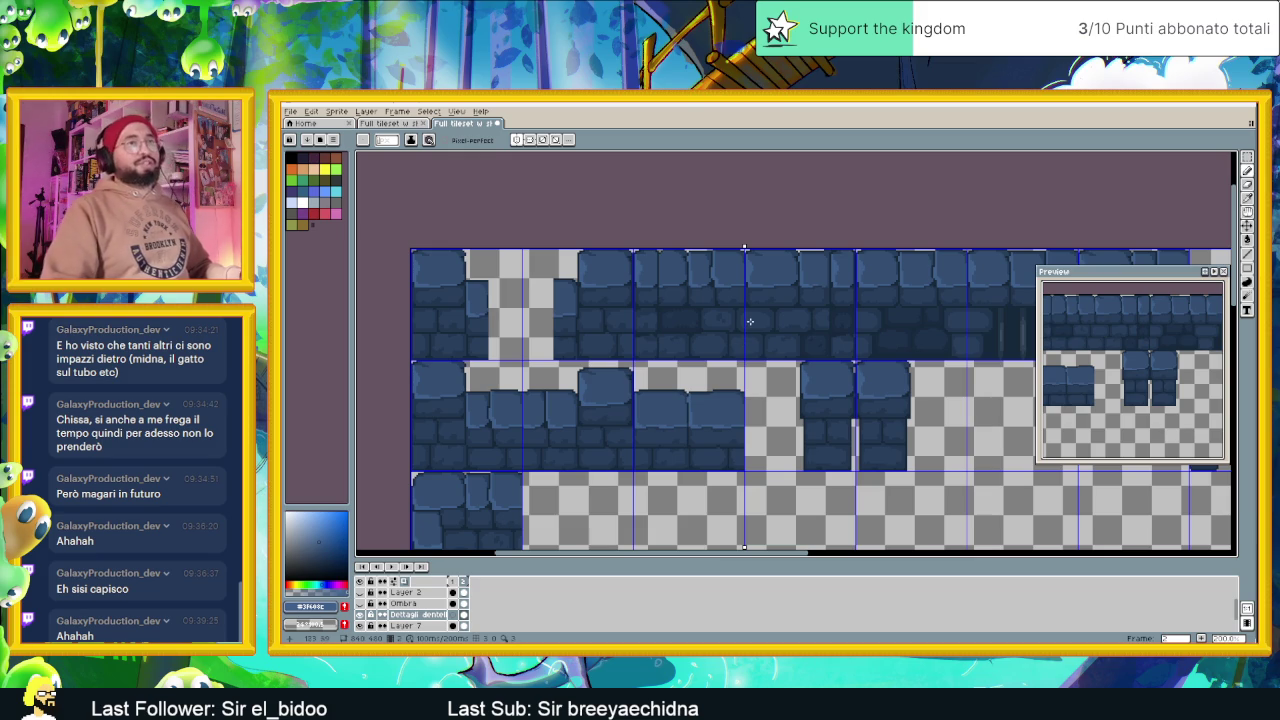
{"action": "scroll", "coordinate": [752, 316], "scroll_direction": "down", "scroll_amount": 2}
{"action": "scroll", "coordinate": [745, 340], "scroll_direction": "down", "scroll_amount": 1}
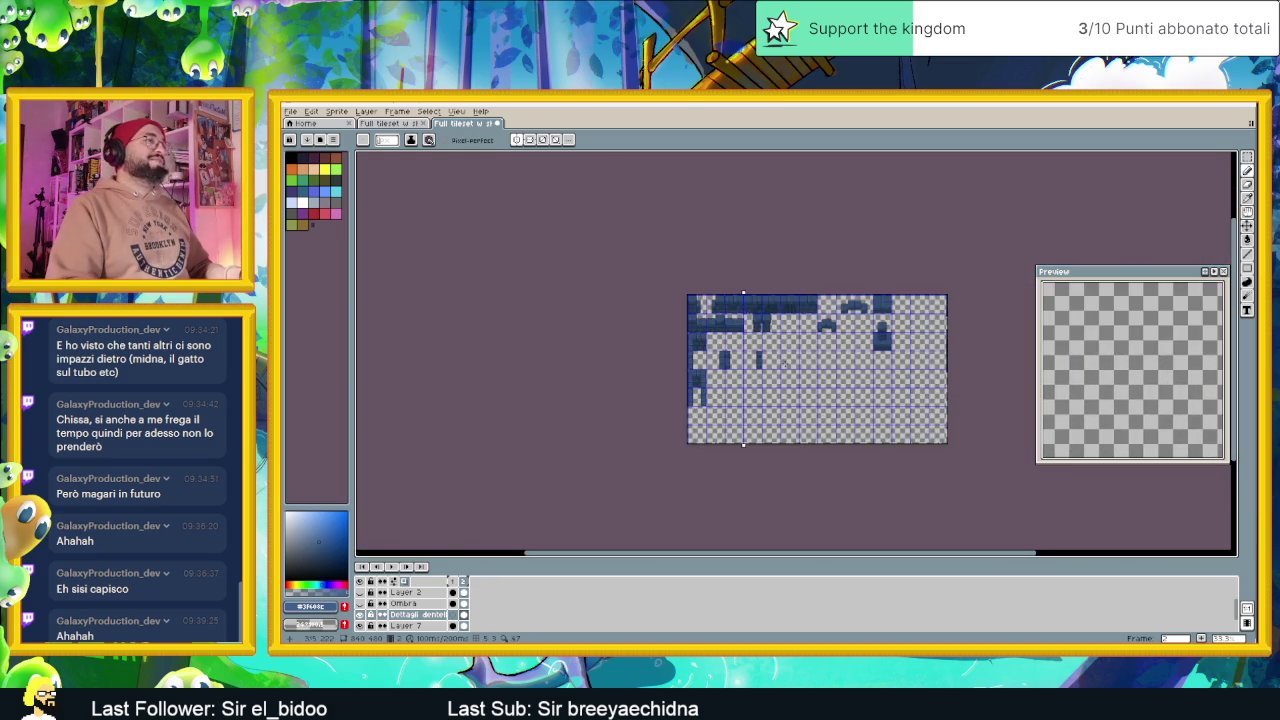
{"action": "scroll", "coordinate": [735, 366], "scroll_direction": "up", "scroll_amount": 2}
{"action": "scroll", "coordinate": [735, 366], "scroll_direction": "up", "scroll_amount": 3}
{"action": "scroll", "coordinate": [760, 323], "scroll_direction": "down", "scroll_amount": 1}
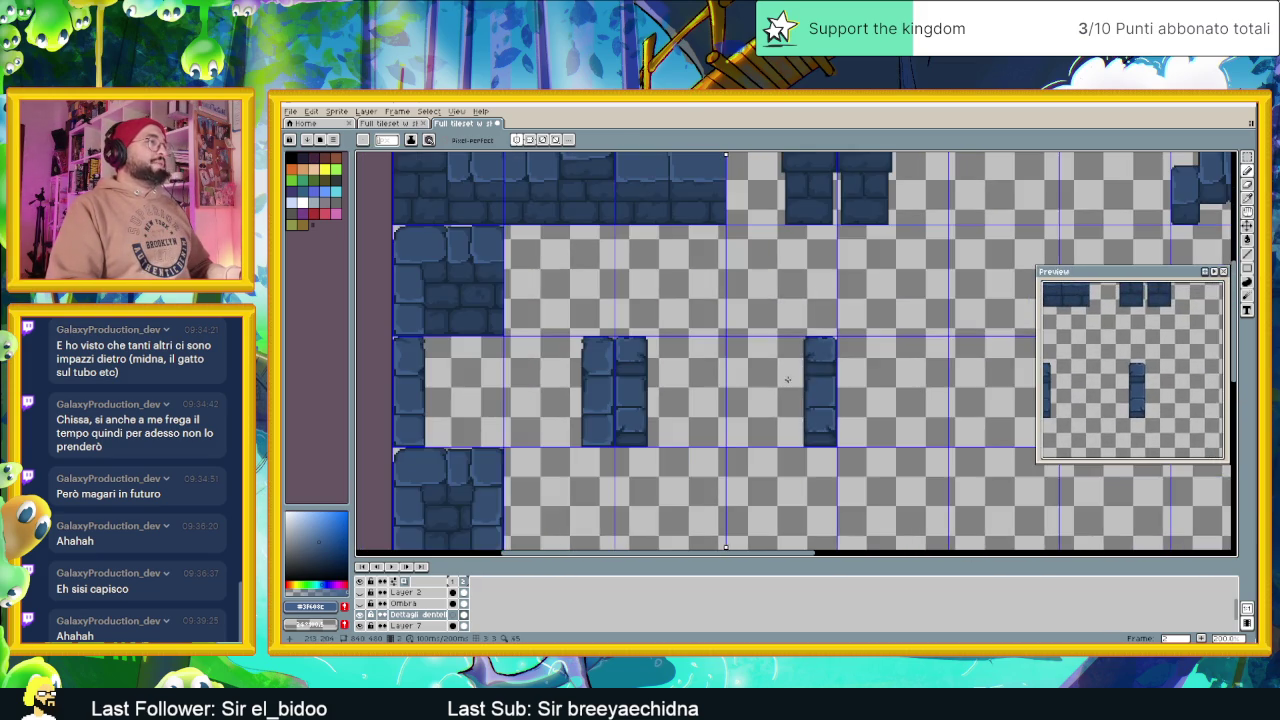
{"action": "scroll", "coordinate": [762, 300], "scroll_direction": "down", "scroll_amount": 1}
{"action": "scroll", "coordinate": [746, 330], "scroll_direction": "up", "scroll_amount": 1}
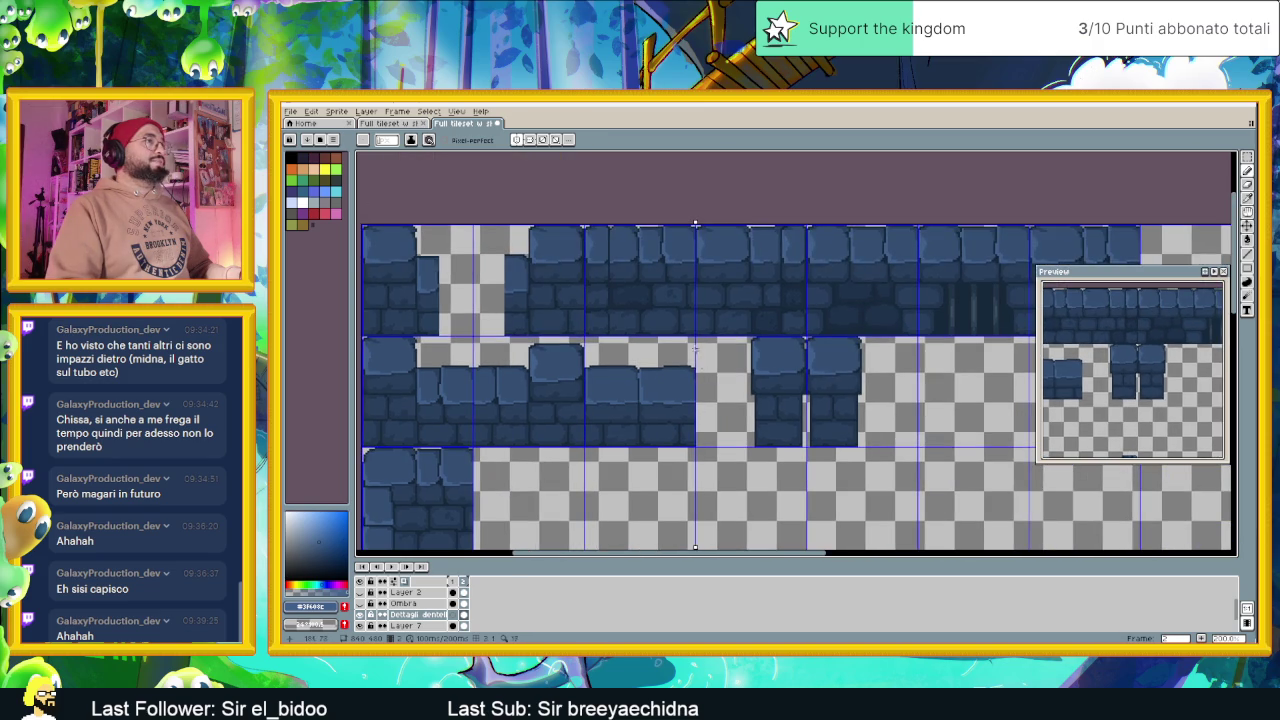
{"action": "scroll", "coordinate": [673, 306], "scroll_direction": "down", "scroll_amount": 1}
{"action": "scroll", "coordinate": [697, 351], "scroll_direction": "up", "scroll_amount": 1}
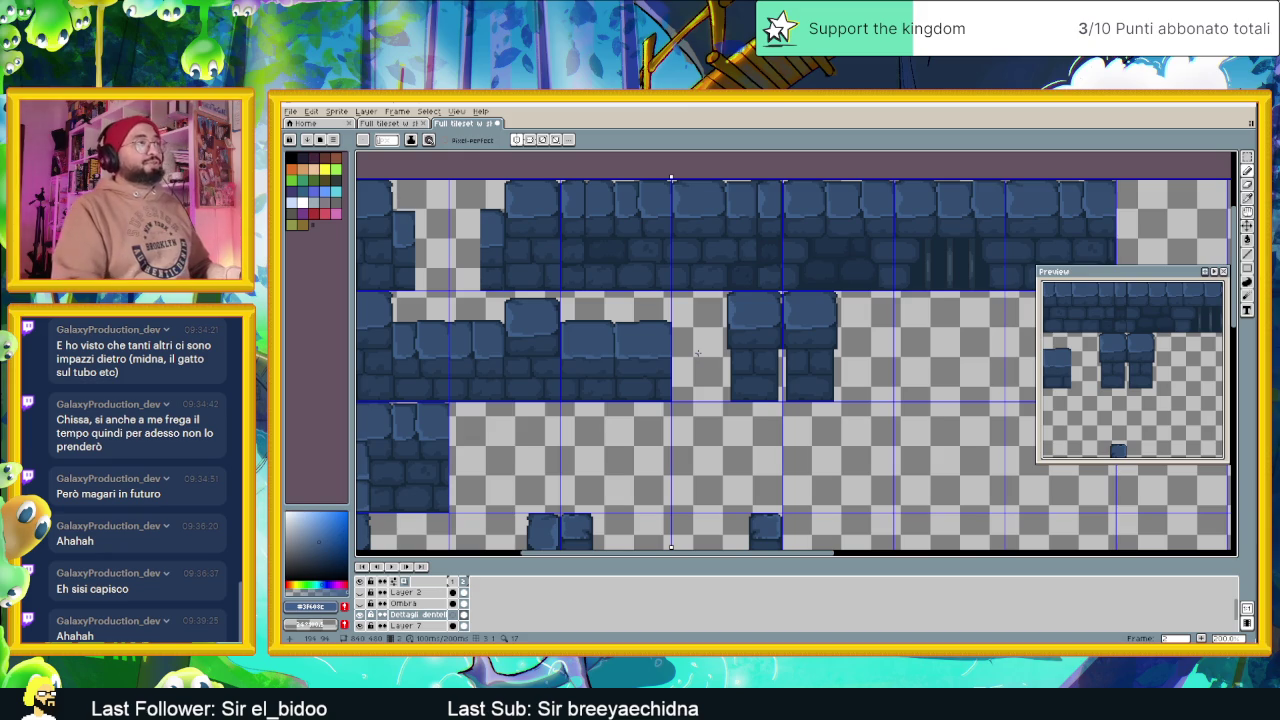
{"action": "scroll", "coordinate": [634, 334], "scroll_direction": "down", "scroll_amount": 2}
{"action": "scroll", "coordinate": [666, 443], "scroll_direction": "up", "scroll_amount": 1}
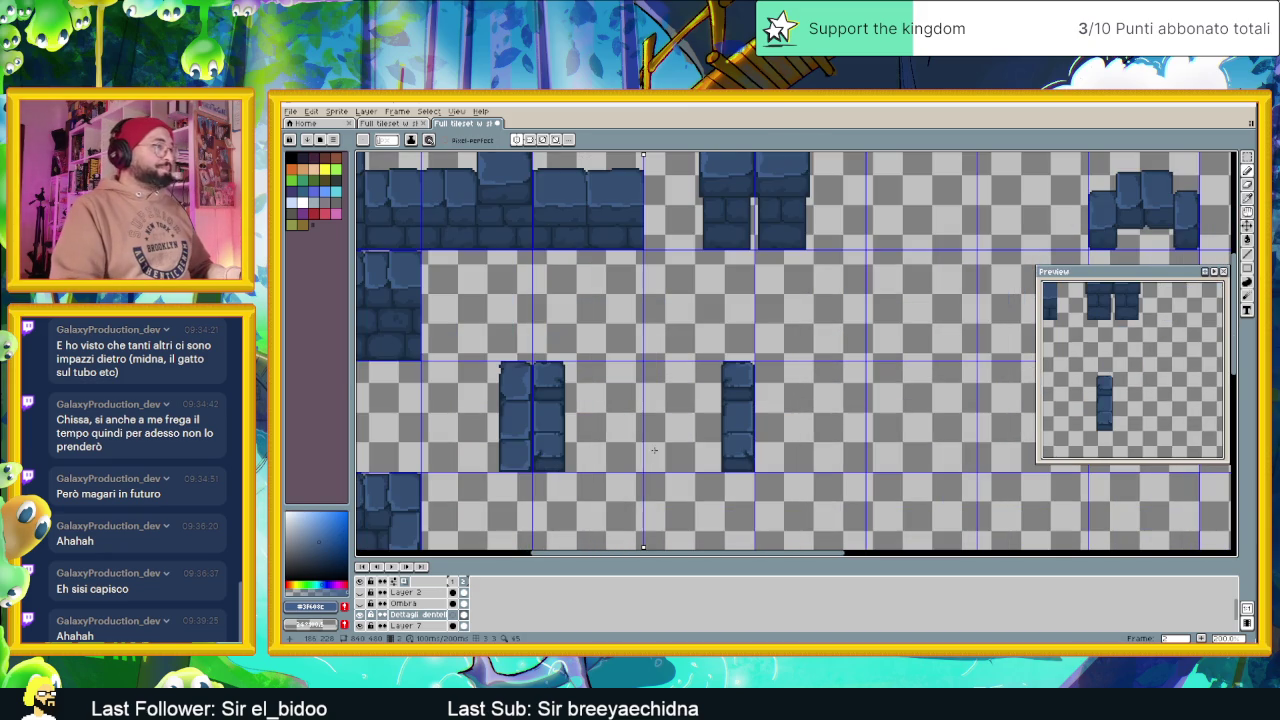
{"action": "scroll", "coordinate": [665, 273], "scroll_direction": "down", "scroll_amount": 1}
{"action": "scroll", "coordinate": [716, 318], "scroll_direction": "up", "scroll_amount": 1}
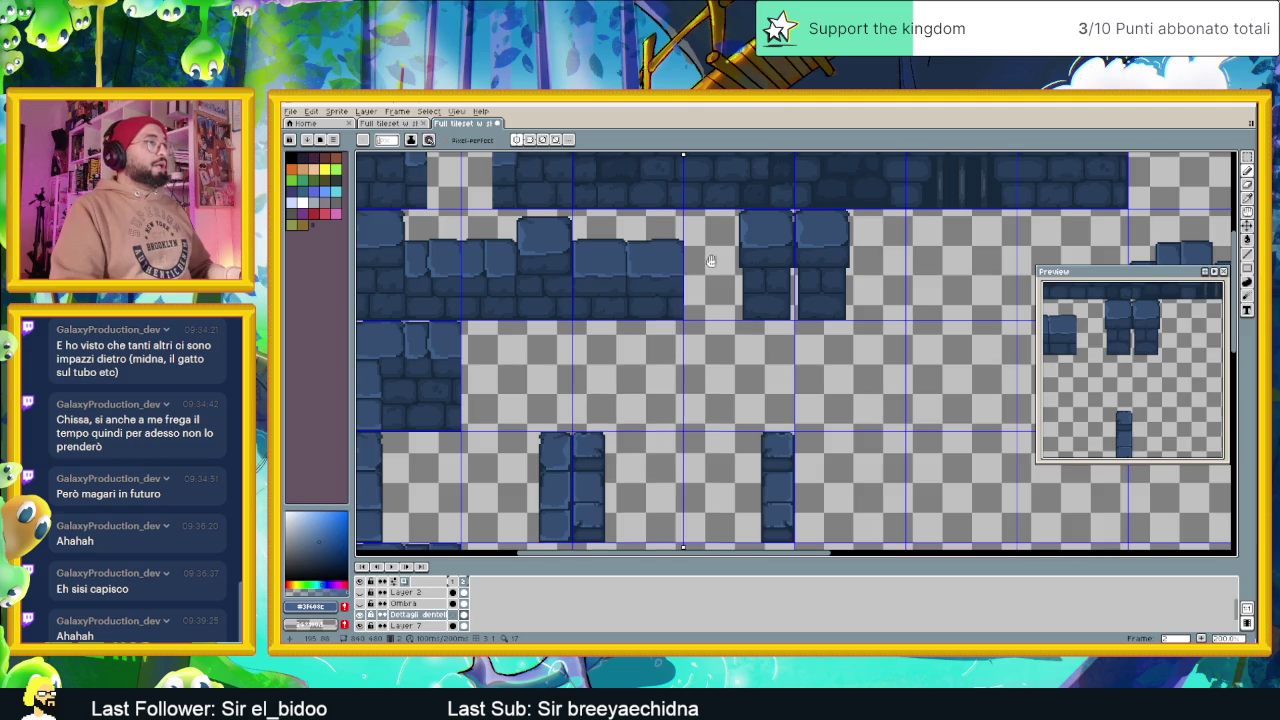
{"action": "left_click_drag", "start_coordinate": [711, 261], "coordinate": [740, 311]}
{"action": "scroll", "coordinate": [740, 311], "scroll_direction": "down", "scroll_amount": 1}
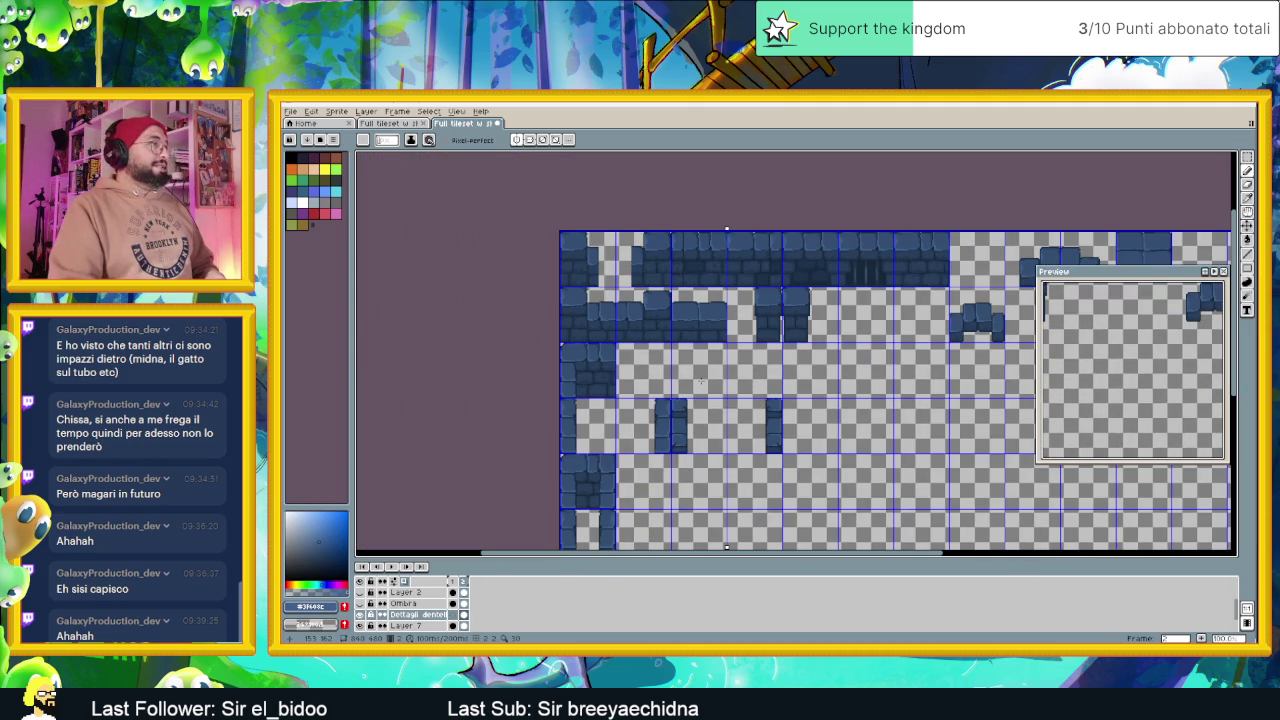
{"action": "scroll", "coordinate": [727, 370], "scroll_direction": "down", "scroll_amount": 1}
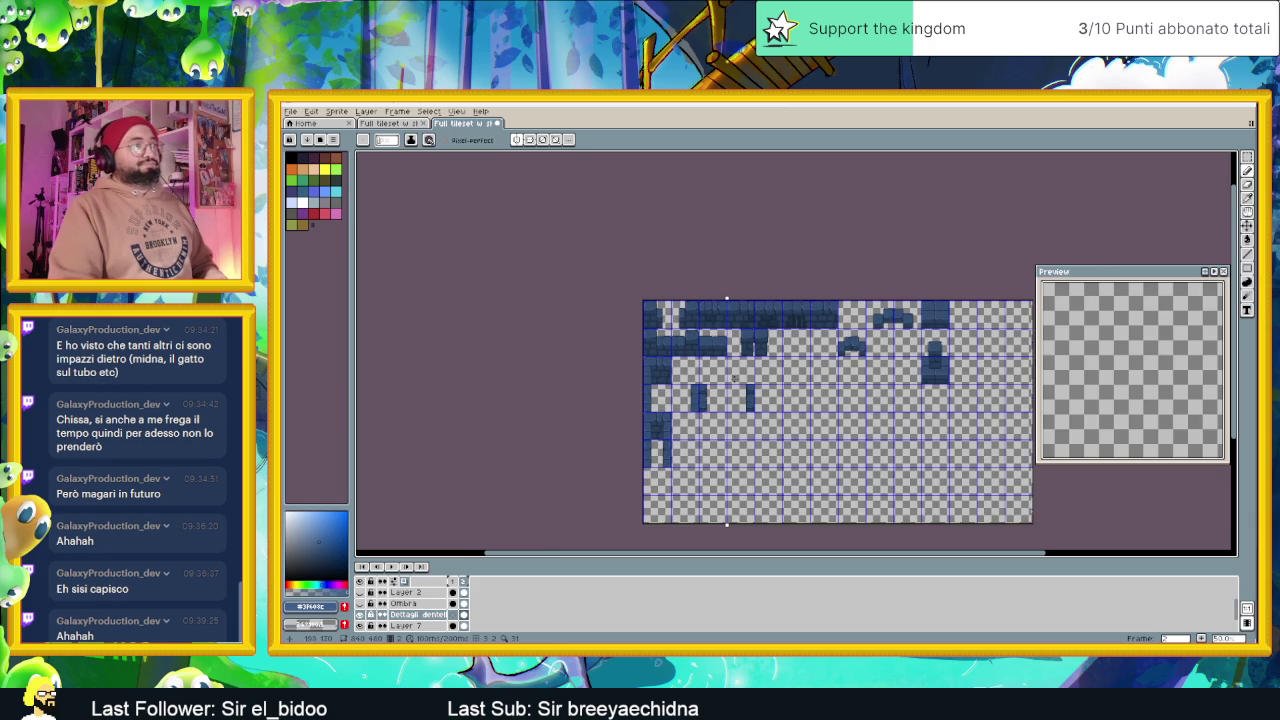
{"action": "scroll", "coordinate": [737, 380], "scroll_direction": "up", "scroll_amount": 1}
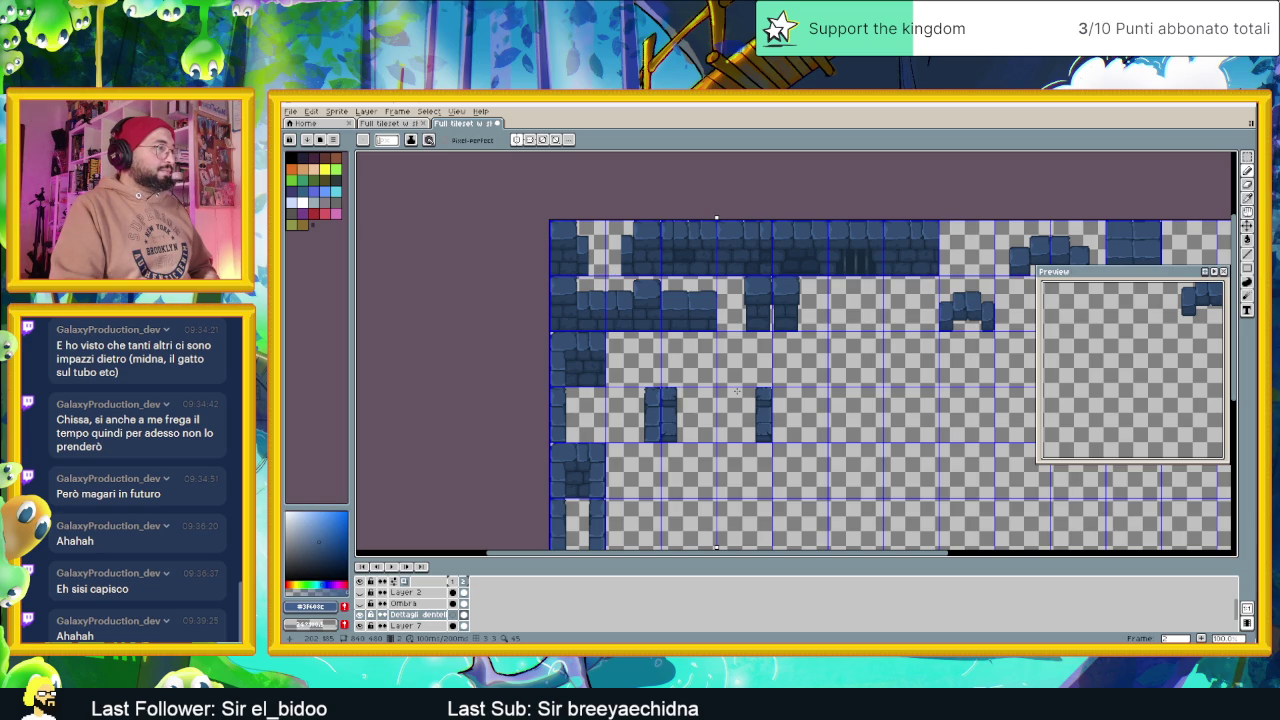
{"action": "left_click_drag", "start_coordinate": [733, 450], "coordinate": [746, 402]}
{"action": "scroll", "coordinate": [761, 398], "scroll_direction": "up", "scroll_amount": 2}
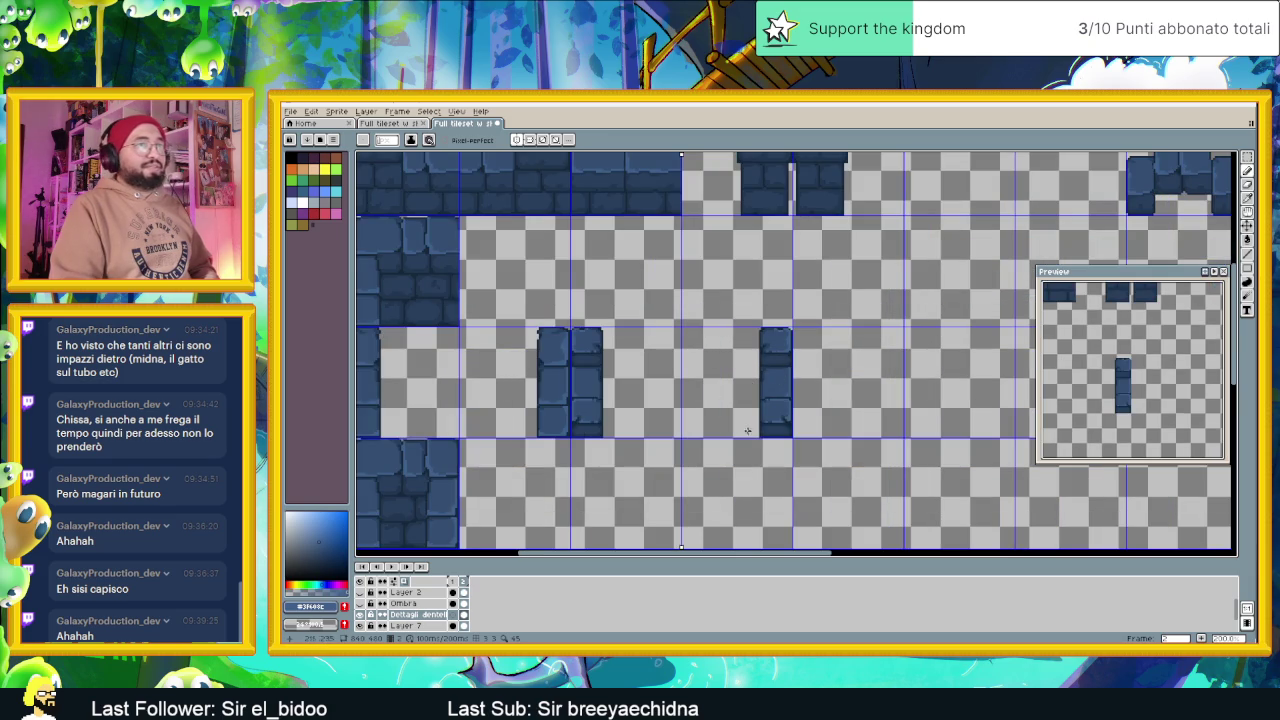
{"action": "scroll", "coordinate": [748, 382], "scroll_direction": "down", "scroll_amount": 2}
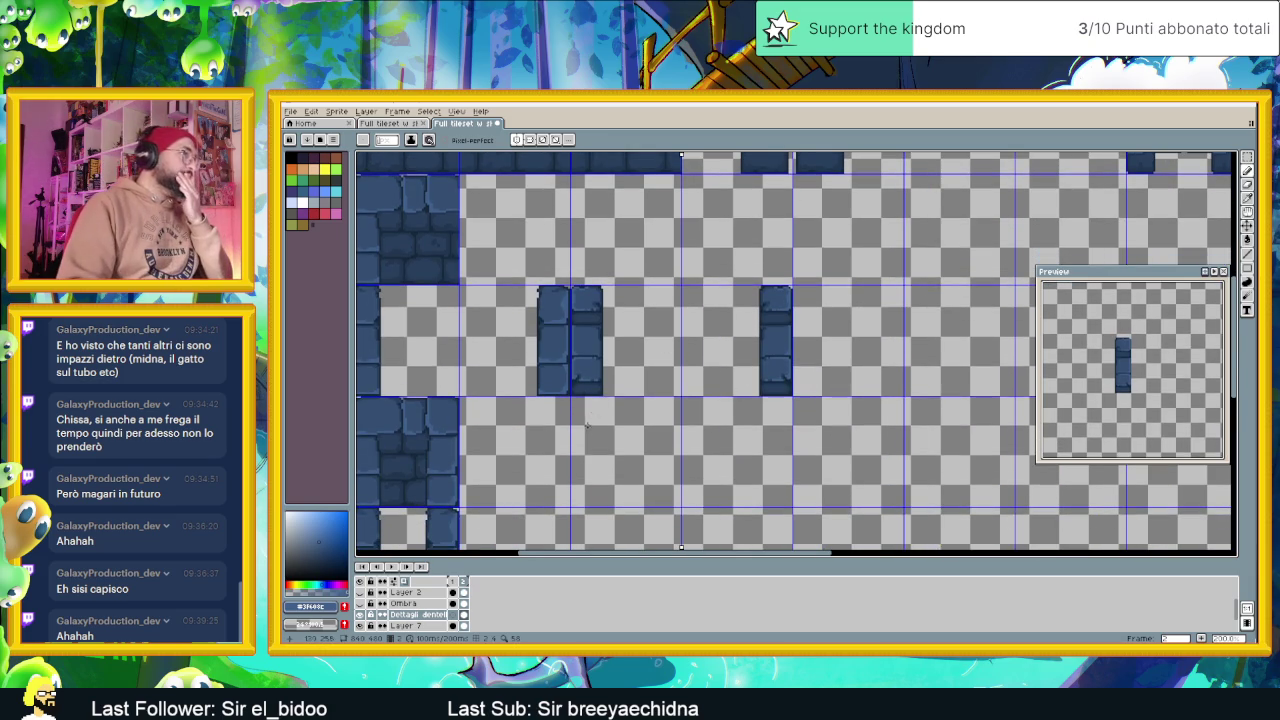
{"action": "scroll", "coordinate": [700, 360], "scroll_direction": "down", "scroll_amount": 4}
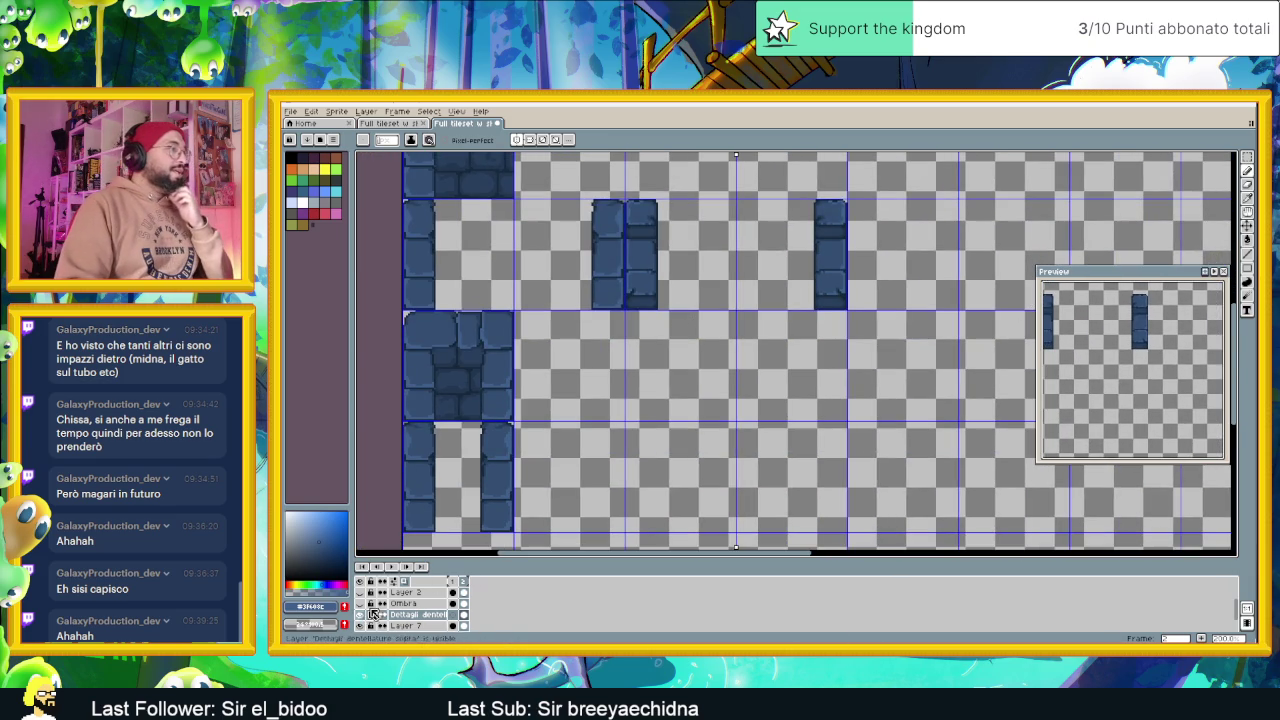
{"action": "scroll", "coordinate": [415, 605], "scroll_direction": "down", "scroll_amount": 1}
Select the square stone wall block on Layer 5 with the Rectangular Marquee
{"action": "left_click", "coordinate": [410, 614]}
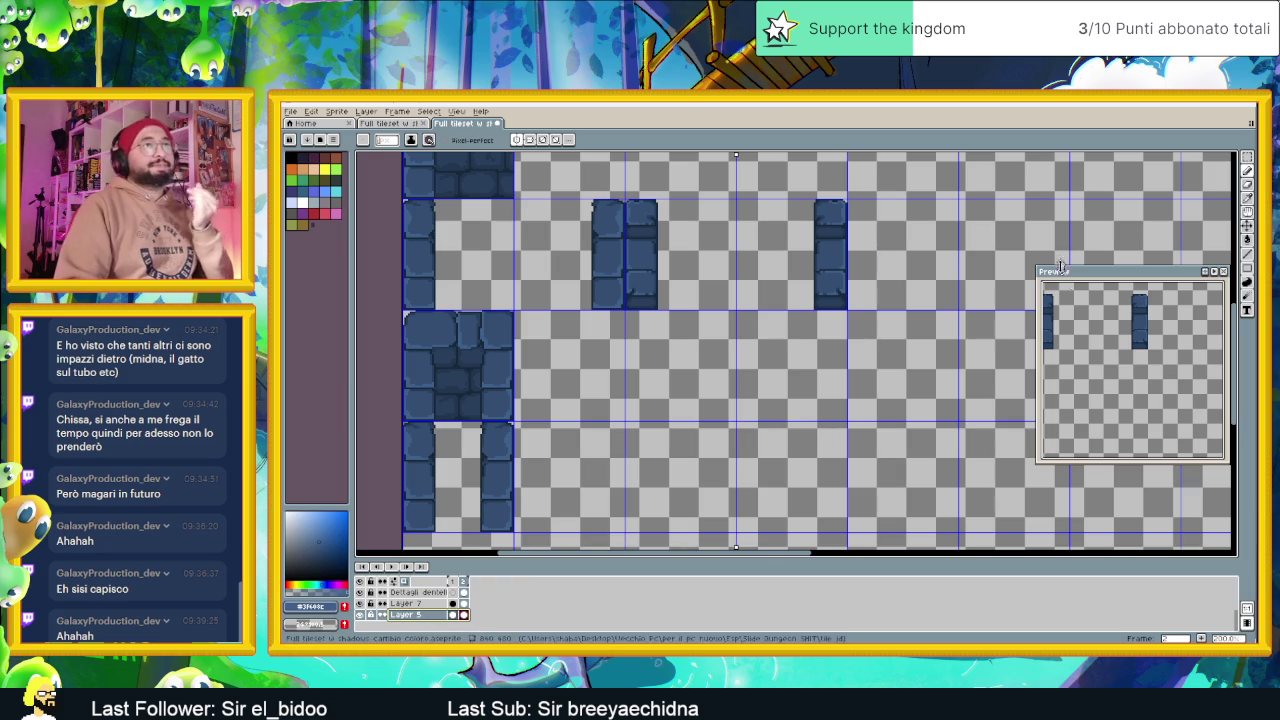
{"action": "left_click", "coordinate": [1246, 162]}
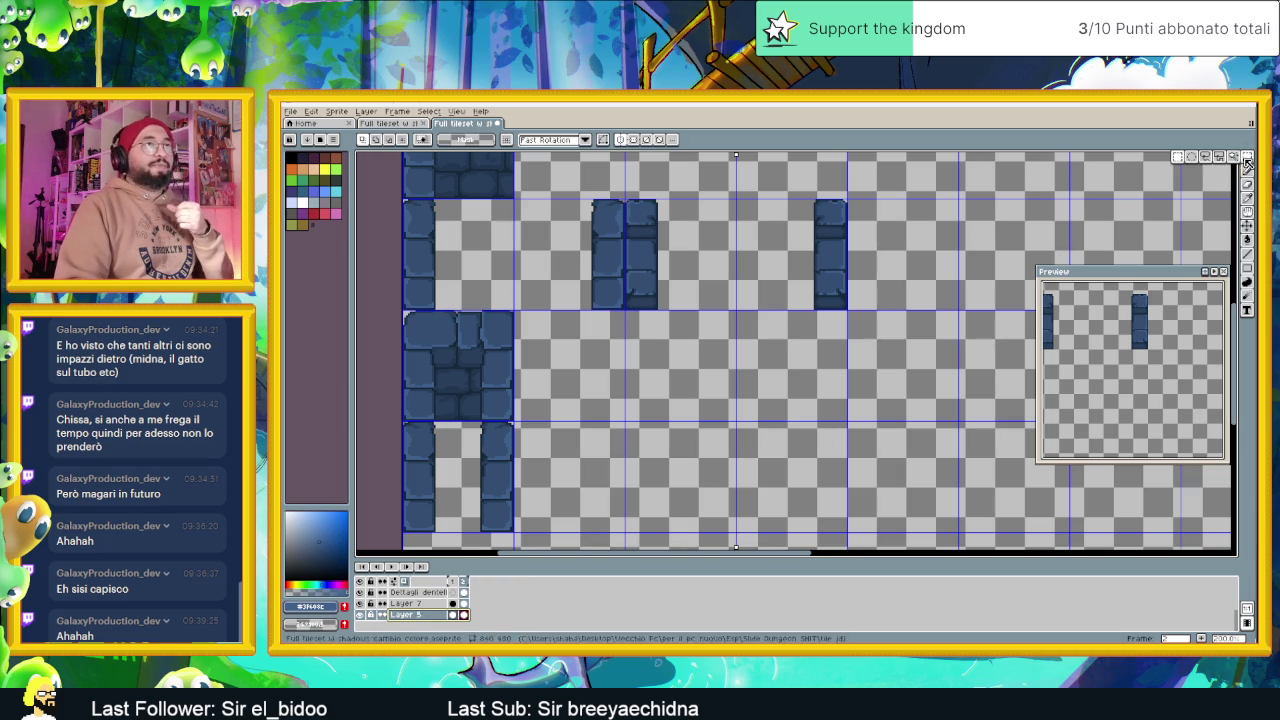
{"action": "scroll", "coordinate": [406, 313], "scroll_direction": "up", "scroll_amount": 1}
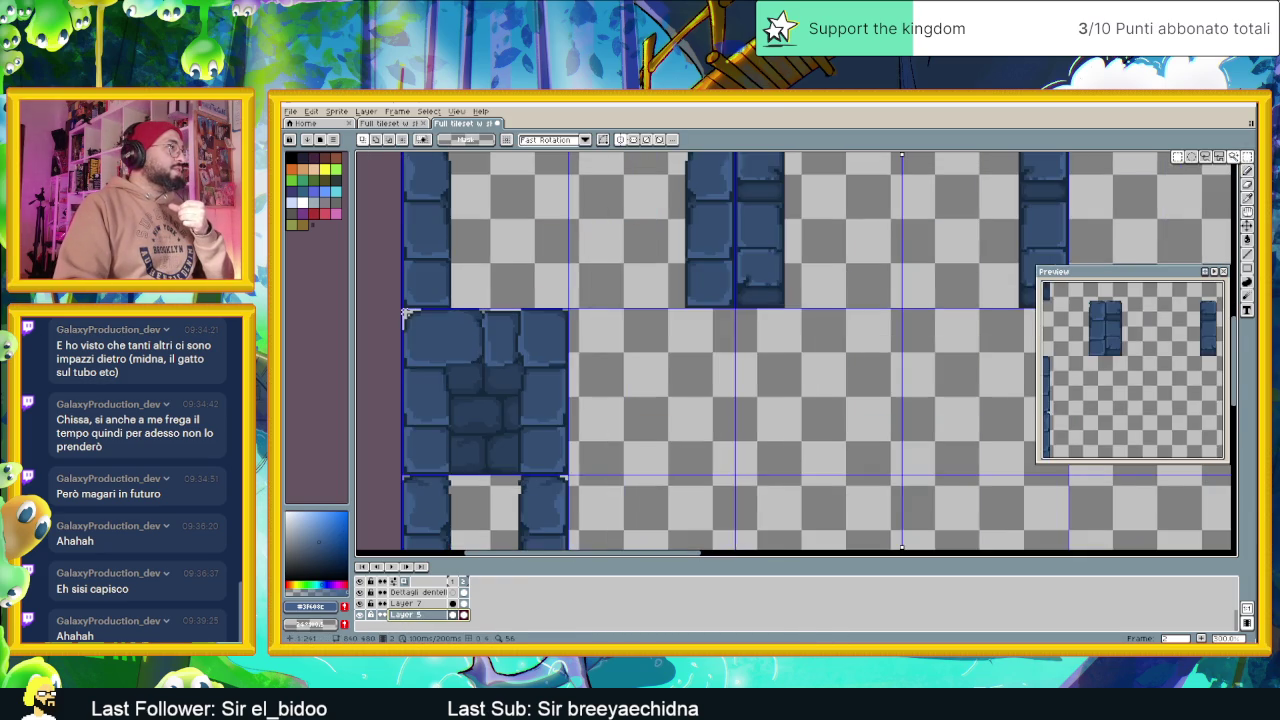
{"action": "scroll", "coordinate": [403, 314], "scroll_direction": "up", "scroll_amount": 1}
{"action": "left_click_drag", "start_coordinate": [401, 308], "coordinate": [622, 531]}
Paste a copy of the wall block and drag it into an empty tile
{"action": "scroll", "coordinate": [676, 460], "scroll_direction": "down", "scroll_amount": 1}
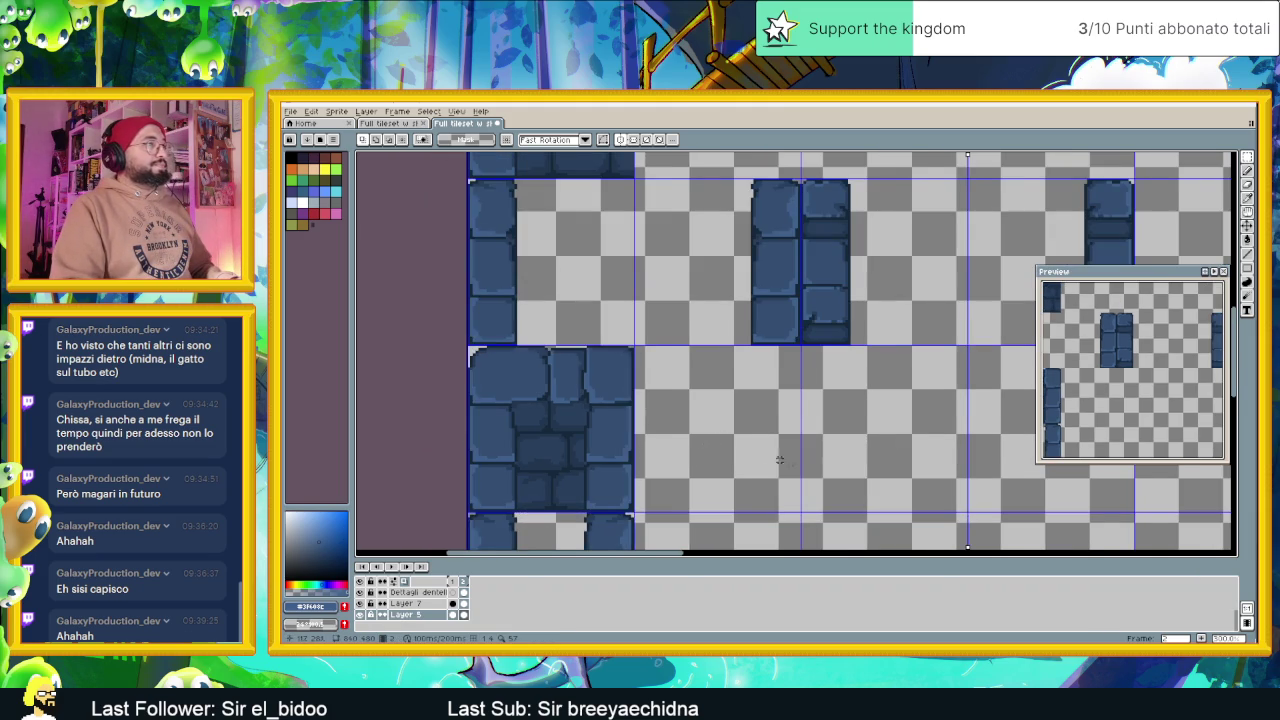
{"action": "scroll", "coordinate": [796, 467], "scroll_direction": "down", "scroll_amount": 1}
{"action": "left_click_drag", "start_coordinate": [800, 467], "coordinate": [766, 410]}
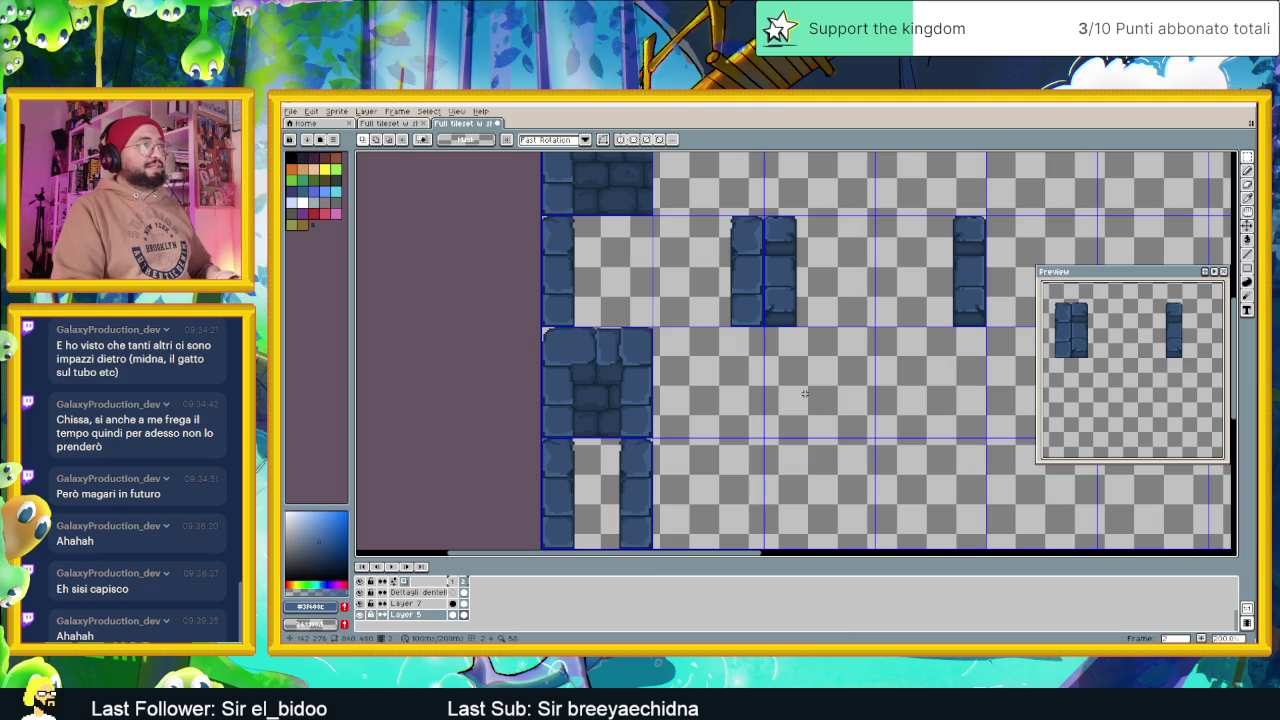
{"action": "key", "text": "ctrl+v"}
{"action": "mouse_move", "coordinate": [634, 383]}
{"action": "left_mouse_down"}
{"action": "mouse_move", "coordinate": [857, 383]}
{"action": "mouse_move", "coordinate": [857, 493]}
{"action": "mouse_move", "coordinate": [745, 493]}
{"action": "left_mouse_up"}
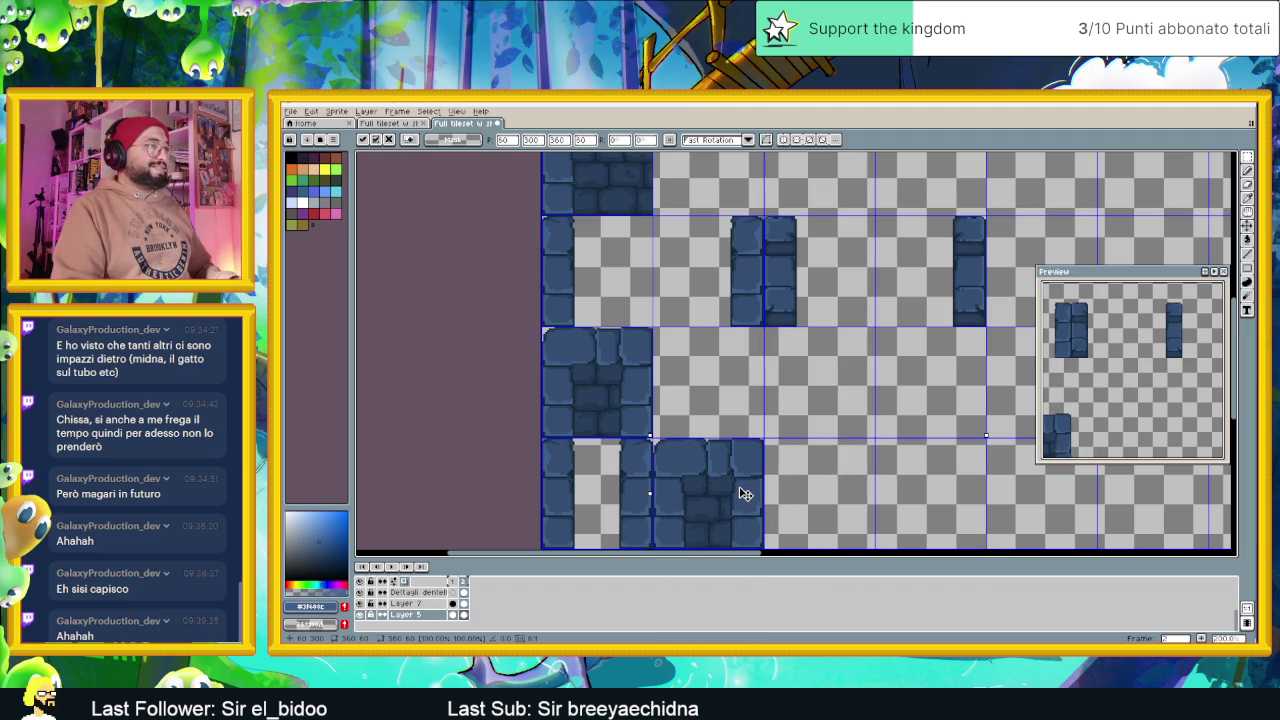
Commit the copied wall block beside the left pillar column and deselect it
{"action": "scroll", "coordinate": [740, 470], "scroll_direction": "up", "scroll_amount": 2}
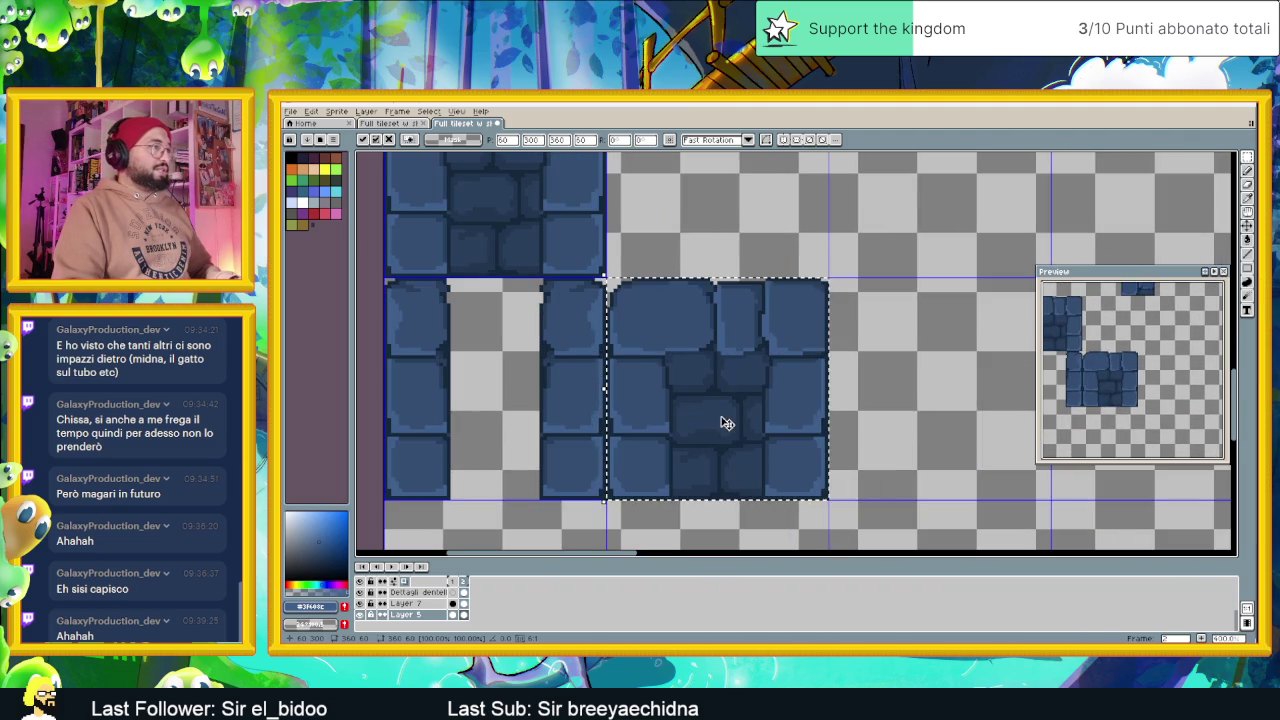
{"action": "scroll", "coordinate": [727, 423], "scroll_direction": "down", "scroll_amount": 1}
{"action": "scroll", "coordinate": [726, 424], "scroll_direction": "down", "scroll_amount": 2}
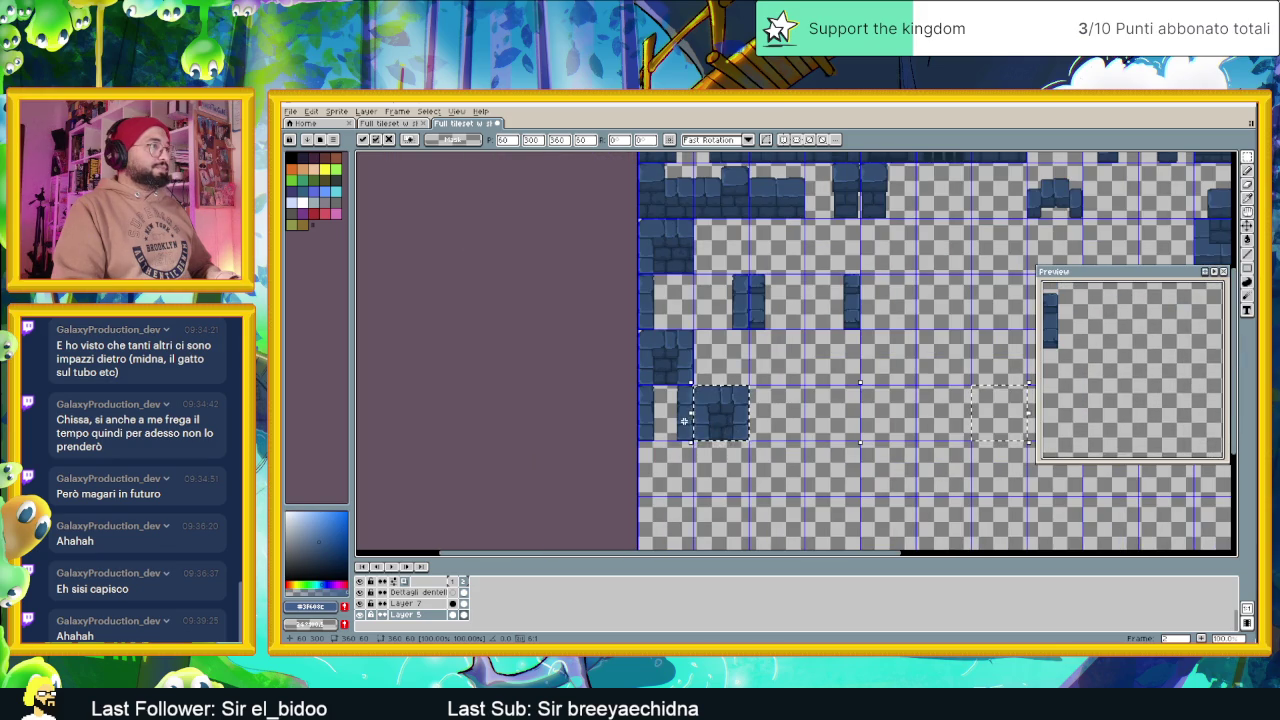
{"action": "key", "text": "ctrl+d"}
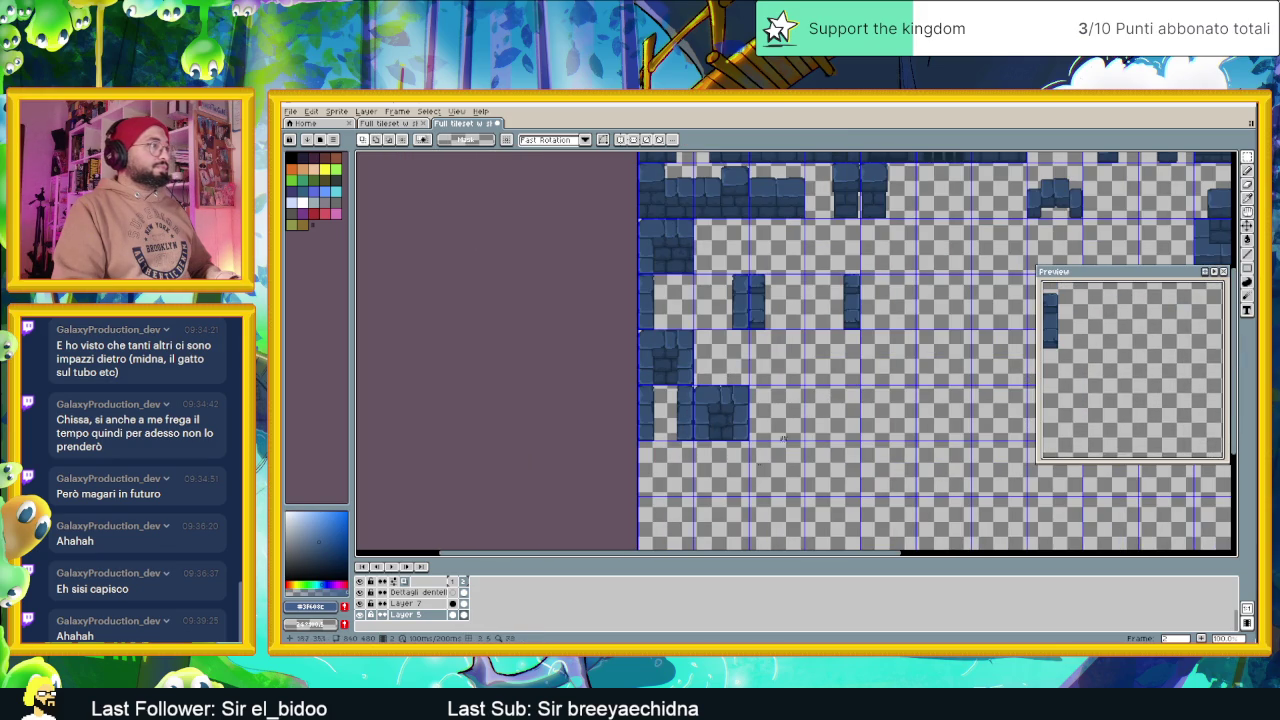
Make Dettagli dentellature the active layer after toggling Layer 5's visibility off and on
{"action": "left_click", "coordinate": [407, 605]}
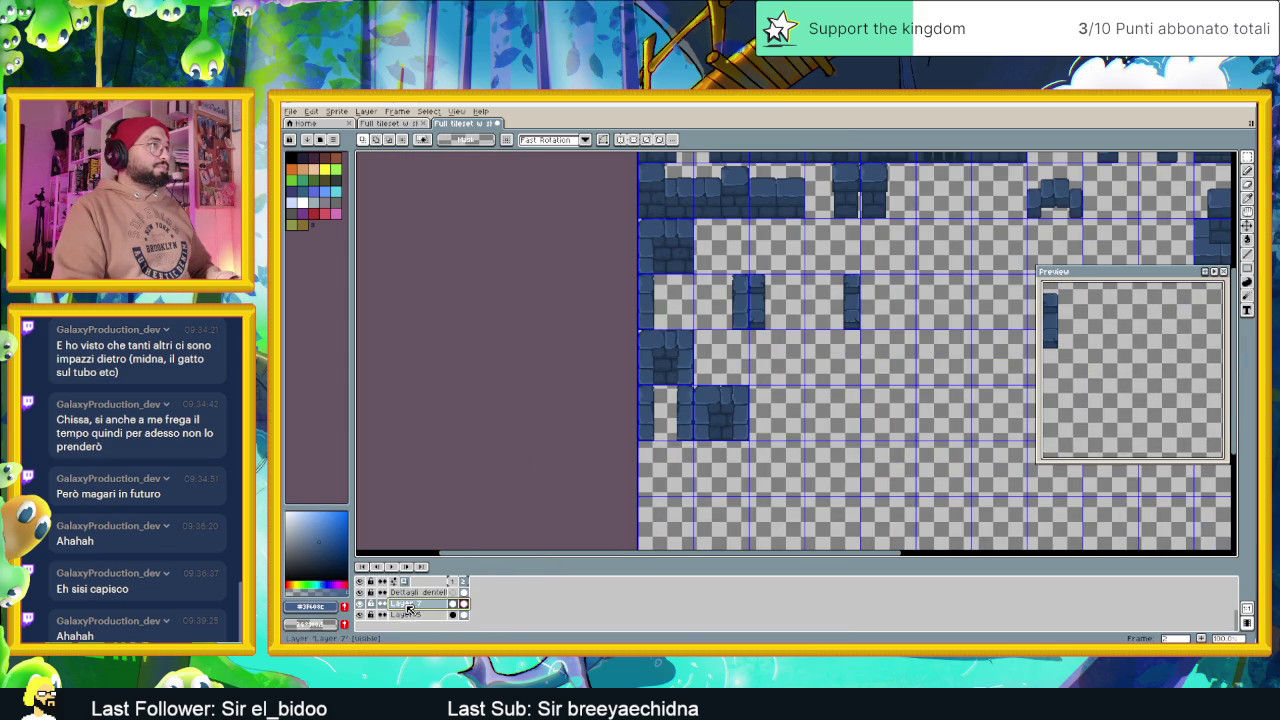
{"action": "left_click", "coordinate": [416, 593]}
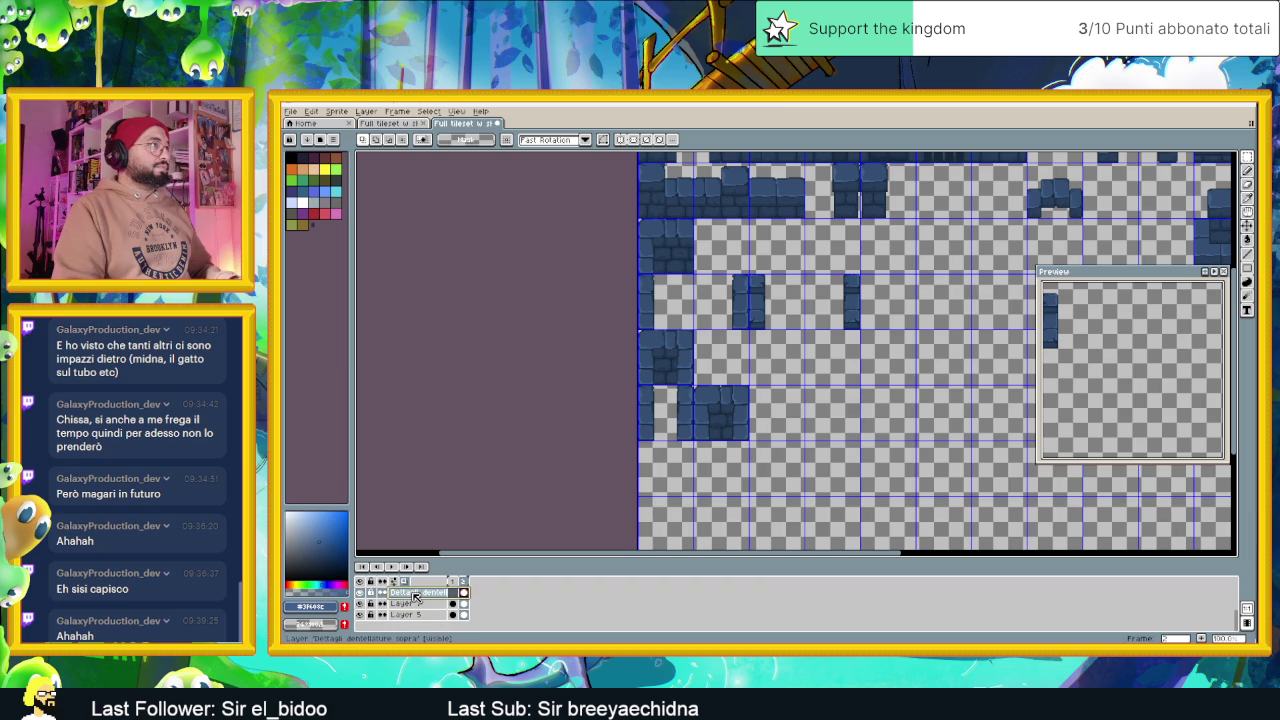
{"action": "scroll", "coordinate": [416, 600], "scroll_direction": "up", "scroll_amount": 1}
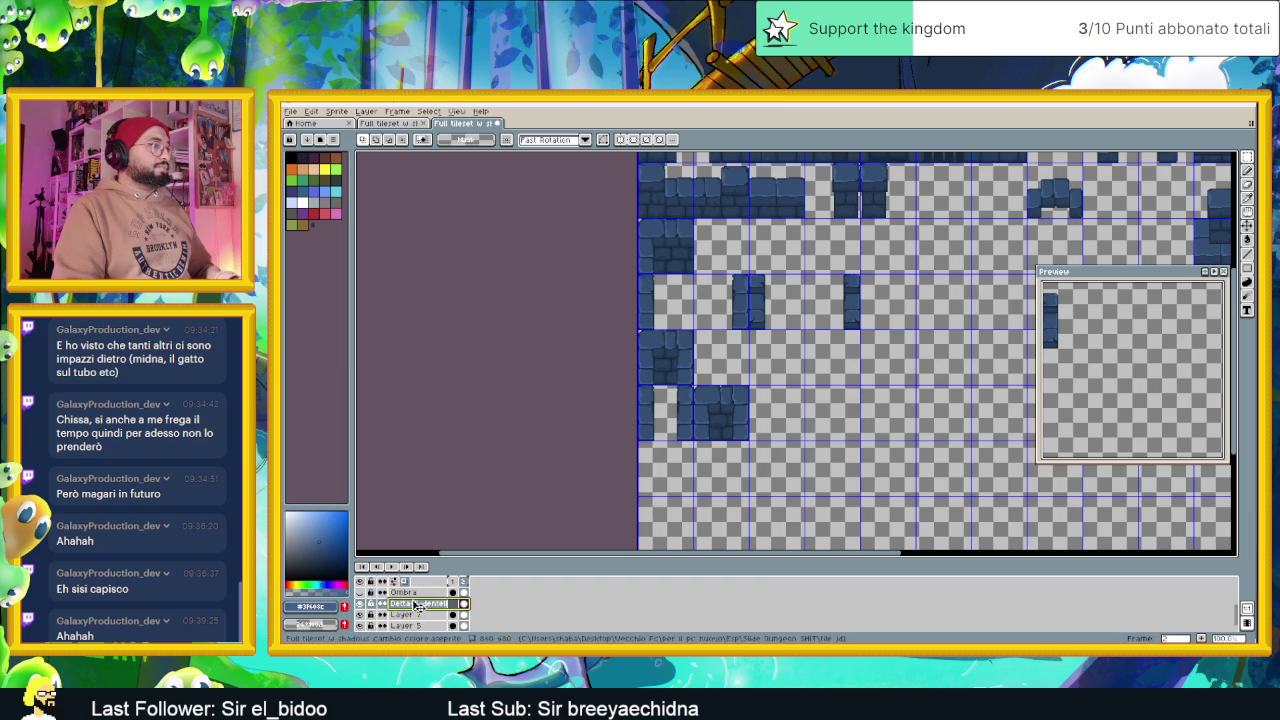
{"action": "left_click", "coordinate": [465, 614]}
{"action": "left_click", "coordinate": [465, 625]}
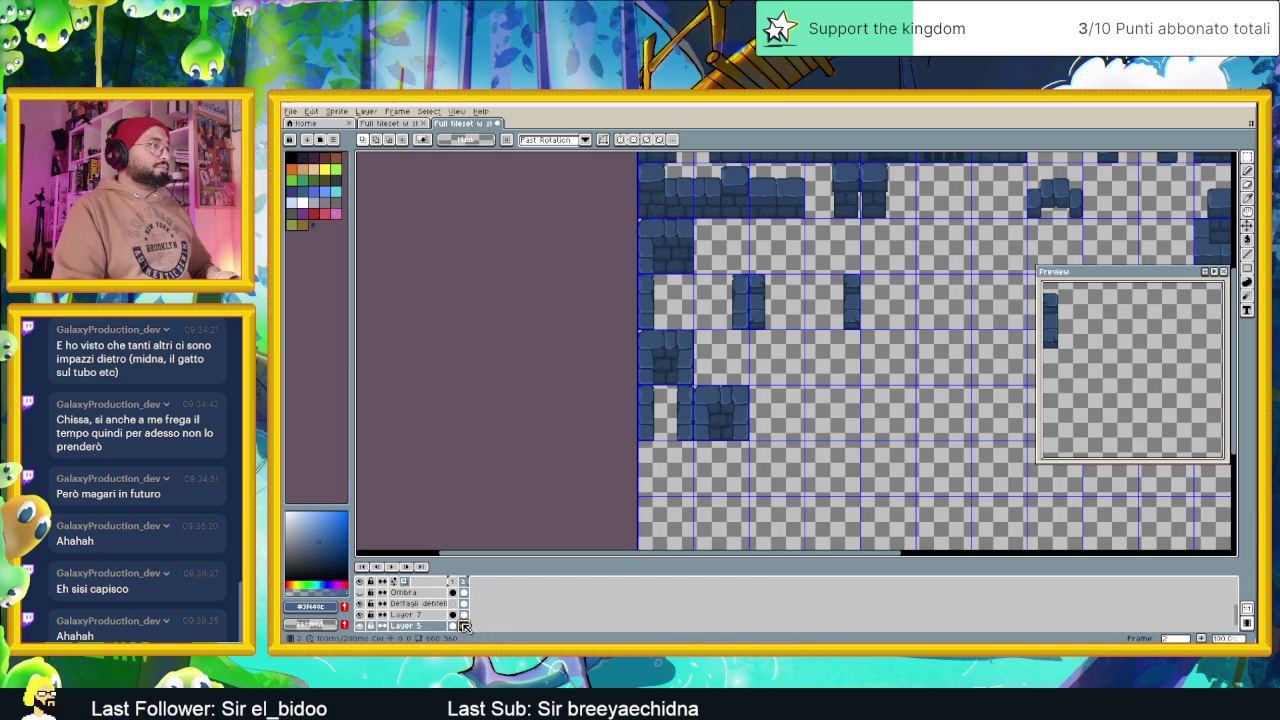
{"action": "left_click", "coordinate": [362, 625]}
{"action": "left_click", "coordinate": [362, 625]}
{"action": "scroll", "coordinate": [729, 423], "scroll_direction": "up", "scroll_amount": 1}
{"action": "scroll", "coordinate": [729, 423], "scroll_direction": "up", "scroll_amount": 1}
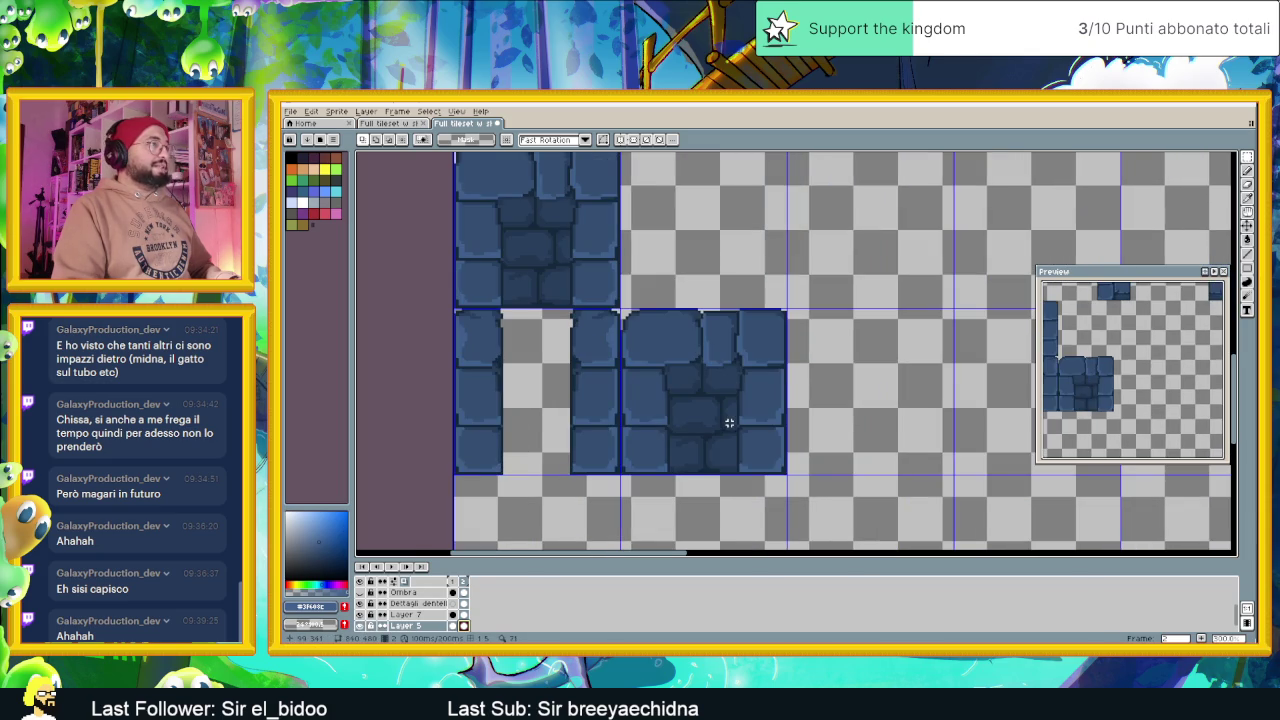
{"action": "scroll", "coordinate": [726, 411], "scroll_direction": "up", "scroll_amount": 1}
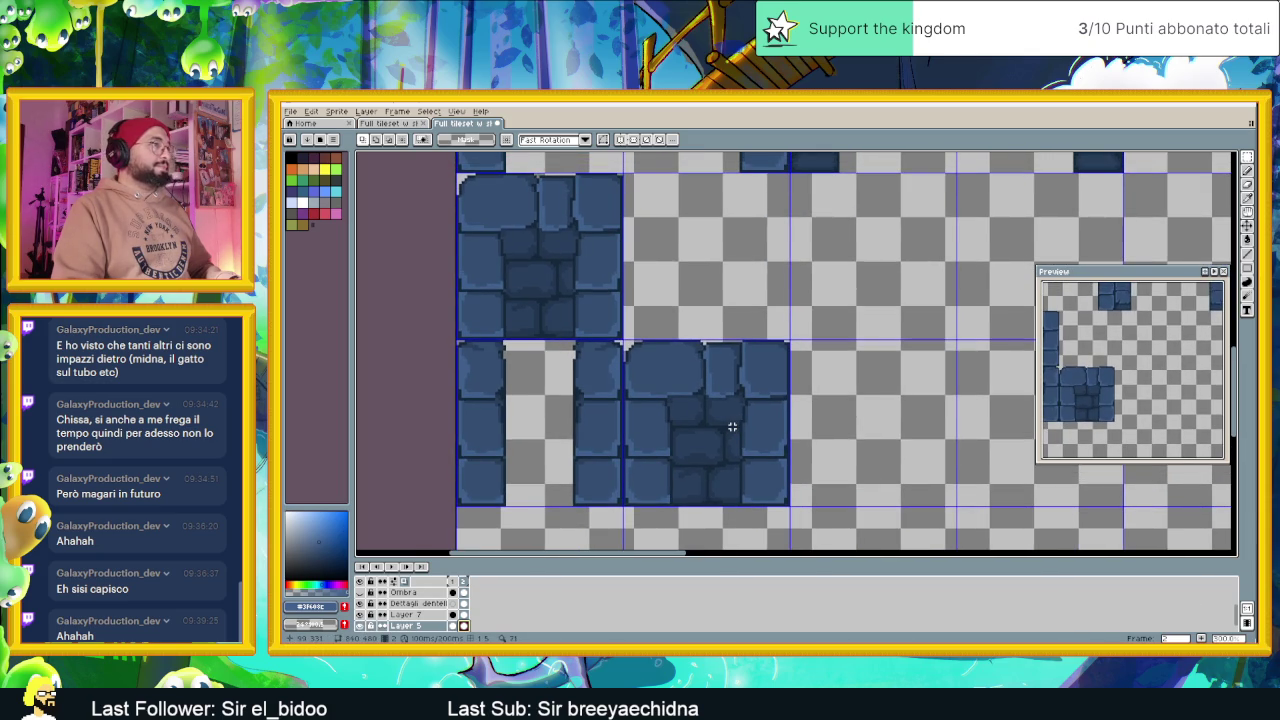
{"action": "left_click", "coordinate": [458, 604]}
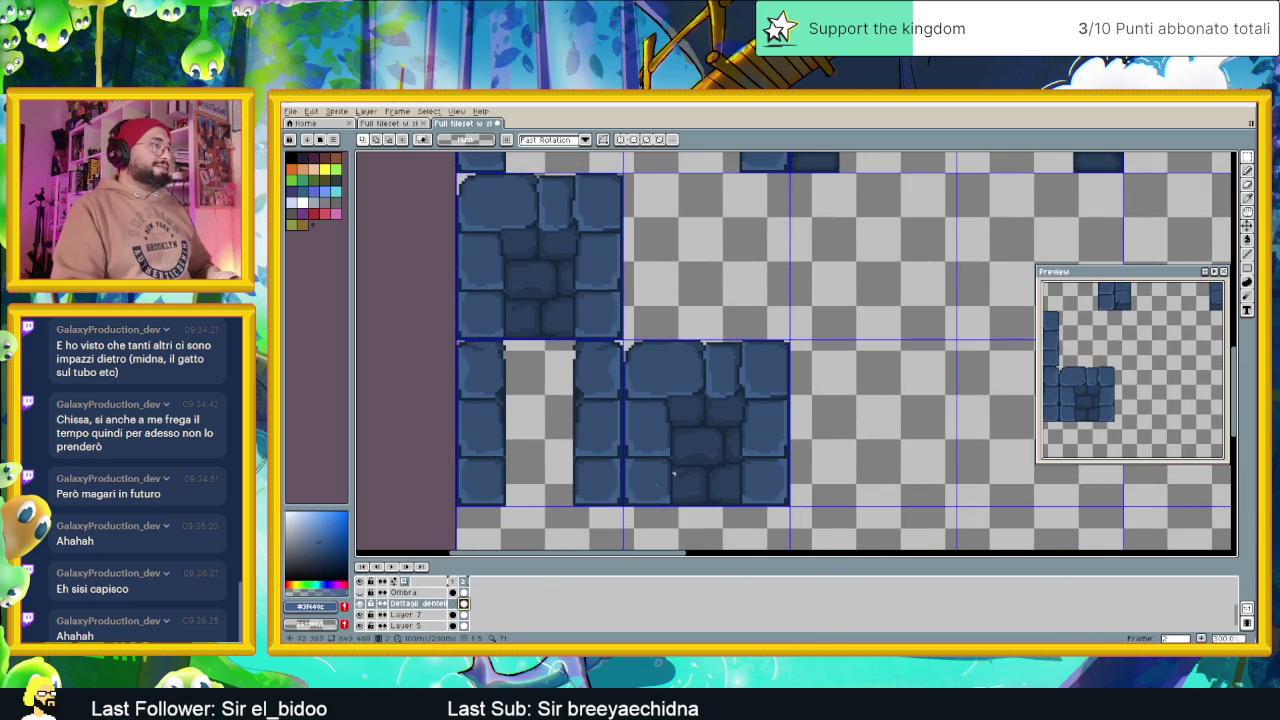
{"action": "scroll", "coordinate": [760, 324], "scroll_direction": "up", "scroll_amount": 1}
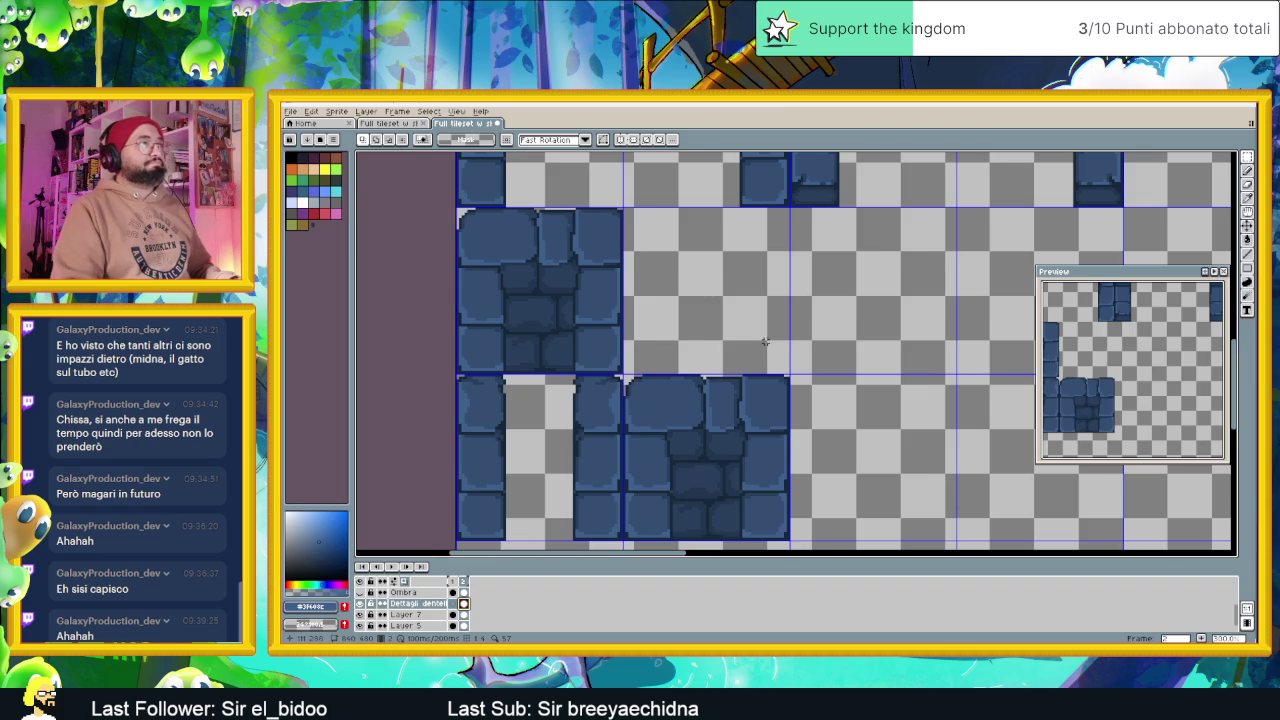
Select the pillar's top cap piece with the Rectangular Marquee
{"action": "scroll", "coordinate": [776, 384], "scroll_direction": "up", "scroll_amount": 1}
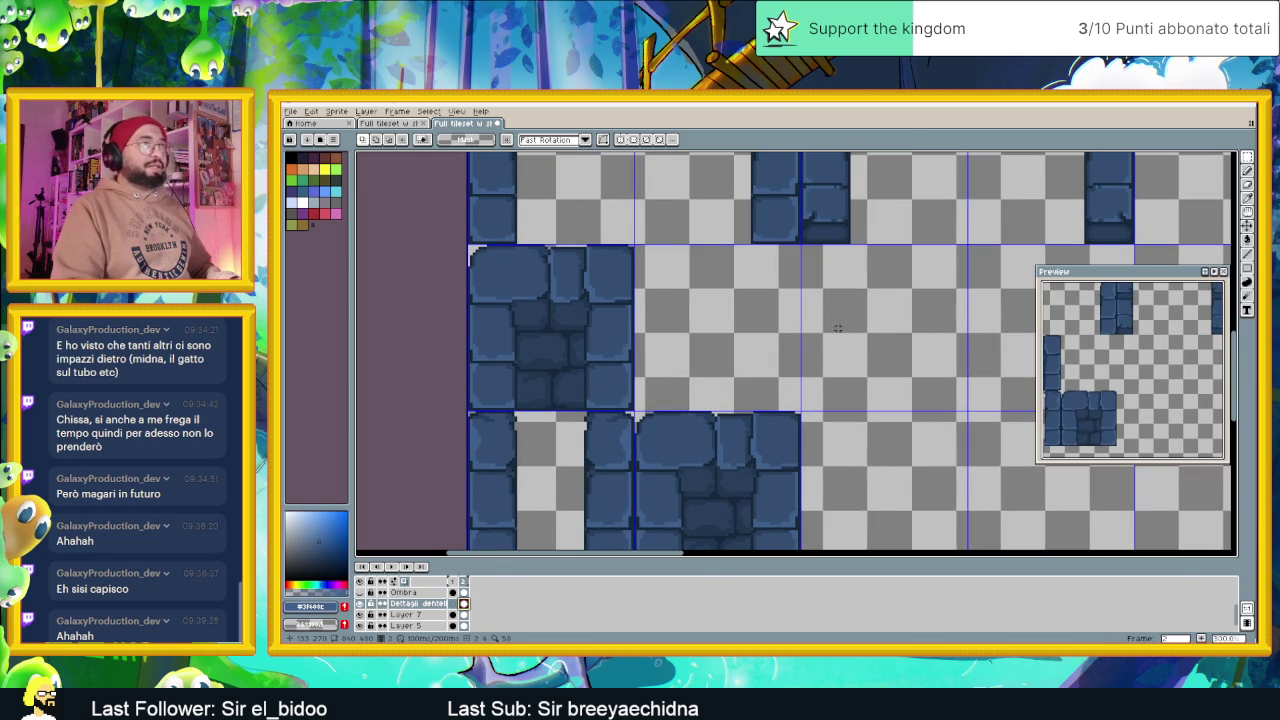
{"action": "left_click_drag", "start_coordinate": [834, 331], "coordinate": [820, 362]}
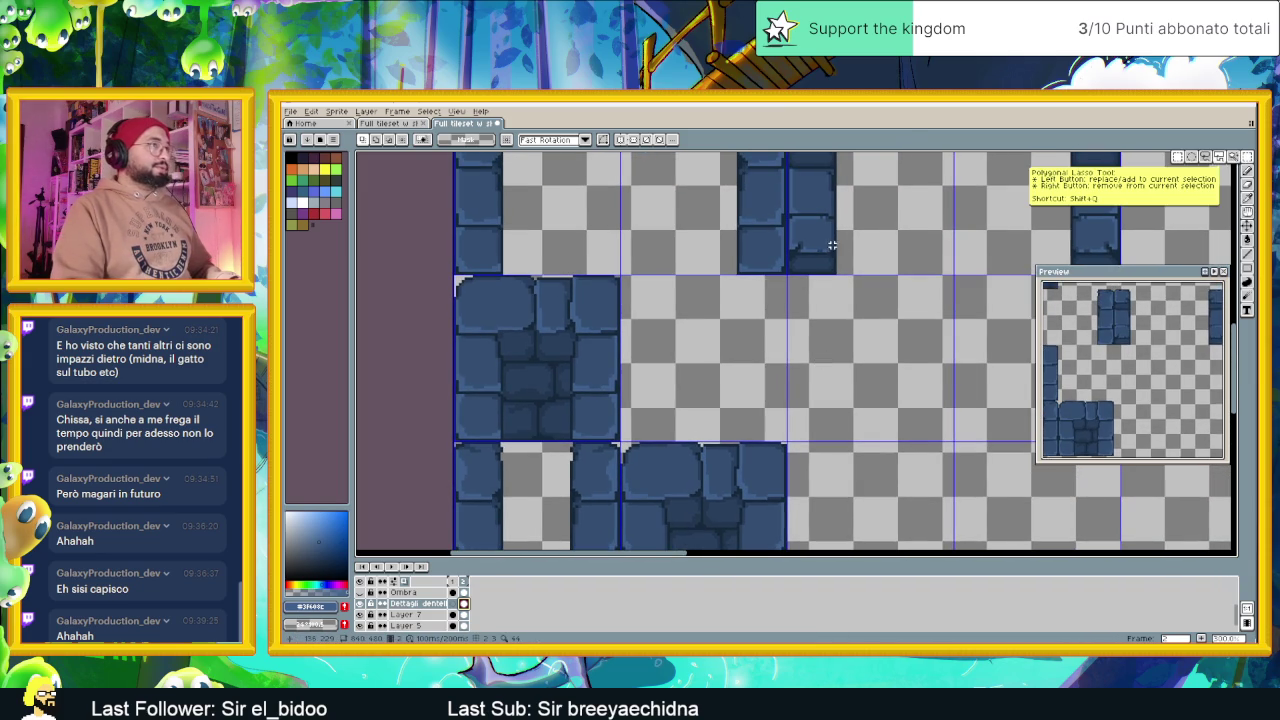
{"action": "left_click_drag", "start_coordinate": [832, 244], "coordinate": [832, 330]}
{"action": "scroll", "coordinate": [794, 263], "scroll_direction": "up", "scroll_amount": 1}
{"action": "left_click_drag", "start_coordinate": [794, 263], "coordinate": [800, 343]}
{"action": "left_click_drag", "start_coordinate": [695, 236], "coordinate": [850, 336]}
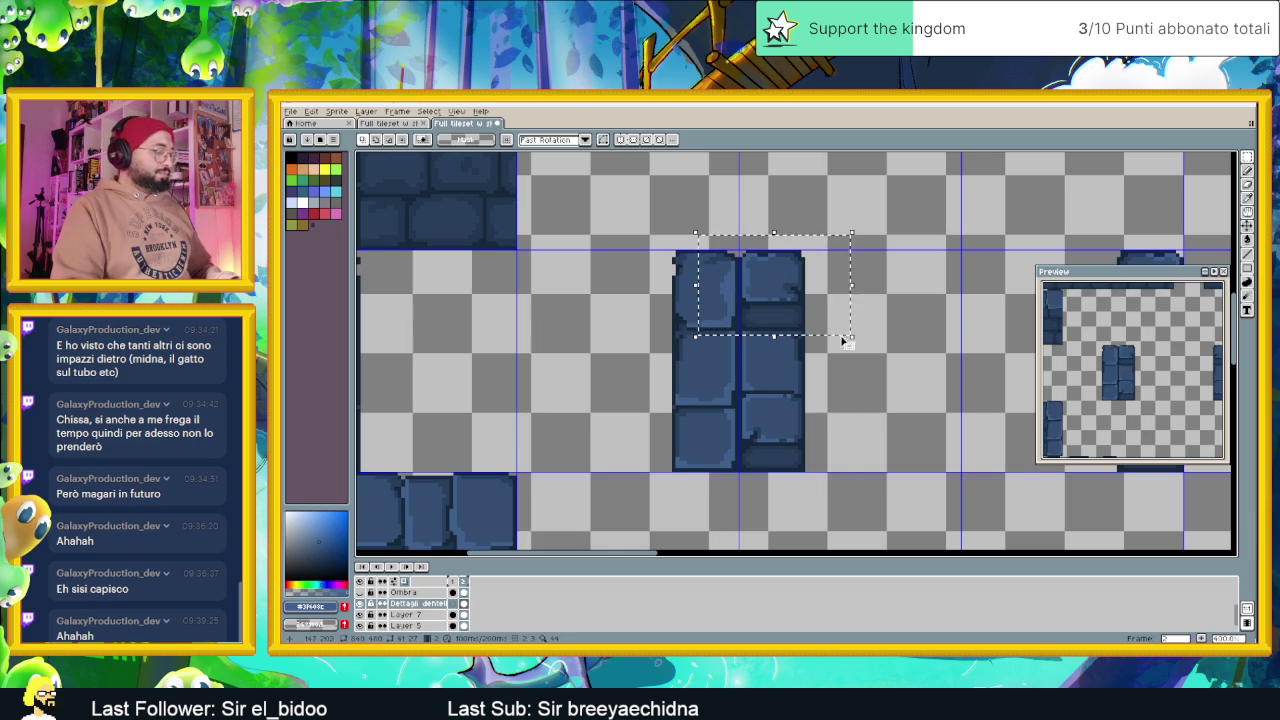
Move the cap onto the lower wall tile's top-left corner and commit it
{"action": "scroll", "coordinate": [843, 341], "scroll_direction": "down", "scroll_amount": 2}
{"action": "mouse_move", "coordinate": [672, 542]}
{"action": "left_mouse_down"}
{"action": "mouse_move", "coordinate": [706, 452]}
{"action": "mouse_move", "coordinate": [706, 369]}
{"action": "left_mouse_up"}
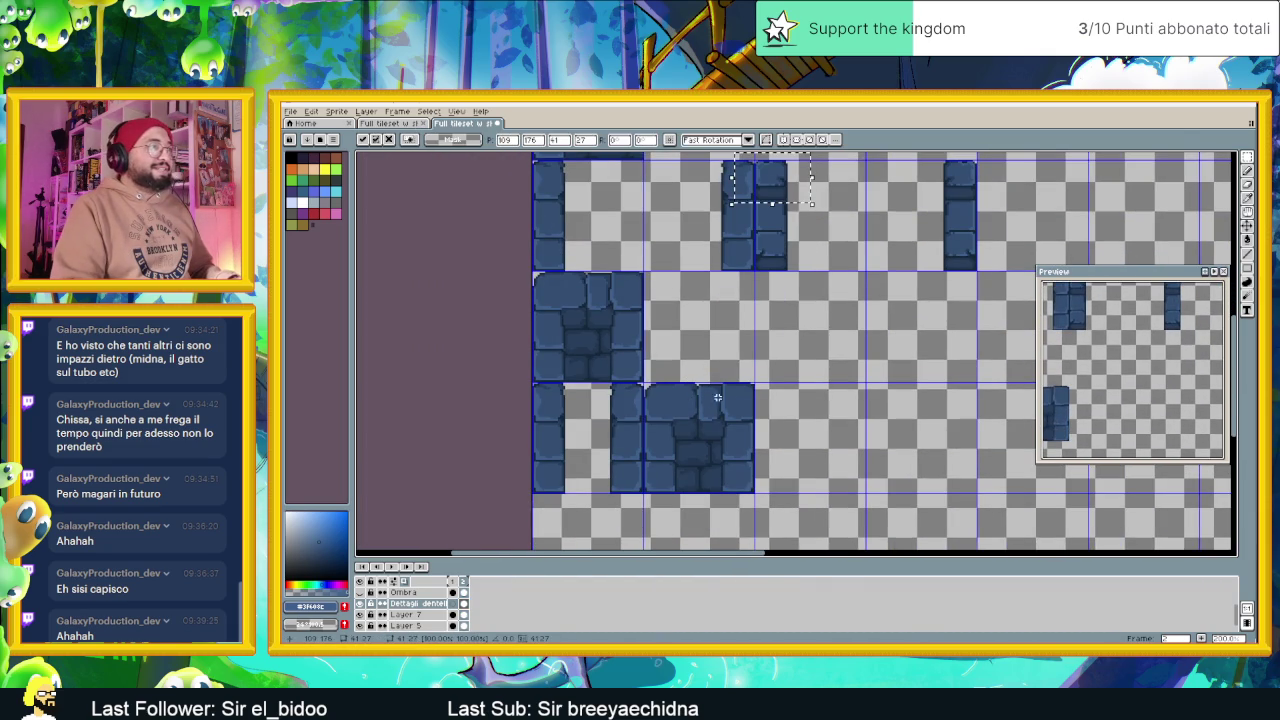
{"action": "mouse_move", "coordinate": [771, 200]}
{"action": "left_mouse_down"}
{"action": "mouse_move", "coordinate": [675, 407]}
{"action": "mouse_move", "coordinate": [657, 388]}
{"action": "left_mouse_up"}
{"action": "scroll", "coordinate": [670, 403], "scroll_direction": "up", "scroll_amount": 2}
{"action": "scroll", "coordinate": [670, 403], "scroll_direction": "up", "scroll_amount": 1}
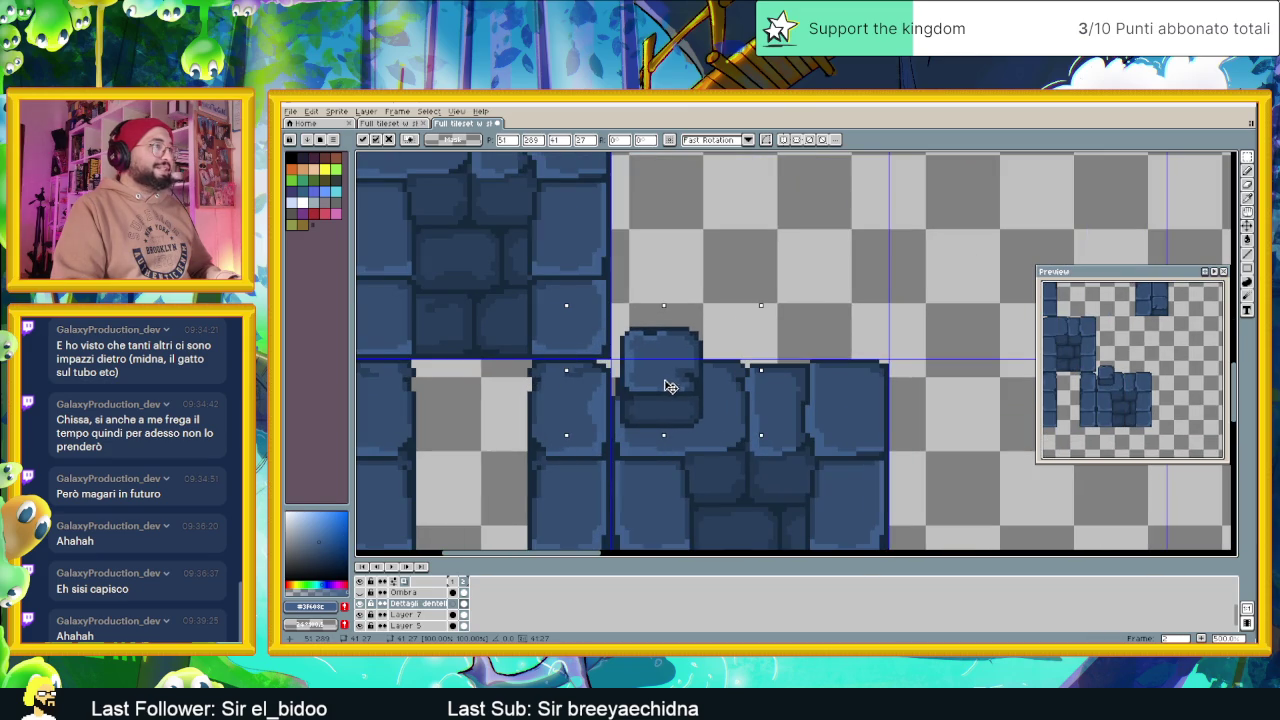
{"action": "left_click_drag", "start_coordinate": [660, 386], "coordinate": [660, 377]}
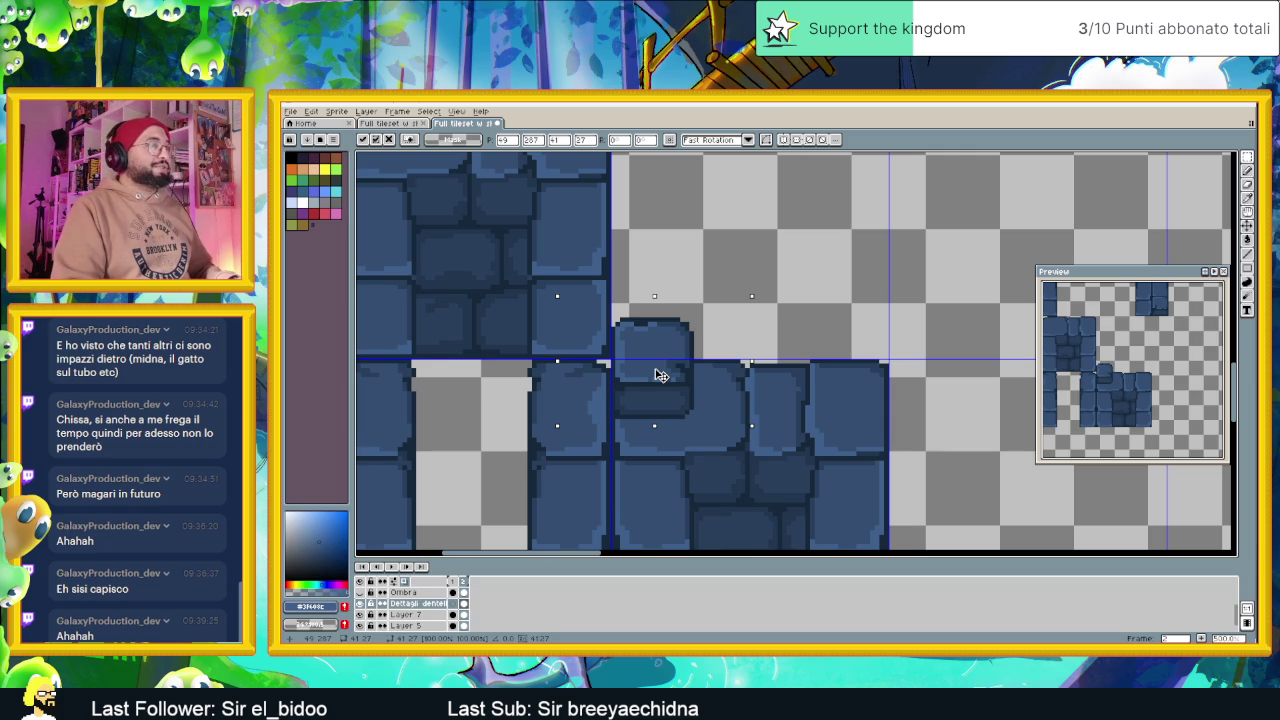
{"action": "mouse_move", "coordinate": [660, 375]}
{"action": "left_mouse_down"}
{"action": "mouse_move", "coordinate": [657, 420]}
{"action": "mouse_move", "coordinate": [659, 376]}
{"action": "left_mouse_up"}
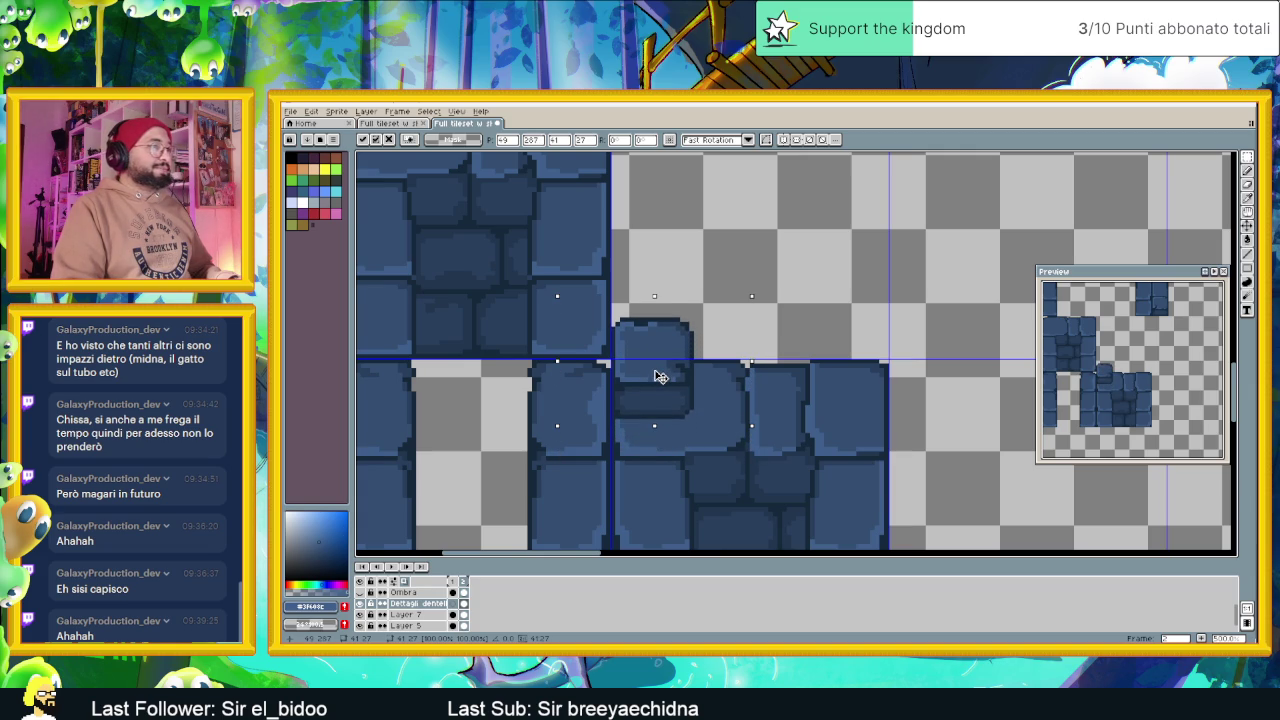
{"action": "left_click_drag", "start_coordinate": [660, 376], "coordinate": [658, 375]}
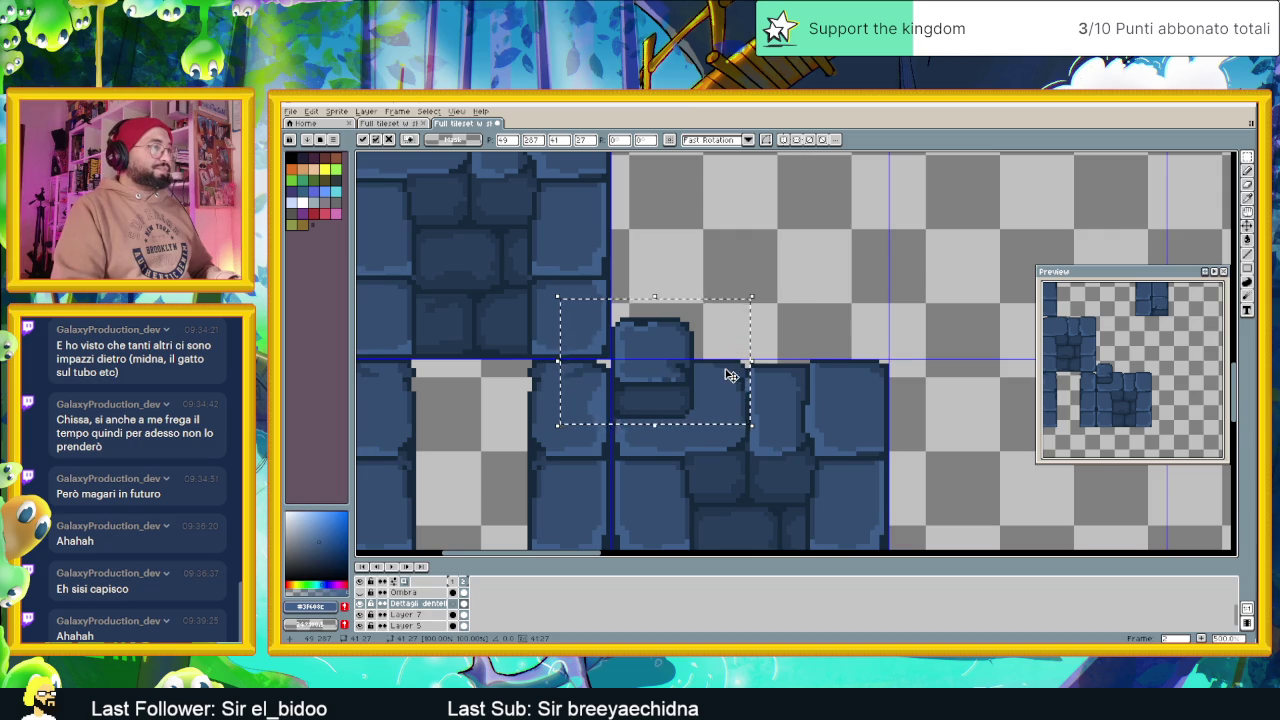
{"action": "scroll", "coordinate": [731, 375], "scroll_direction": "down", "scroll_amount": 3}
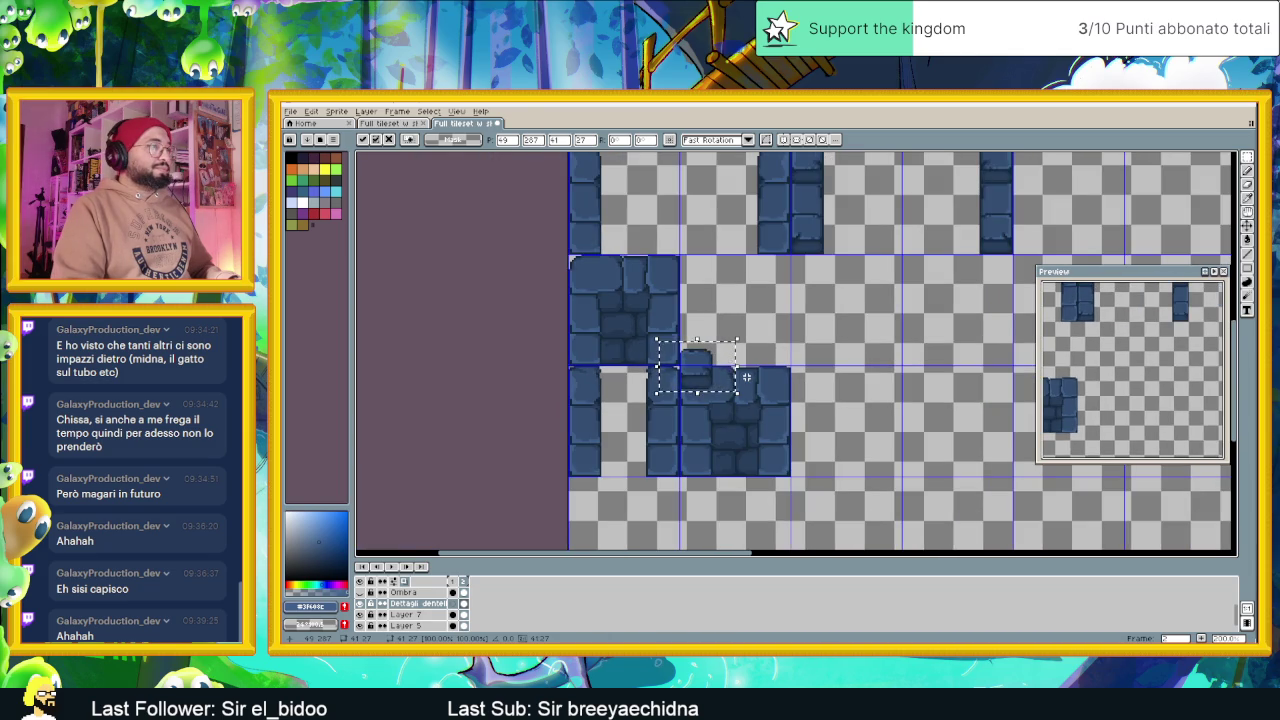
{"action": "scroll", "coordinate": [746, 376], "scroll_direction": "up", "scroll_amount": 1}
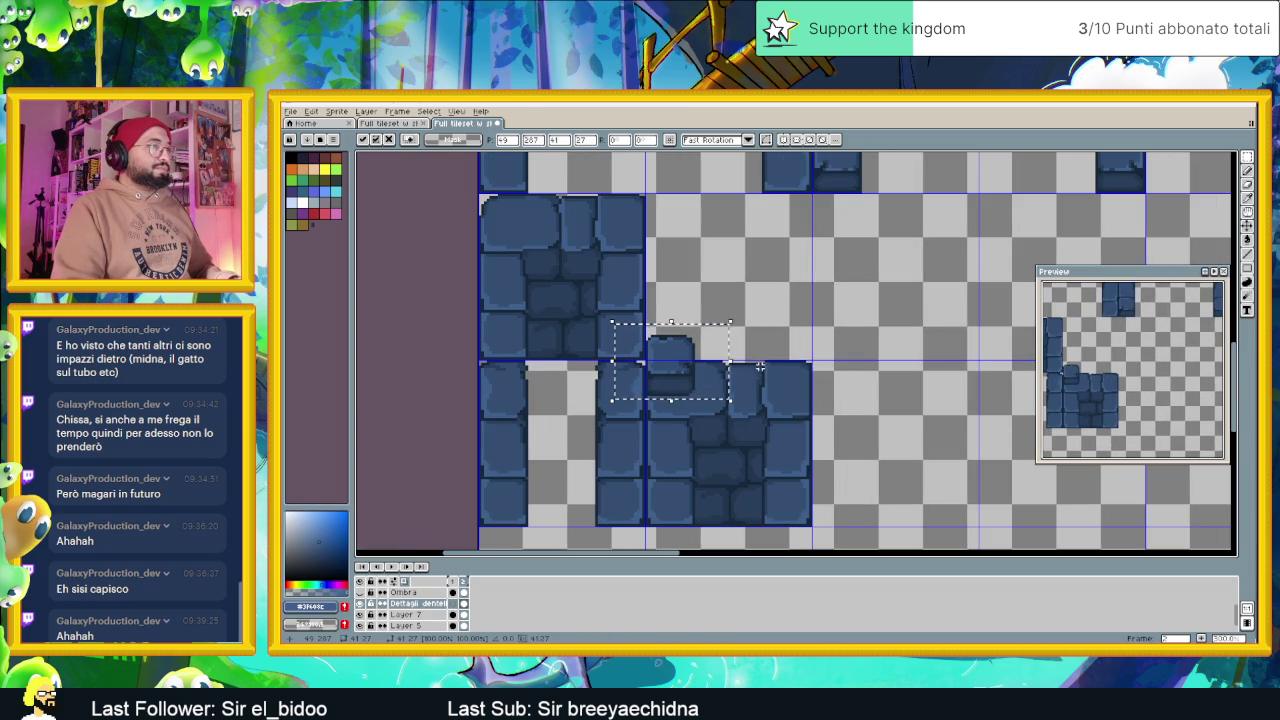
{"action": "left_click", "coordinate": [773, 349]}
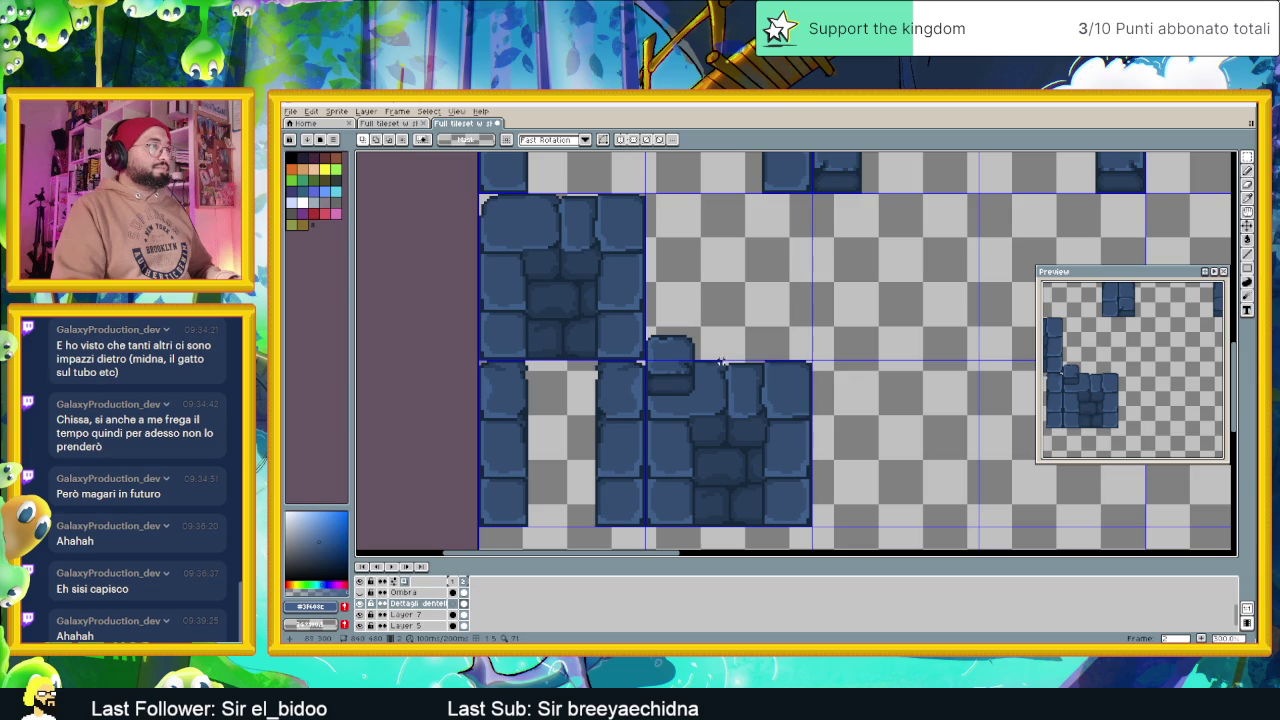
{"action": "key", "text": "ctrl+v"}
Place the pasted cap on the wall tile's top-right corner and commit it
{"action": "mouse_move", "coordinate": [812, 357]}
{"action": "left_mouse_down"}
{"action": "mouse_move", "coordinate": [840, 357]}
{"action": "mouse_move", "coordinate": [800, 369]}
{"action": "left_mouse_up"}
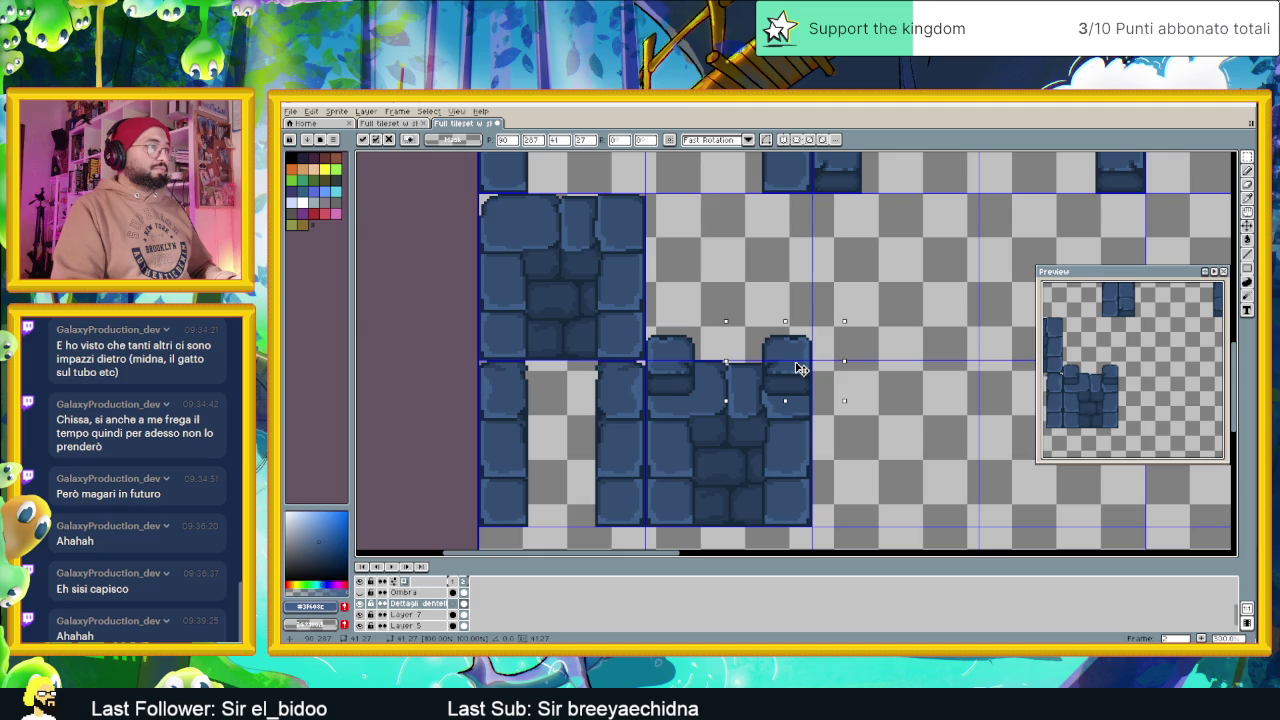
{"action": "key", "text": "Return"}
{"action": "scroll", "coordinate": [800, 369], "scroll_direction": "down", "scroll_amount": 2}
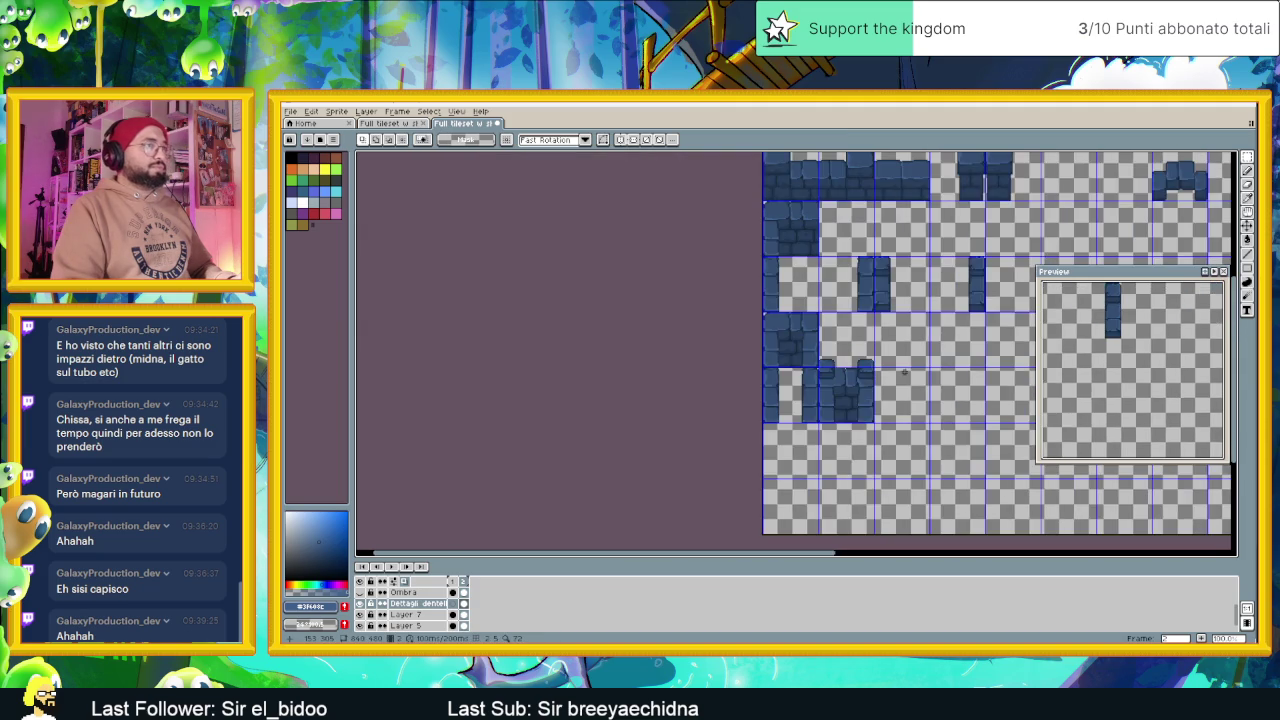
{"action": "scroll", "coordinate": [800, 369], "scroll_direction": "down", "scroll_amount": 1}
{"action": "scroll", "coordinate": [906, 373], "scroll_direction": "up", "scroll_amount": 3}
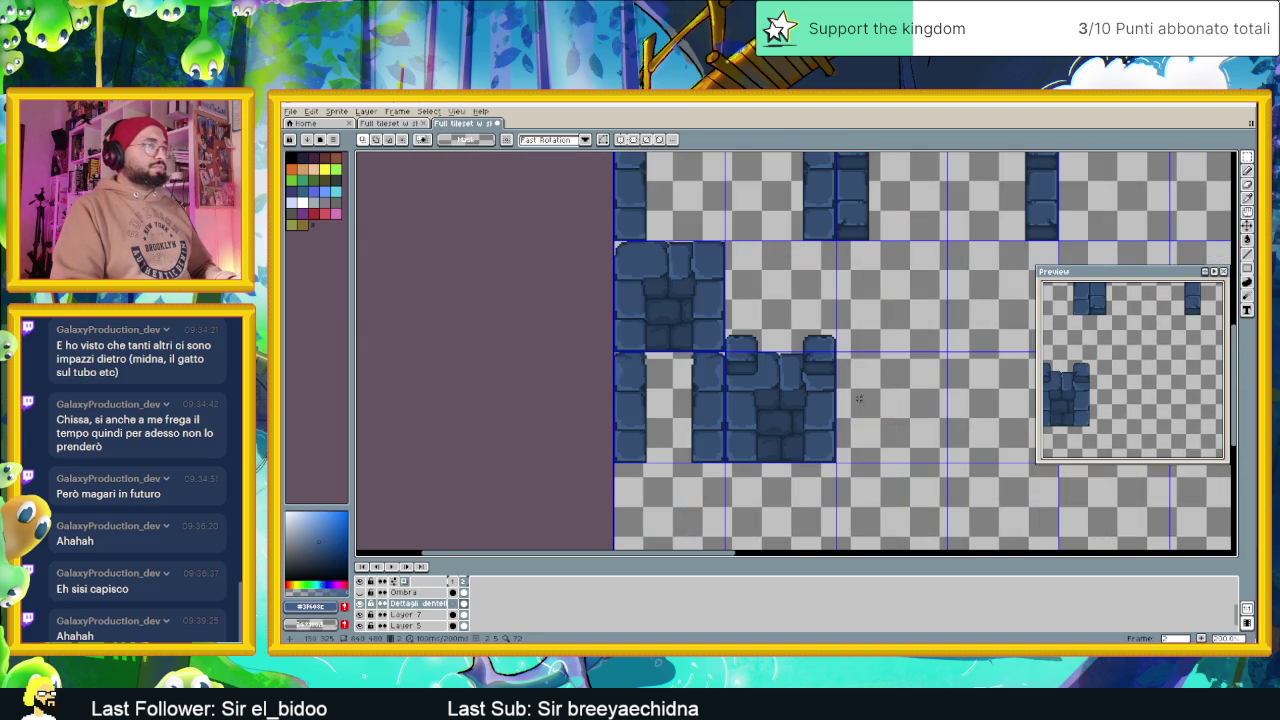
{"action": "scroll", "coordinate": [832, 405], "scroll_direction": "up", "scroll_amount": 1}
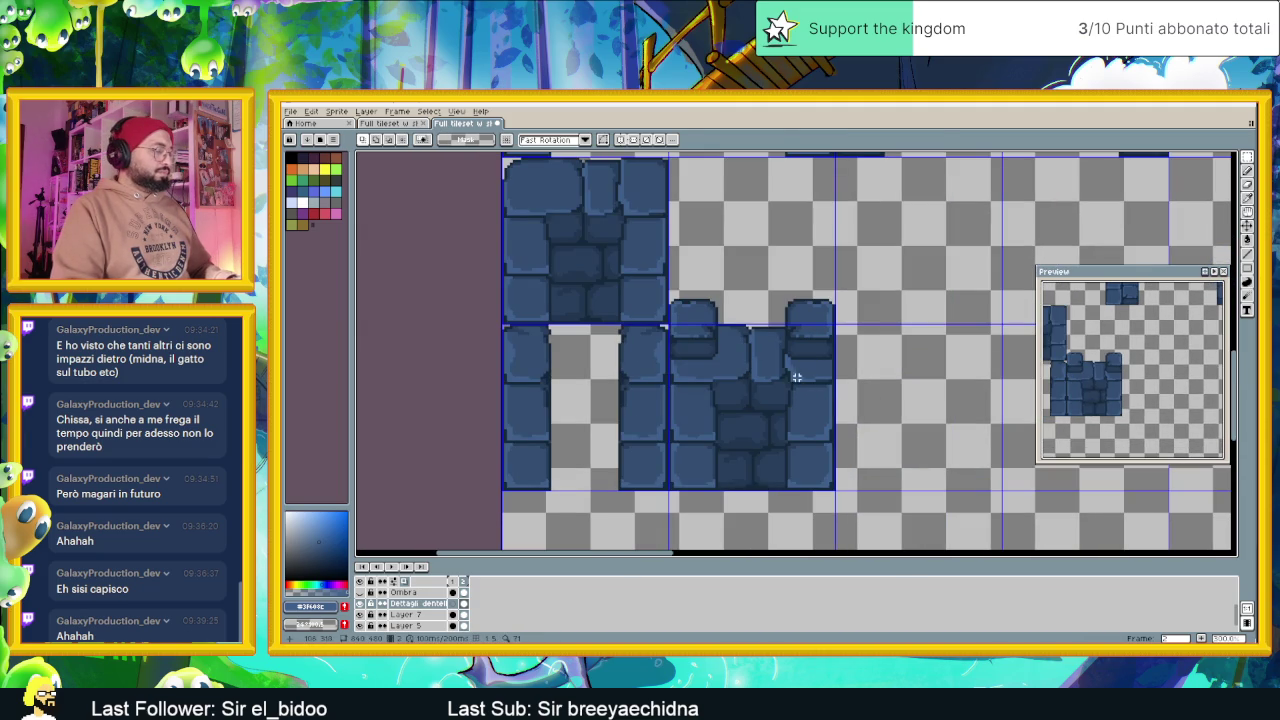
Paste another stone piece into the wall face, align it pixel by pixel, and commit
{"action": "key", "text": "ctrl+v"}
{"action": "left_click_drag", "start_coordinate": [855, 353], "coordinate": [817, 411]}
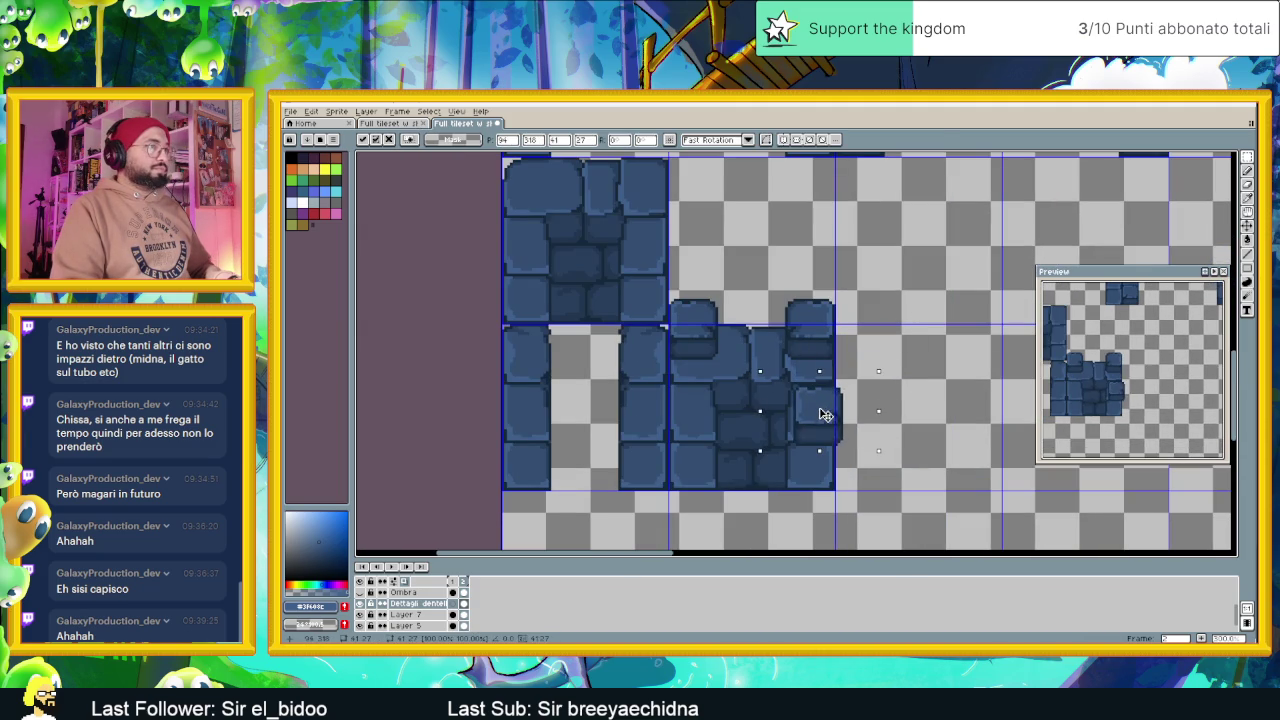
{"action": "left_click_drag", "start_coordinate": [816, 411], "coordinate": [811, 405]}
{"action": "key", "text": "Left"}
{"action": "key", "text": "Up"}
{"action": "key", "text": "Up"}
{"action": "left_click_drag", "start_coordinate": [820, 411], "coordinate": [820, 414]}
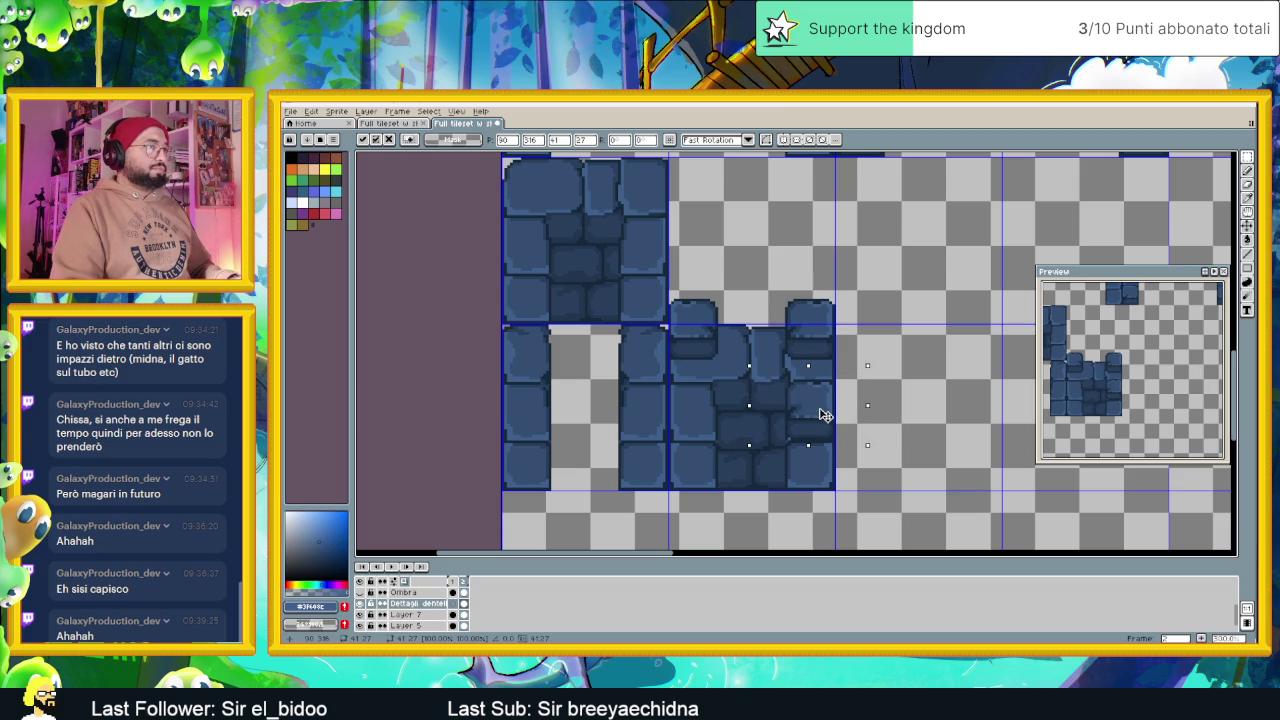
{"action": "left_click", "coordinate": [944, 386]}
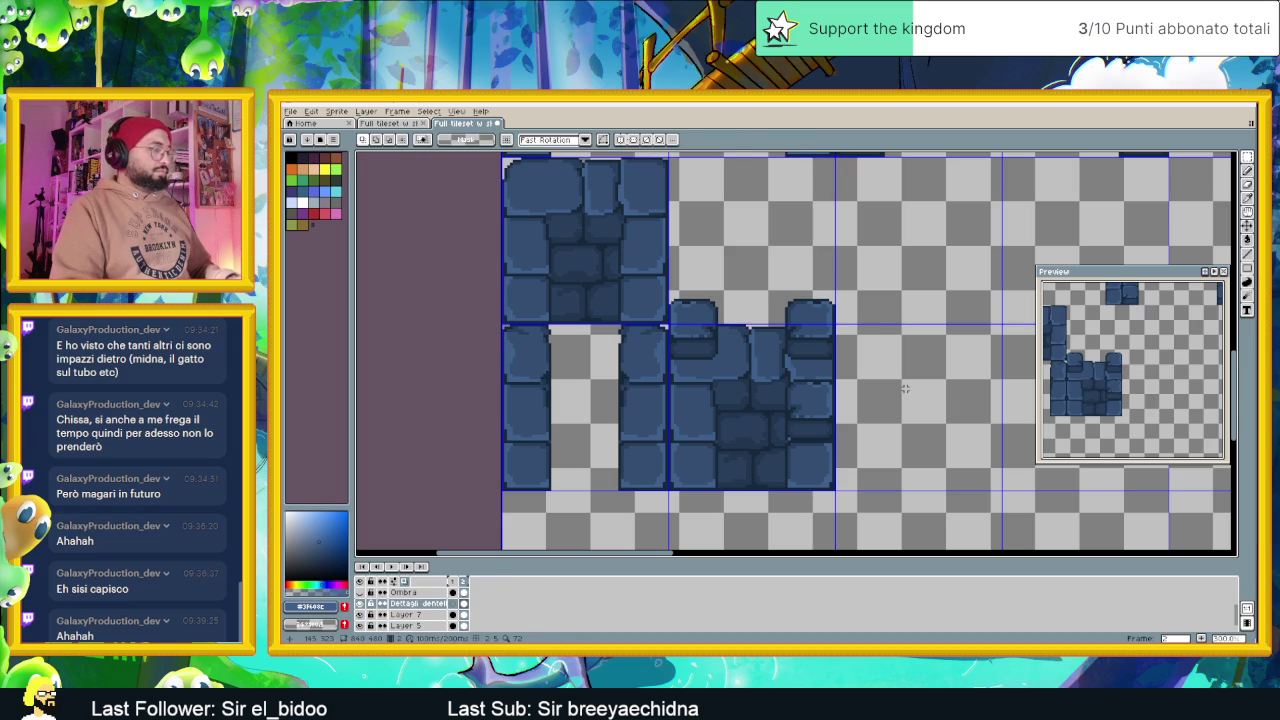
Paste one more stone piece onto the wall's left side and commit it
{"action": "key", "text": "ctrl+v"}
{"action": "left_click_drag", "start_coordinate": [860, 380], "coordinate": [704, 418]}
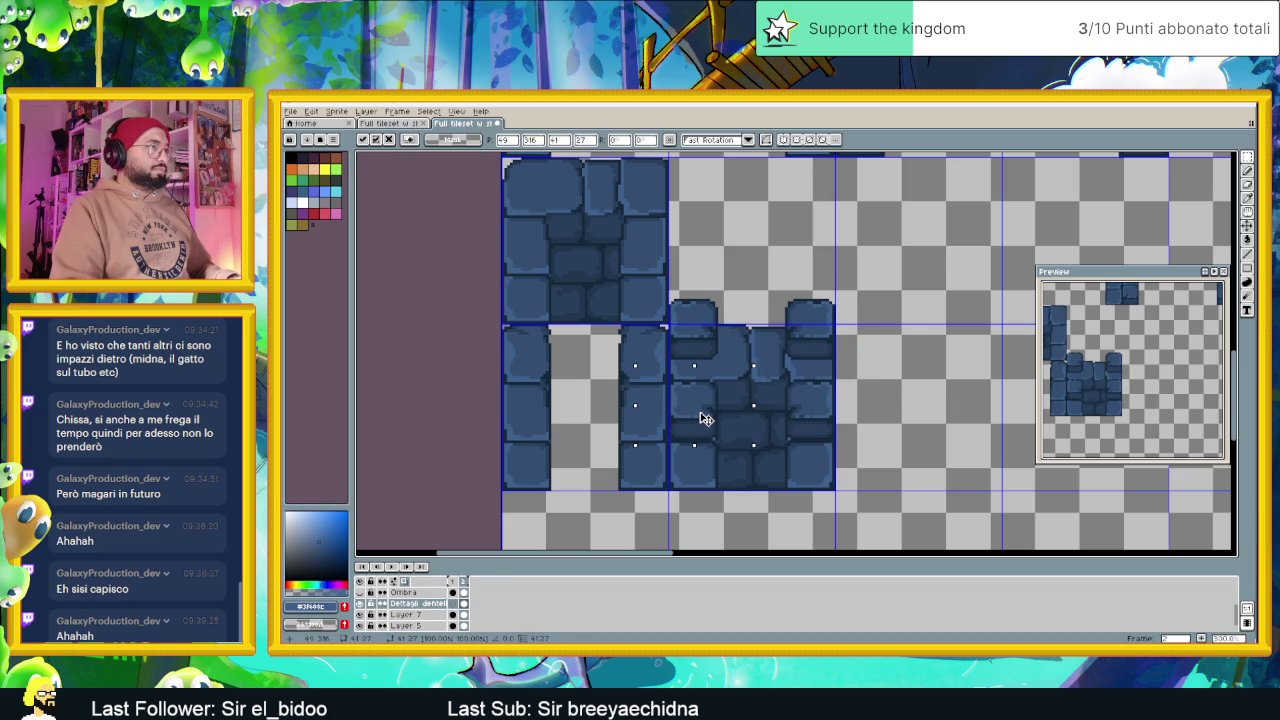
{"action": "key", "text": "Return"}
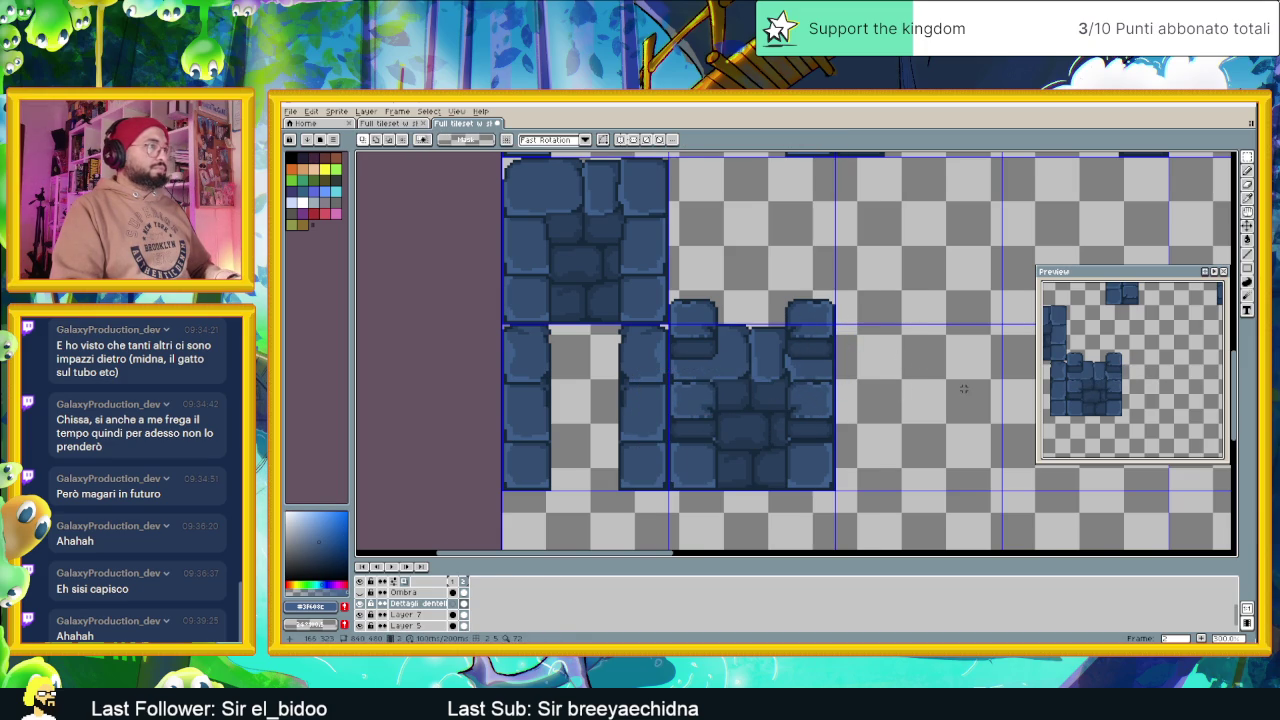
{"action": "scroll", "coordinate": [963, 391], "scroll_direction": "down", "scroll_amount": 1}
{"action": "scroll", "coordinate": [963, 391], "scroll_direction": "down", "scroll_amount": 1}
{"action": "scroll", "coordinate": [965, 390], "scroll_direction": "down", "scroll_amount": 1}
{"action": "scroll", "coordinate": [880, 405], "scroll_direction": "down", "scroll_amount": 1}
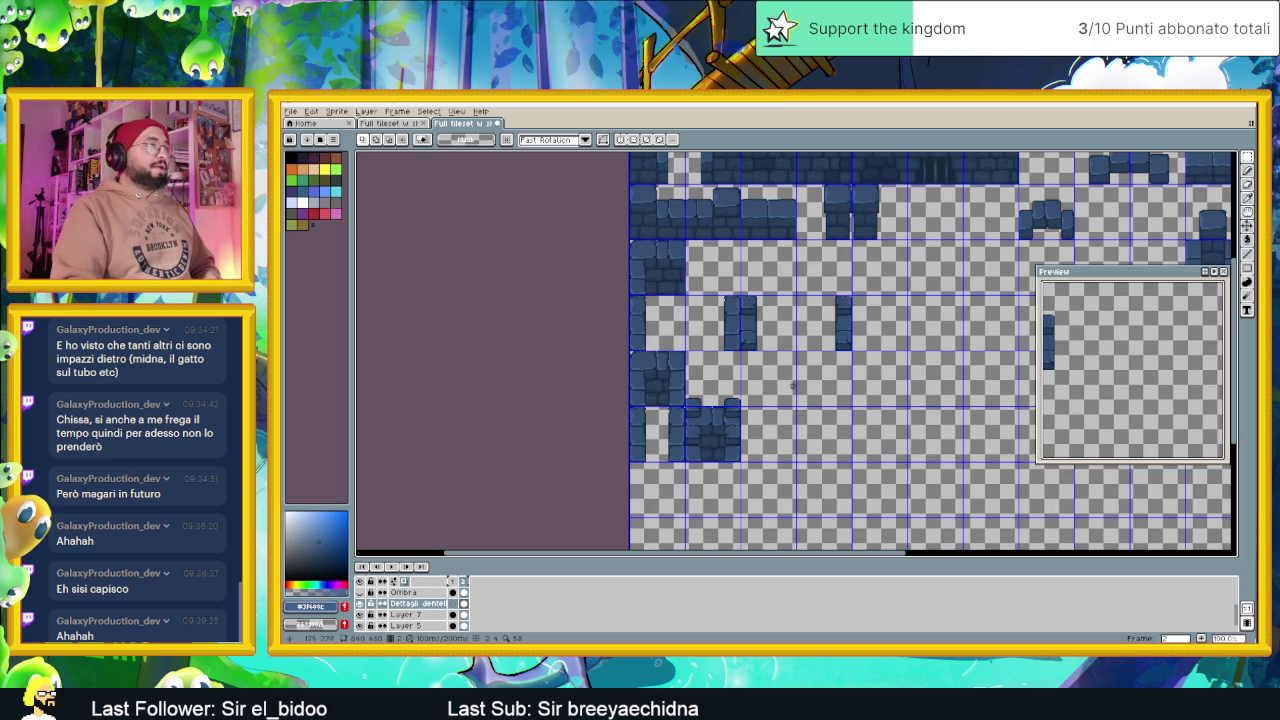
{"action": "scroll", "coordinate": [795, 412], "scroll_direction": "down", "scroll_amount": 2}
{"action": "scroll", "coordinate": [793, 405], "scroll_direction": "right", "scroll_amount": 3}
{"action": "scroll", "coordinate": [760, 410], "scroll_direction": "right", "scroll_amount": 2}
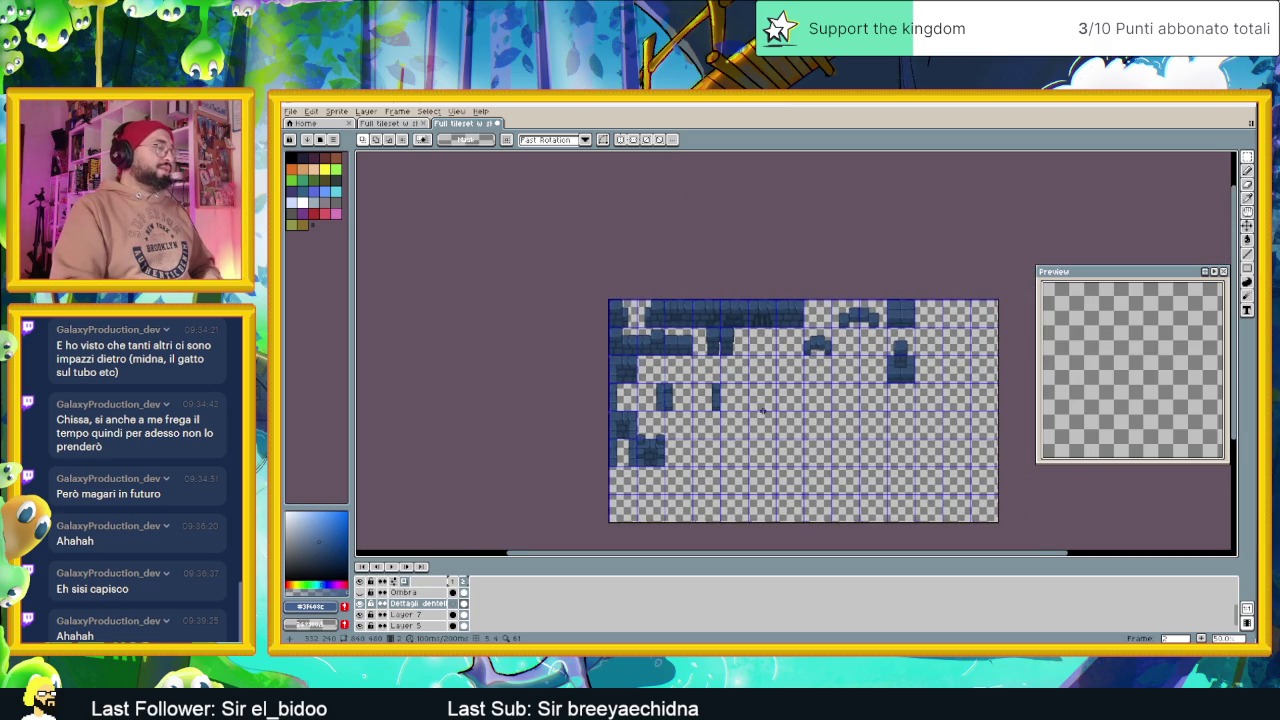
{"action": "scroll", "coordinate": [672, 450], "scroll_direction": "up", "scroll_amount": 2}
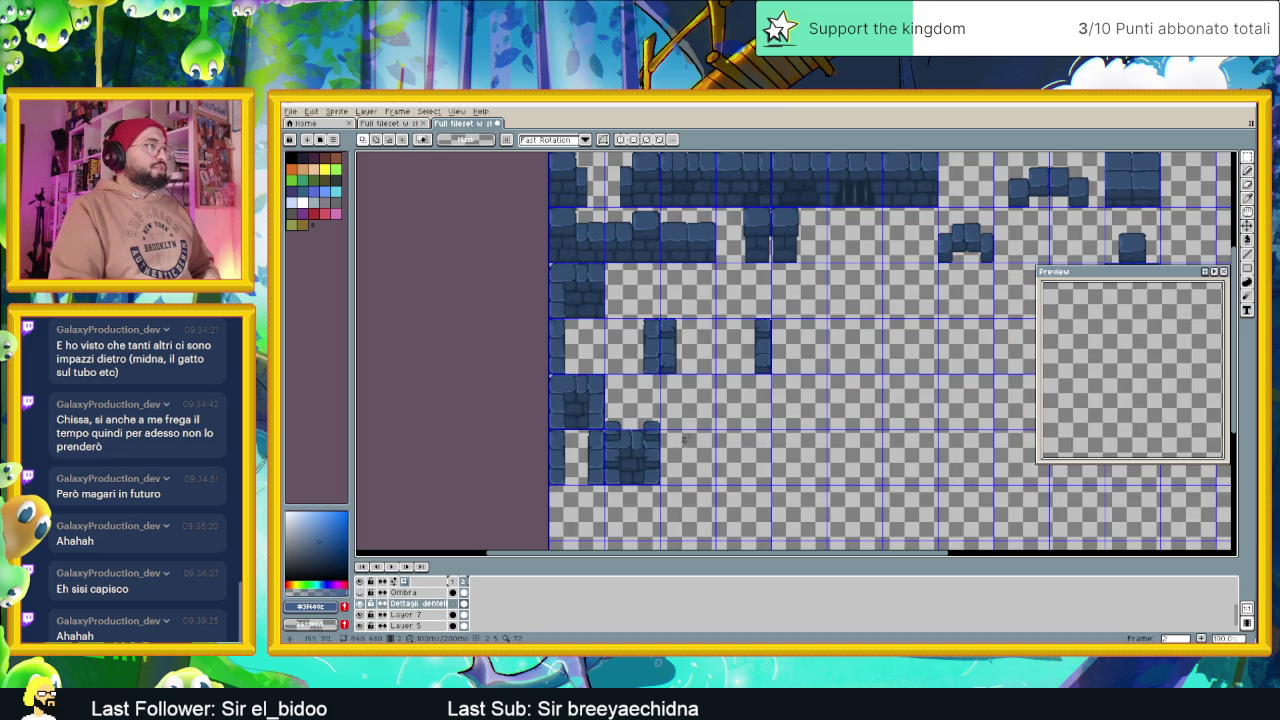
{"action": "scroll", "coordinate": [683, 439], "scroll_direction": "down", "scroll_amount": 2}
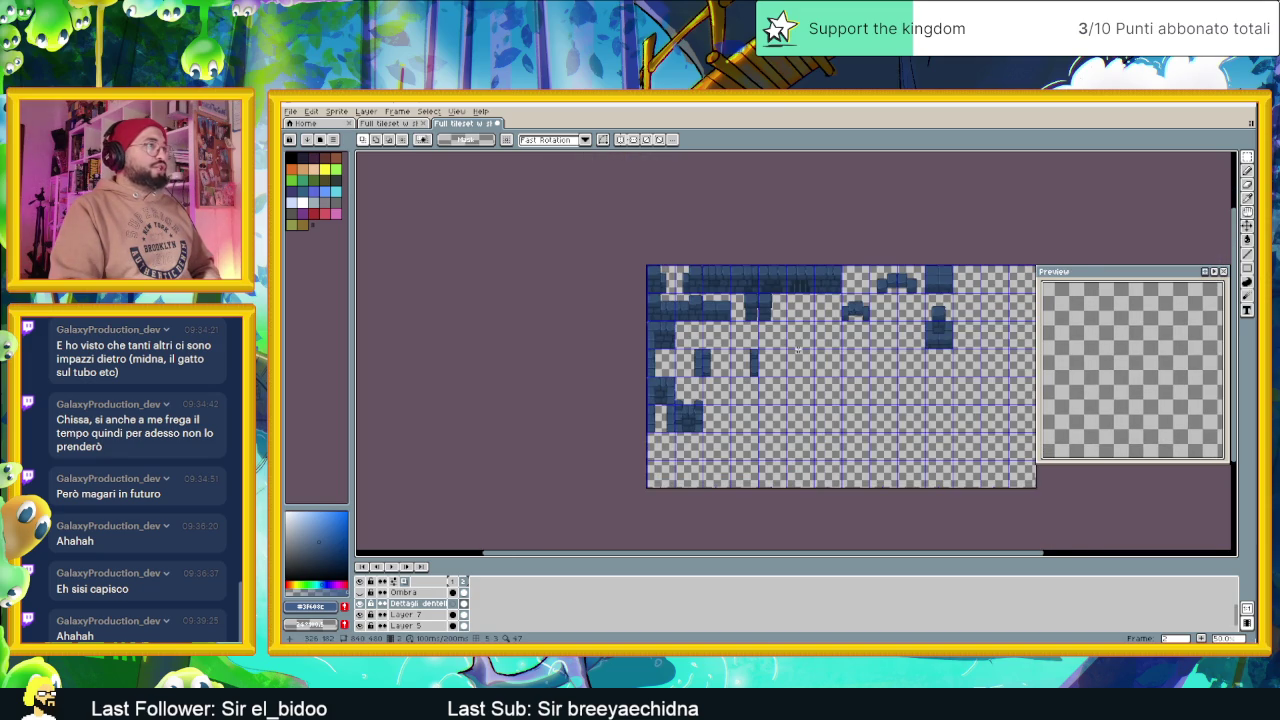
{"action": "scroll", "coordinate": [797, 349], "scroll_direction": "up", "scroll_amount": 2}
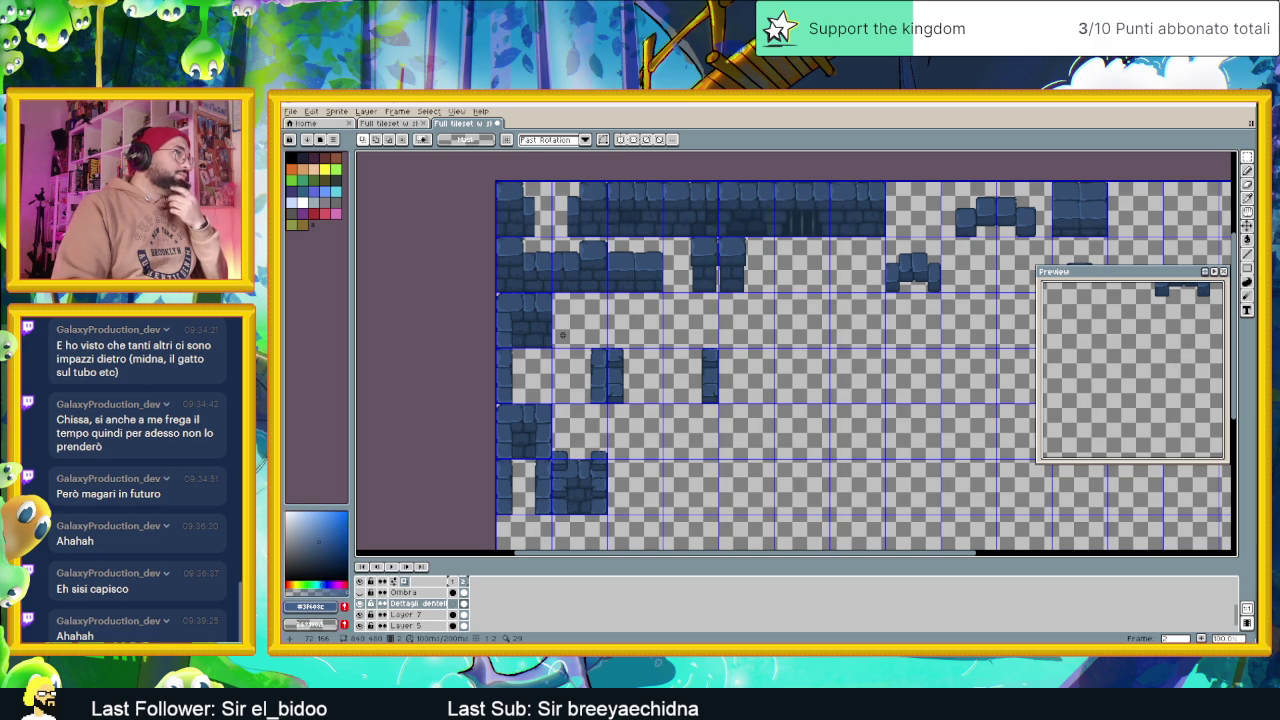
{"action": "left_click_drag", "start_coordinate": [614, 332], "coordinate": [607, 364]}
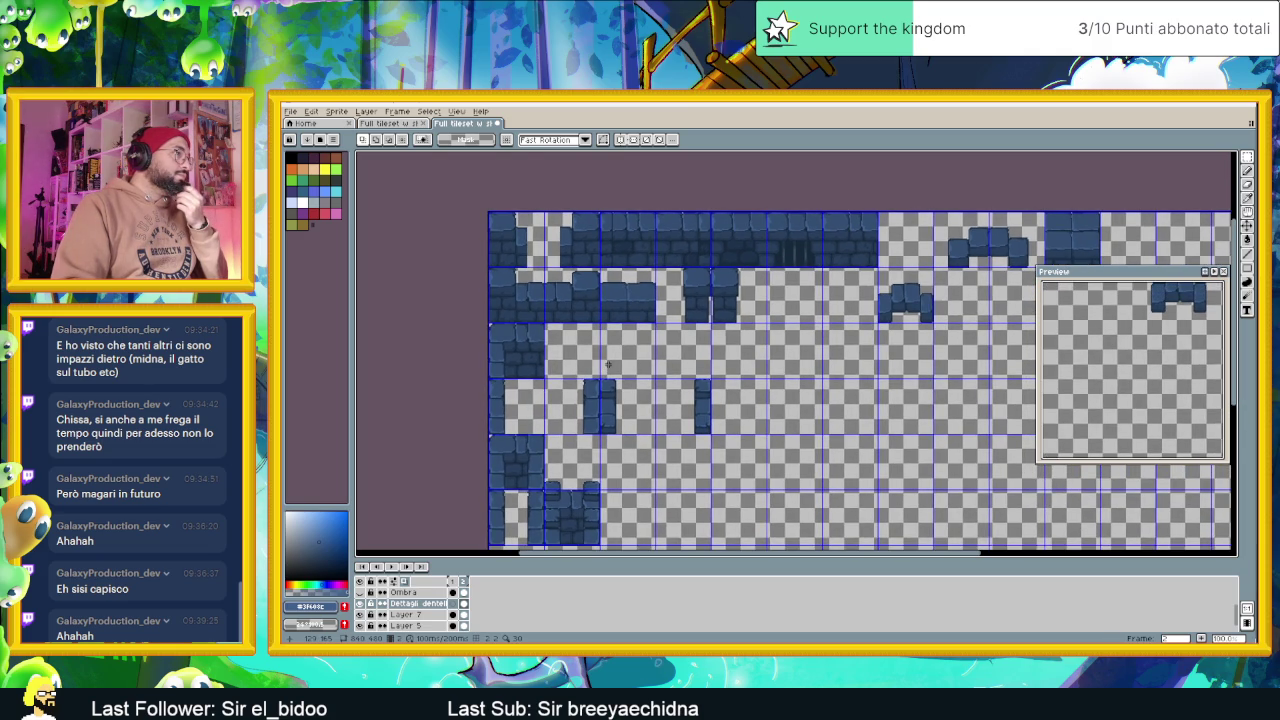
{"action": "scroll", "coordinate": [607, 364], "scroll_direction": "down", "scroll_amount": 2}
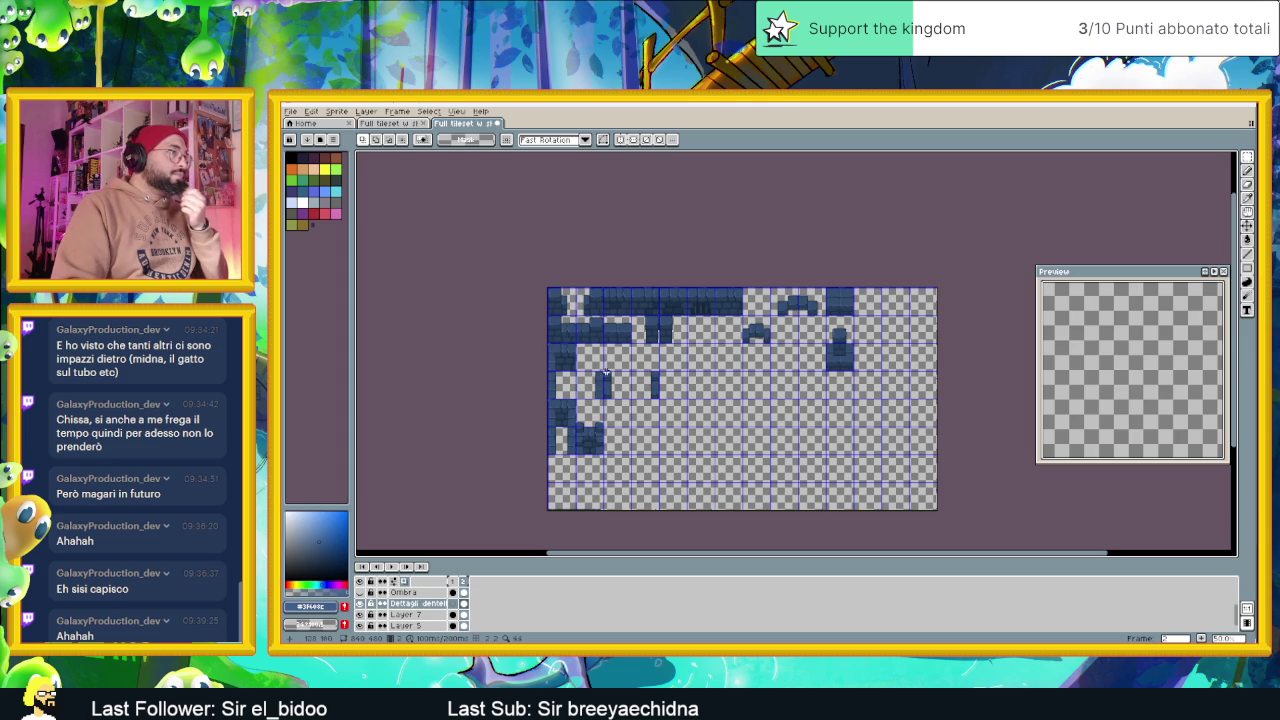
{"action": "scroll", "coordinate": [594, 386], "scroll_direction": "up", "scroll_amount": 3}
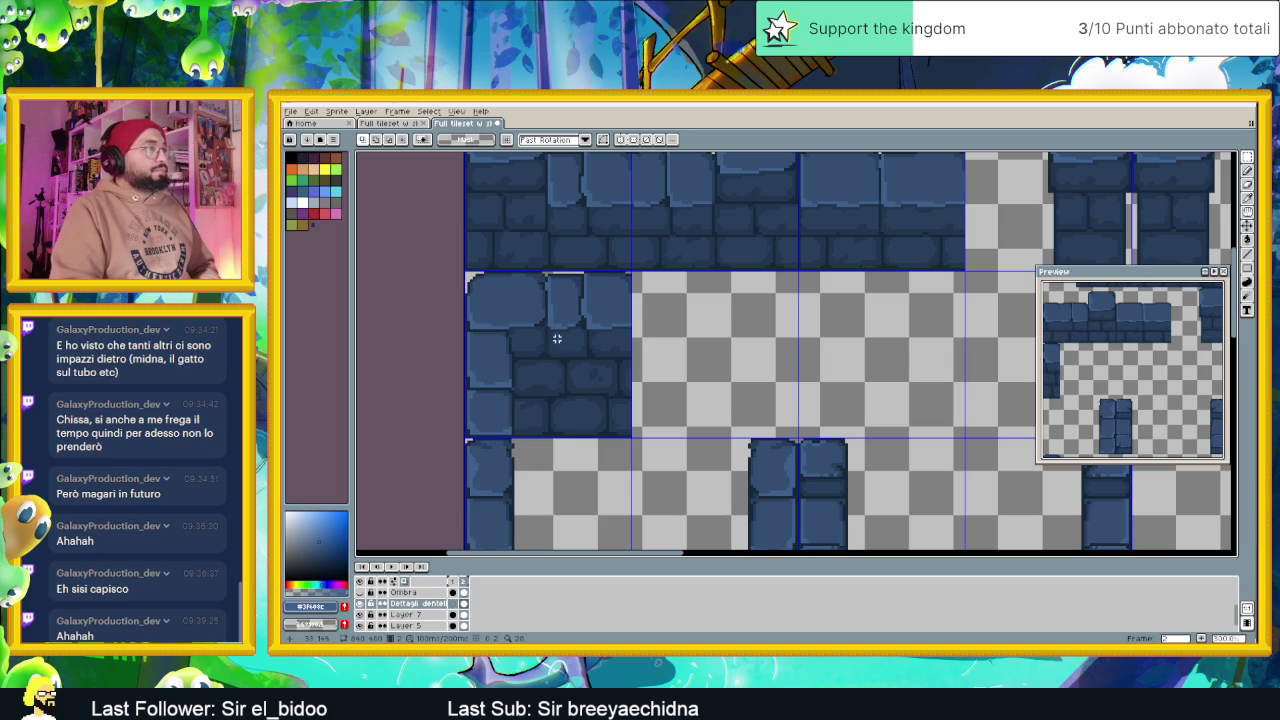
{"action": "scroll", "coordinate": [424, 628], "scroll_direction": "down", "scroll_amount": 1}
On Layer 5, select the plain brick wall tile
{"action": "left_click", "coordinate": [410, 614]}
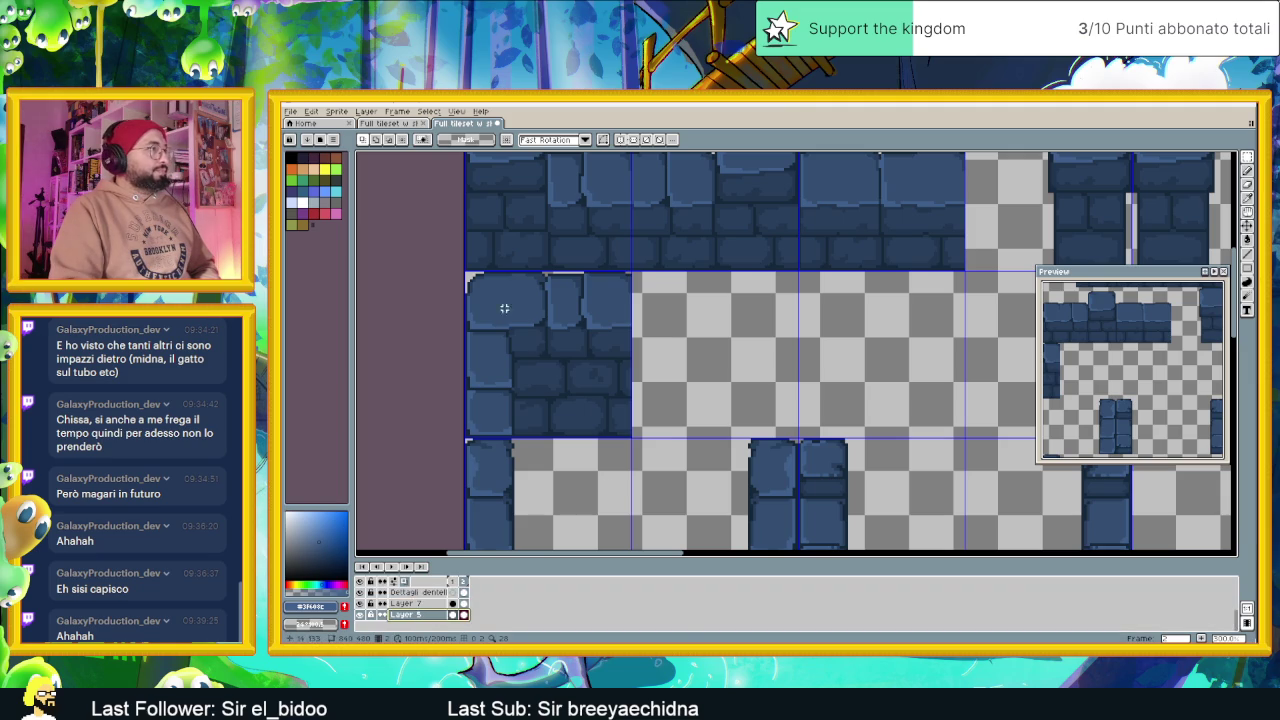
{"action": "left_click_drag", "start_coordinate": [465, 271], "coordinate": [629, 436]}
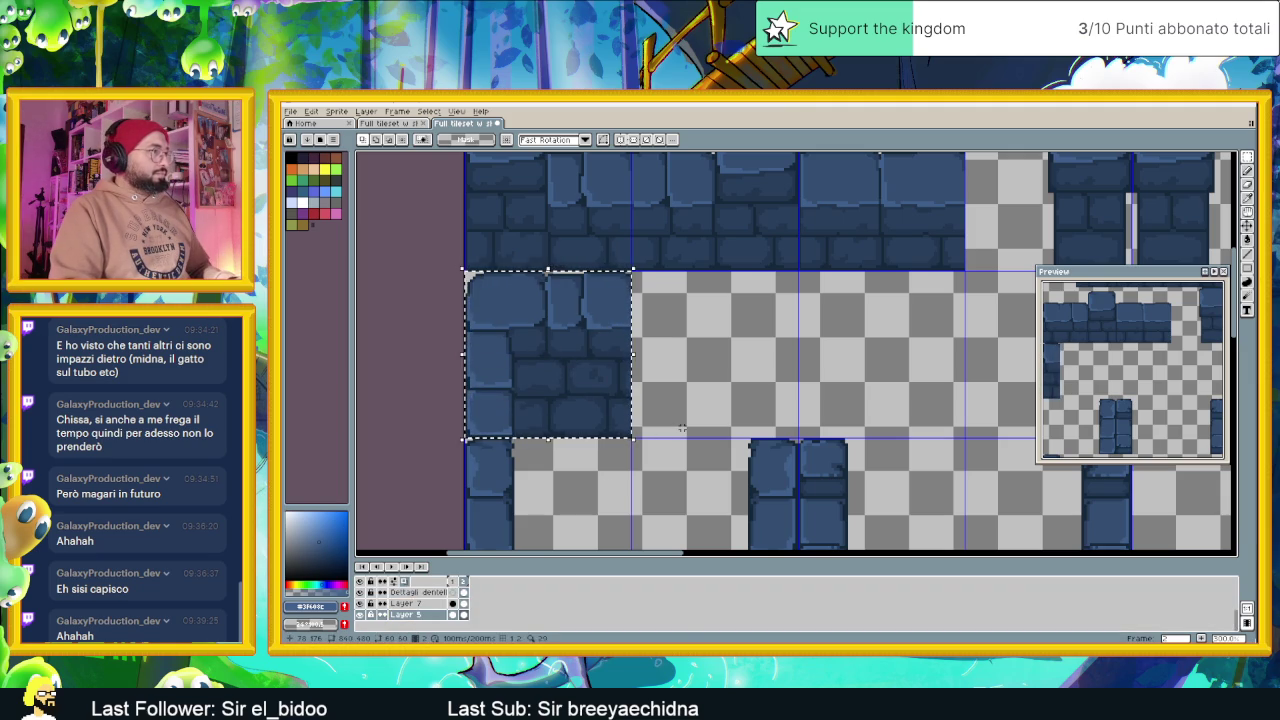
{"action": "scroll", "coordinate": [690, 435], "scroll_direction": "down", "scroll_amount": 3}
{"action": "scroll", "coordinate": [700, 450], "scroll_direction": "down", "scroll_amount": 1}
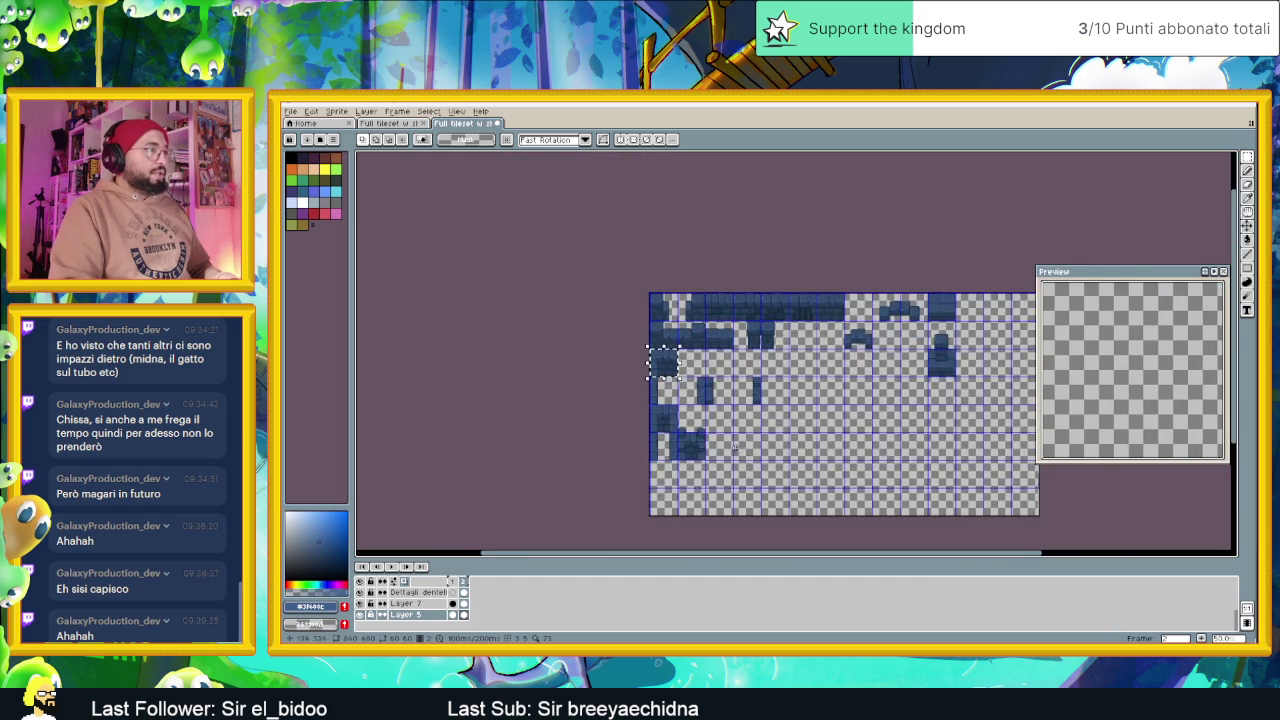
{"action": "scroll", "coordinate": [725, 450], "scroll_direction": "up", "scroll_amount": 1}
{"action": "scroll", "coordinate": [717, 437], "scroll_direction": "up", "scroll_amount": 1}
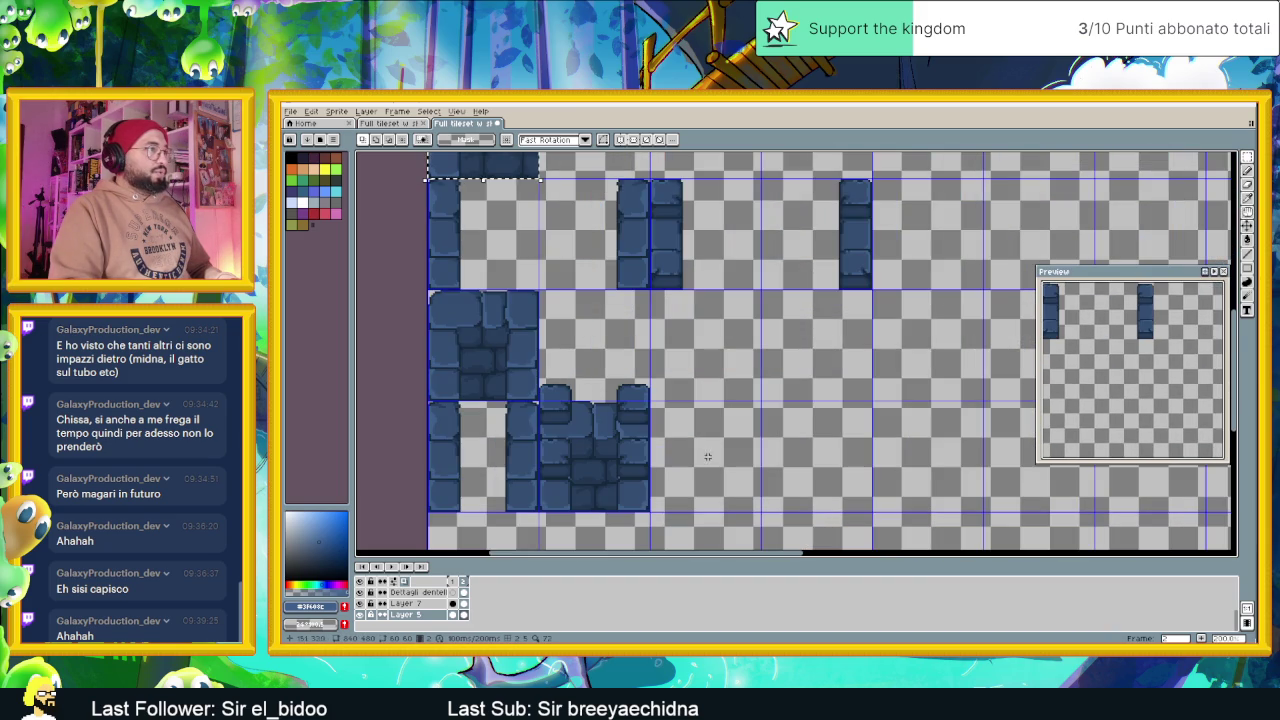
Drop the wall tile into the empty bottom-row cell, then select the Dettagli dentelli layer
{"action": "left_click_drag", "start_coordinate": [517, 337], "coordinate": [731, 444]}
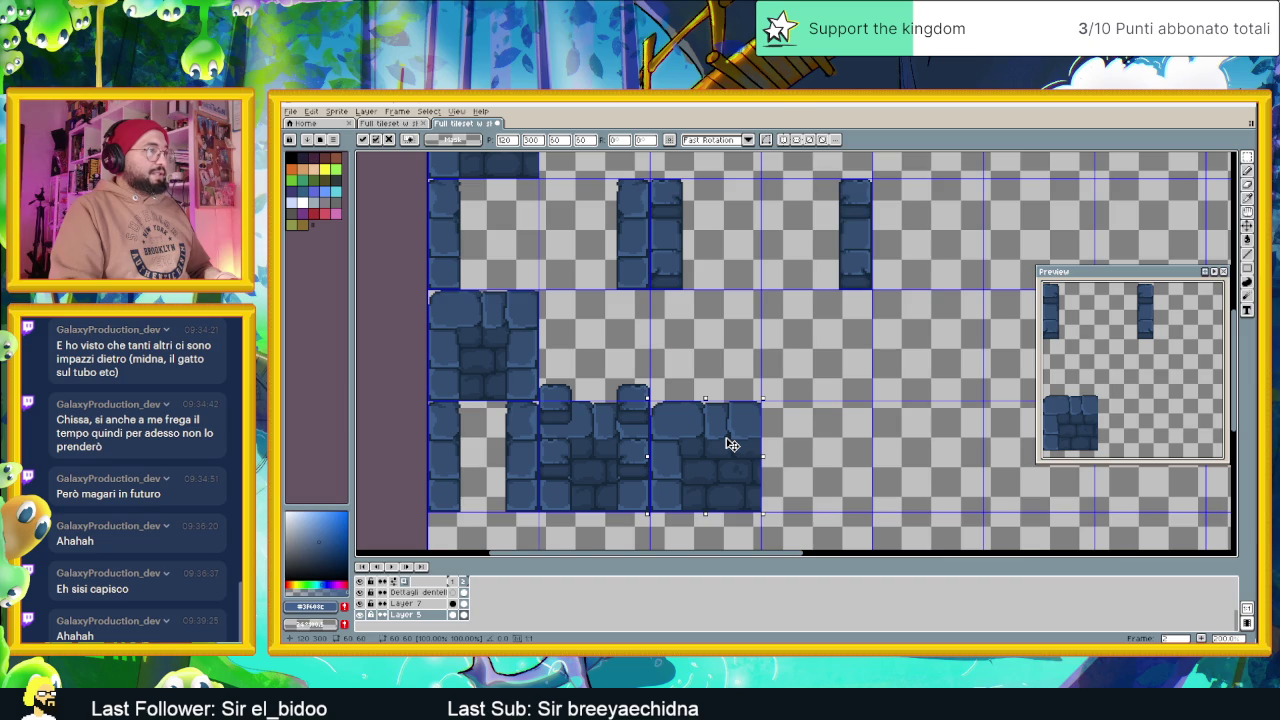
{"action": "scroll", "coordinate": [731, 444], "scroll_direction": "up", "scroll_amount": 2}
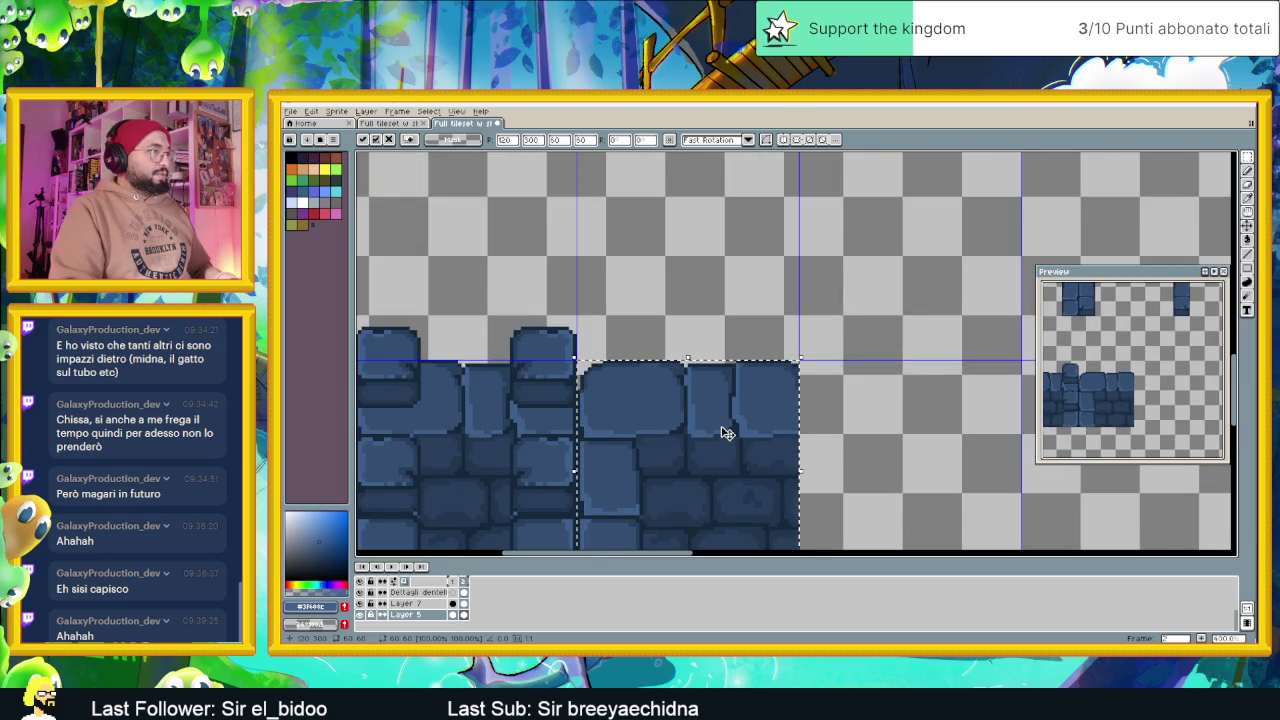
{"action": "left_click", "coordinate": [833, 424]}
{"action": "scroll", "coordinate": [833, 424], "scroll_direction": "down", "scroll_amount": 2}
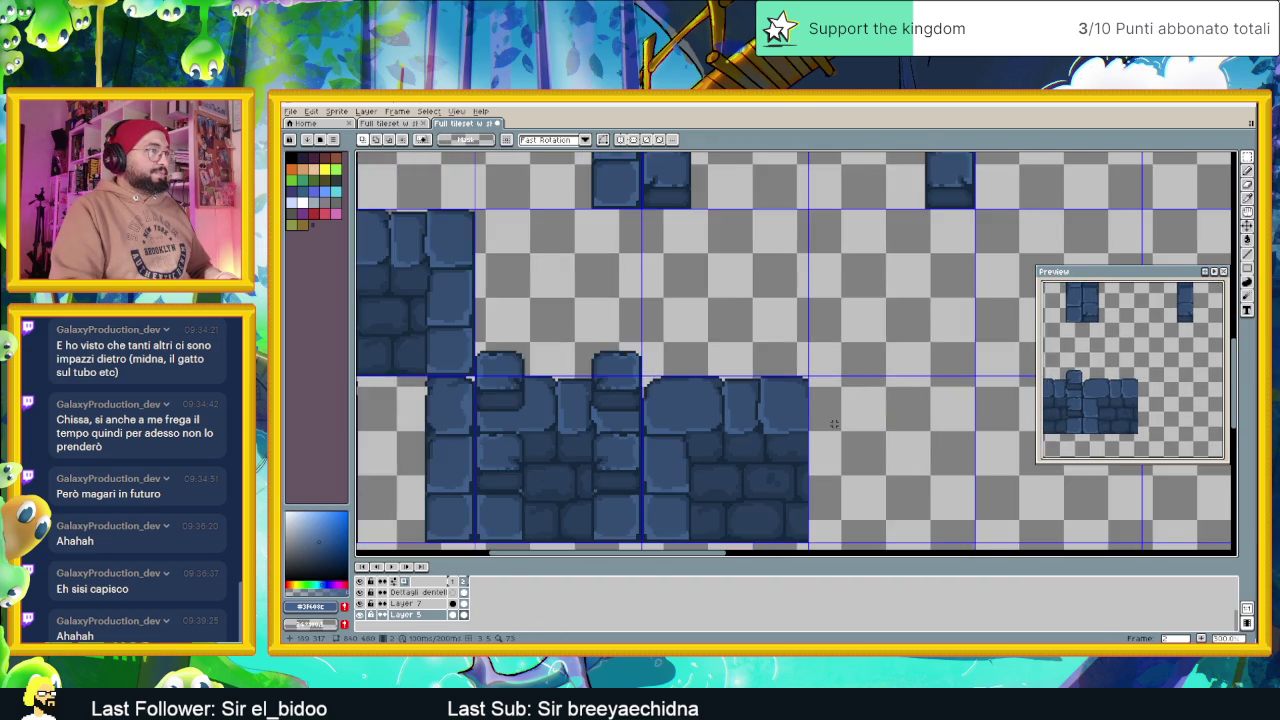
{"action": "scroll", "coordinate": [744, 396], "scroll_direction": "down", "scroll_amount": 2}
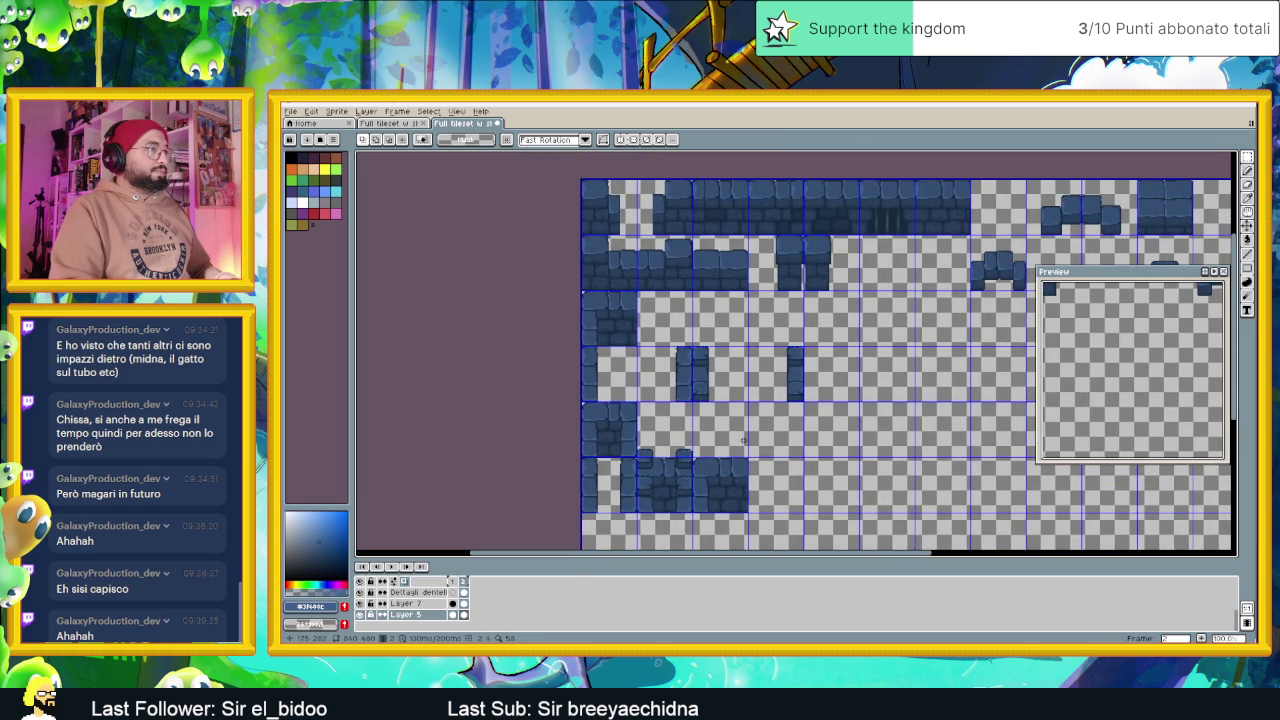
{"action": "scroll", "coordinate": [727, 457], "scroll_direction": "up", "scroll_amount": 1}
{"action": "scroll", "coordinate": [680, 403], "scroll_direction": "up", "scroll_amount": 1}
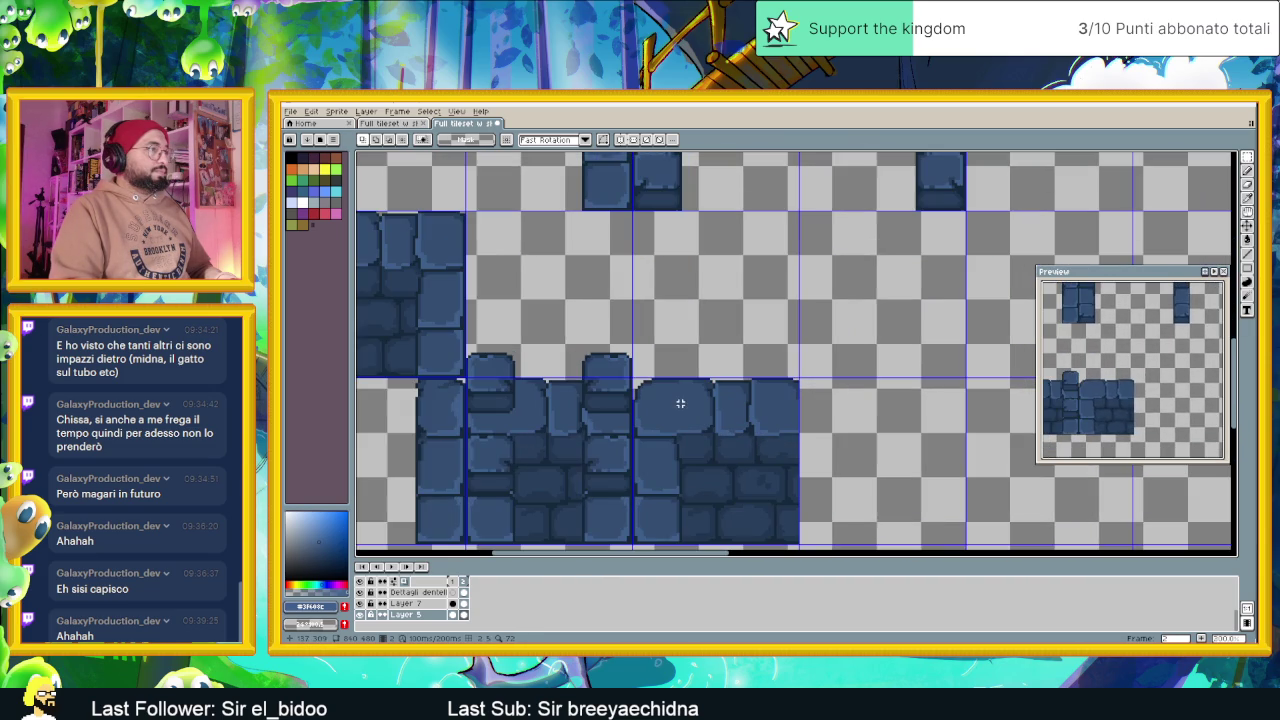
{"action": "left_click", "coordinate": [420, 592]}
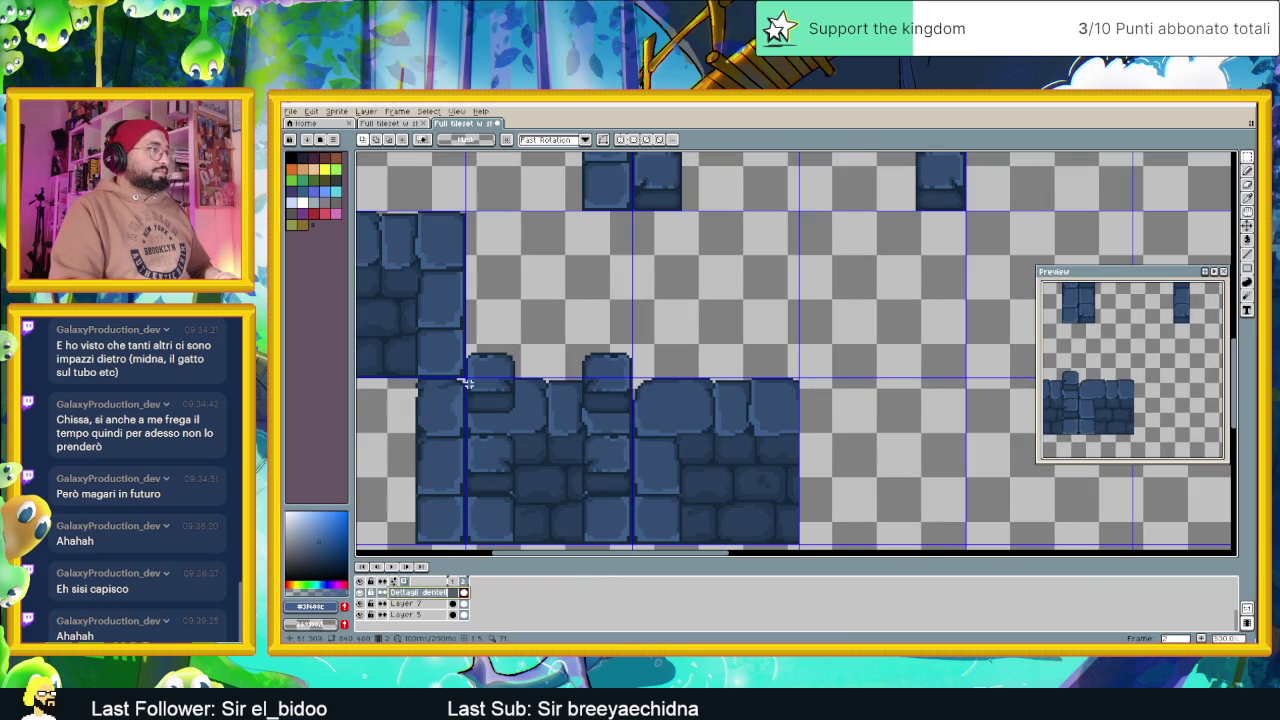
Copy the merlons onto the new wall block, one pixel further left, and drop them
{"action": "left_click_drag", "start_coordinate": [446, 331], "coordinate": [664, 506]}
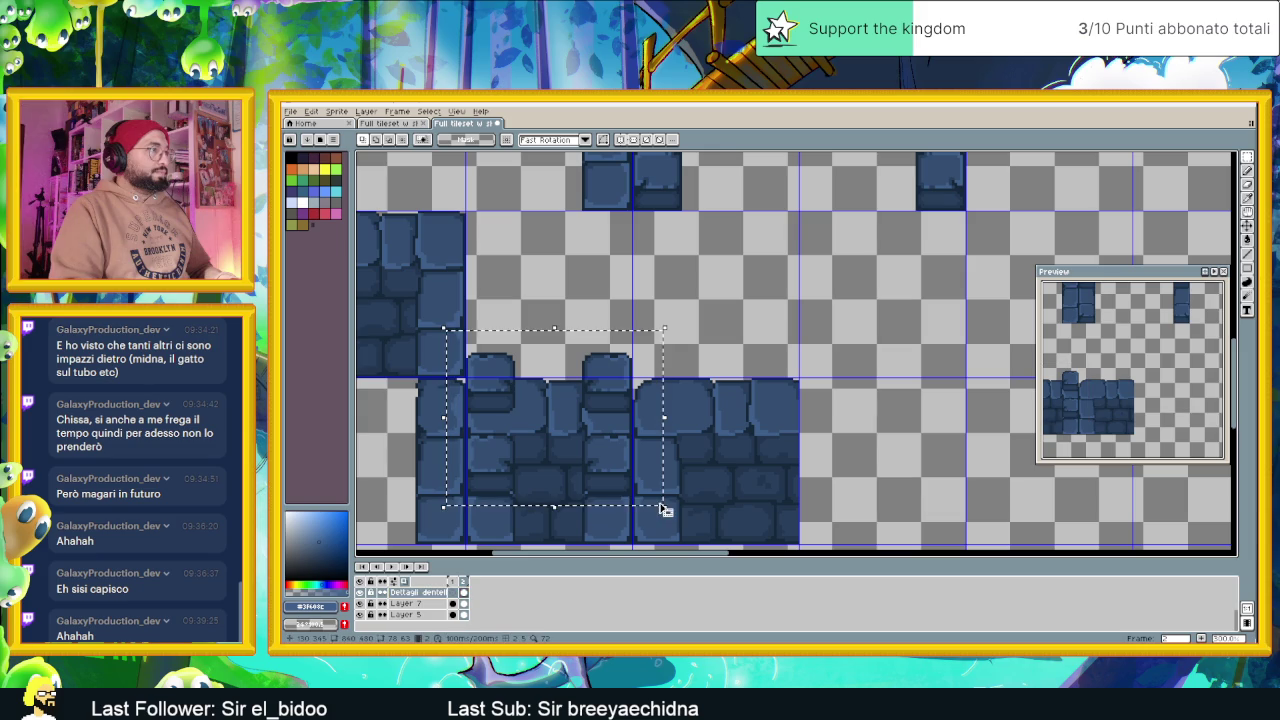
{"action": "left_click_drag", "start_coordinate": [611, 414], "coordinate": [790, 408]}
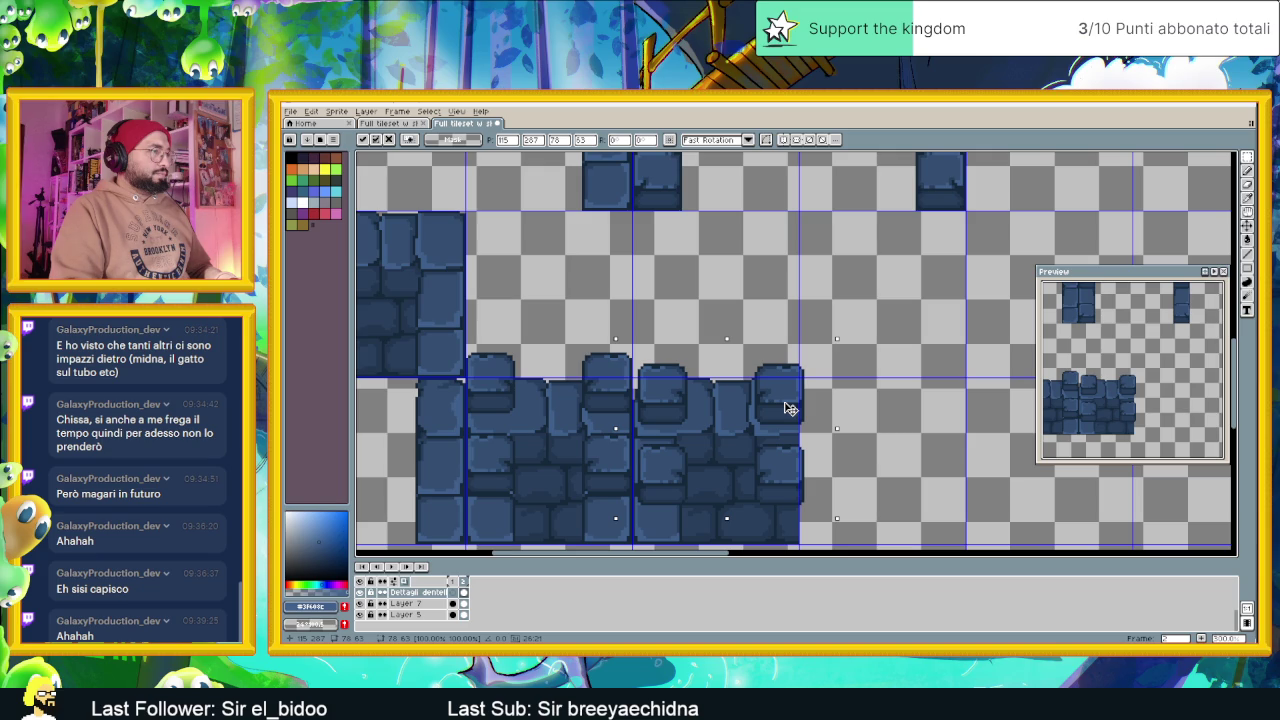
{"action": "left_click_drag", "start_coordinate": [788, 408], "coordinate": [786, 400]}
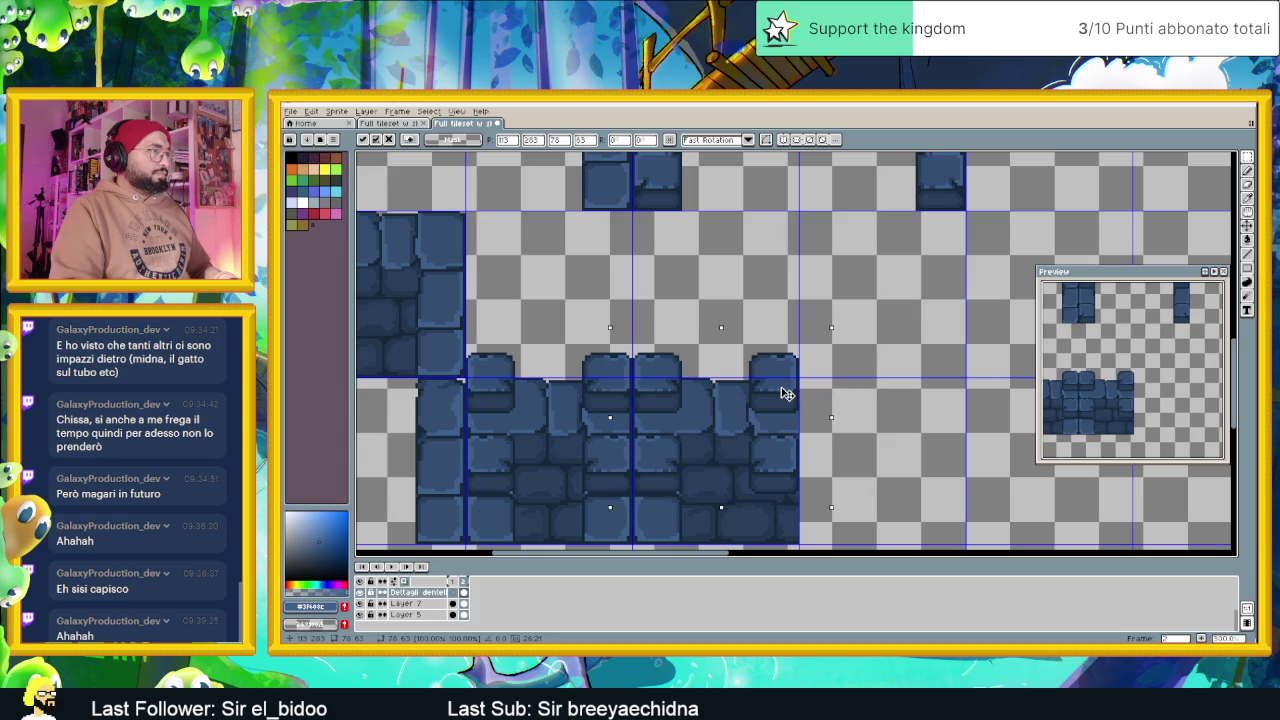
{"action": "key", "text": "ctrl+d"}
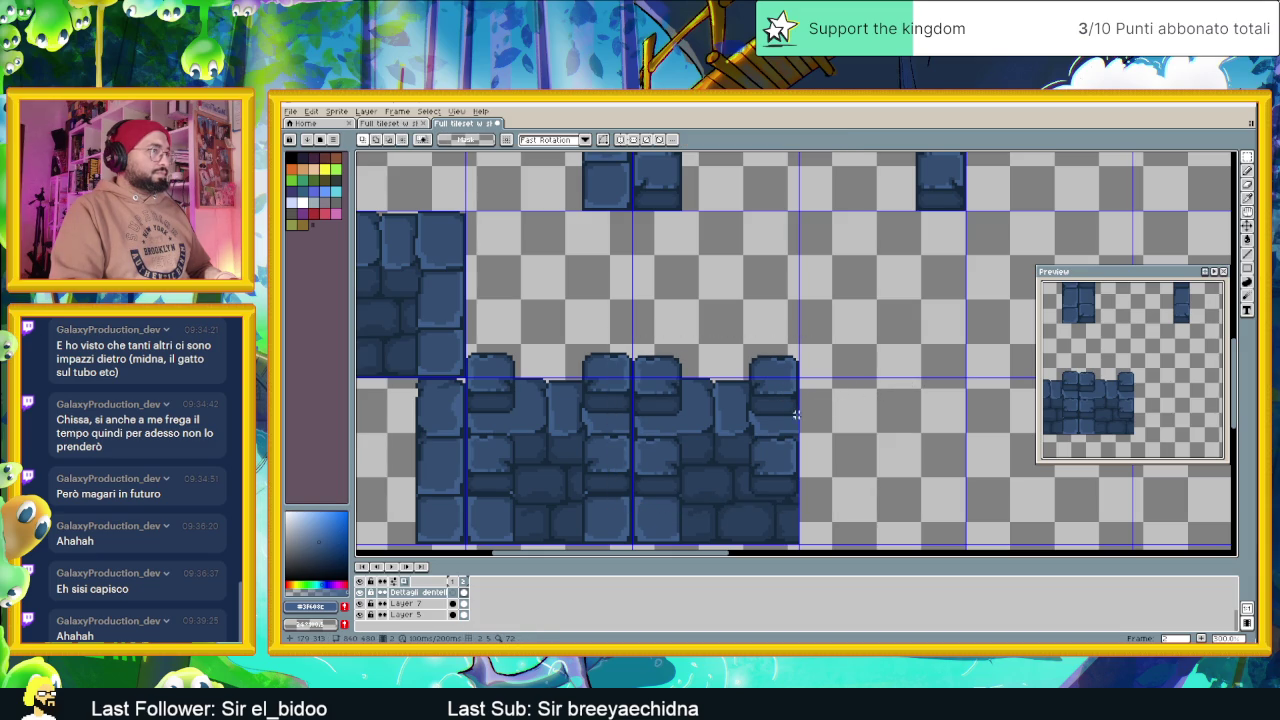
Try and cancel two selections on the right wall block
{"action": "left_click_drag", "start_coordinate": [740, 432], "coordinate": [857, 497]}
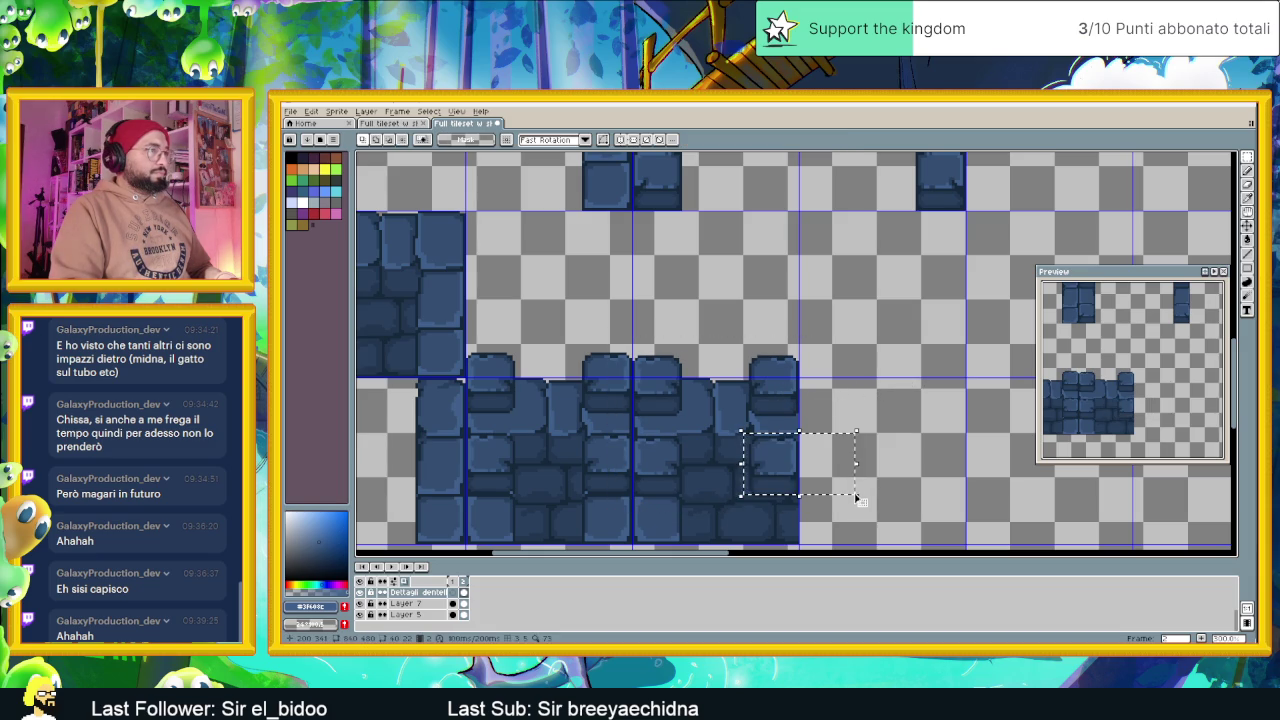
{"action": "key", "text": "ctrl+d"}
{"action": "left_click_drag", "start_coordinate": [752, 476], "coordinate": [846, 516]}
{"action": "key", "text": "ctrl+d"}
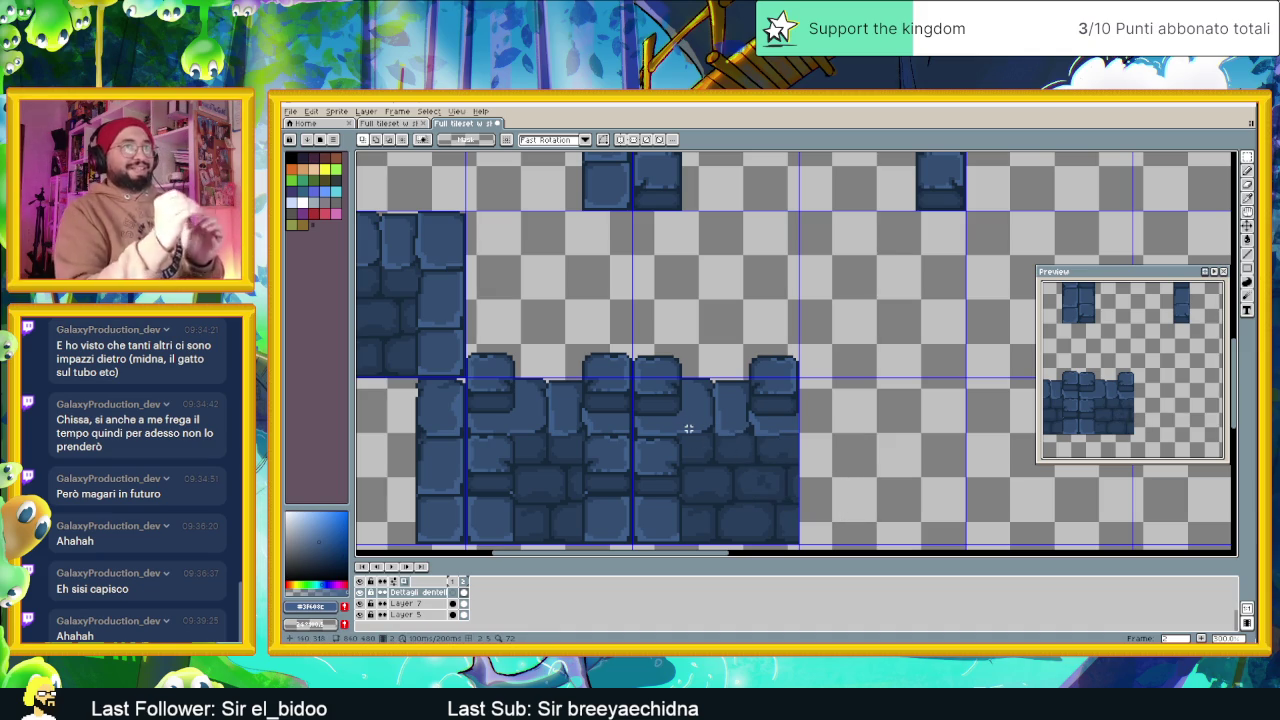
{"action": "scroll", "coordinate": [688, 428], "scroll_direction": "down", "scroll_amount": 1}
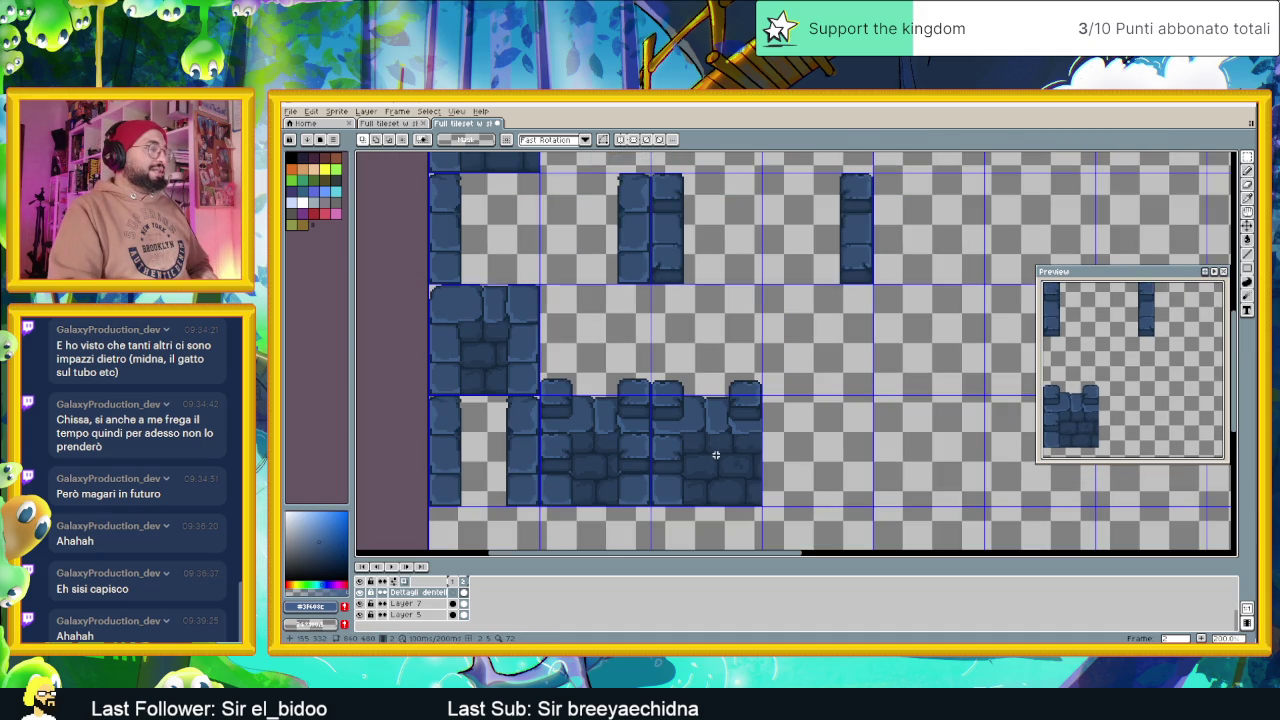
{"action": "scroll", "coordinate": [701, 446], "scroll_direction": "up", "scroll_amount": 1}
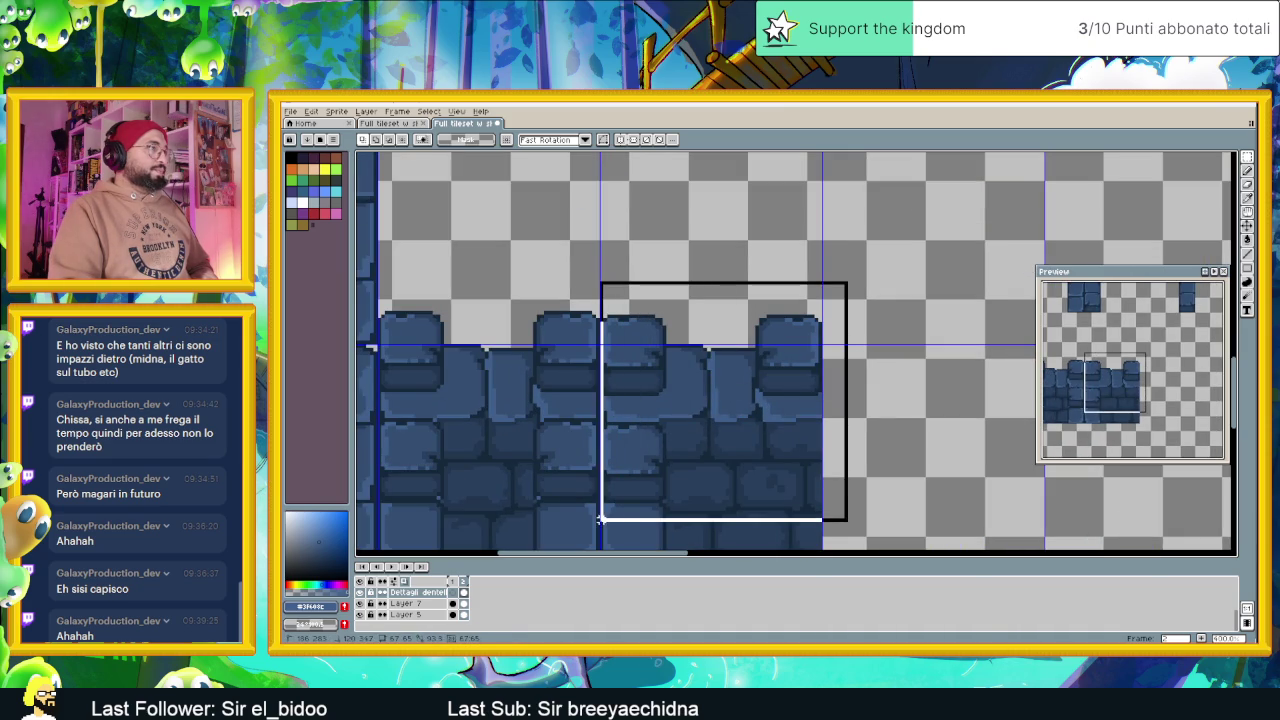
Select the right section of the battlement wall and zoom to inspect it
{"action": "left_click_drag", "start_coordinate": [852, 279], "coordinate": [598, 522]}
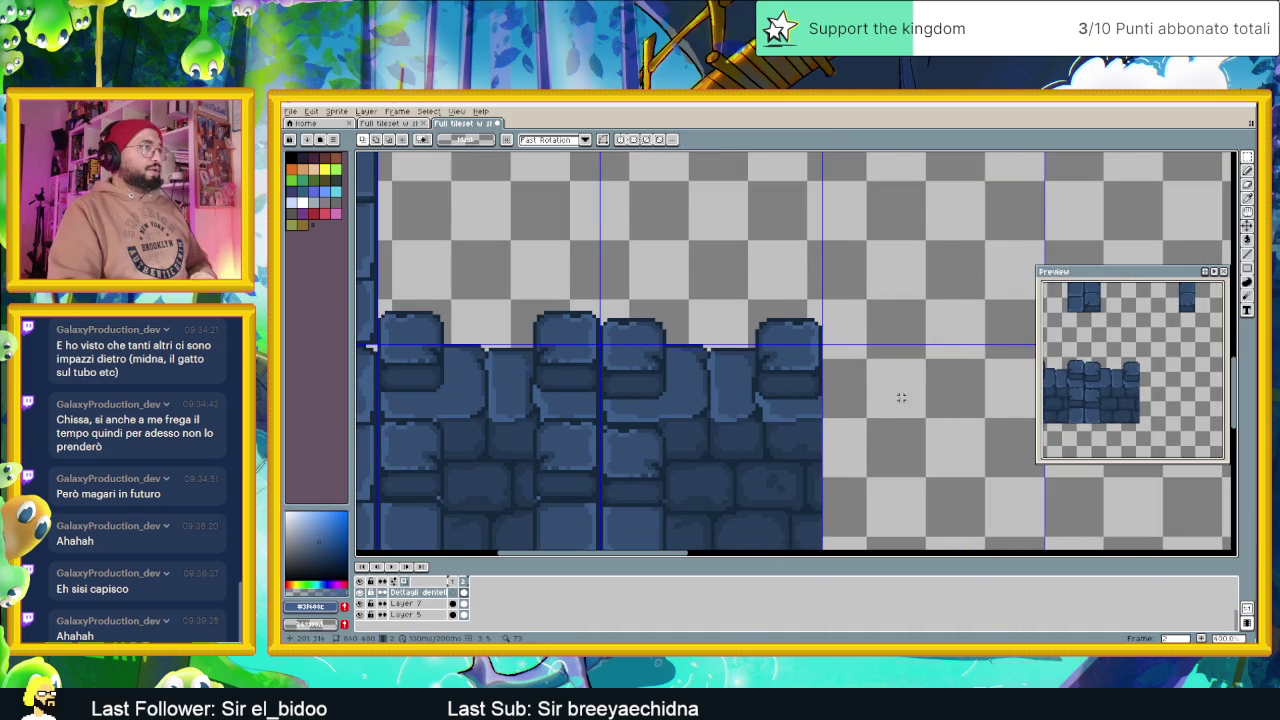
{"action": "scroll", "coordinate": [857, 447], "scroll_direction": "down", "scroll_amount": 1}
{"action": "scroll", "coordinate": [857, 447], "scroll_direction": "down", "scroll_amount": 1}
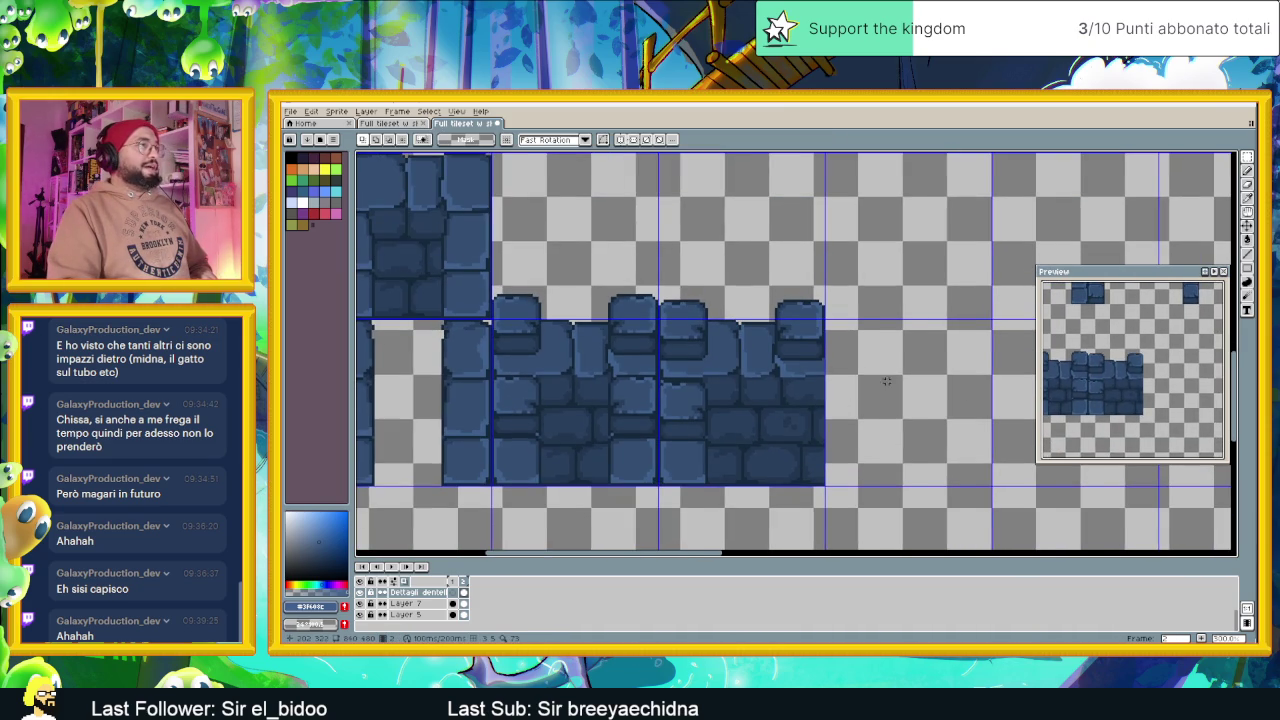
{"action": "scroll", "coordinate": [886, 385], "scroll_direction": "down", "scroll_amount": 1}
{"action": "scroll", "coordinate": [886, 385], "scroll_direction": "up", "scroll_amount": 1}
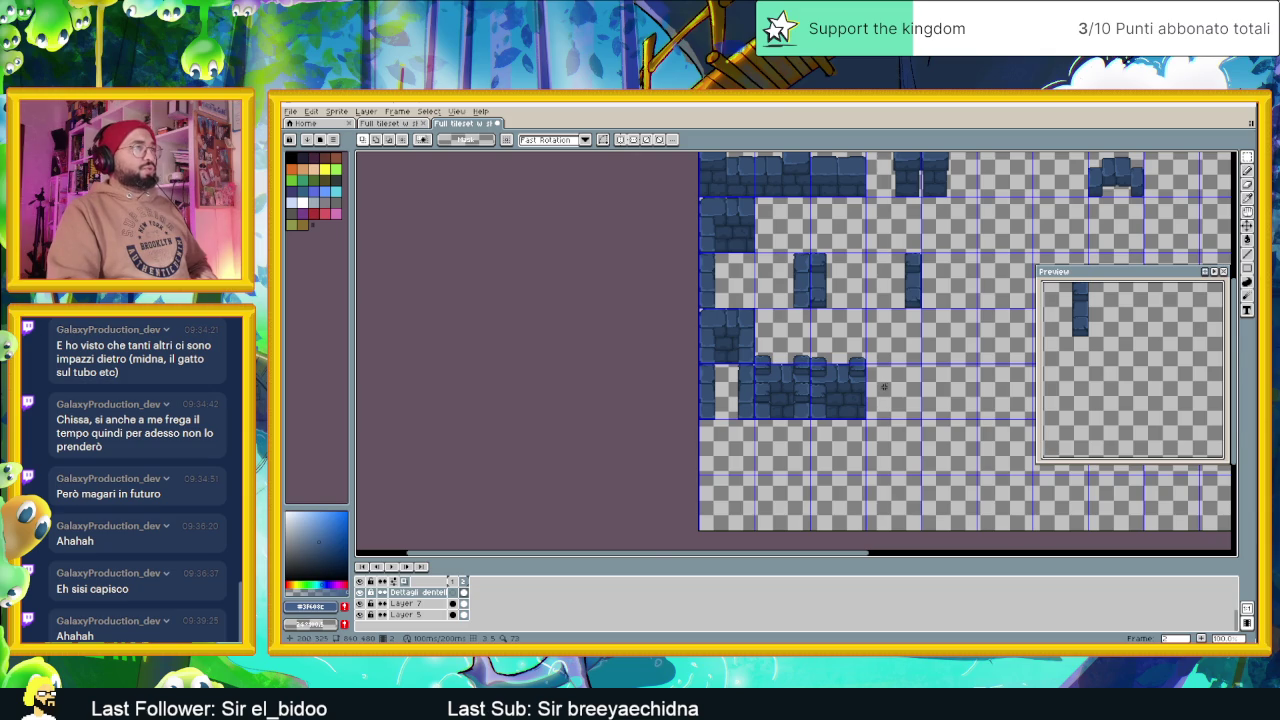
{"action": "scroll", "coordinate": [823, 386], "scroll_direction": "up", "scroll_amount": 1}
{"action": "scroll", "coordinate": [823, 386], "scroll_direction": "up", "scroll_amount": 1}
{"action": "scroll", "coordinate": [816, 385], "scroll_direction": "up", "scroll_amount": 1}
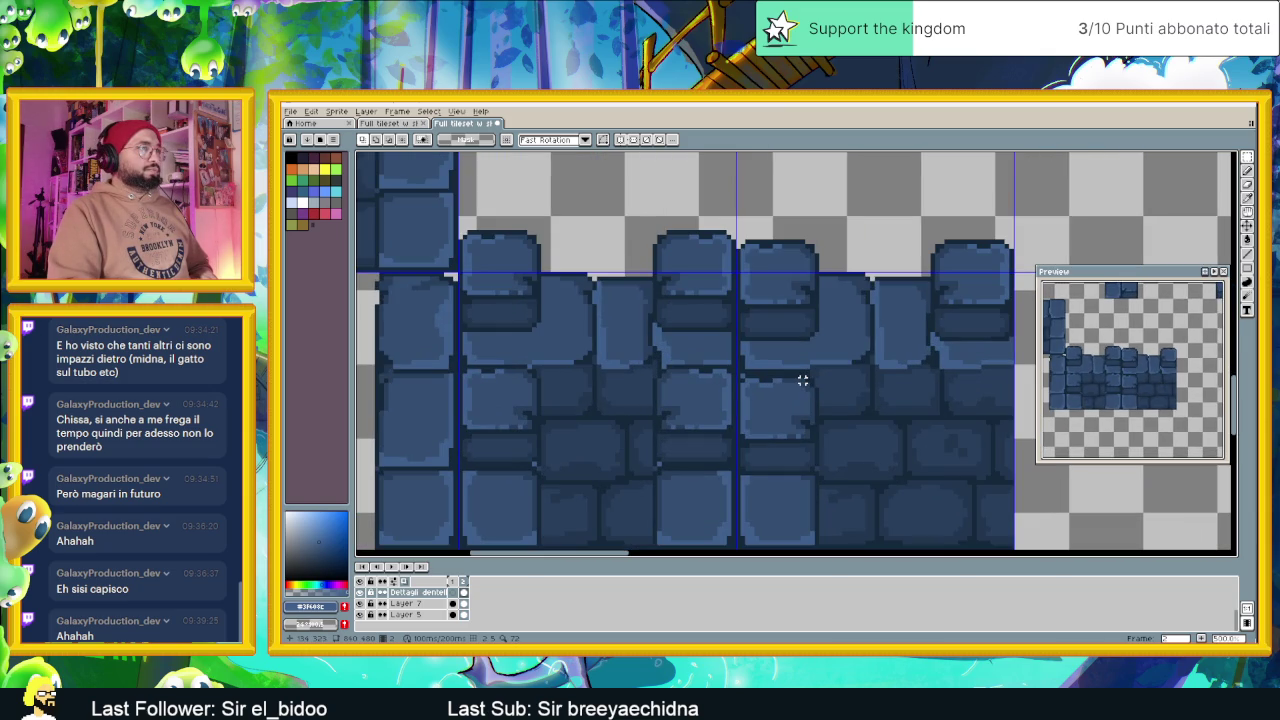
{"action": "scroll", "coordinate": [801, 378], "scroll_direction": "up", "scroll_amount": 1}
{"action": "scroll", "coordinate": [790, 375], "scroll_direction": "up", "scroll_amount": 1}
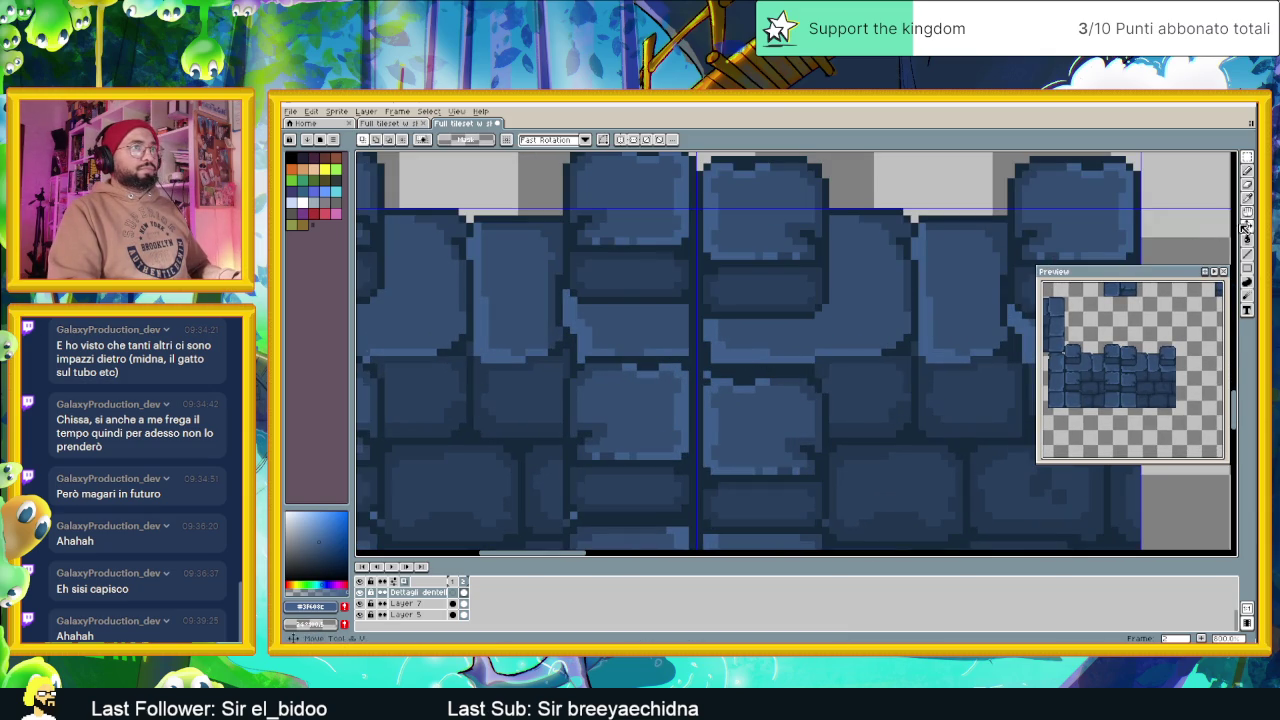
Switch to the Pencil and pick a blue from the bricks
{"action": "left_click", "coordinate": [1248, 171]}
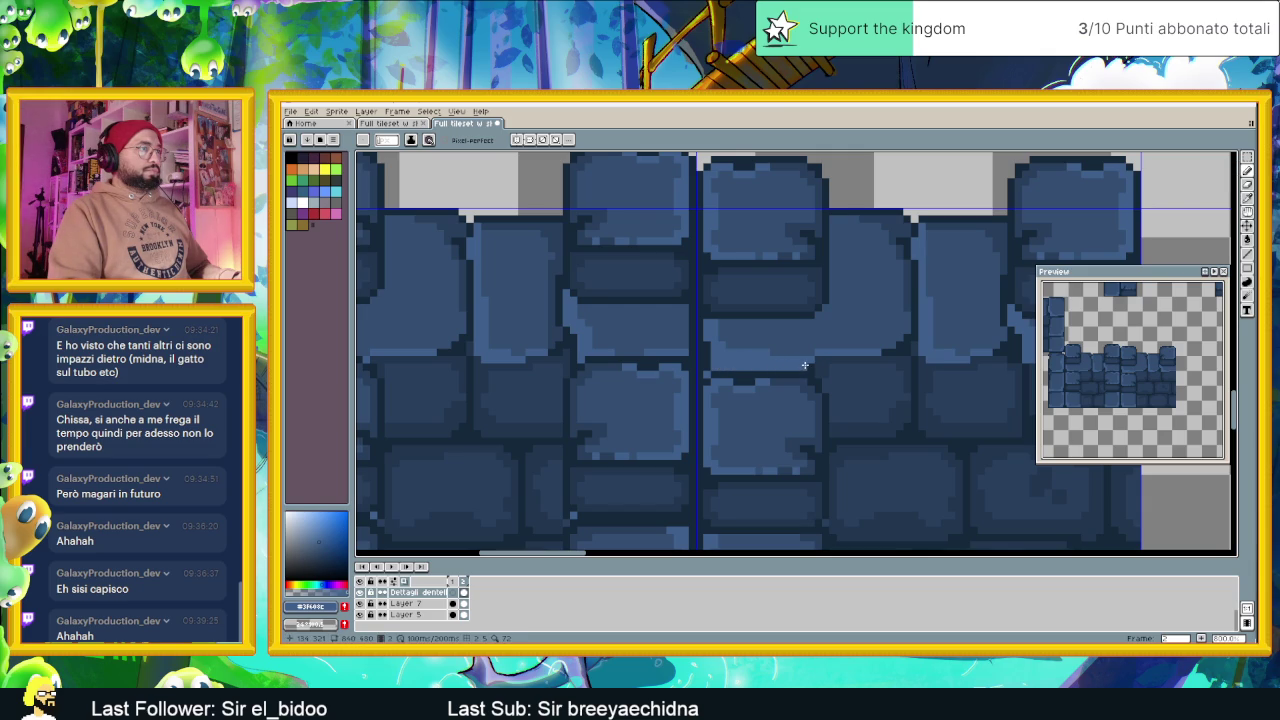
{"action": "scroll", "coordinate": [781, 391], "scroll_direction": "down", "scroll_amount": 1}
{"action": "left_click", "coordinate": [775, 362], "text": "alt"}
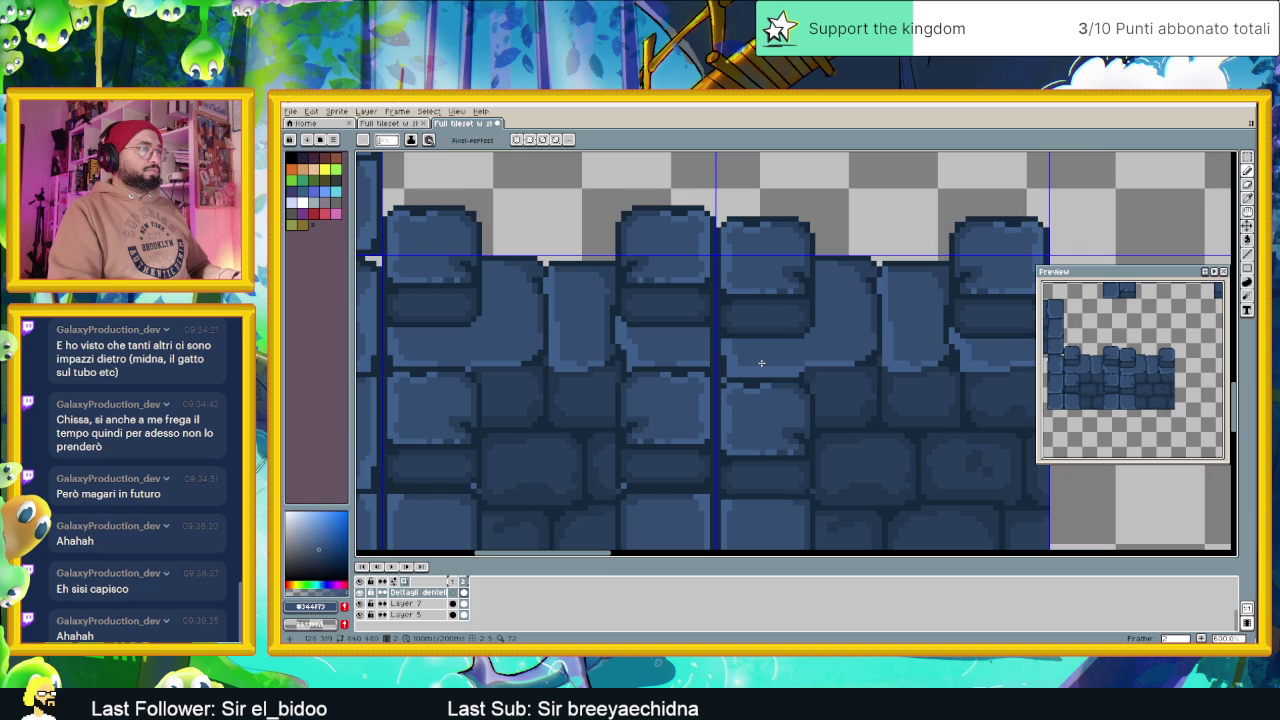
Zoom and pan across the wall tiles to frame the bricks for mortar work
{"action": "scroll", "coordinate": [906, 405], "scroll_direction": "down", "scroll_amount": 1}
{"action": "scroll", "coordinate": [904, 408], "scroll_direction": "down", "scroll_amount": 1}
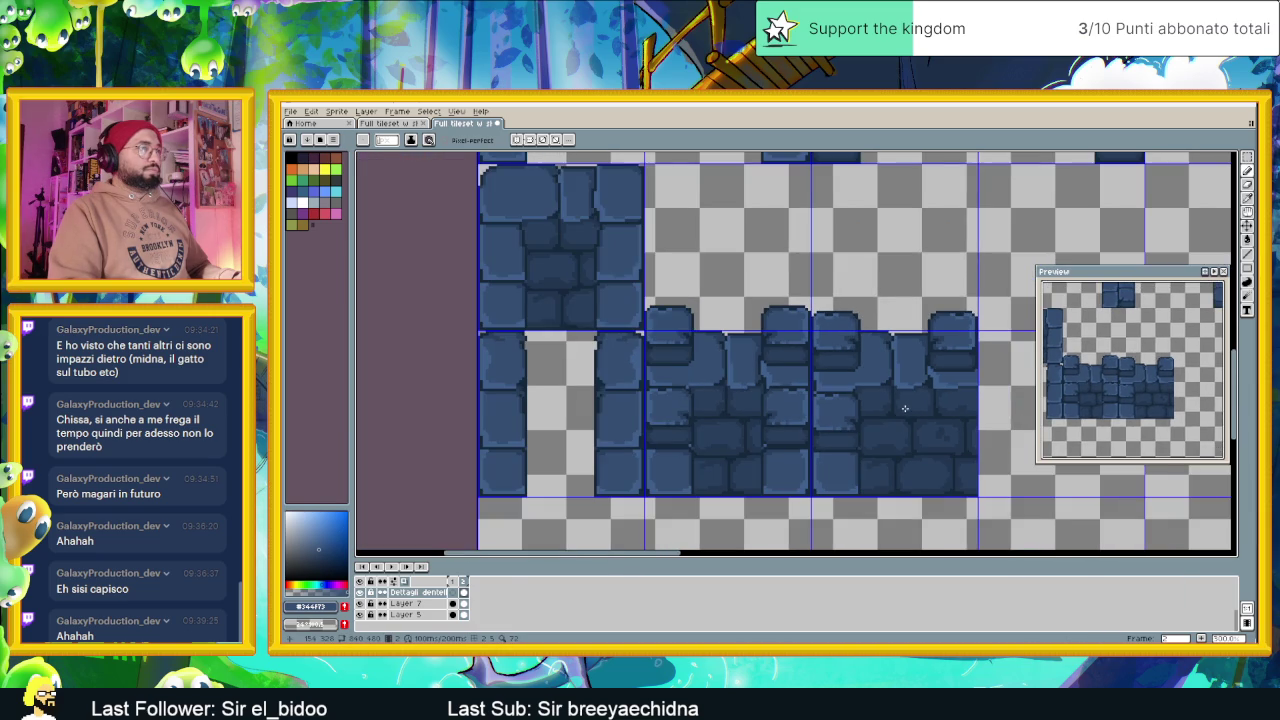
{"action": "left_click_drag", "start_coordinate": [928, 410], "coordinate": [817, 410]}
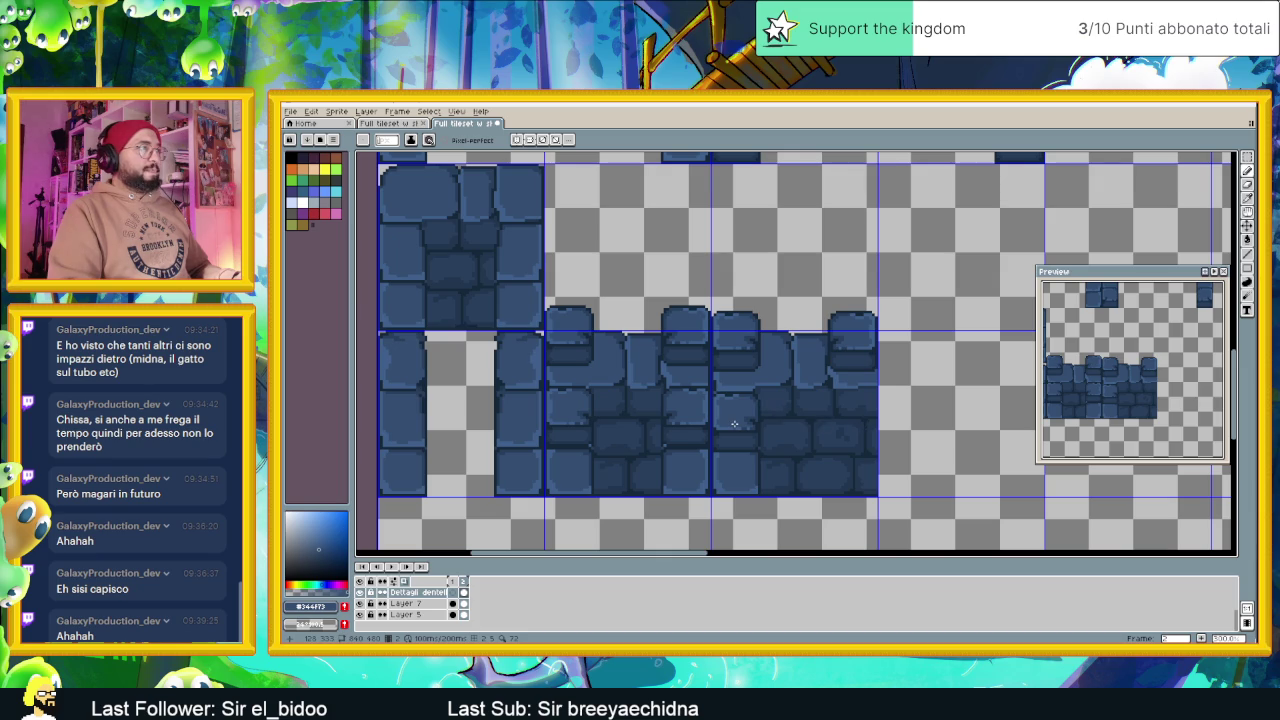
{"action": "scroll", "coordinate": [741, 369], "scroll_direction": "up", "scroll_amount": 1}
{"action": "scroll", "coordinate": [777, 374], "scroll_direction": "up", "scroll_amount": 1}
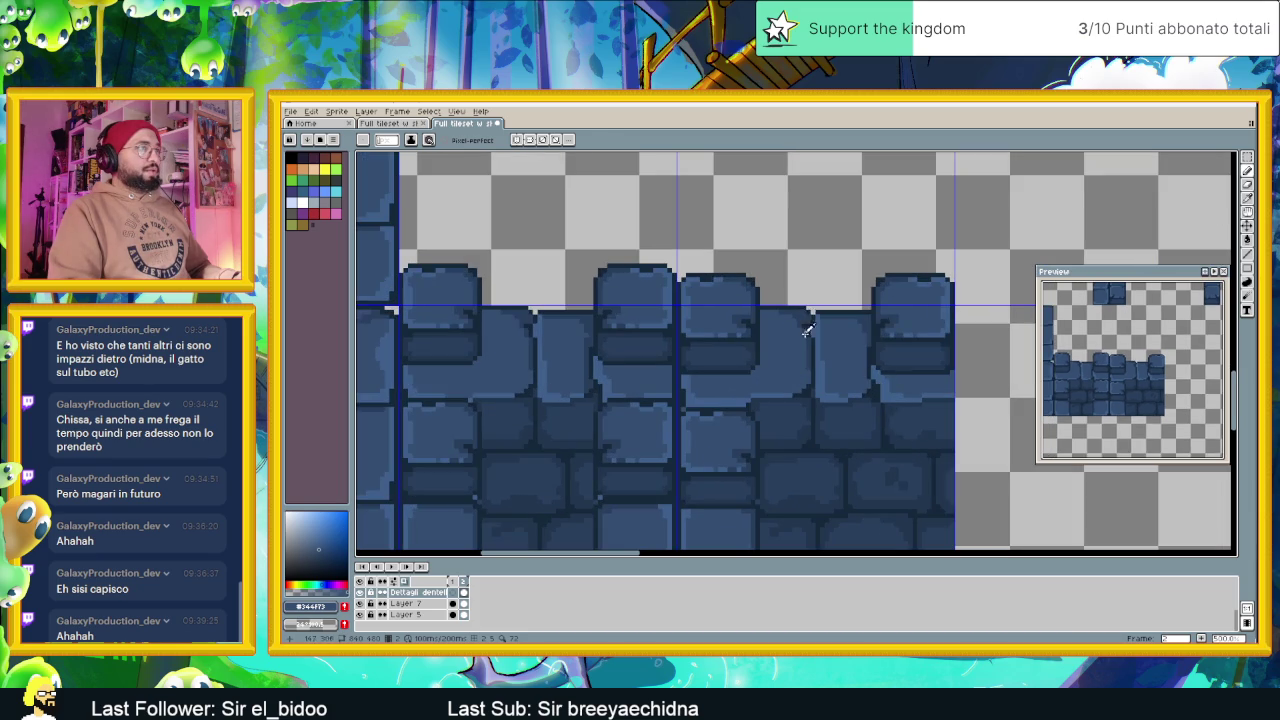
{"action": "scroll", "coordinate": [691, 381], "scroll_direction": "up", "scroll_amount": 1}
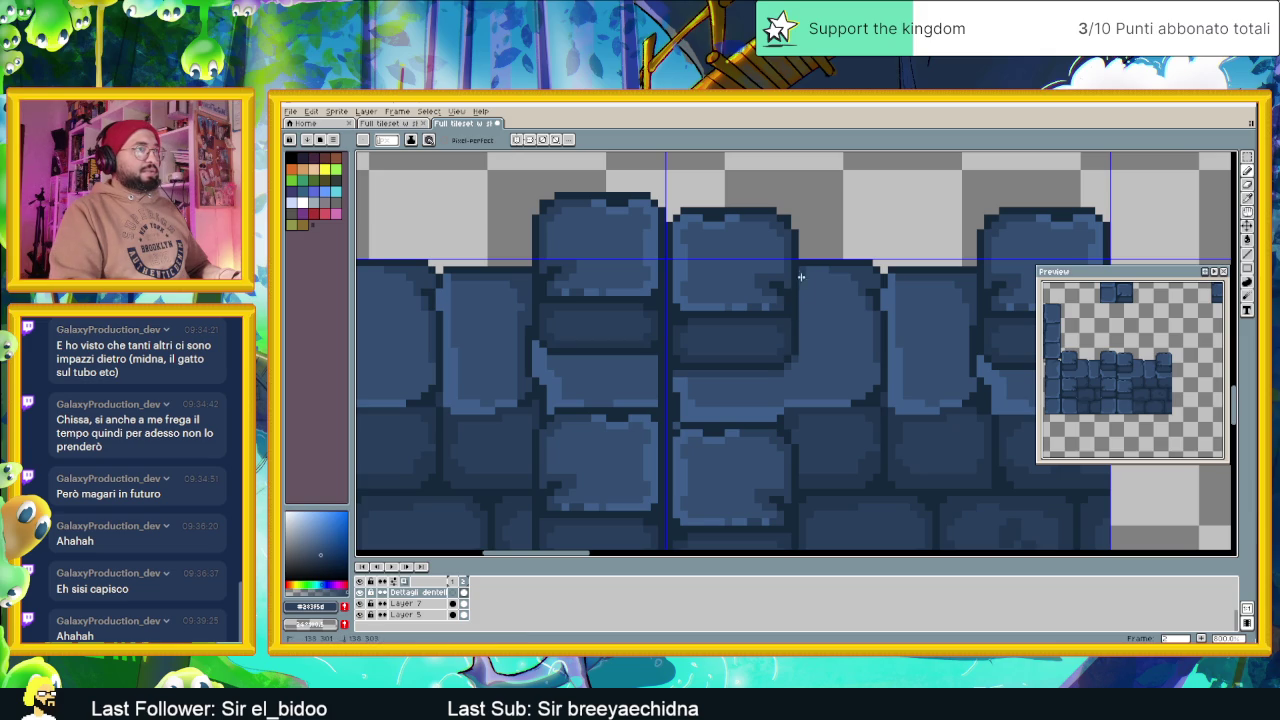
{"action": "scroll", "coordinate": [804, 357], "scroll_direction": "right", "scroll_amount": 3}
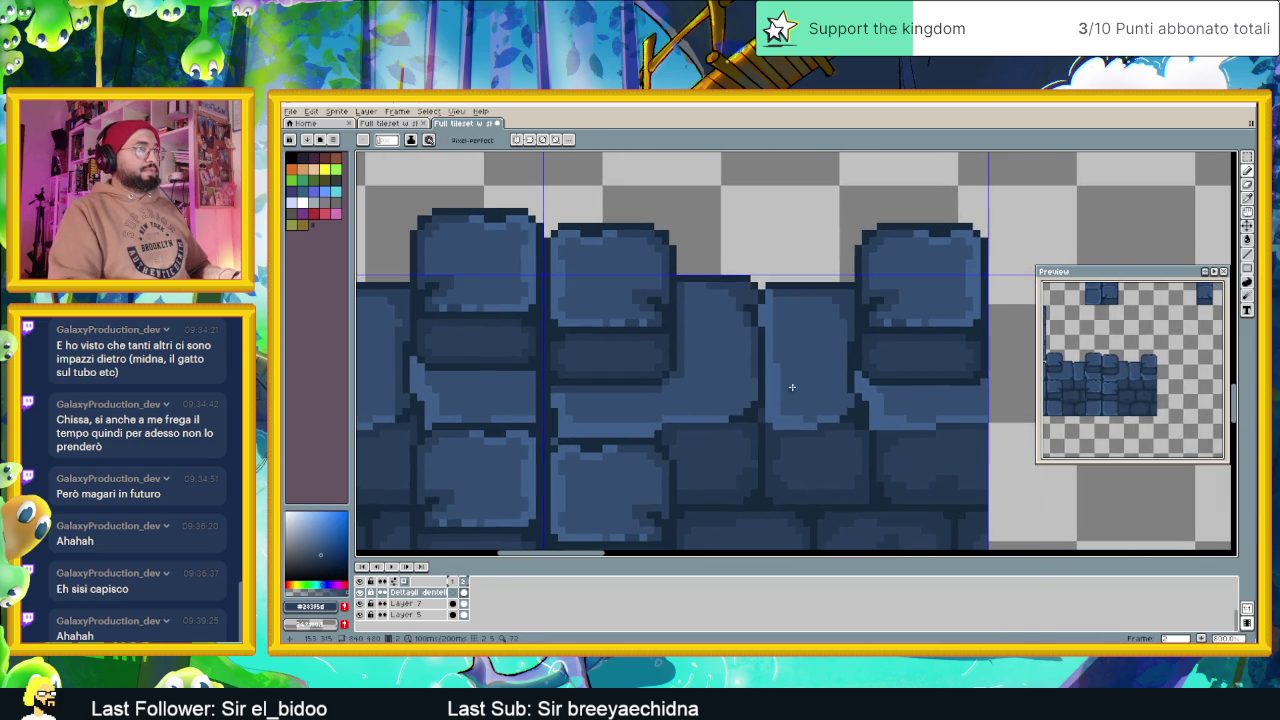
{"action": "mouse_move", "coordinate": [903, 401]}
{"action": "left_mouse_down"}
{"action": "mouse_move", "coordinate": [774, 403]}
{"action": "mouse_move", "coordinate": [856, 398]}
{"action": "left_mouse_up"}
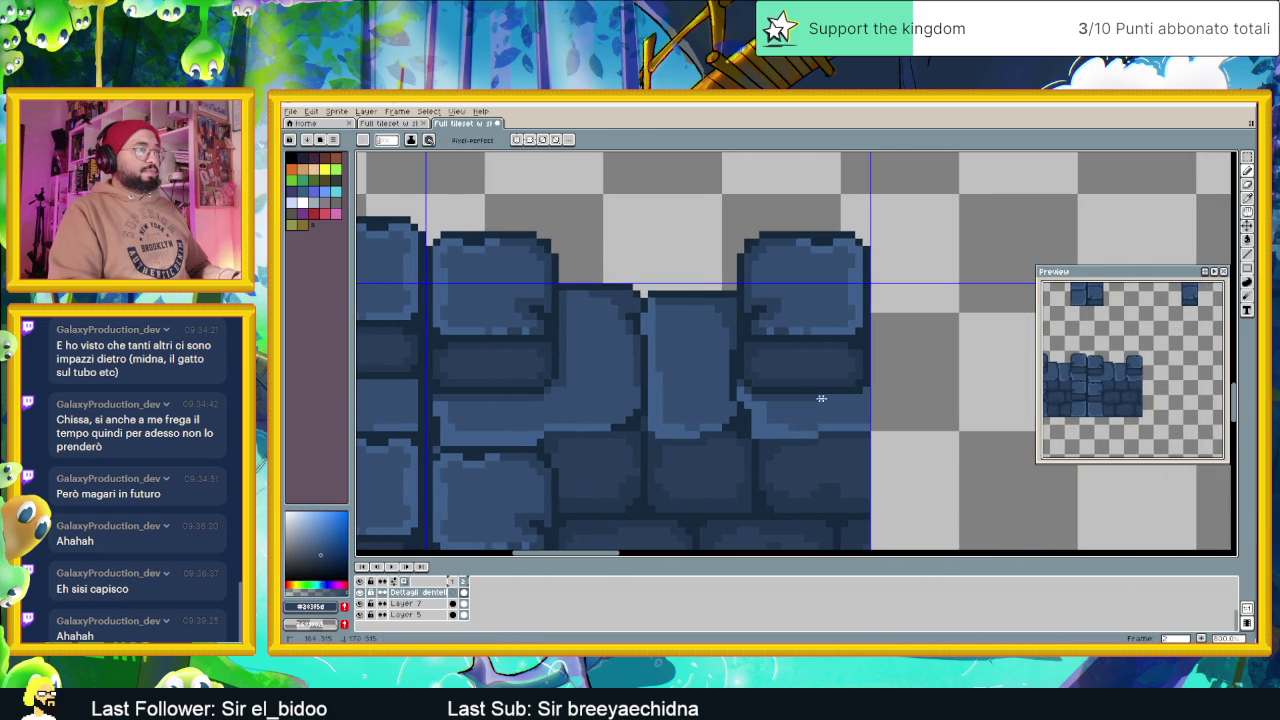
{"action": "scroll", "coordinate": [643, 441], "scroll_direction": "down", "scroll_amount": 1}
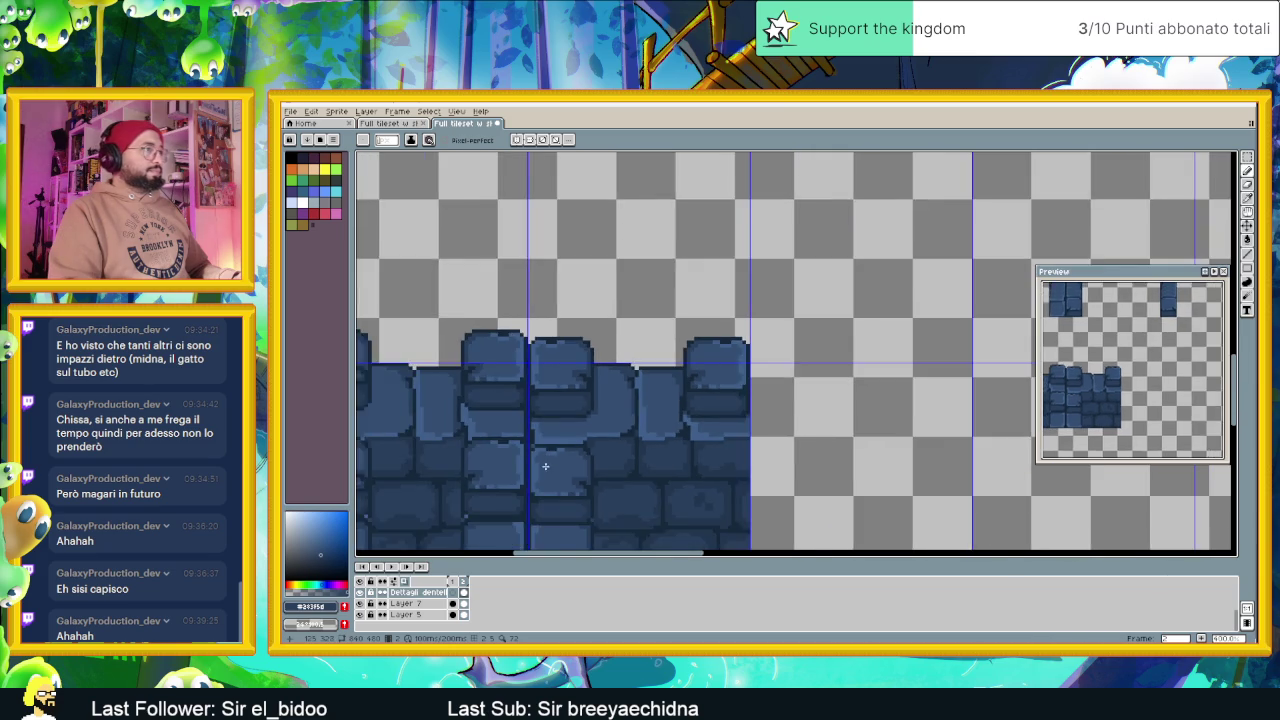
{"action": "scroll", "coordinate": [546, 463], "scroll_direction": "up", "scroll_amount": 1}
{"action": "scroll", "coordinate": [640, 400], "scroll_direction": "up", "scroll_amount": 2}
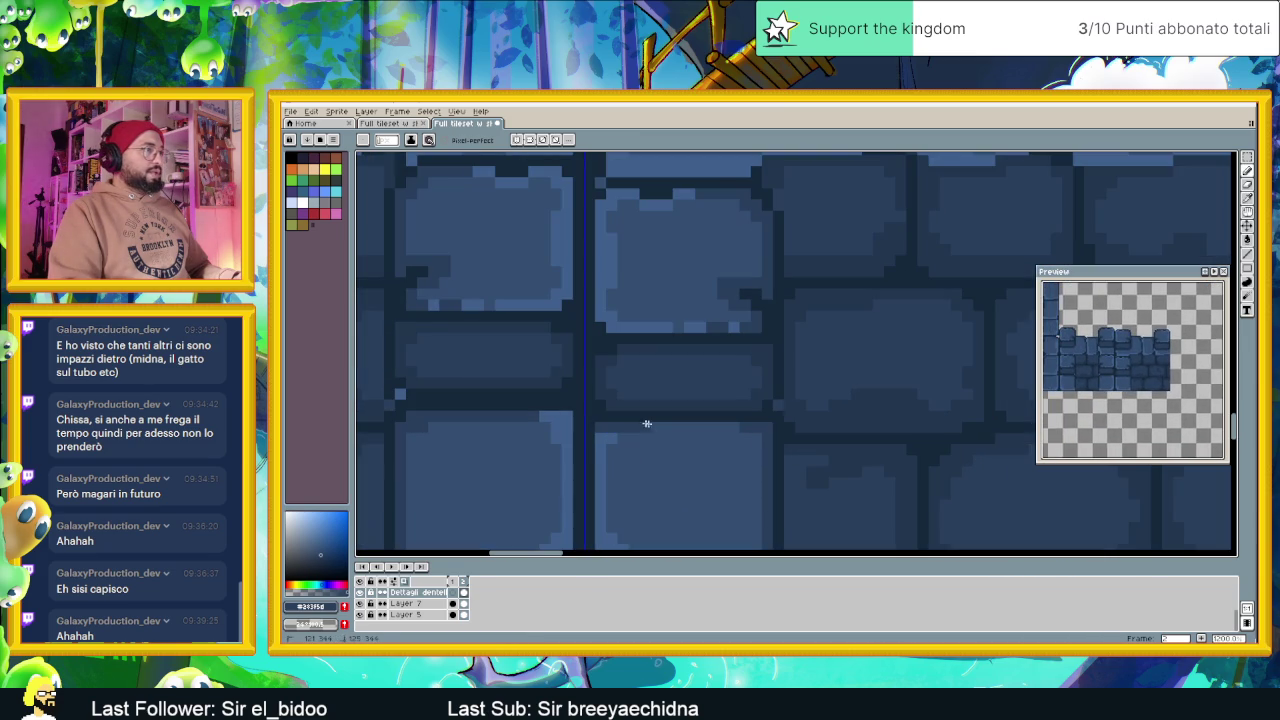
{"action": "scroll", "coordinate": [690, 441], "scroll_direction": "down", "scroll_amount": 1}
{"action": "scroll", "coordinate": [690, 441], "scroll_direction": "down", "scroll_amount": 1}
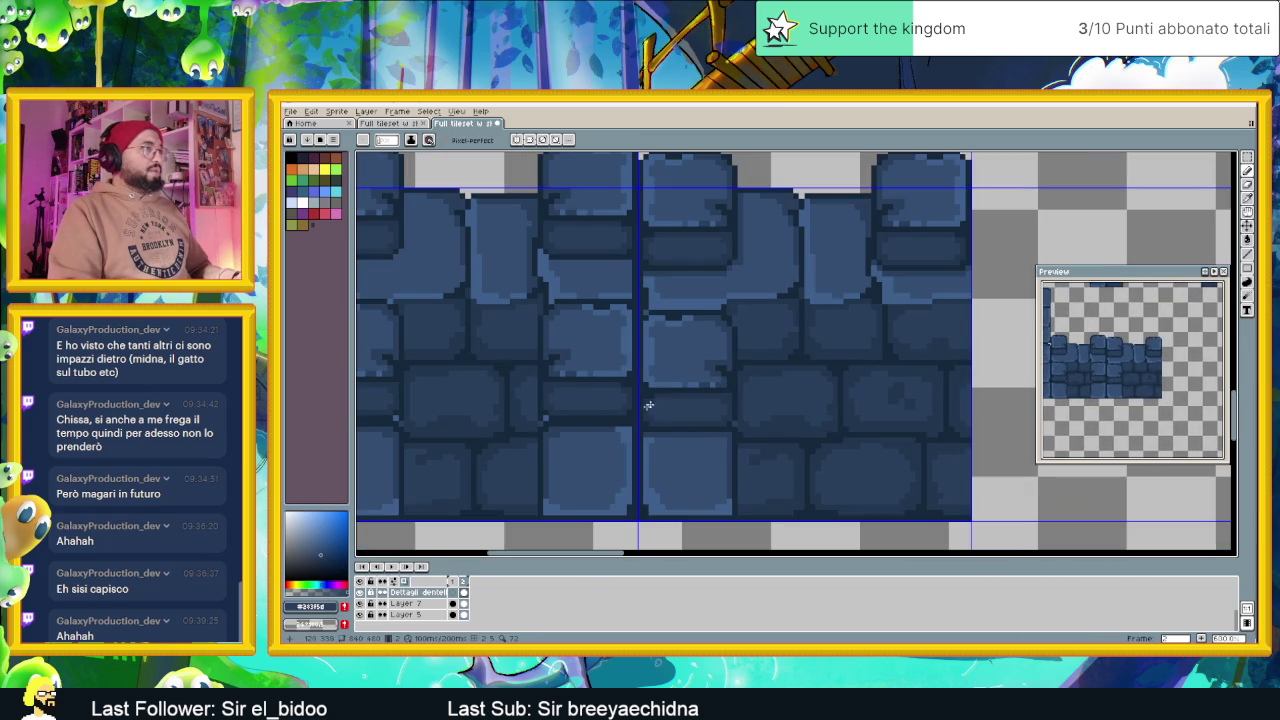
{"action": "scroll", "coordinate": [560, 440], "scroll_direction": "up", "scroll_amount": 1}
{"action": "scroll", "coordinate": [640, 425], "scroll_direction": "up", "scroll_amount": 1}
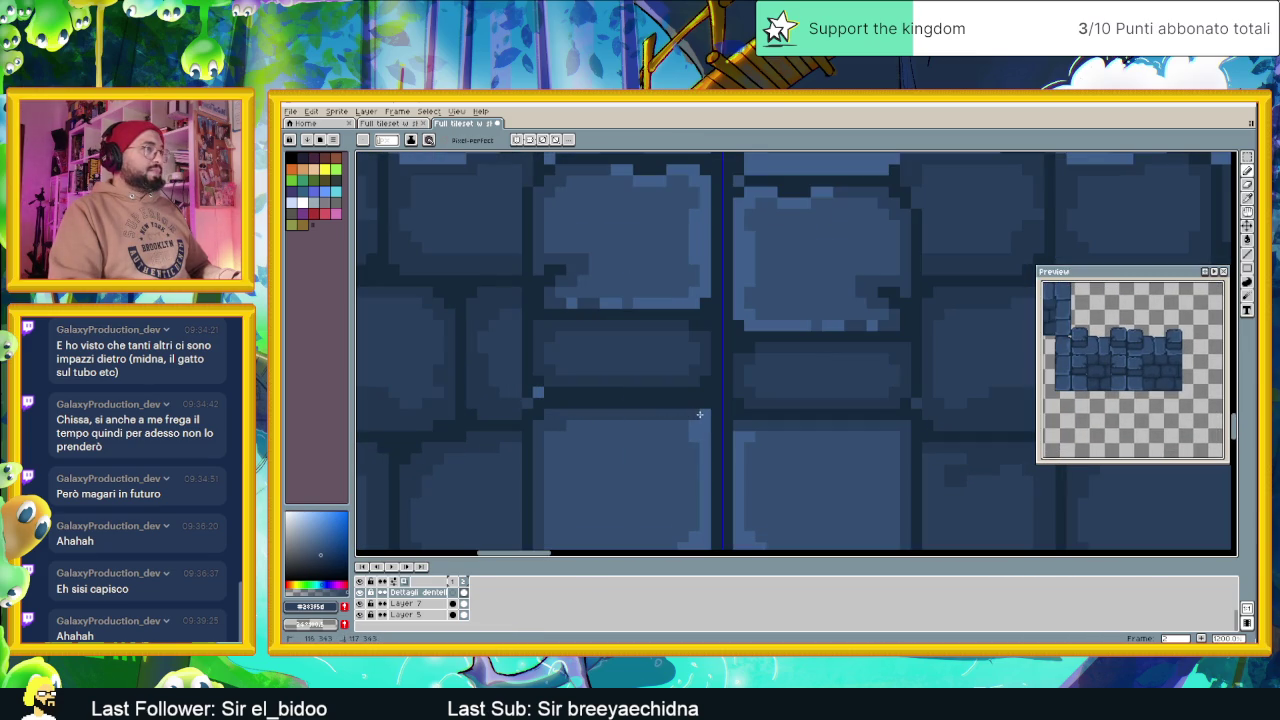
{"action": "scroll", "coordinate": [684, 436], "scroll_direction": "down", "scroll_amount": 1}
{"action": "scroll", "coordinate": [652, 433], "scroll_direction": "down", "scroll_amount": 1}
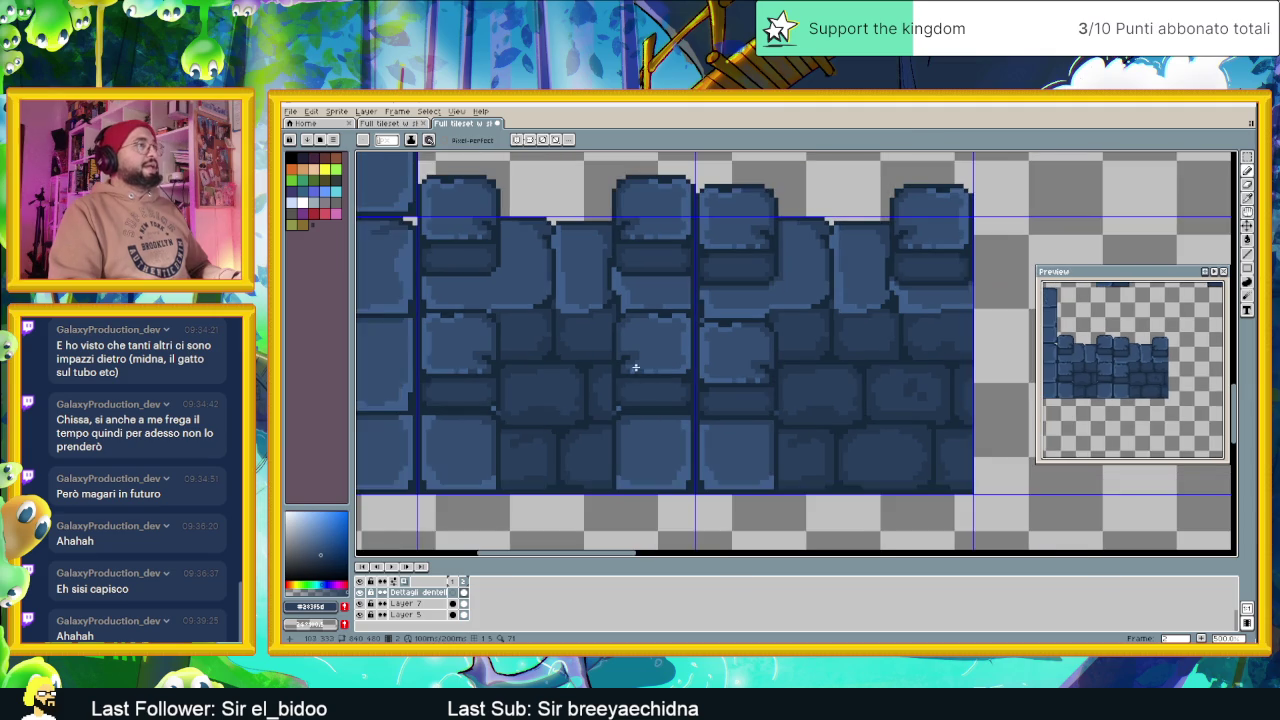
{"action": "scroll", "coordinate": [651, 380], "scroll_direction": "up", "scroll_amount": 1}
{"action": "scroll", "coordinate": [651, 380], "scroll_direction": "down", "scroll_amount": 1}
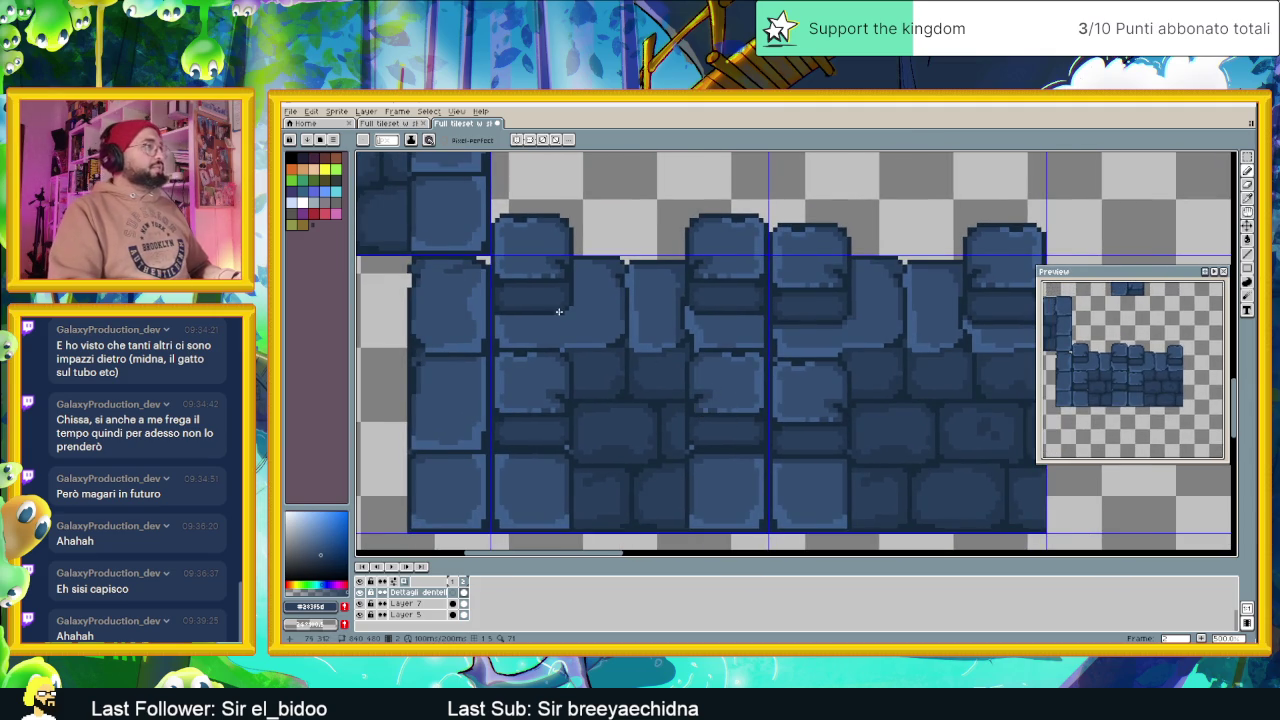
{"action": "scroll", "coordinate": [565, 300], "scroll_direction": "up", "scroll_amount": 2}
Paint a dark vertical mortar line and a horizontal mortar run between the bricks
{"action": "left_click_drag", "start_coordinate": [576, 212], "coordinate": [564, 326]}
{"action": "scroll", "coordinate": [586, 371], "scroll_direction": "left", "scroll_amount": 2}
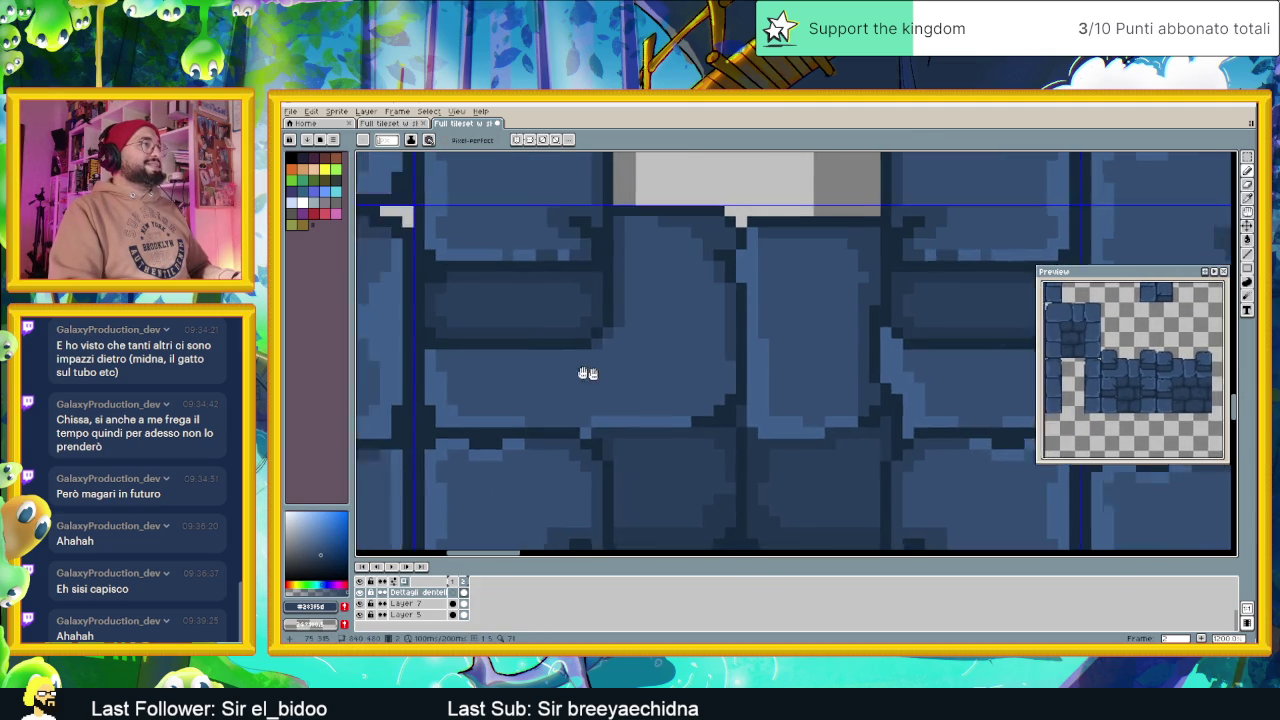
{"action": "scroll", "coordinate": [586, 371], "scroll_direction": "left", "scroll_amount": 3}
{"action": "left_click_drag", "start_coordinate": [744, 374], "coordinate": [583, 374]}
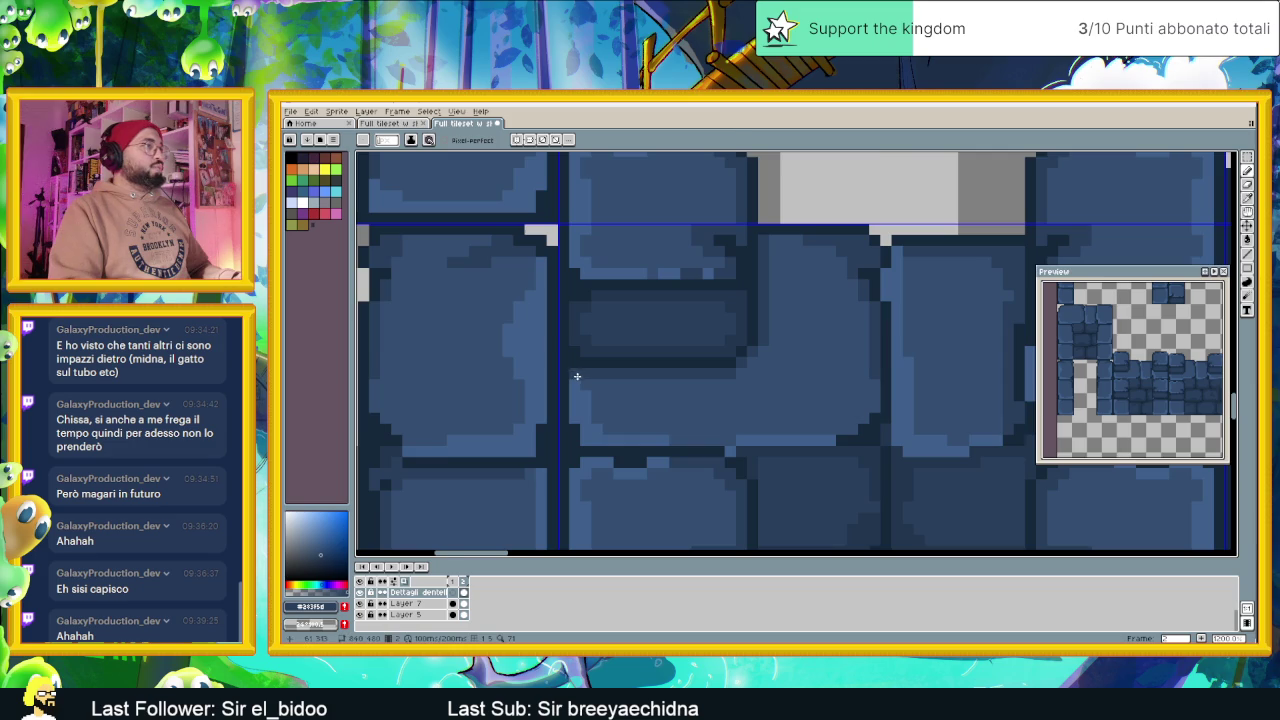
{"action": "scroll", "coordinate": [575, 372], "scroll_direction": "down", "scroll_amount": 3}
{"action": "scroll", "coordinate": [670, 427], "scroll_direction": "up", "scroll_amount": 2}
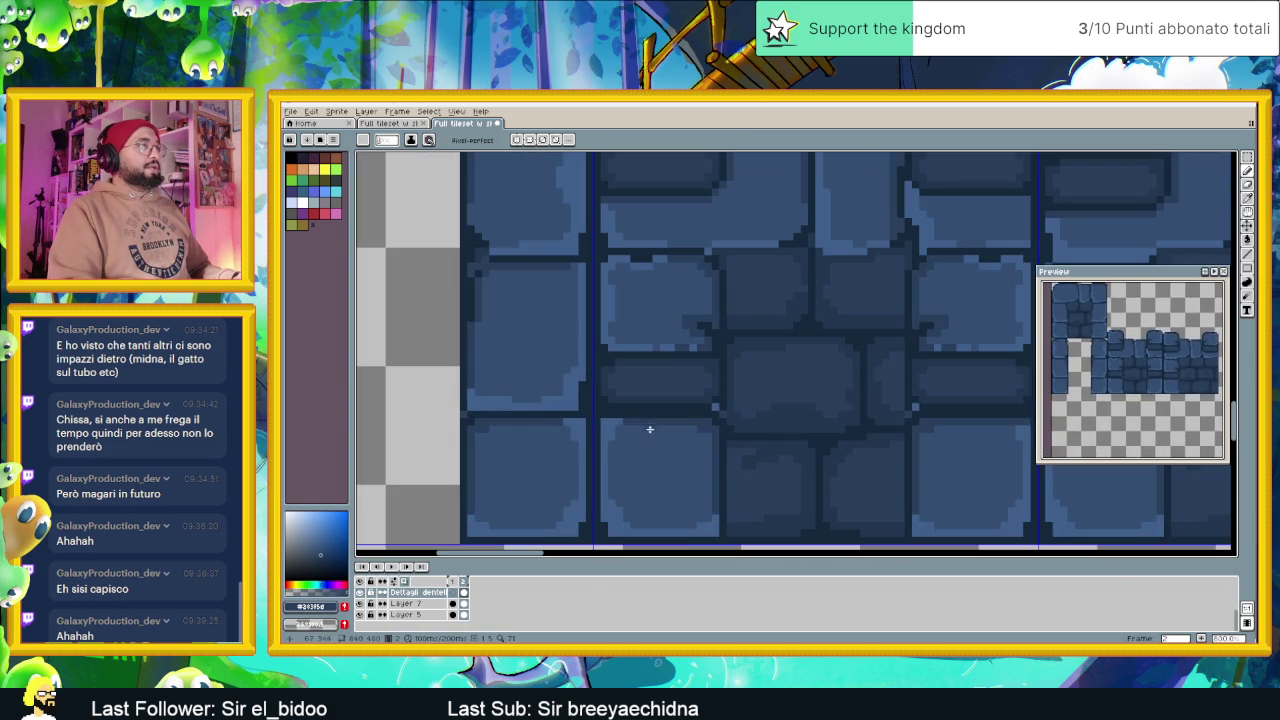
{"action": "scroll", "coordinate": [686, 427], "scroll_direction": "down", "scroll_amount": 3}
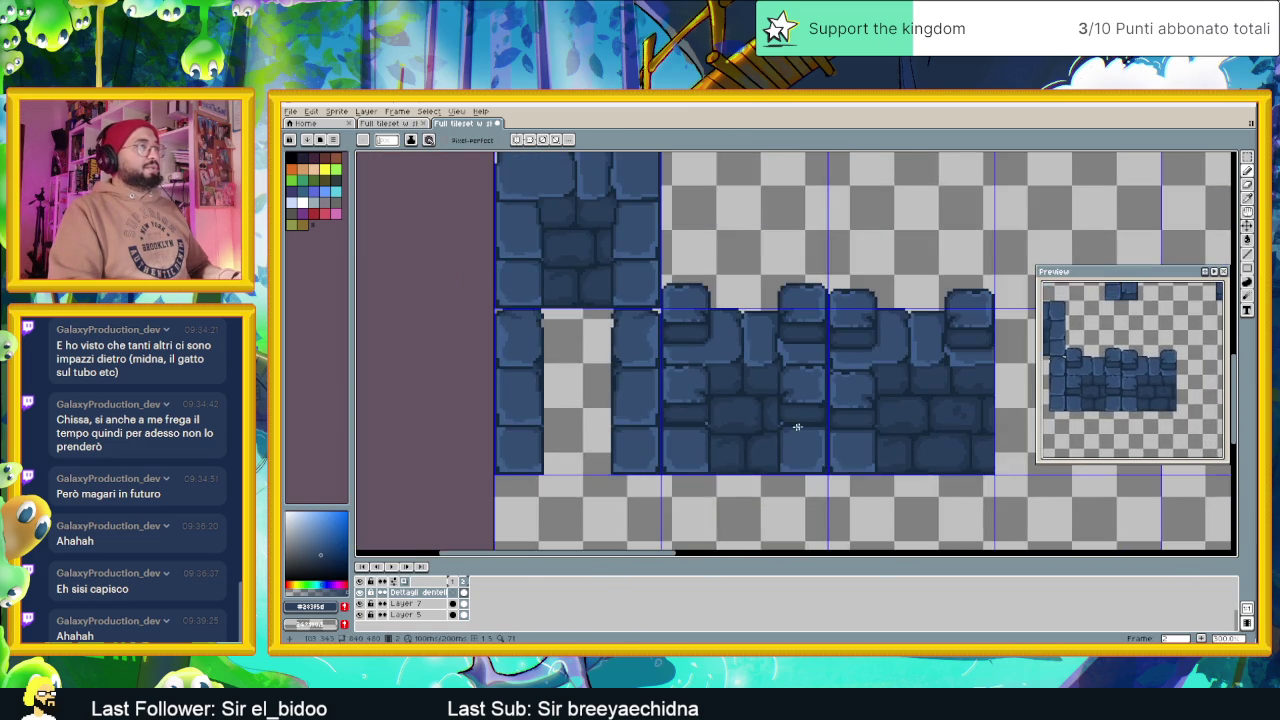
Pan and zoom over the wall block toward the pillar tiles
{"action": "left_click_drag", "start_coordinate": [869, 386], "coordinate": [739, 404]}
{"action": "scroll", "coordinate": [739, 404], "scroll_direction": "down", "scroll_amount": 3}
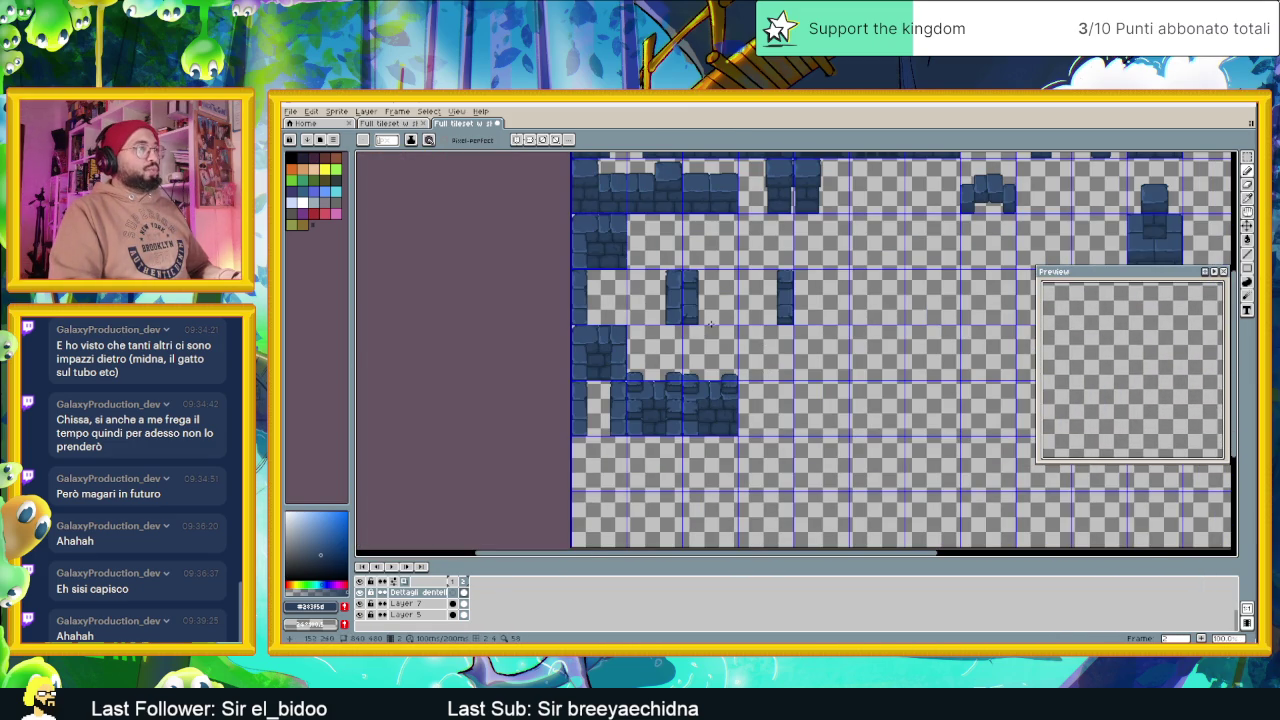
{"action": "scroll", "coordinate": [700, 285], "scroll_direction": "up", "scroll_amount": 2}
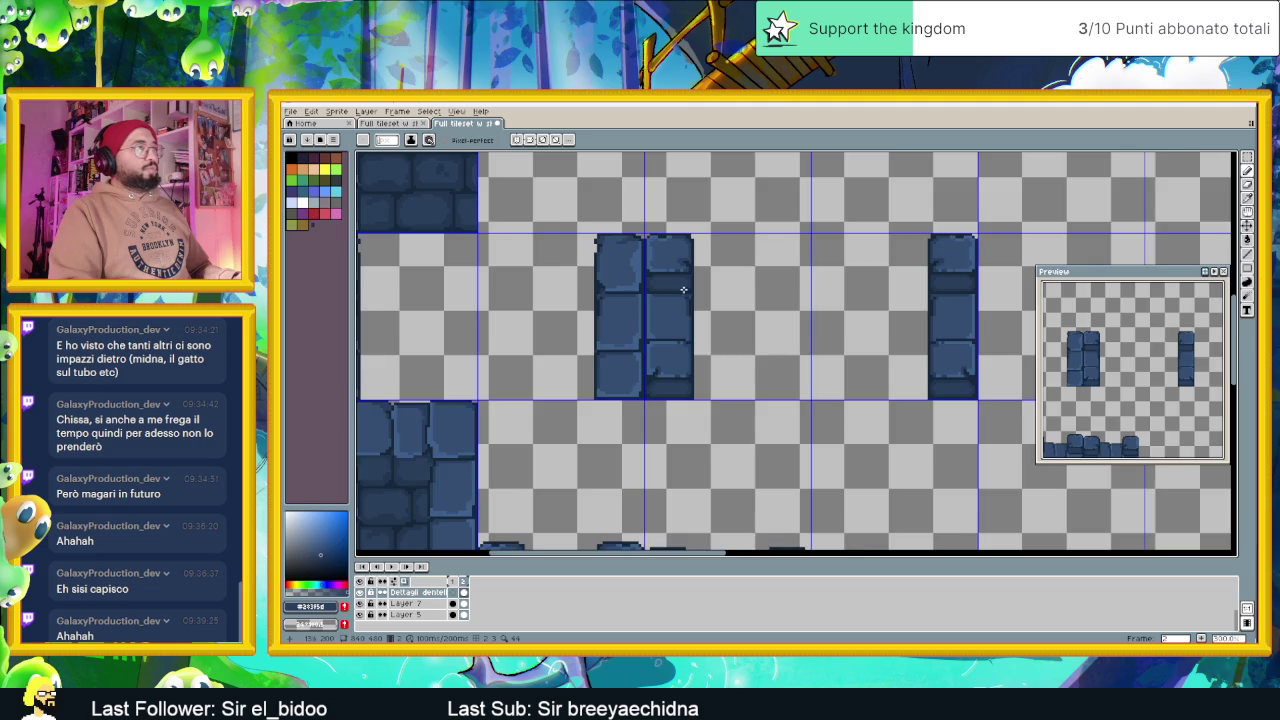
{"action": "scroll", "coordinate": [668, 300], "scroll_direction": "up", "scroll_amount": 2}
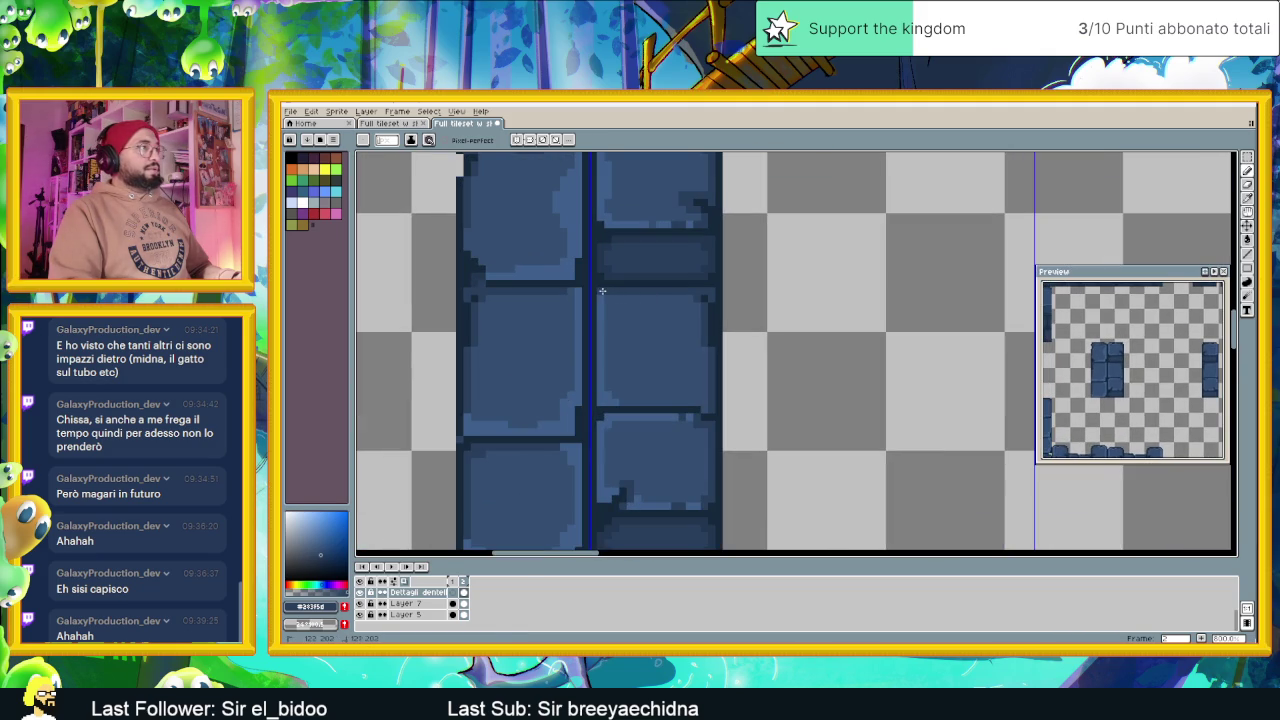
{"action": "scroll", "coordinate": [700, 370], "scroll_direction": "down", "scroll_amount": 1}
{"action": "scroll", "coordinate": [767, 397], "scroll_direction": "down", "scroll_amount": 1}
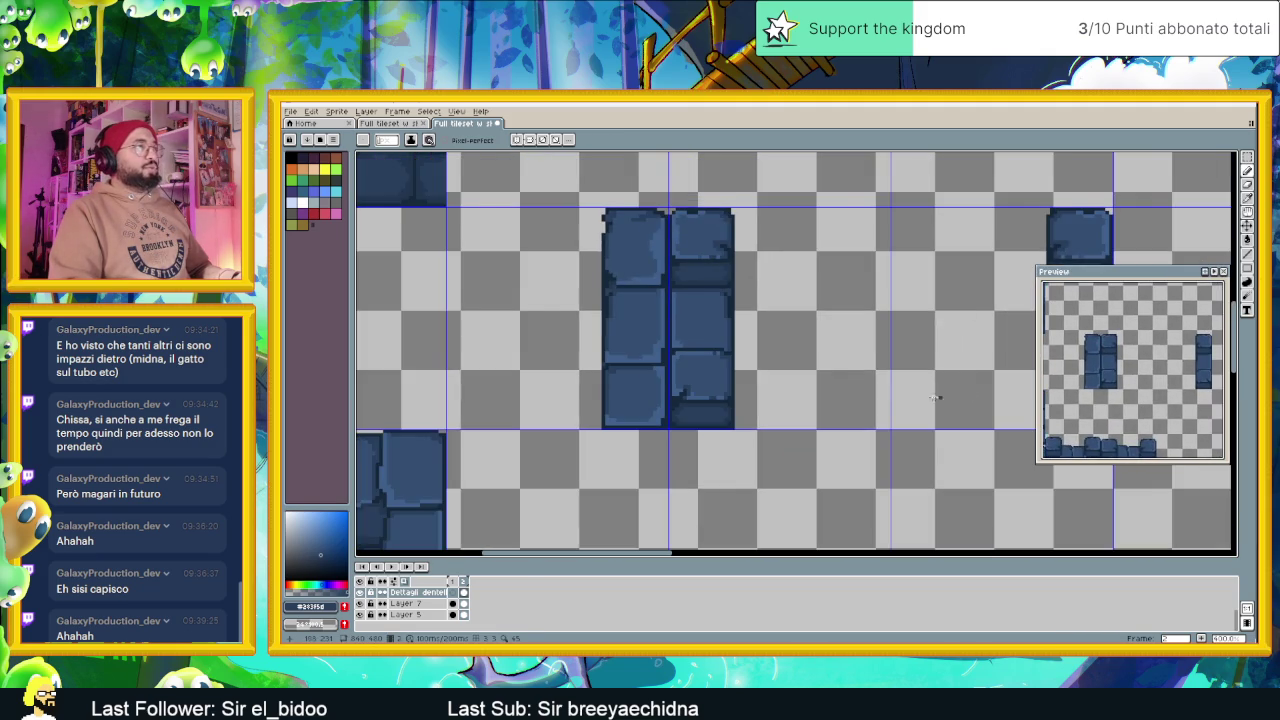
Review the pillar tiles, save the tileset, and return to the Pencil (B)
{"action": "left_click_drag", "start_coordinate": [935, 398], "coordinate": [699, 401]}
{"action": "scroll", "coordinate": [886, 294], "scroll_direction": "up", "scroll_amount": 1}
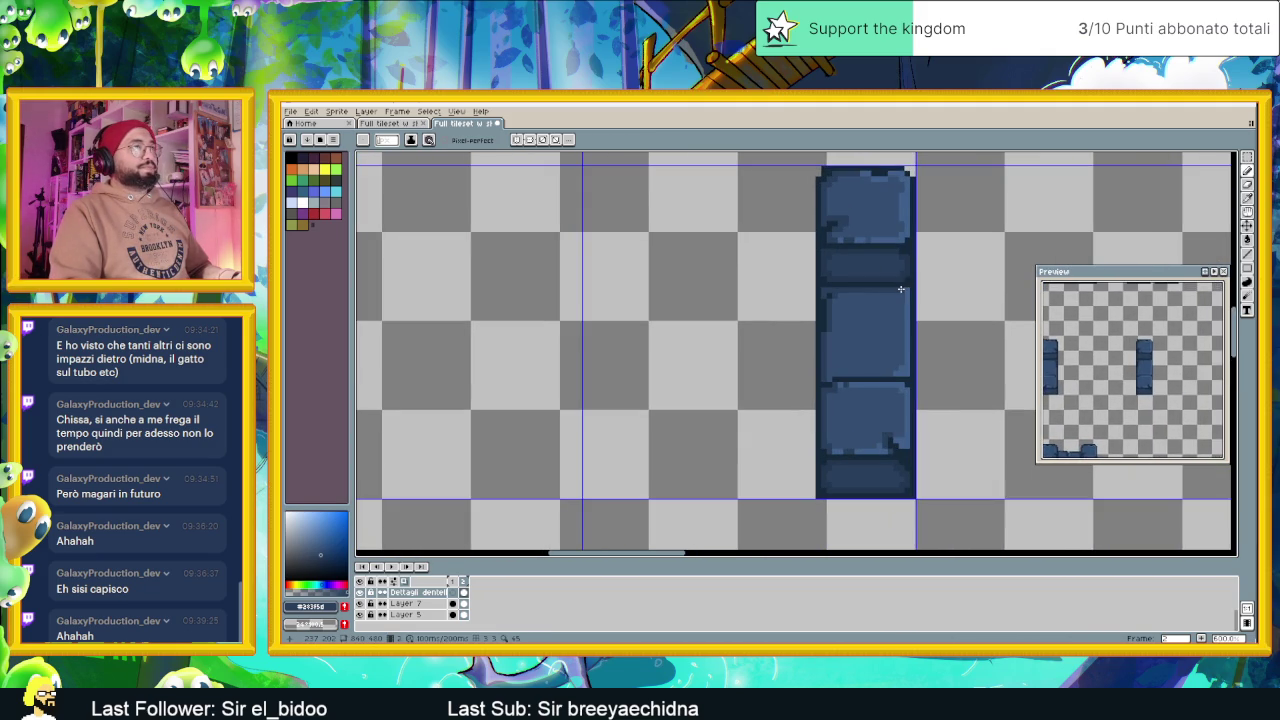
{"action": "scroll", "coordinate": [901, 289], "scroll_direction": "down", "scroll_amount": 1}
{"action": "scroll", "coordinate": [879, 377], "scroll_direction": "down", "scroll_amount": 1}
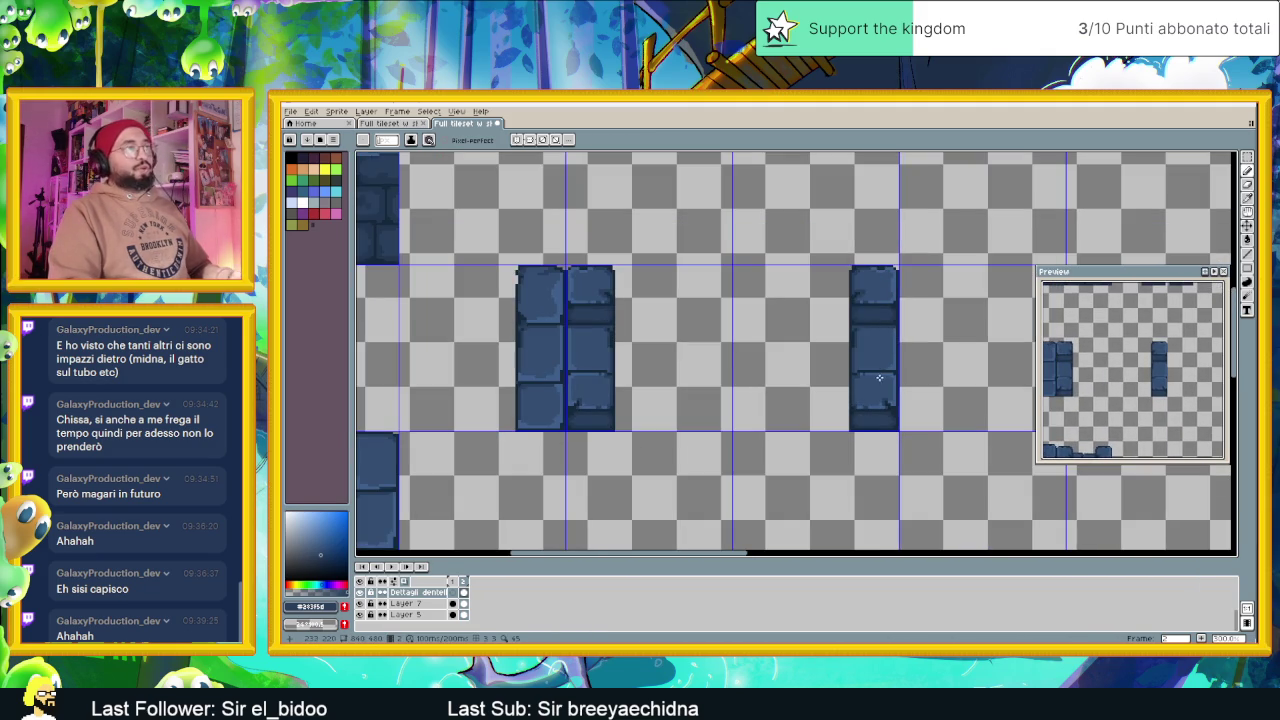
{"action": "scroll", "coordinate": [884, 386], "scroll_direction": "down", "scroll_amount": 1}
{"action": "scroll", "coordinate": [802, 425], "scroll_direction": "down", "scroll_amount": 1}
{"action": "scroll", "coordinate": [802, 425], "scroll_direction": "up", "scroll_amount": 2}
{"action": "key", "text": "ctrl+s"}
{"action": "key", "text": "b"}
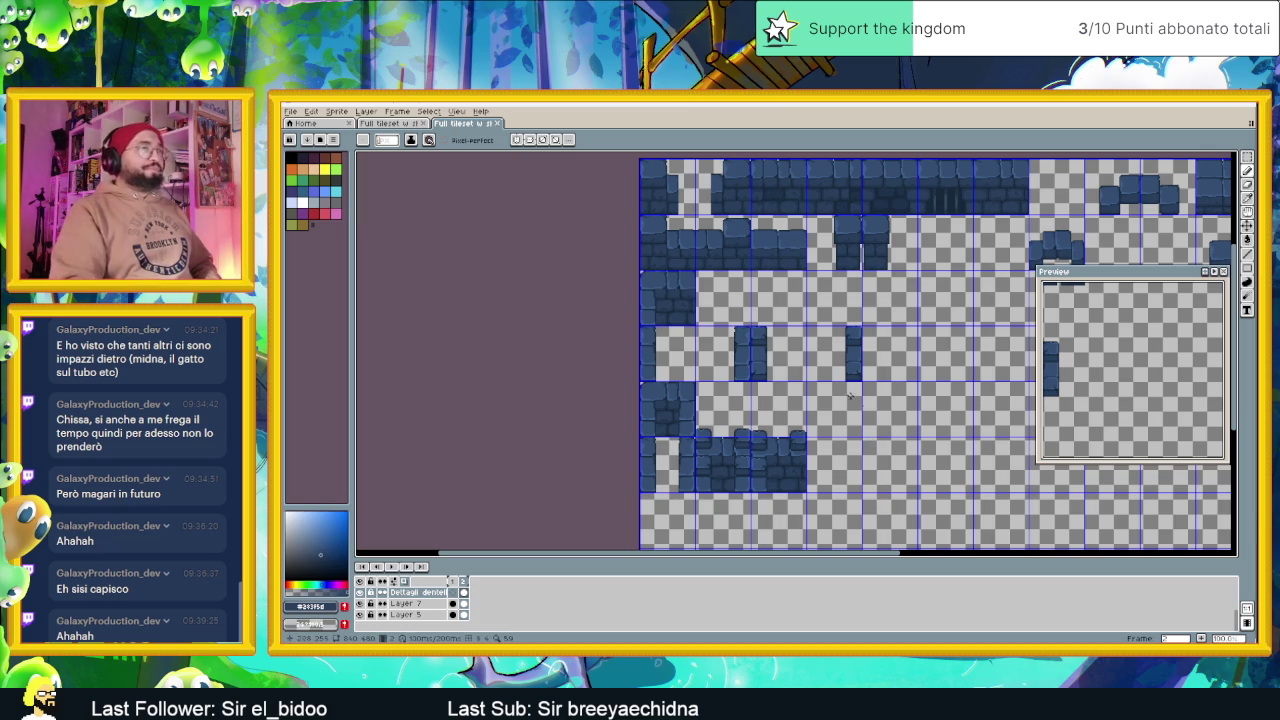
{"action": "scroll", "coordinate": [829, 407], "scroll_direction": "up", "scroll_amount": 2}
{"action": "scroll", "coordinate": [829, 407], "scroll_direction": "down", "scroll_amount": 3}
{"action": "left_click_drag", "start_coordinate": [829, 407], "coordinate": [724, 340]}
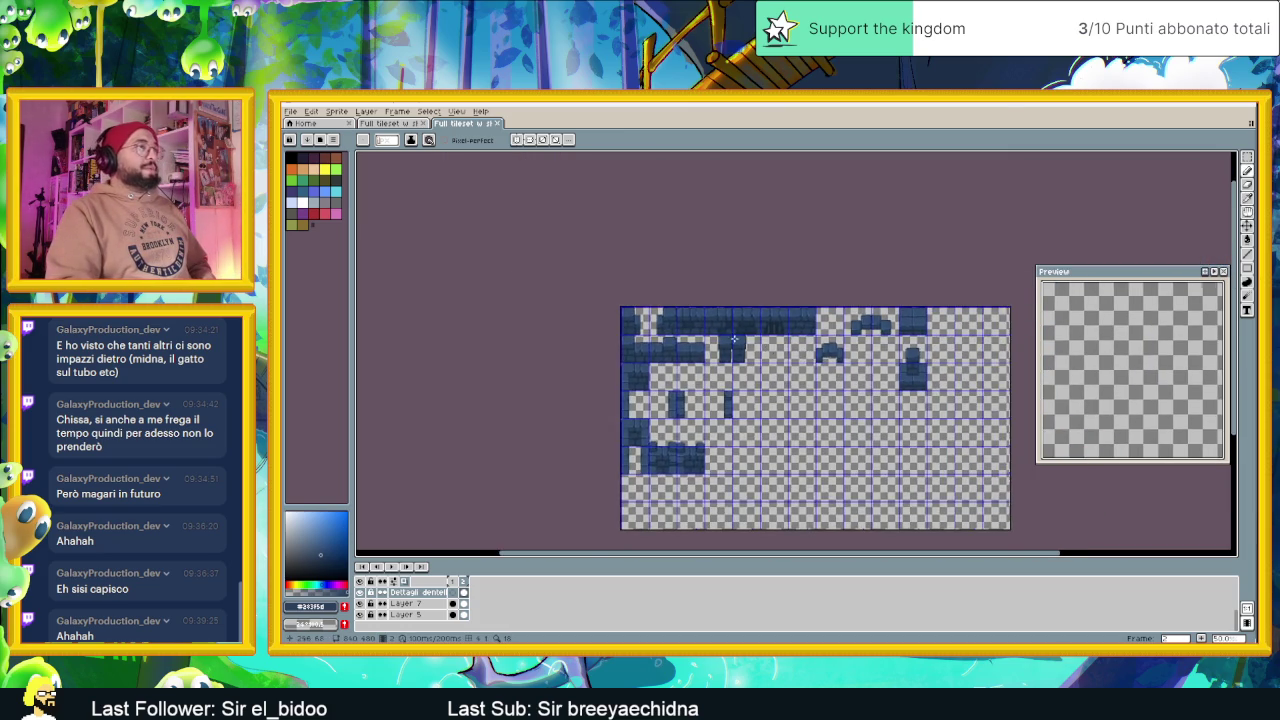
{"action": "scroll", "coordinate": [724, 340], "scroll_direction": "up", "scroll_amount": 2}
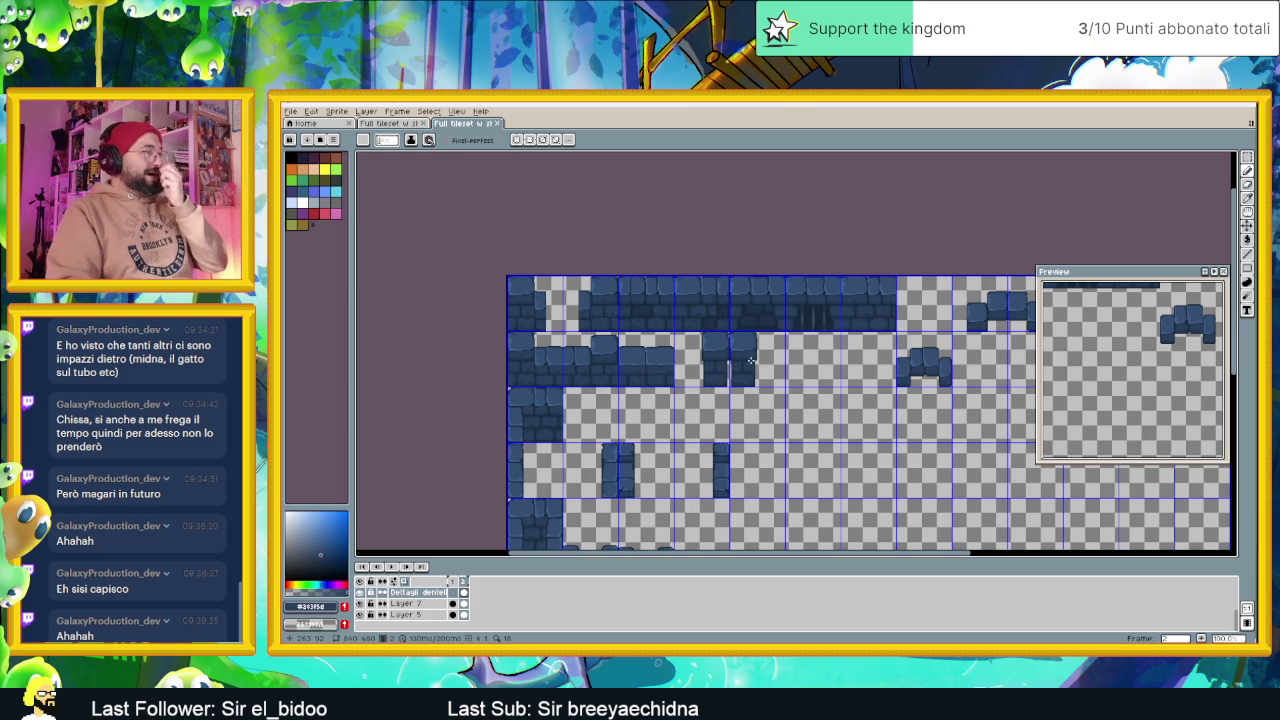
{"action": "scroll", "coordinate": [764, 392], "scroll_direction": "down", "scroll_amount": 2}
{"action": "scroll", "coordinate": [771, 407], "scroll_direction": "up", "scroll_amount": 2}
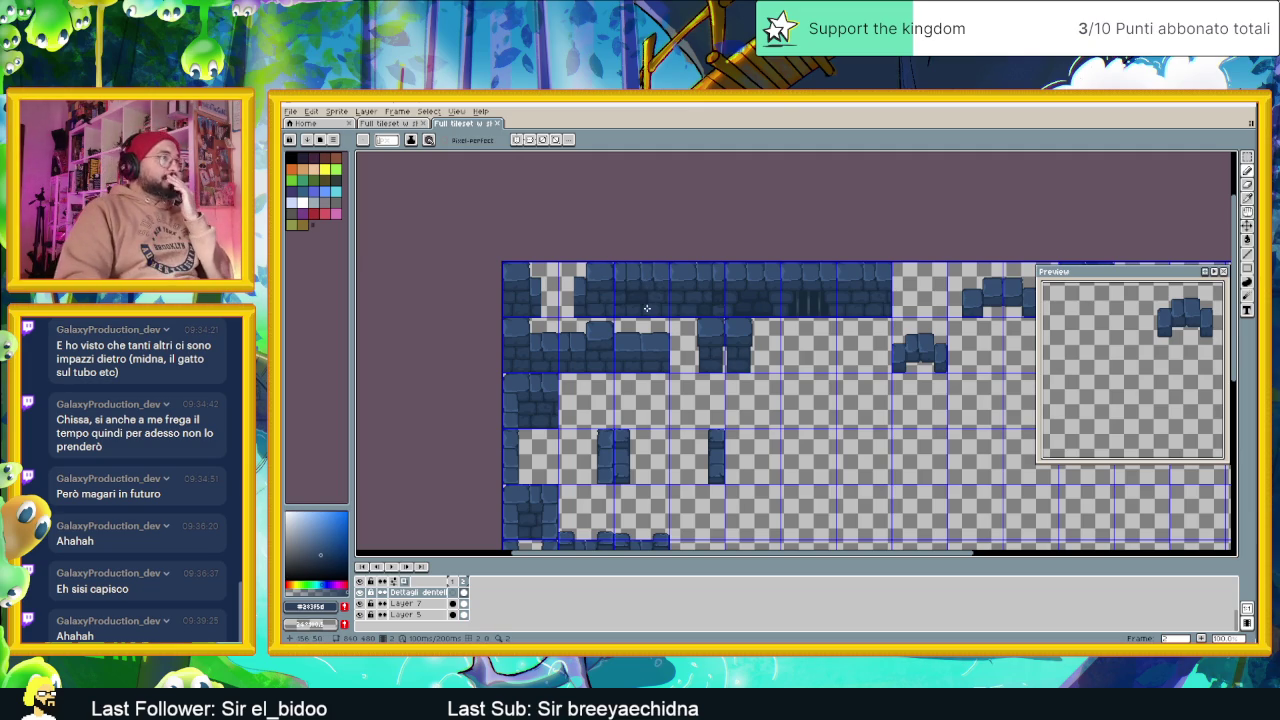
{"action": "scroll", "coordinate": [647, 308], "scroll_direction": "down", "scroll_amount": 2}
{"action": "scroll", "coordinate": [647, 307], "scroll_direction": "up", "scroll_amount": 2}
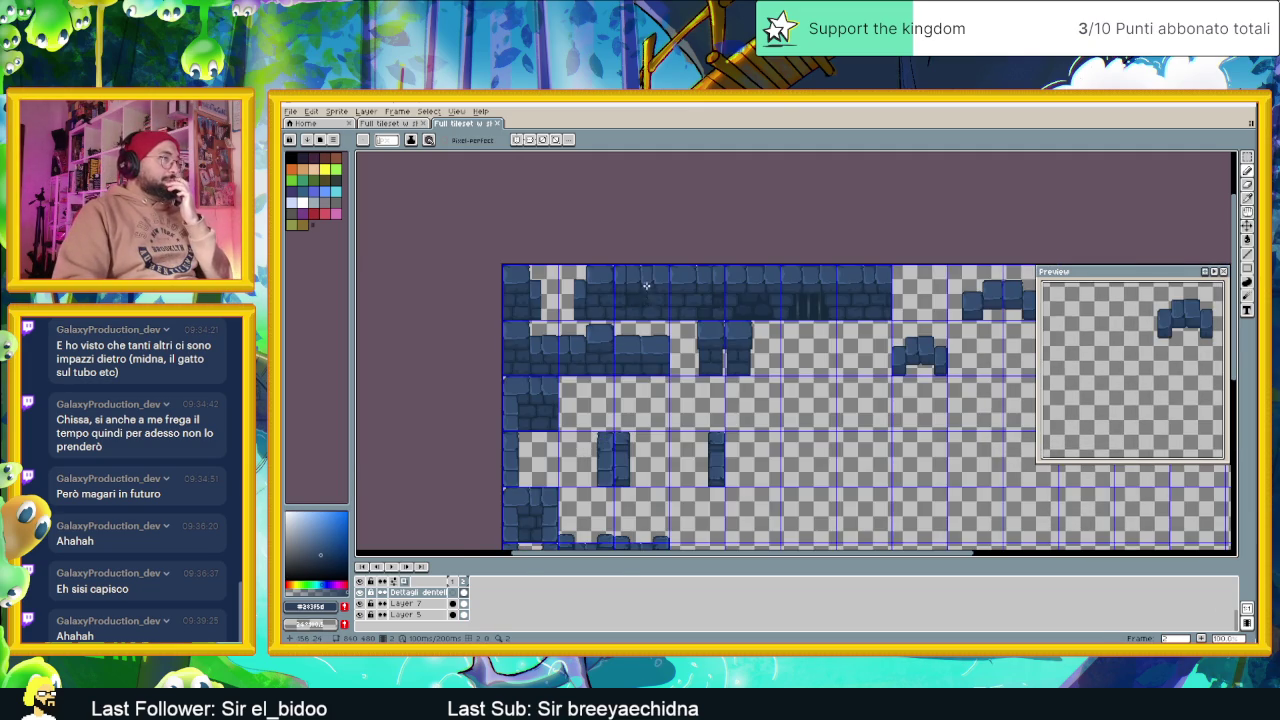
{"action": "scroll", "coordinate": [646, 286], "scroll_direction": "up", "scroll_amount": 2}
{"action": "scroll", "coordinate": [643, 302], "scroll_direction": "down", "scroll_amount": 2}
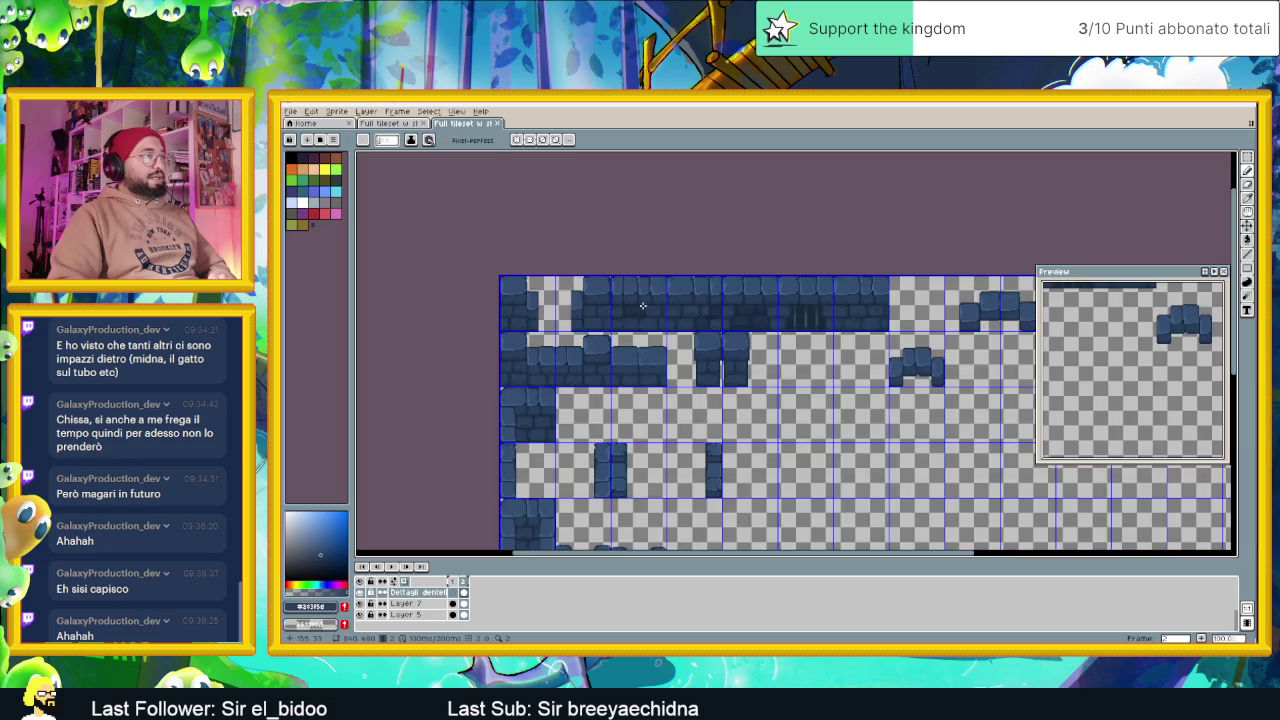
{"action": "scroll", "coordinate": [643, 305], "scroll_direction": "down", "scroll_amount": 2}
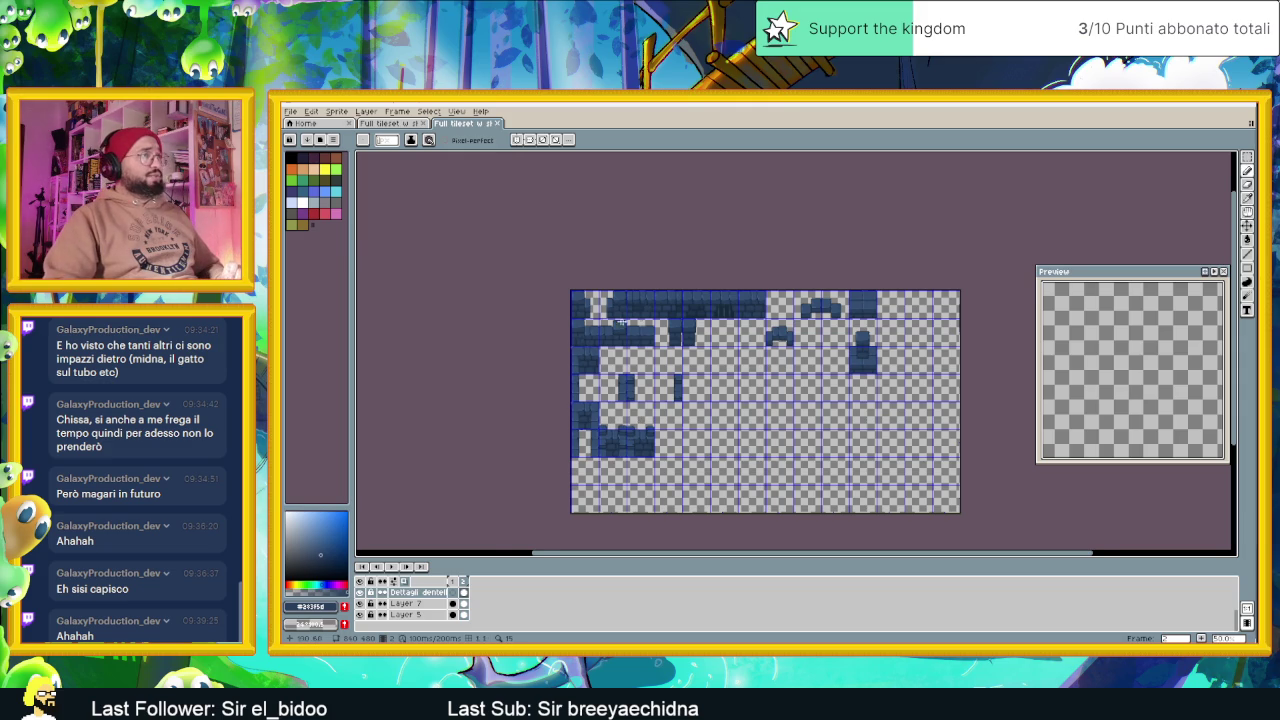
Zoom into the top wall row and shift the view along it
{"action": "scroll", "coordinate": [648, 313], "scroll_direction": "up", "scroll_amount": 1}
{"action": "scroll", "coordinate": [648, 312], "scroll_direction": "up", "scroll_amount": 1}
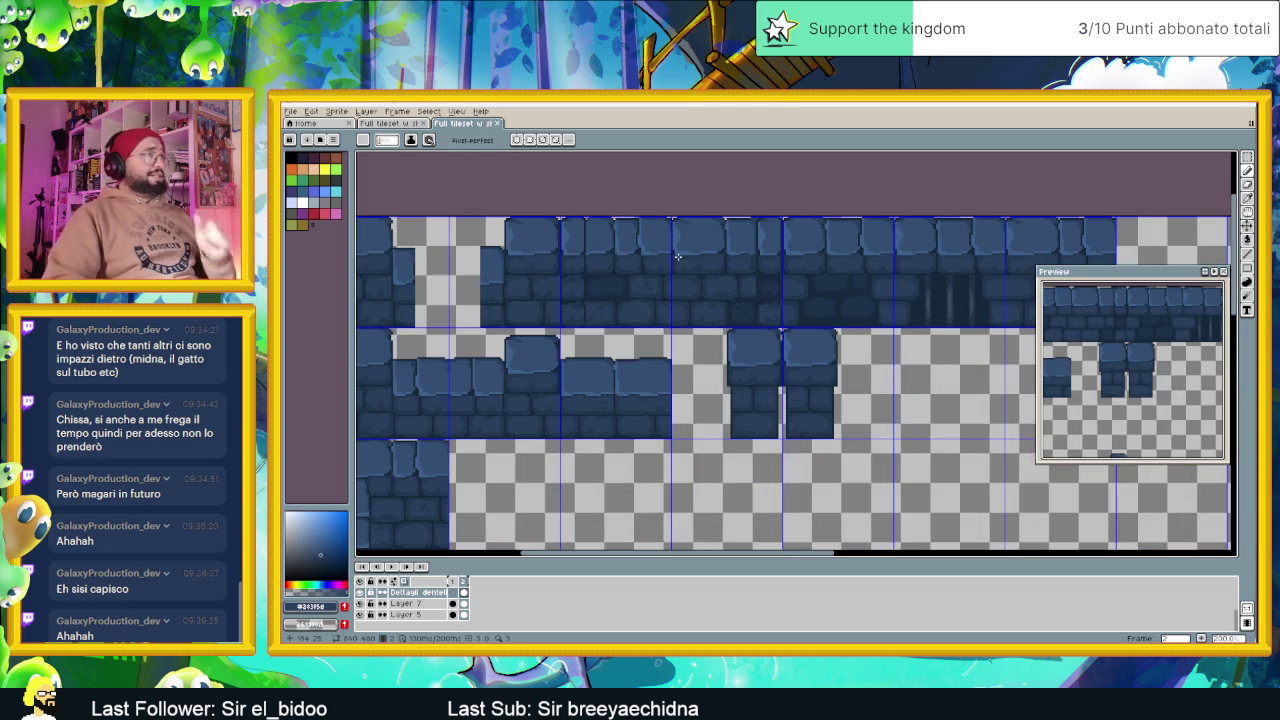
{"action": "scroll", "coordinate": [668, 290], "scroll_direction": "up", "scroll_amount": 1}
{"action": "scroll", "coordinate": [656, 359], "scroll_direction": "up", "scroll_amount": 1}
{"action": "scroll", "coordinate": [600, 362], "scroll_direction": "up", "scroll_amount": 2}
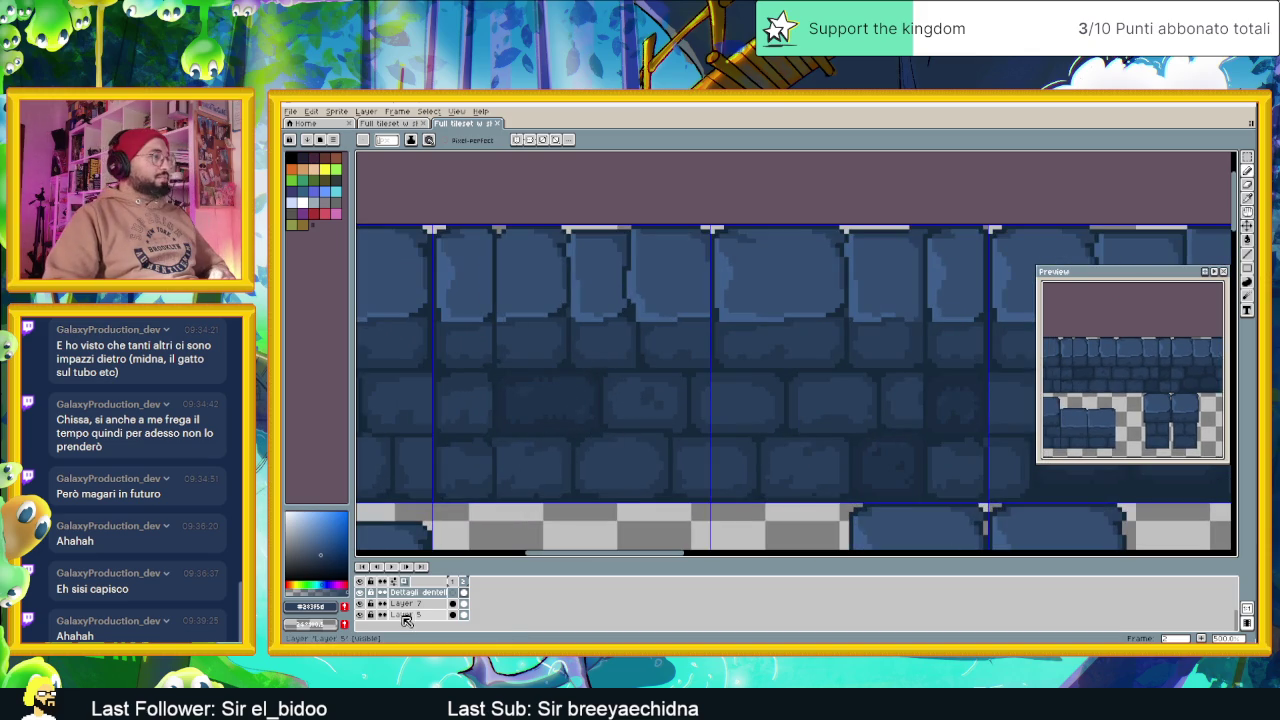
{"action": "left_click_drag", "start_coordinate": [686, 430], "coordinate": [759, 432]}
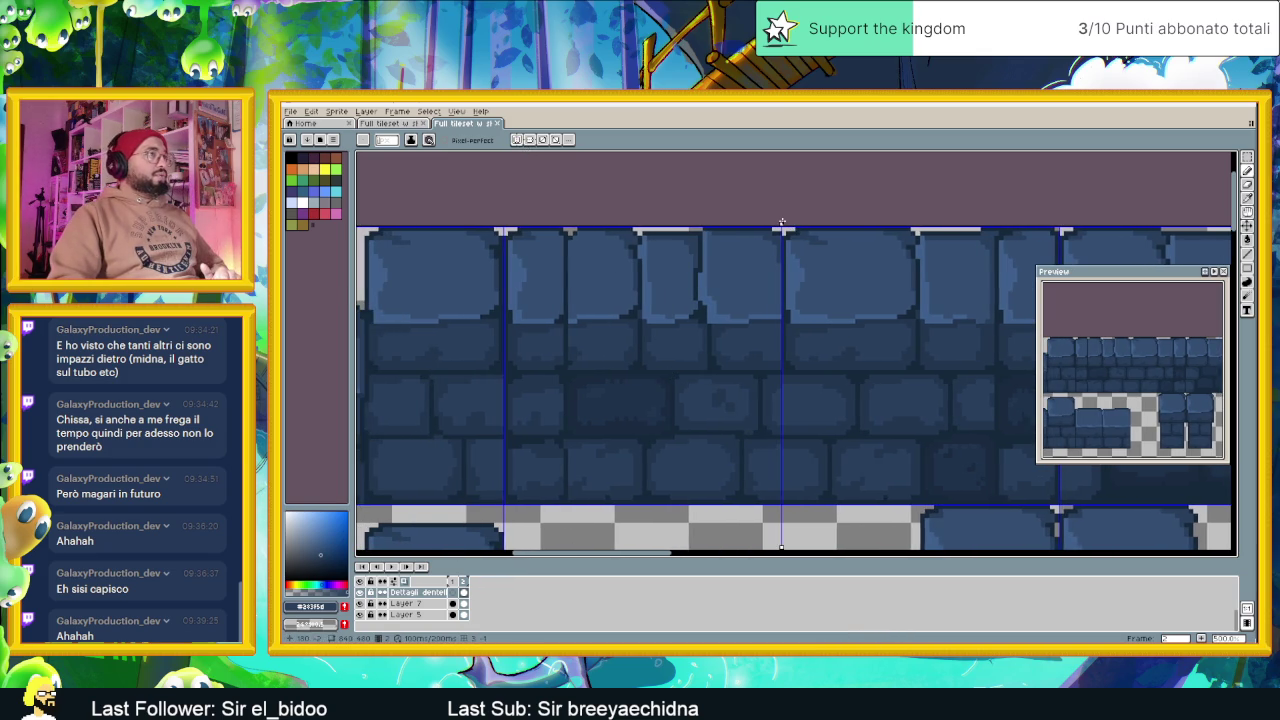
Move the vertical guide left over the wall and undo the last pencil stroke
{"action": "left_click_drag", "start_coordinate": [782, 226], "coordinate": [644, 226]}
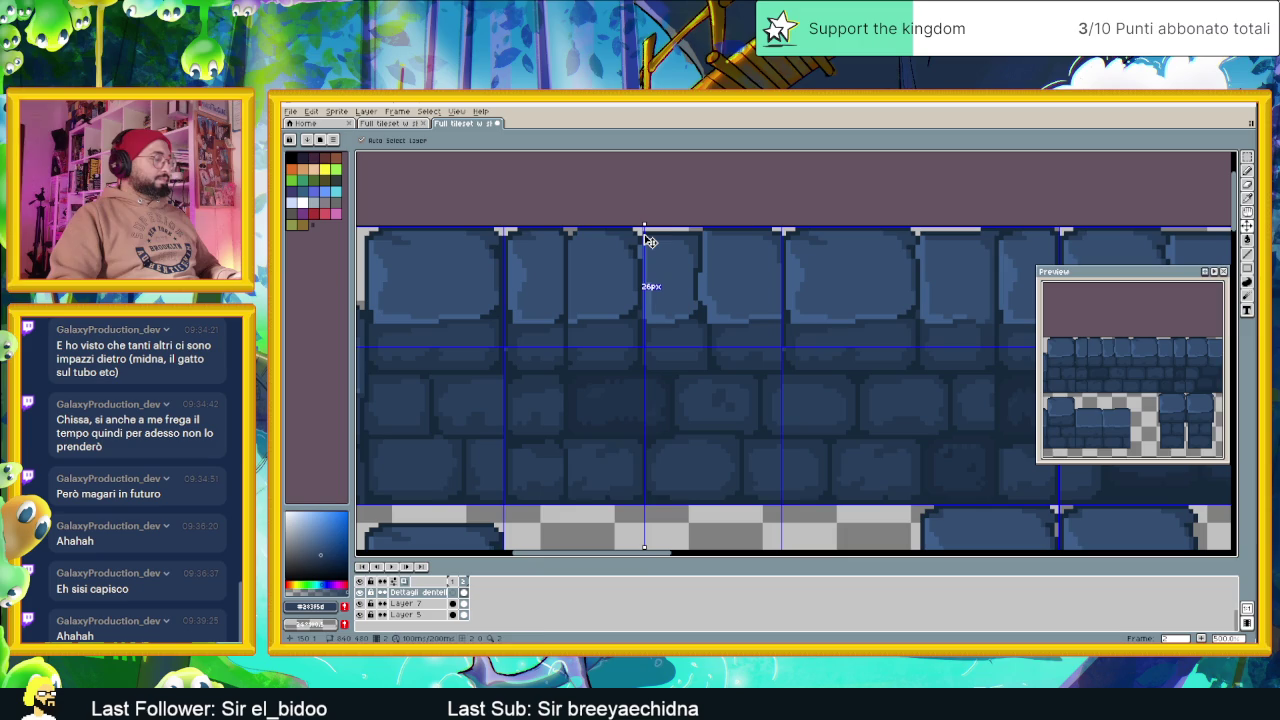
{"action": "key", "text": "ctrl+z"}
{"action": "left_click_drag", "start_coordinate": [644, 223], "coordinate": [642, 224]}
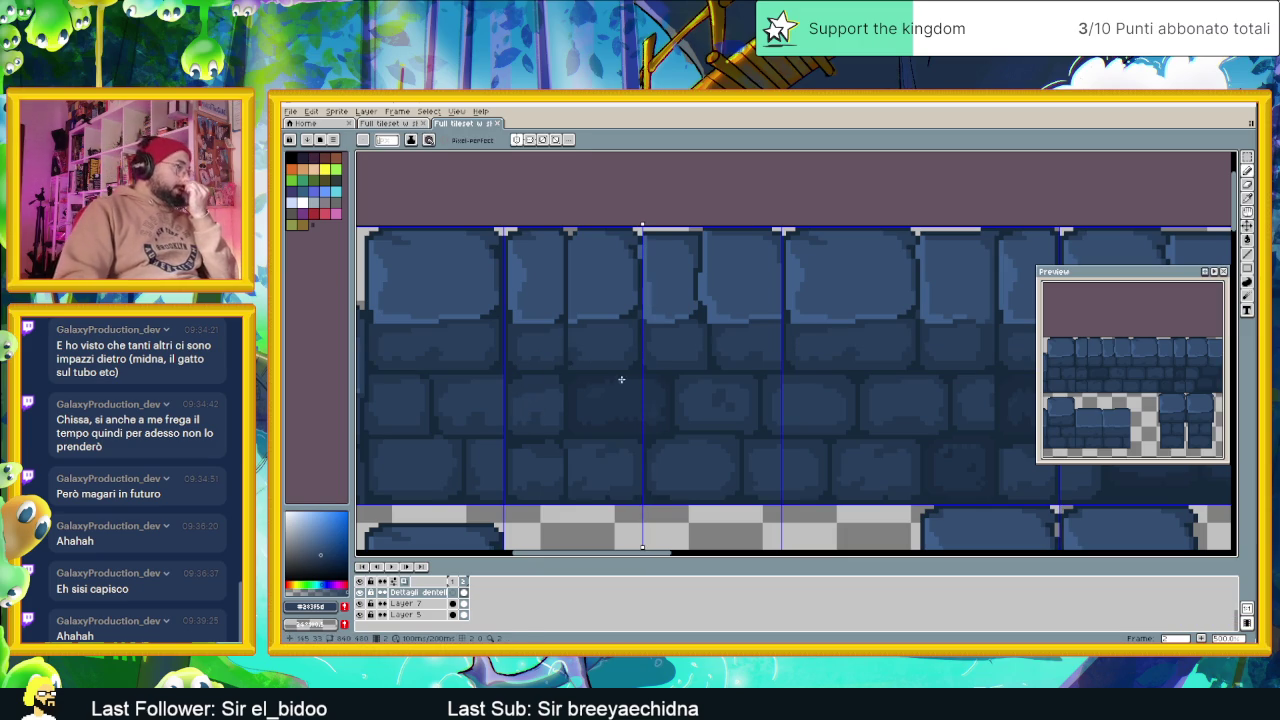
{"action": "left_click", "coordinate": [1246, 253]}
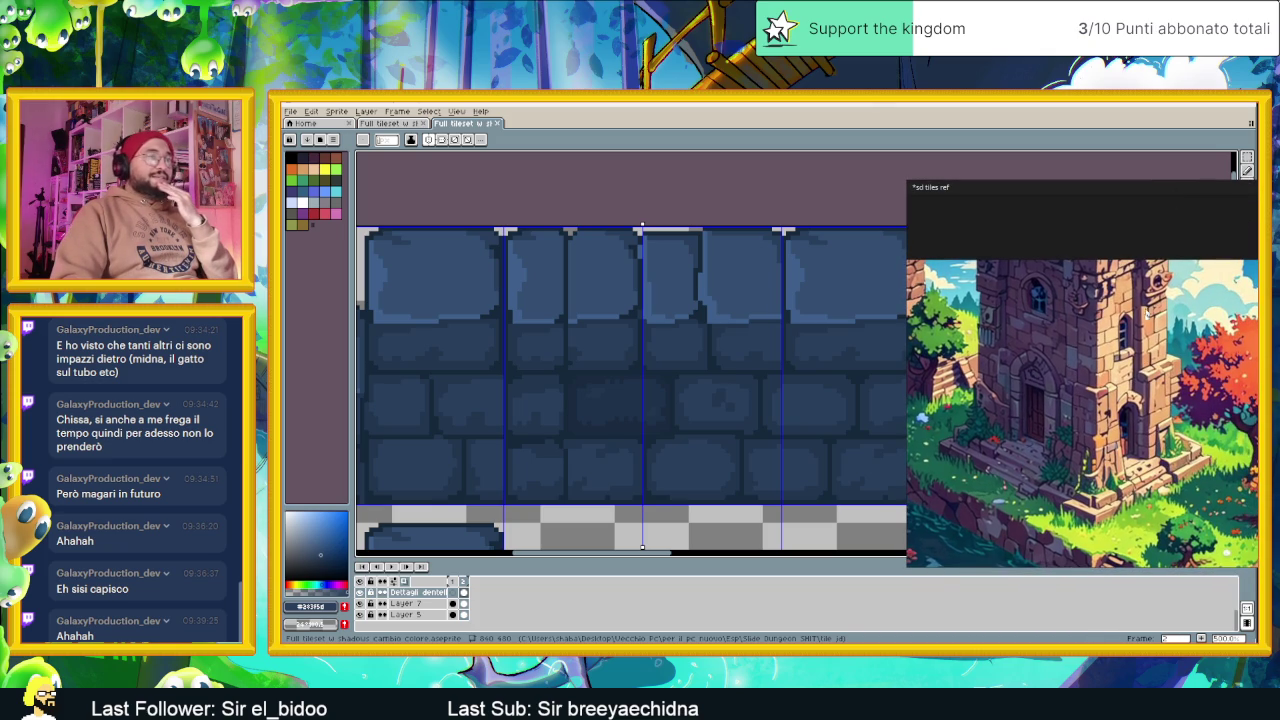
{"action": "scroll", "coordinate": [1082, 373], "scroll_direction": "down", "scroll_amount": 3}
{"action": "scroll", "coordinate": [1082, 373], "scroll_direction": "down", "scroll_amount": 2}
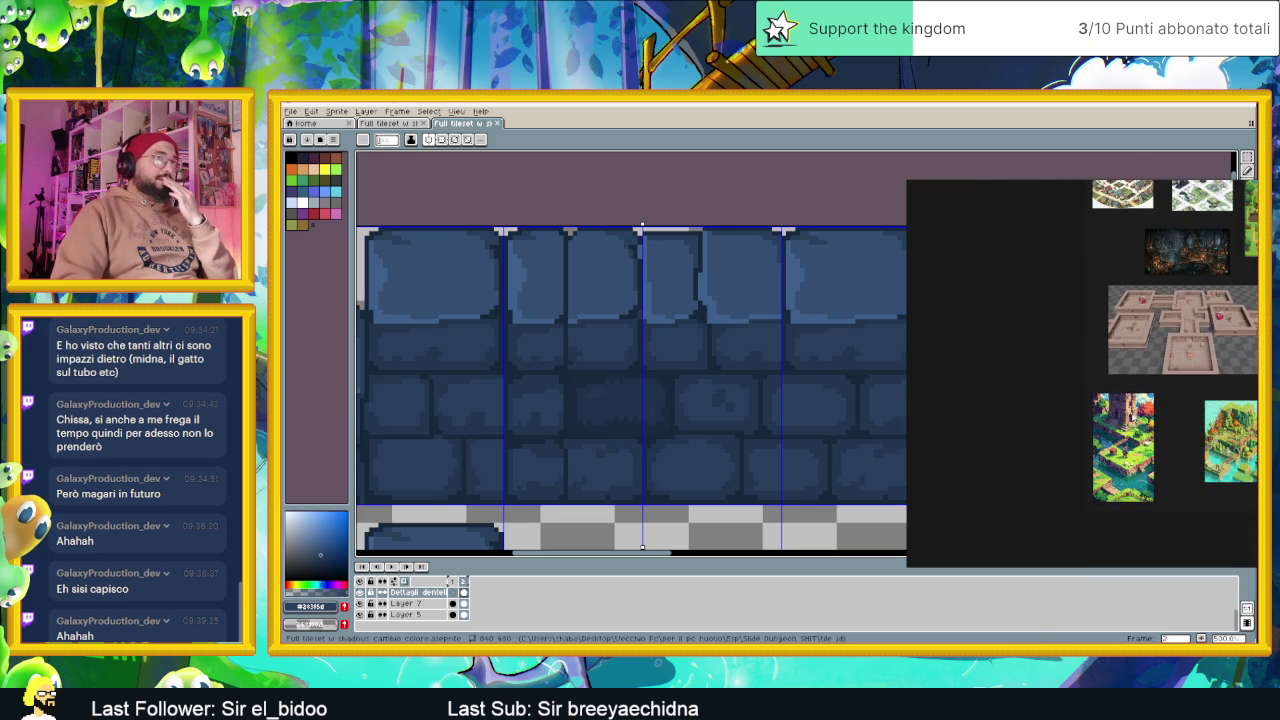
{"action": "left_click_drag", "start_coordinate": [1236, 365], "coordinate": [1087, 458]}
{"action": "scroll", "coordinate": [1056, 337], "scroll_direction": "up", "scroll_amount": 3}
{"action": "scroll", "coordinate": [1057, 383], "scroll_direction": "up", "scroll_amount": 2}
{"action": "scroll", "coordinate": [1057, 383], "scroll_direction": "up", "scroll_amount": 1}
{"action": "scroll", "coordinate": [1108, 389], "scroll_direction": "down", "scroll_amount": 4}
{"action": "scroll", "coordinate": [1140, 398], "scroll_direction": "down", "scroll_amount": 3}
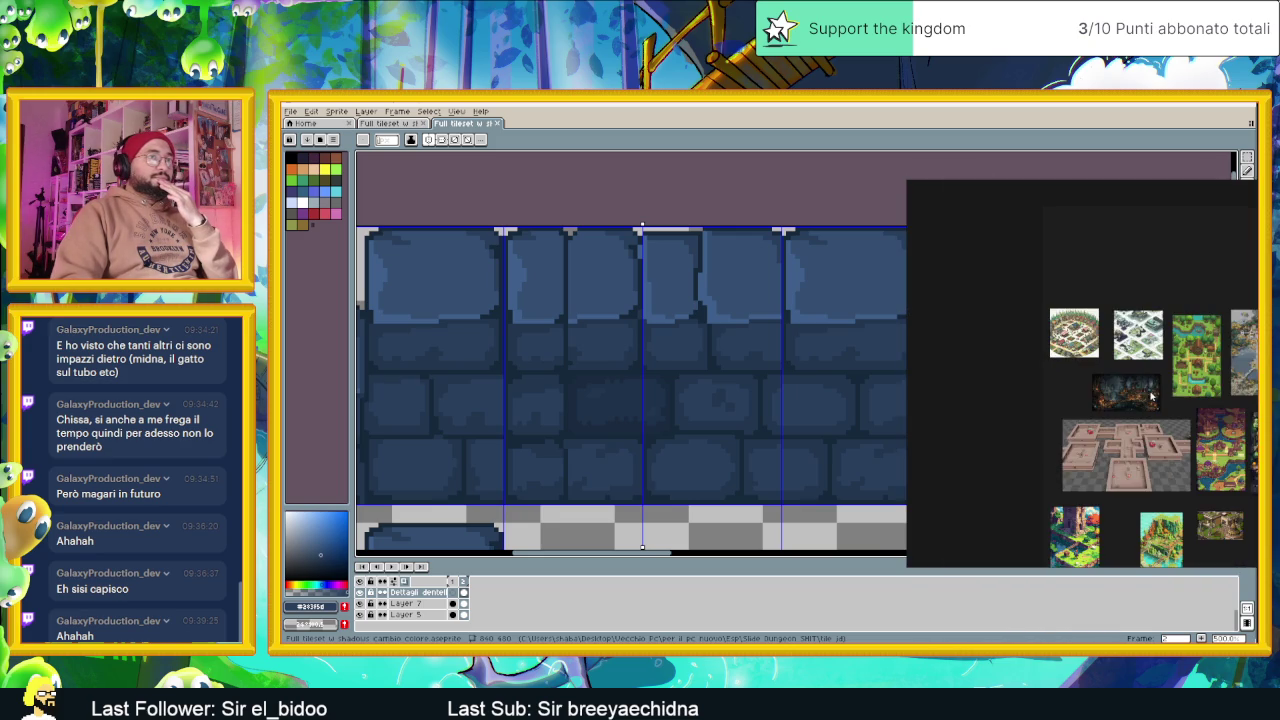
{"action": "left_click_drag", "start_coordinate": [1249, 386], "coordinate": [1053, 396]}
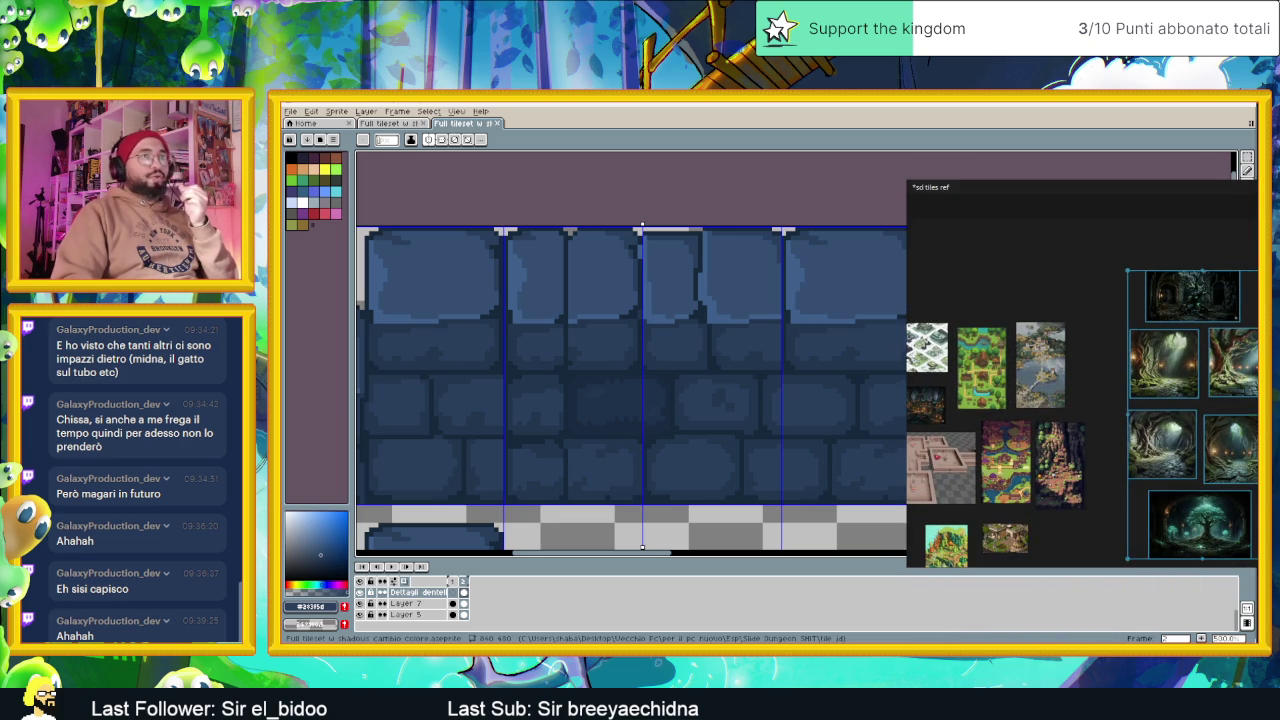
{"action": "left_click", "coordinate": [614, 458]}
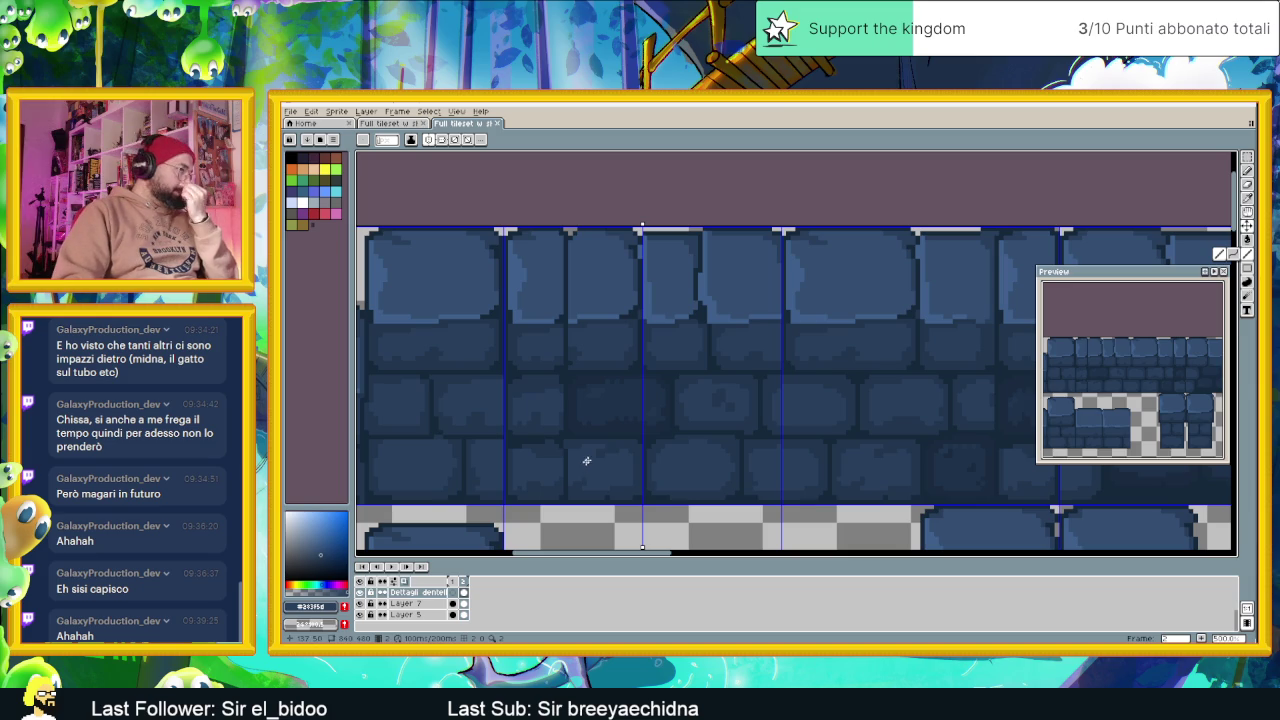
With dark mortar blue, try mirrored diagonal arch lines and a short vertical stroke
{"action": "left_click", "coordinate": [631, 314], "text": "alt"}
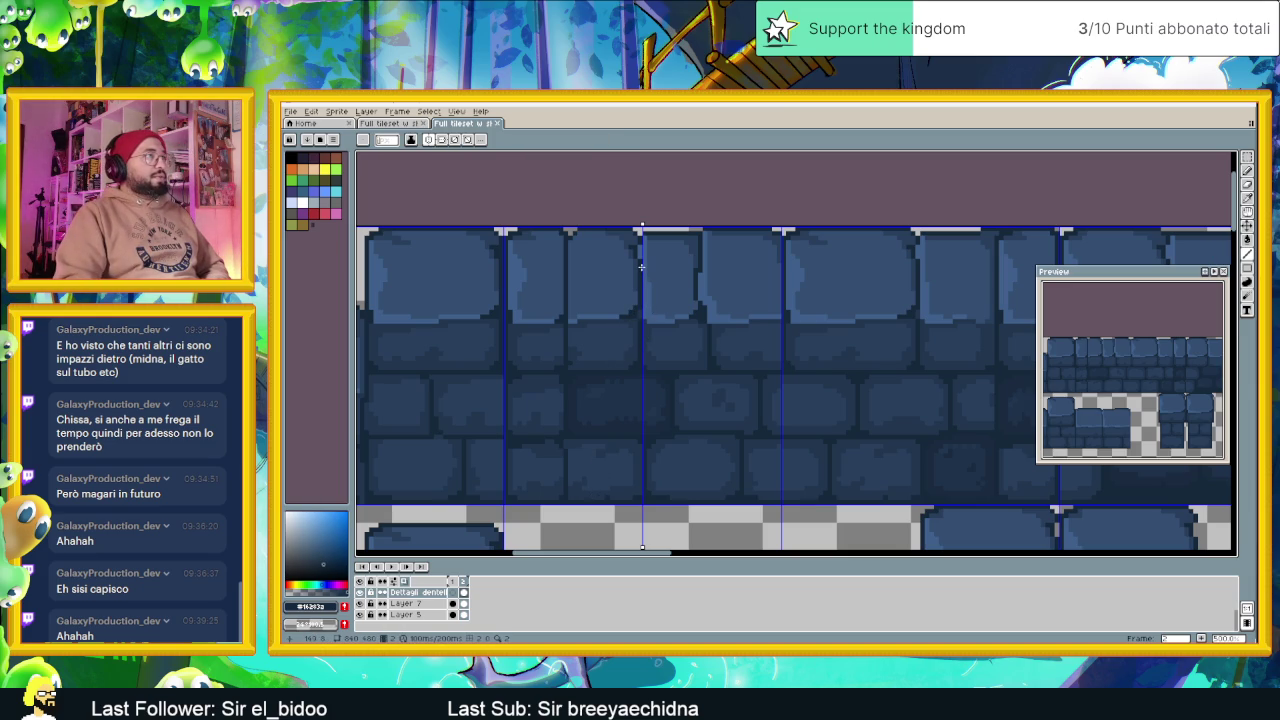
{"action": "left_click_drag", "start_coordinate": [622, 280], "coordinate": [576, 318]}
{"action": "left_click_drag", "start_coordinate": [571, 376], "coordinate": [571, 416]}
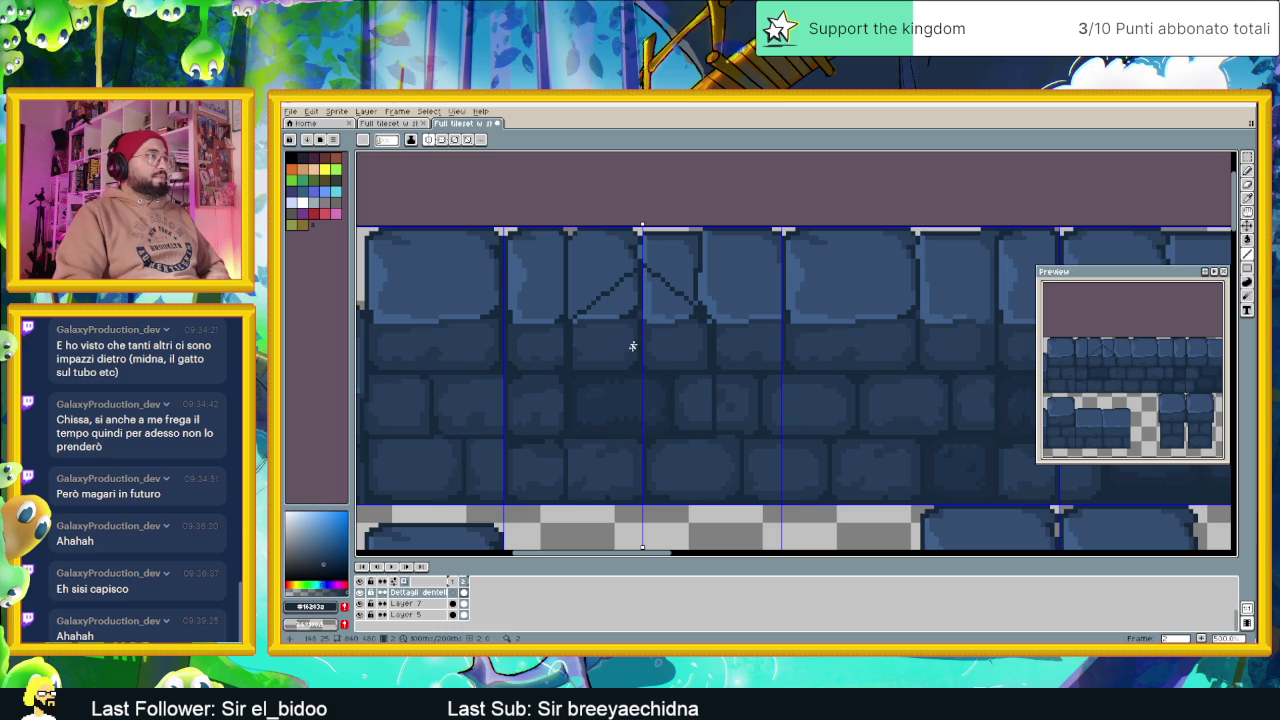
{"action": "scroll", "coordinate": [633, 318], "scroll_direction": "up", "scroll_amount": 1}
{"action": "scroll", "coordinate": [631, 284], "scroll_direction": "up", "scroll_amount": 1}
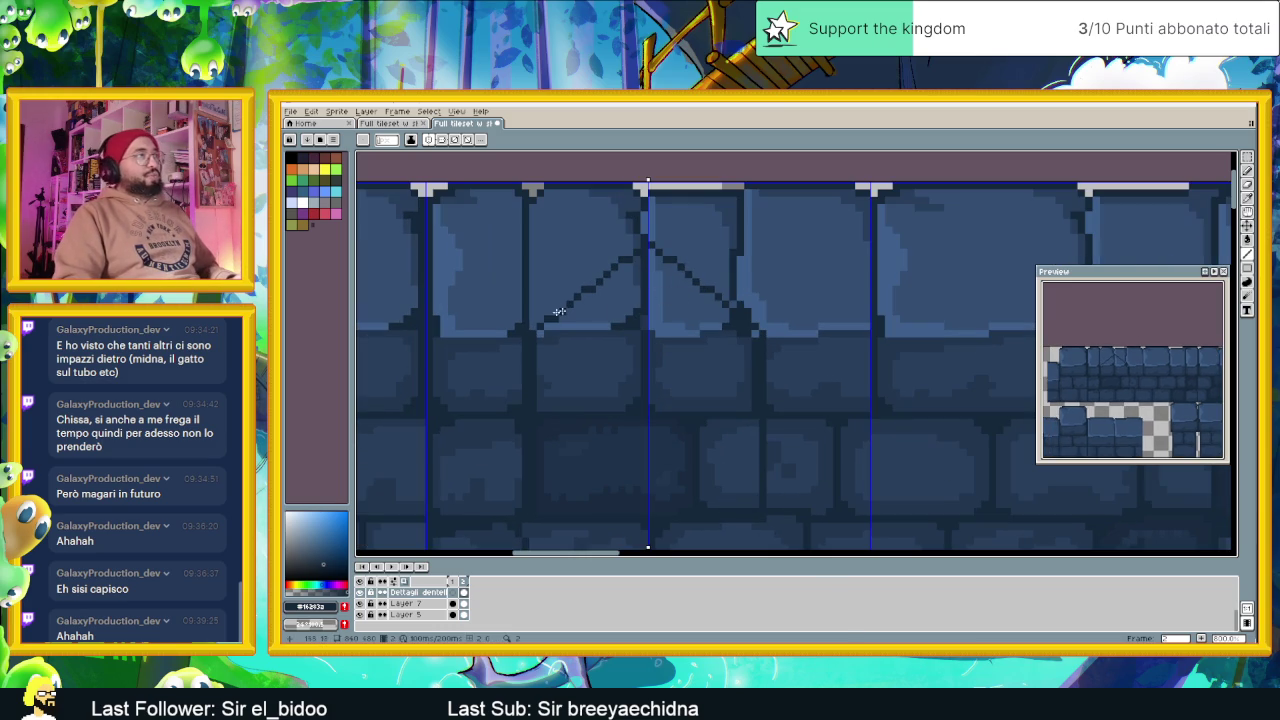
Undo and redraw the mirrored diagonal arch lines from the top centre, adjusting their slope
{"action": "key", "text": "ctrl+z"}
{"action": "key", "text": "ctrl+z"}
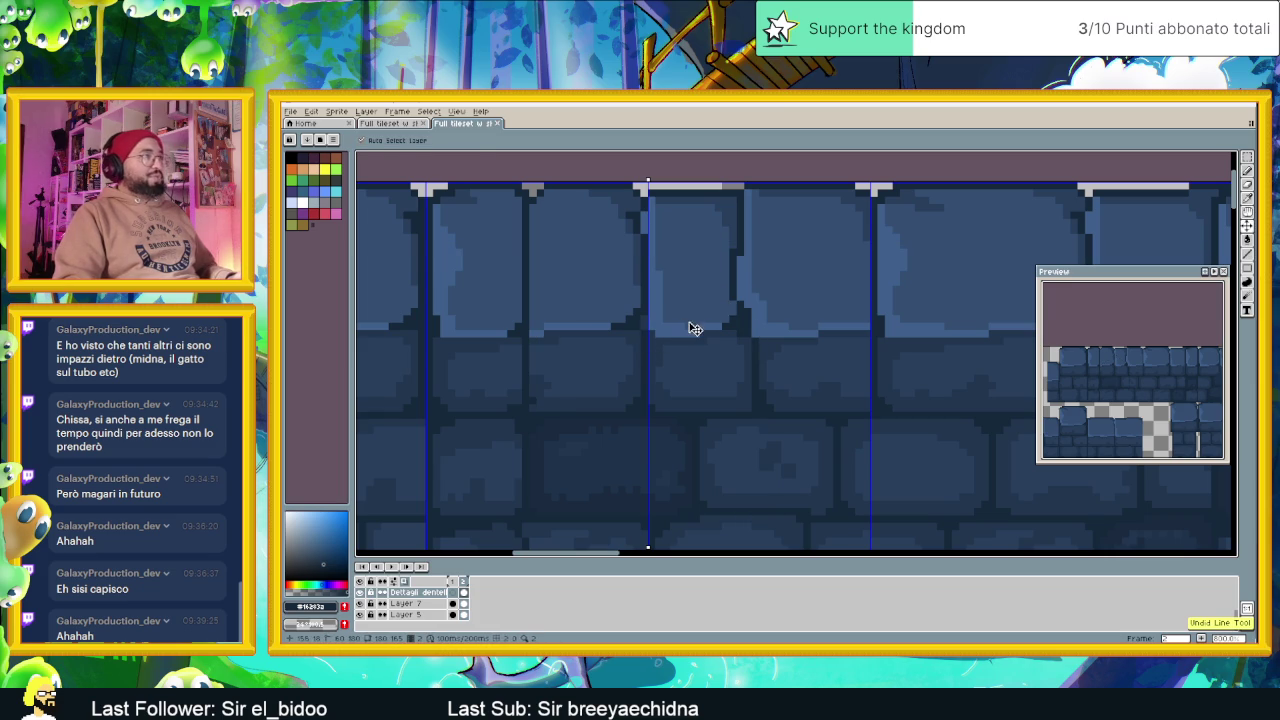
{"action": "left_click", "coordinate": [1247, 254]}
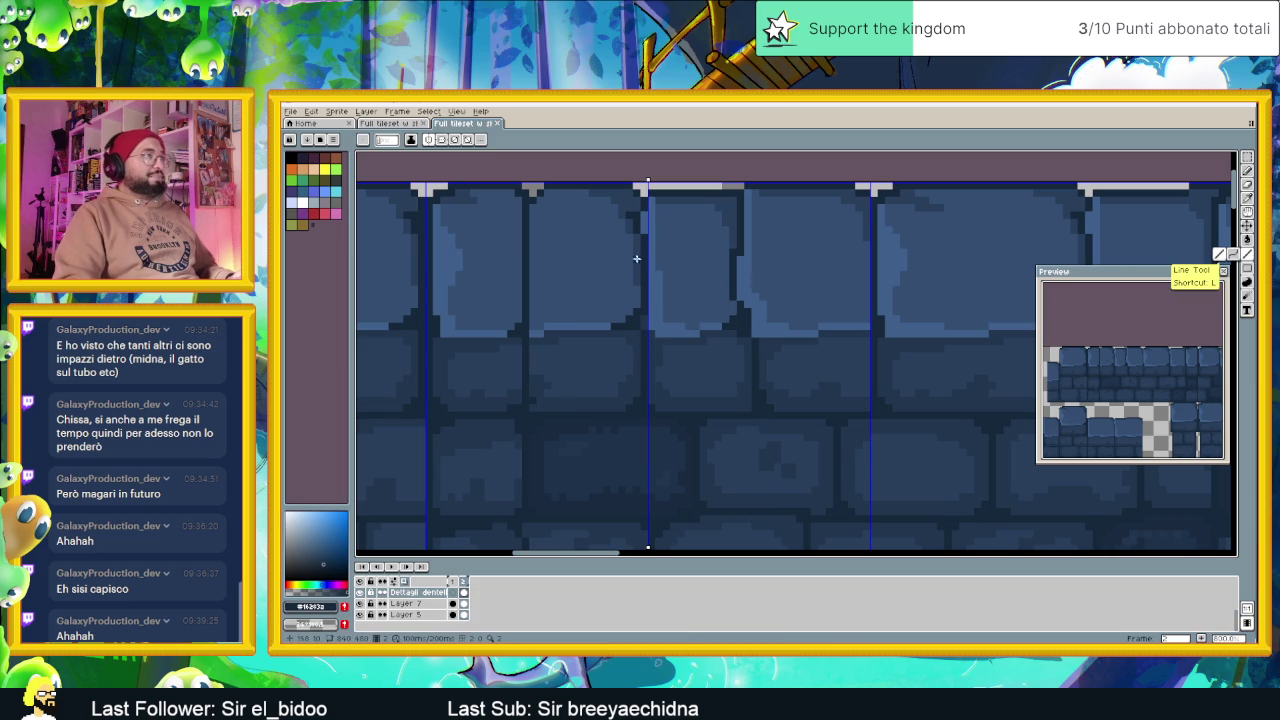
{"action": "left_click_drag", "start_coordinate": [646, 237], "coordinate": [541, 327]}
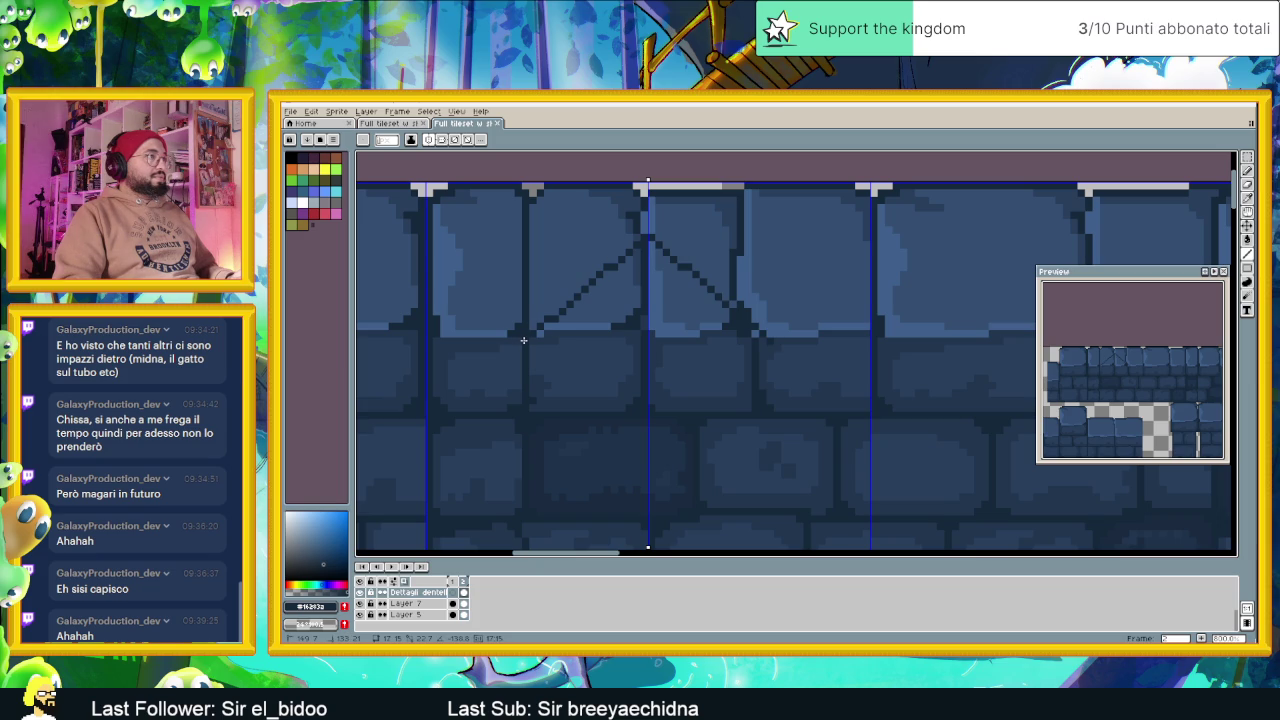
{"action": "key", "text": "ctrl+z"}
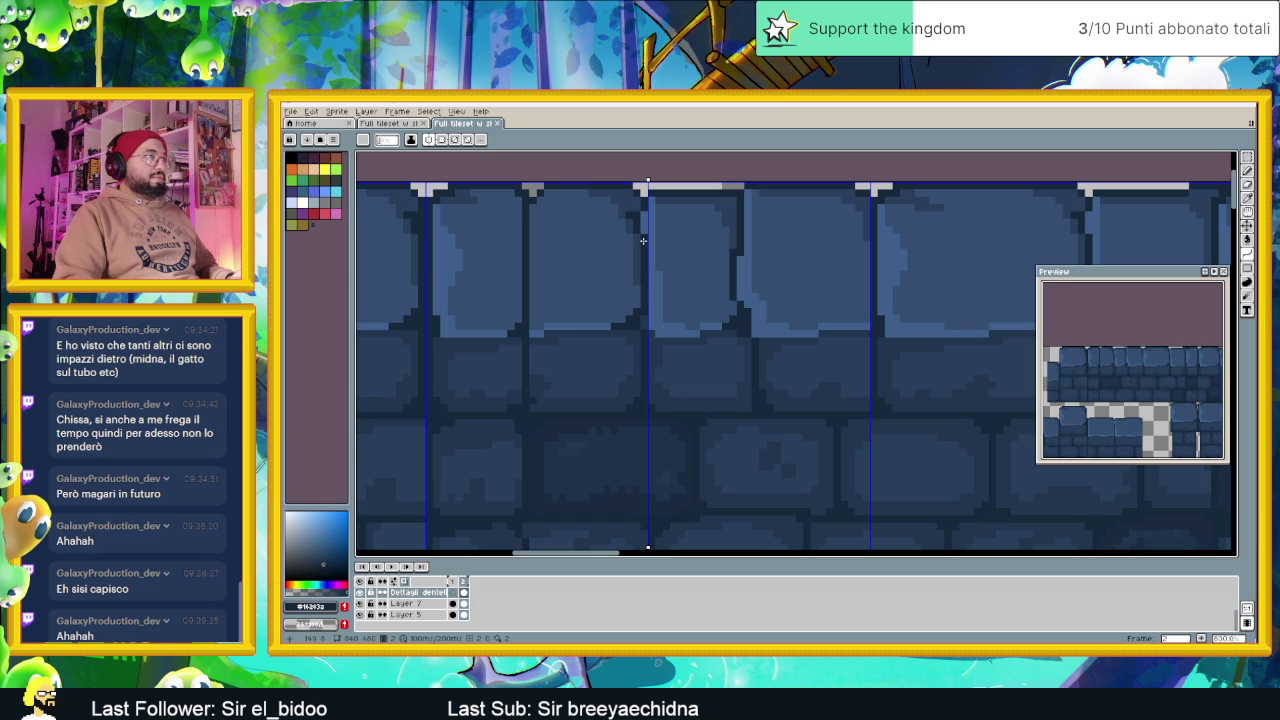
{"action": "mouse_move", "coordinate": [645, 246]}
{"action": "left_mouse_down"}
{"action": "mouse_move", "coordinate": [517, 337]}
{"action": "mouse_move", "coordinate": [580, 276]}
{"action": "left_mouse_up"}
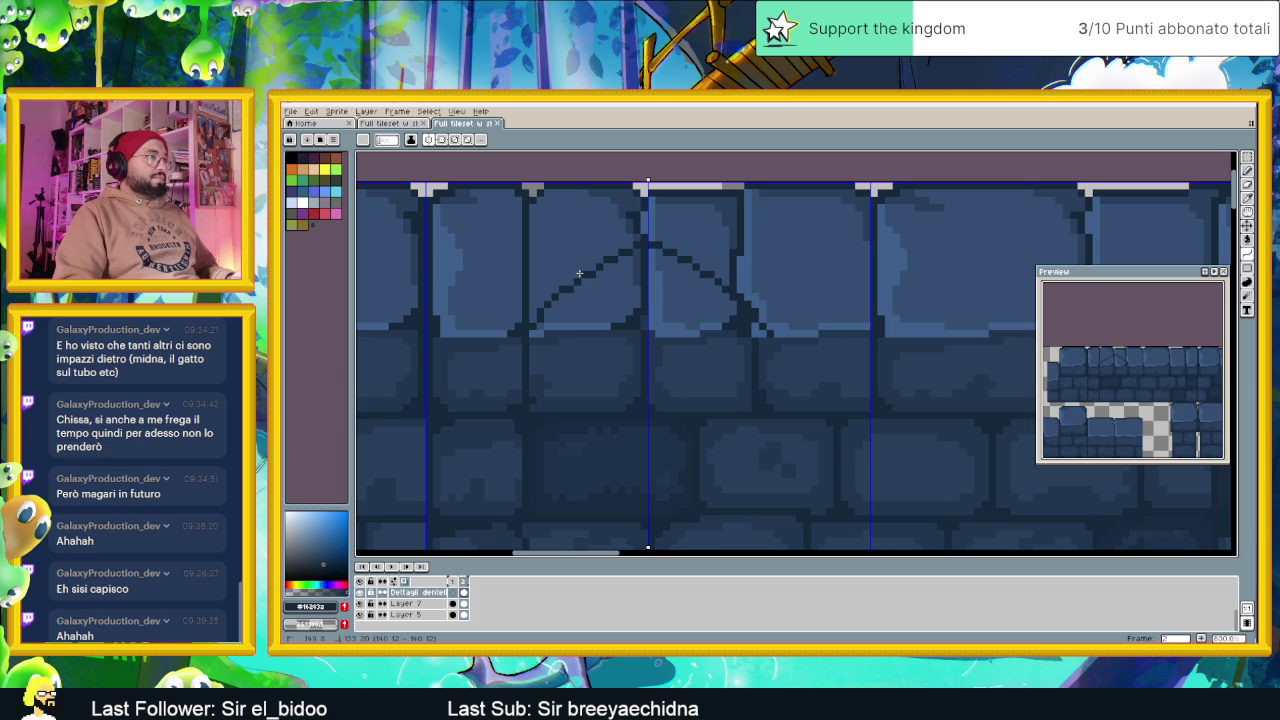
{"action": "left_click_drag", "start_coordinate": [579, 273], "coordinate": [576, 276]}
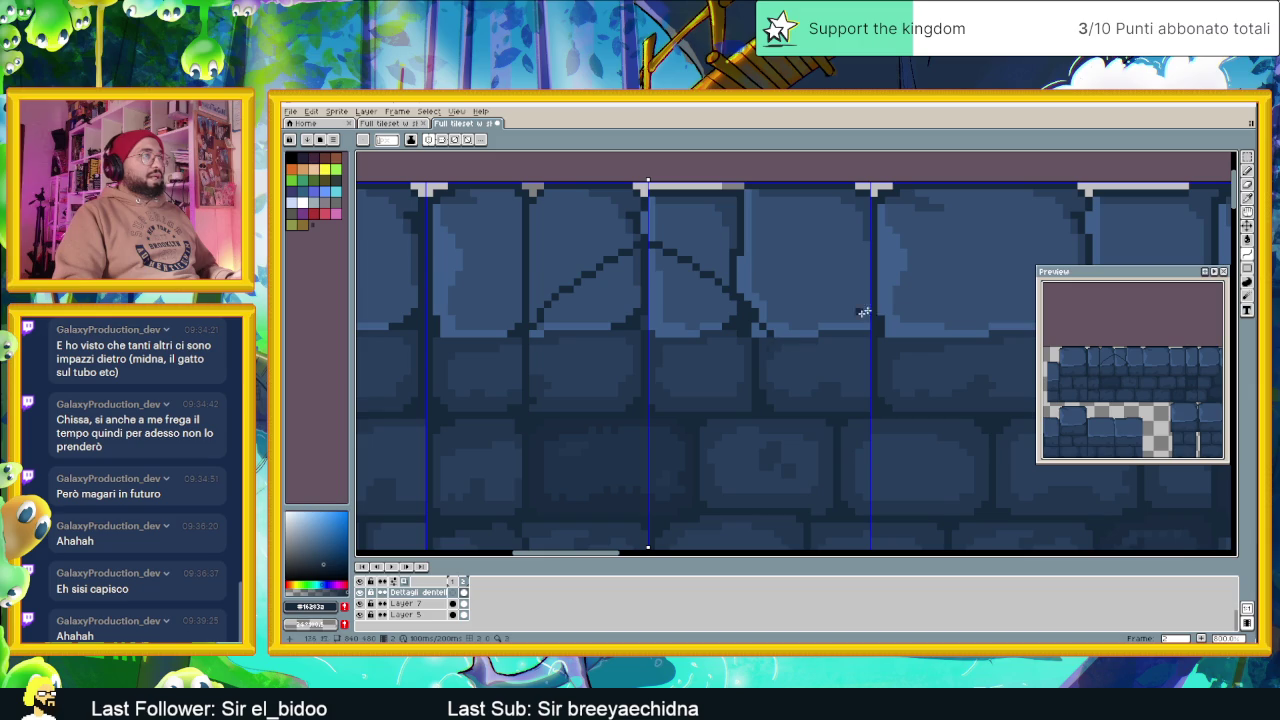
{"action": "left_click", "coordinate": [1247, 158]}
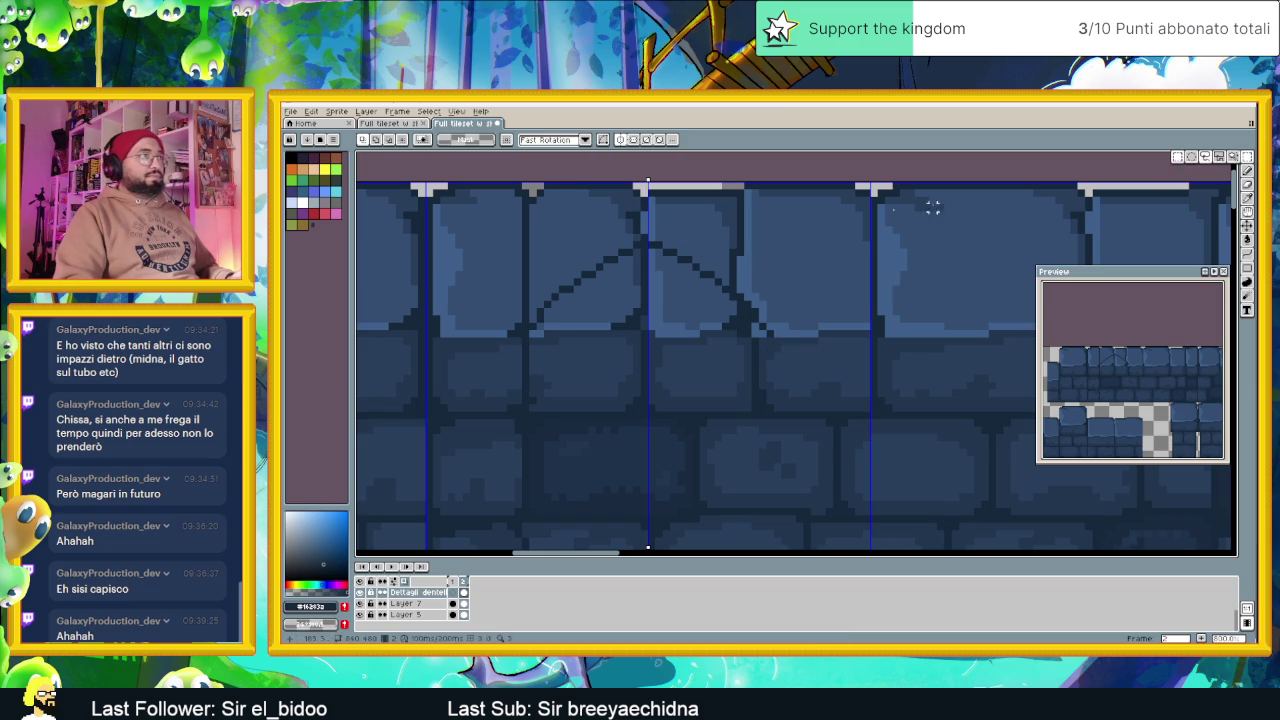
Copy the arch lines and place the copy just above and one pixel right of the originals
{"action": "mouse_move", "coordinate": [480, 213]}
{"action": "left_mouse_down"}
{"action": "mouse_move", "coordinate": [731, 380]}
{"action": "mouse_move", "coordinate": [818, 410]}
{"action": "left_mouse_up"}
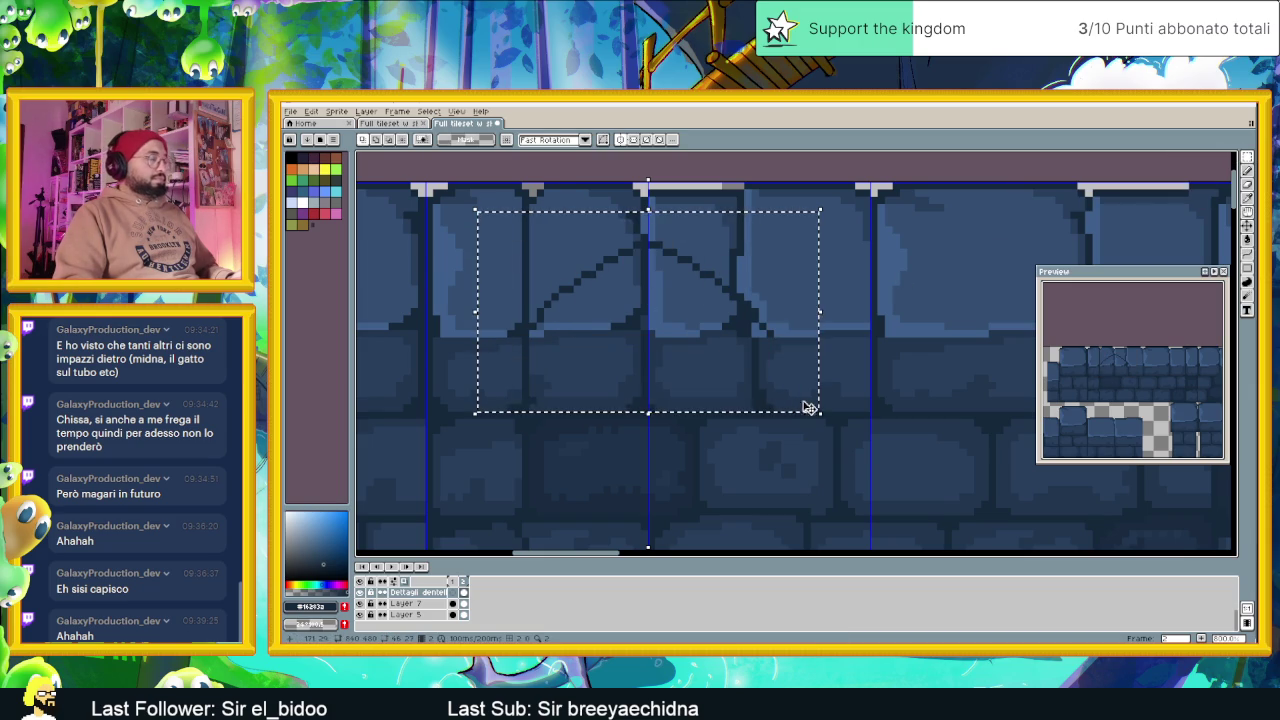
{"action": "left_click_drag", "start_coordinate": [711, 286], "coordinate": [716, 309]}
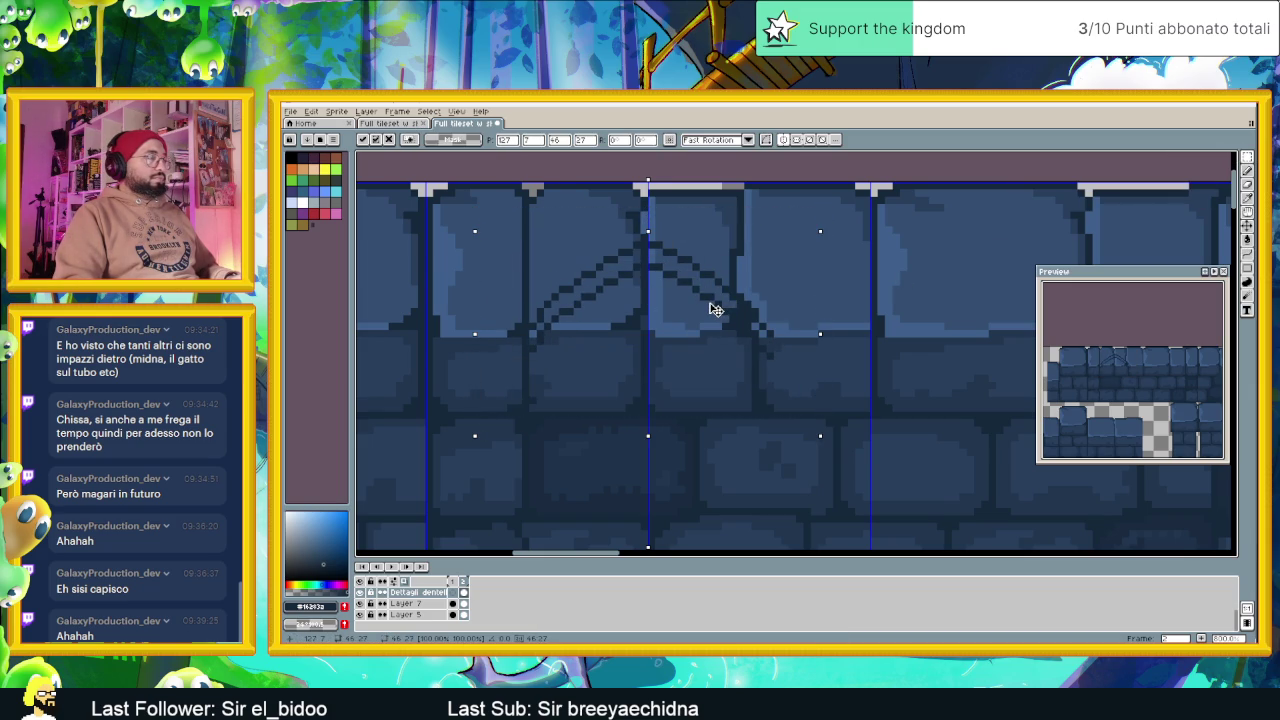
{"action": "key", "text": "Return"}
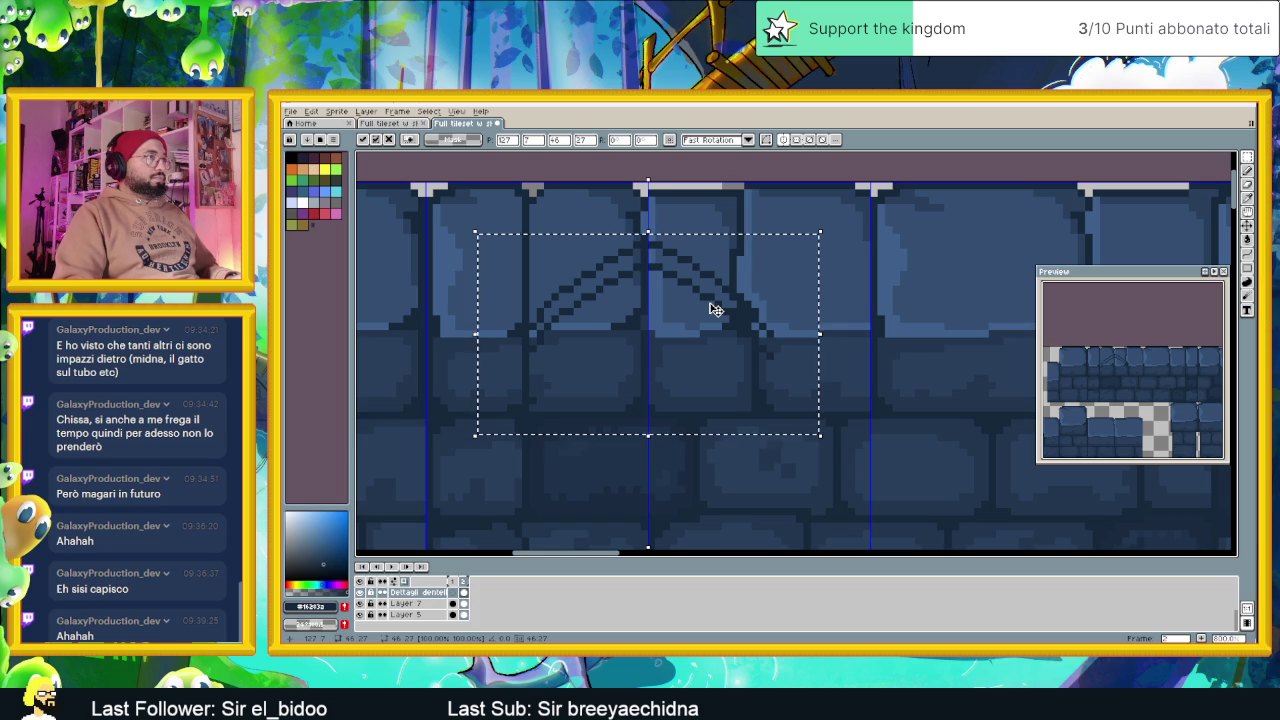
{"action": "left_click_drag", "start_coordinate": [716, 311], "coordinate": [707, 284]}
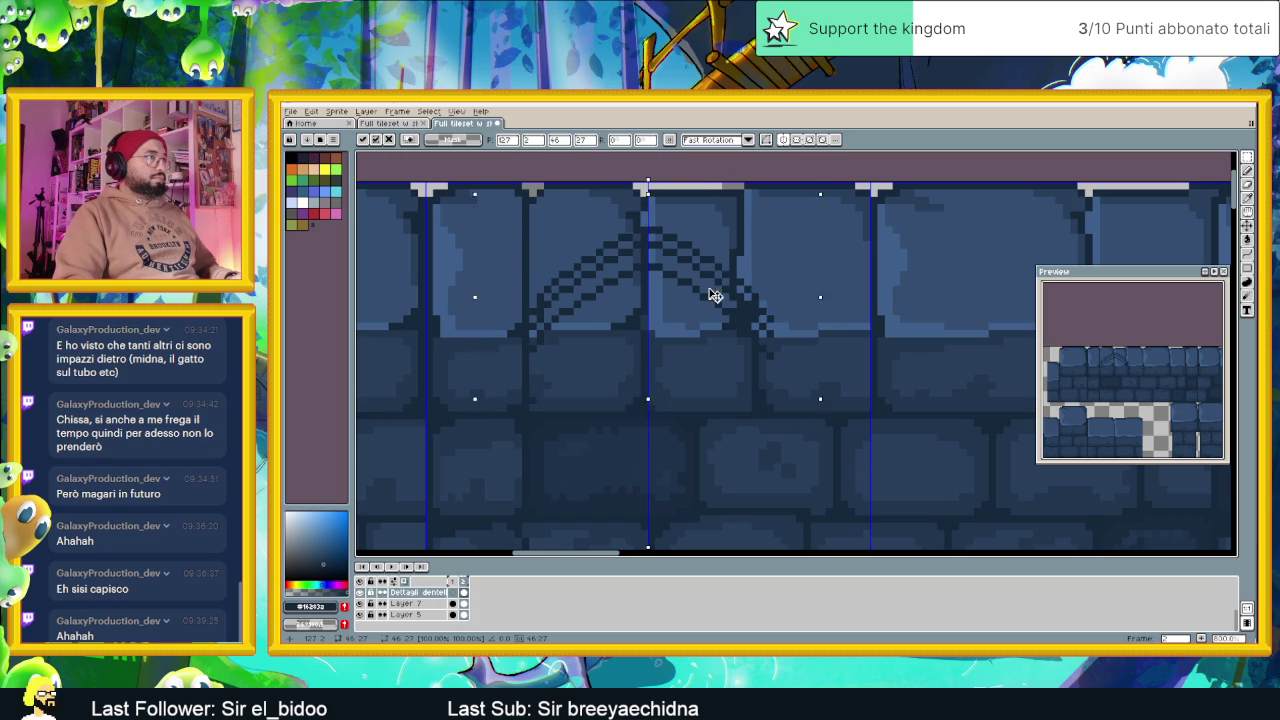
{"action": "key", "text": "Return"}
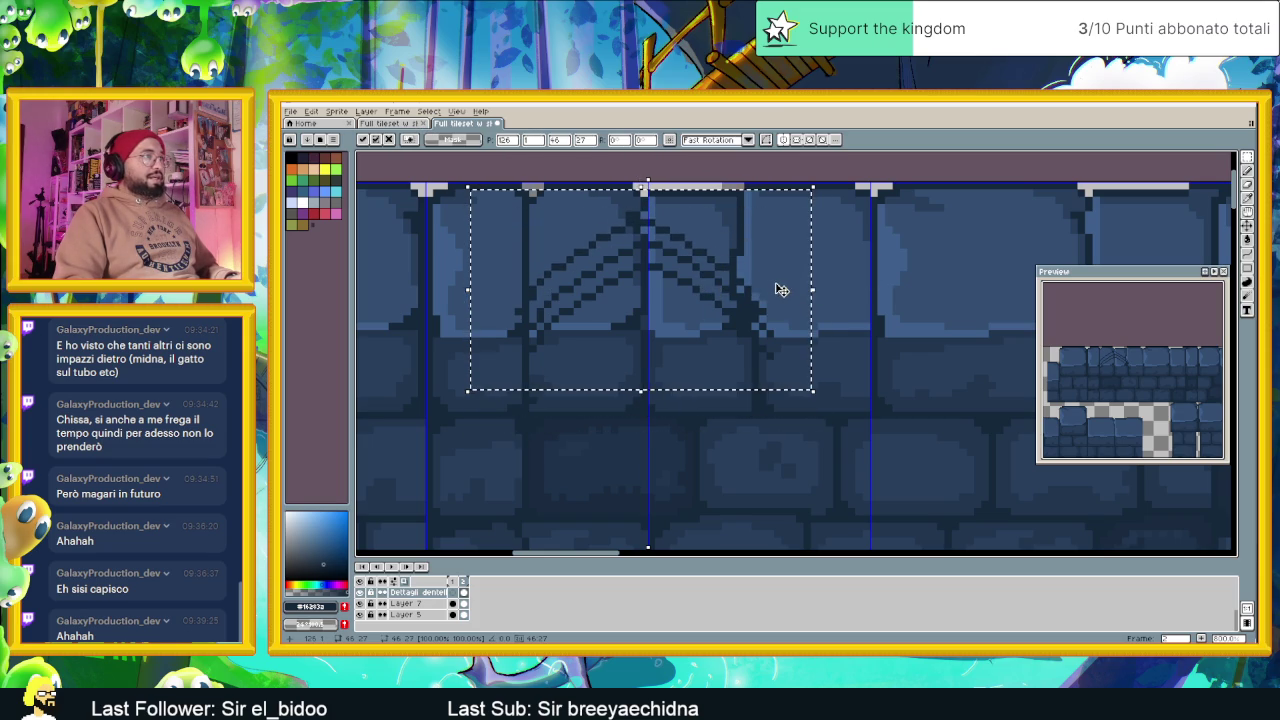
{"action": "left_click_drag", "start_coordinate": [752, 280], "coordinate": [757, 279]}
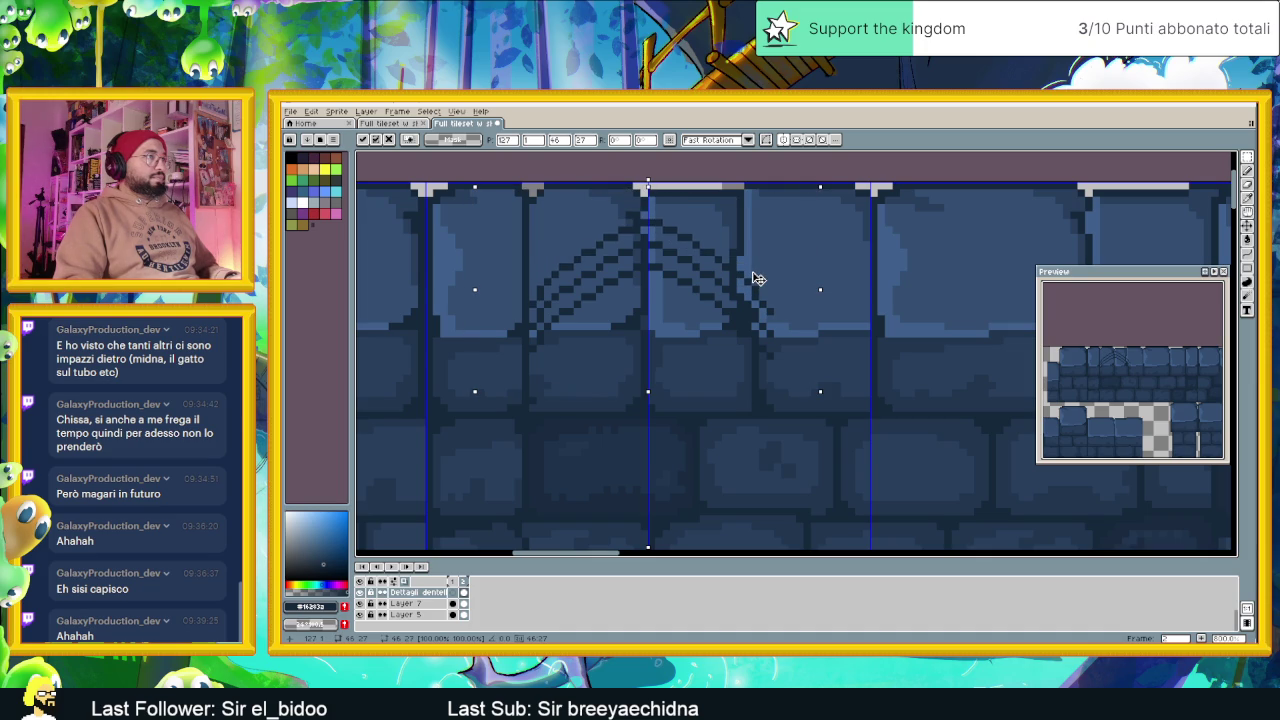
{"action": "left_click", "coordinate": [857, 266]}
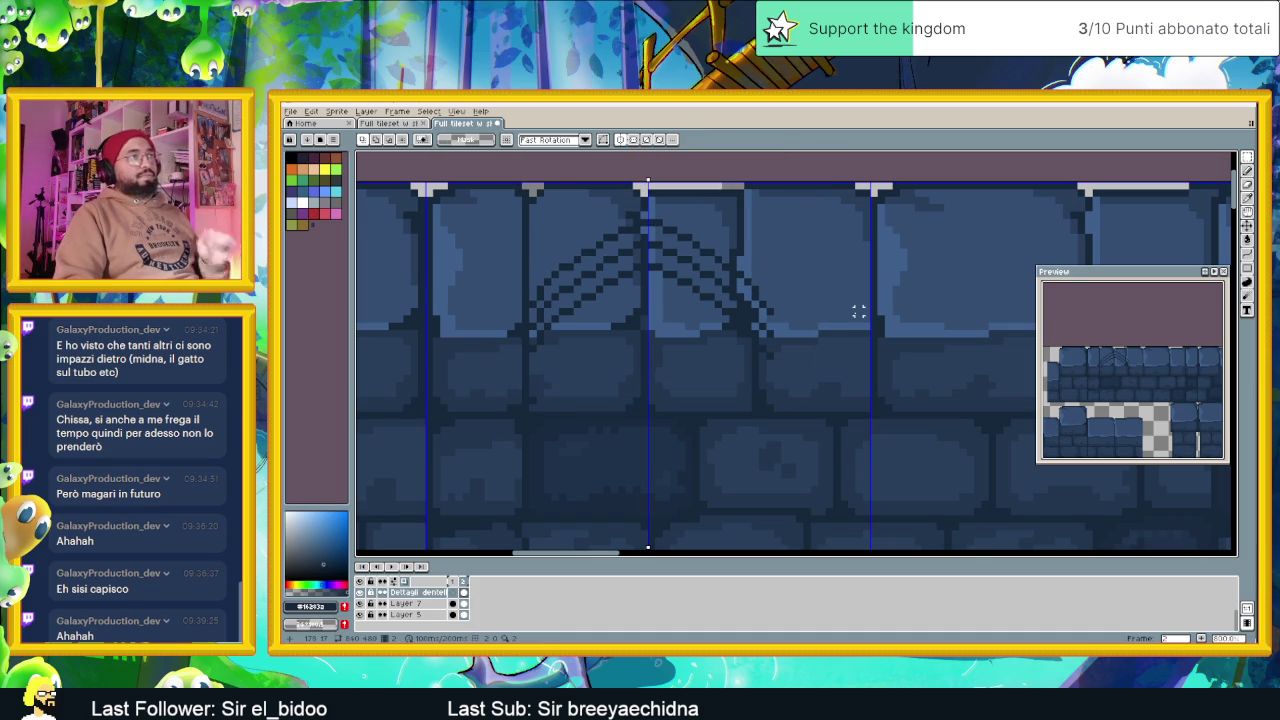
{"action": "left_click", "coordinate": [1249, 255]}
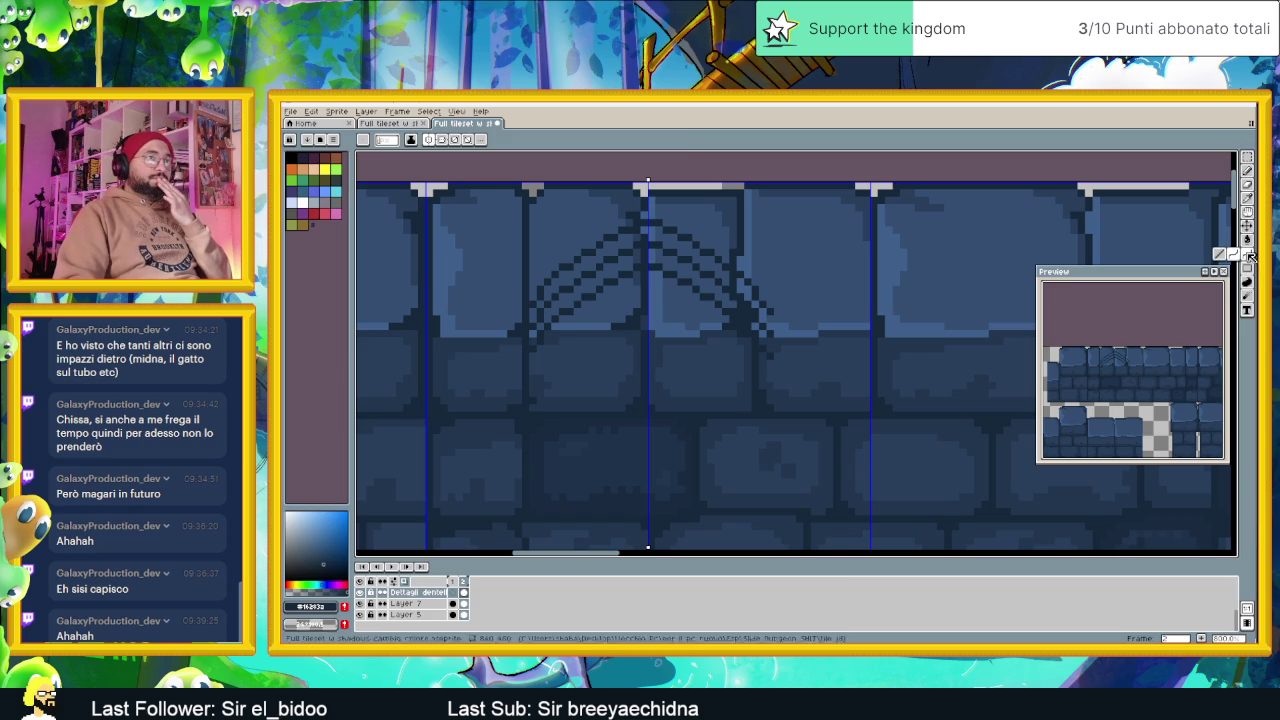
Start a vertical line down from the arch and undo a misplaced left-edge line
{"action": "left_click_drag", "start_coordinate": [715, 350], "coordinate": [747, 267]}
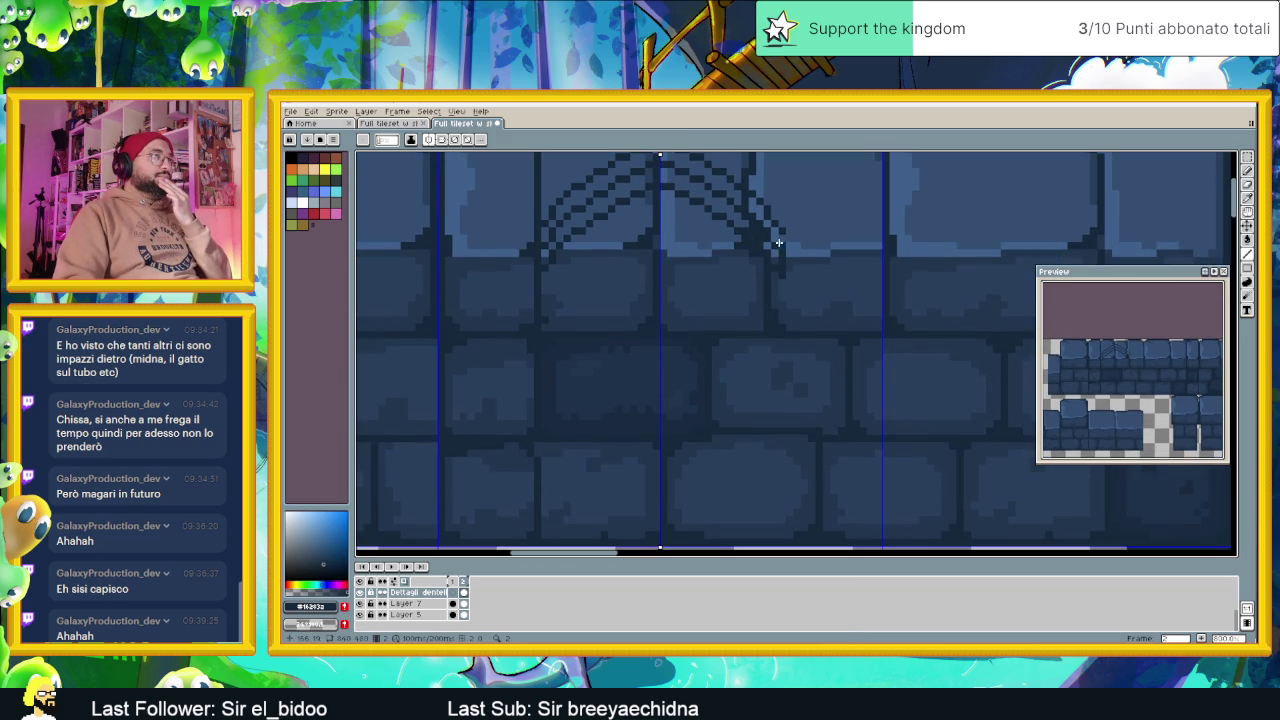
{"action": "scroll", "coordinate": [760, 255], "scroll_direction": "up", "scroll_amount": 1}
{"action": "scroll", "coordinate": [700, 280], "scroll_direction": "up", "scroll_amount": 3}
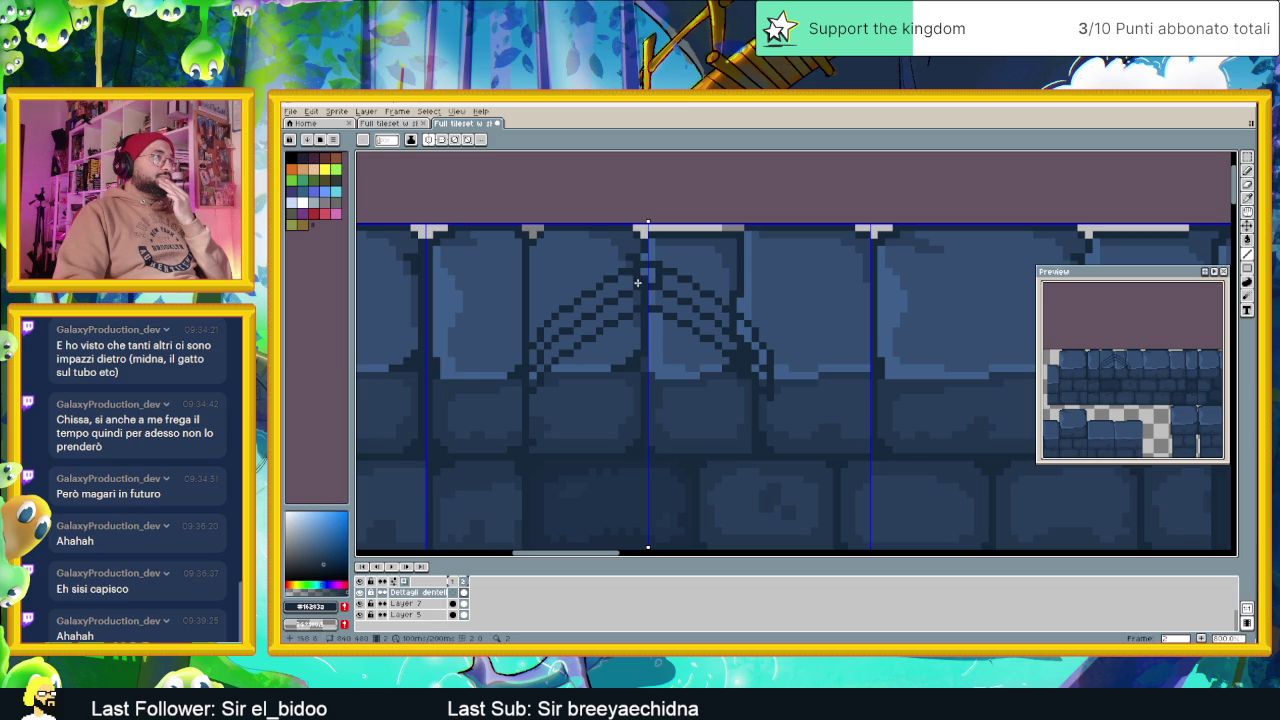
{"action": "left_click_drag", "start_coordinate": [693, 286], "coordinate": [731, 342]}
{"action": "scroll", "coordinate": [736, 295], "scroll_direction": "down", "scroll_amount": 3}
{"action": "left_click_drag", "start_coordinate": [565, 225], "coordinate": [565, 238]}
{"action": "key", "text": "ctrl+z"}
Draw mirrored vertical side lines below the arch ends, then hide the blue brick layer
{"action": "scroll", "coordinate": [560, 222], "scroll_direction": "up", "scroll_amount": 1}
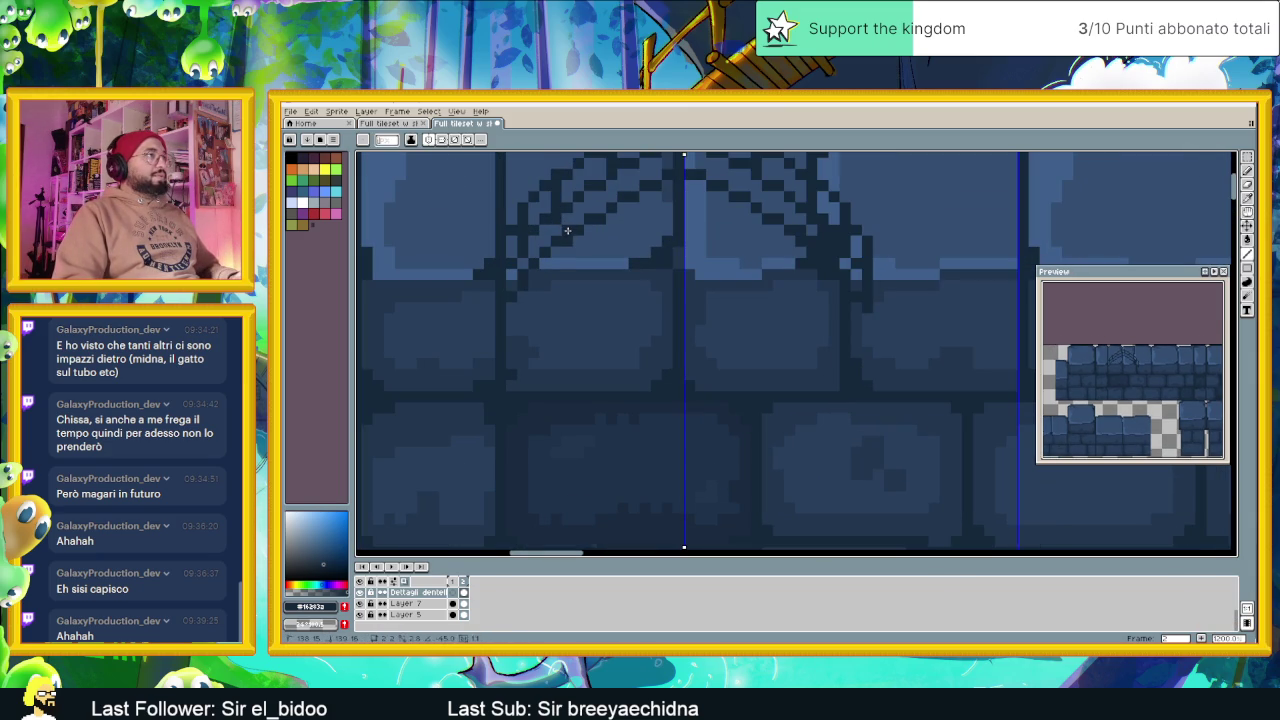
{"action": "scroll", "coordinate": [575, 235], "scroll_direction": "up", "scroll_amount": 3}
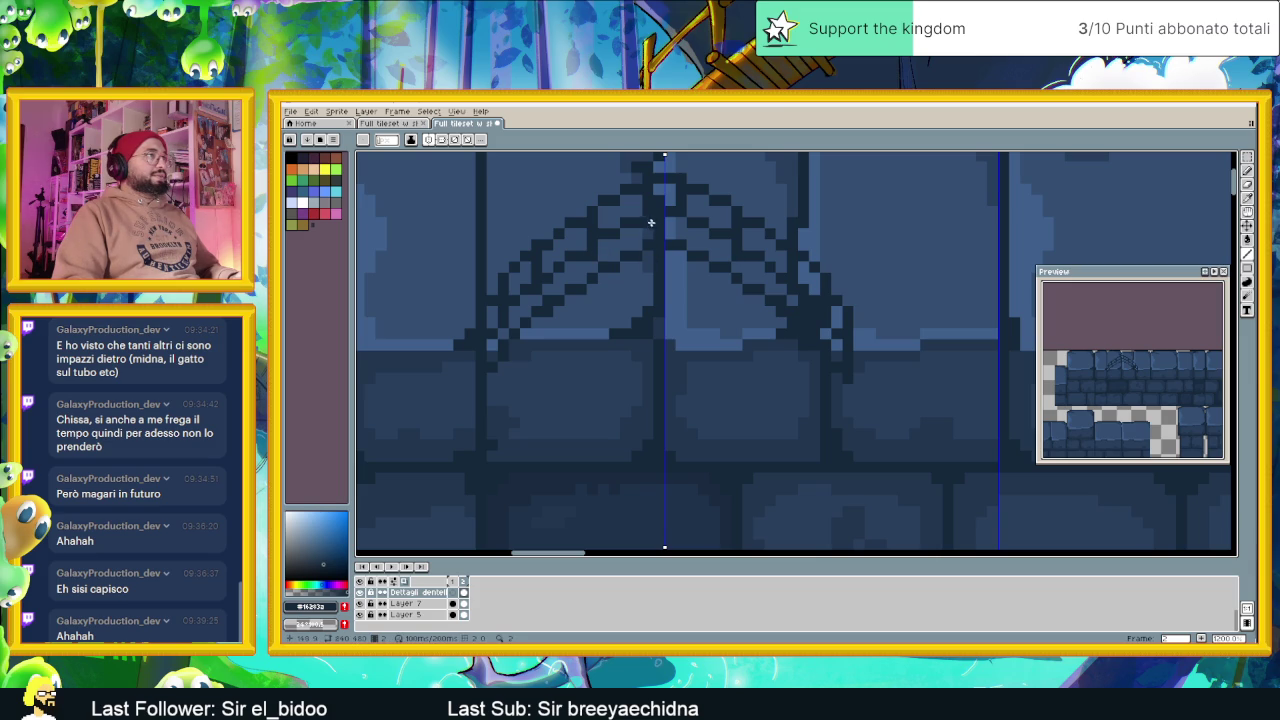
{"action": "scroll", "coordinate": [642, 244], "scroll_direction": "down", "scroll_amount": 1}
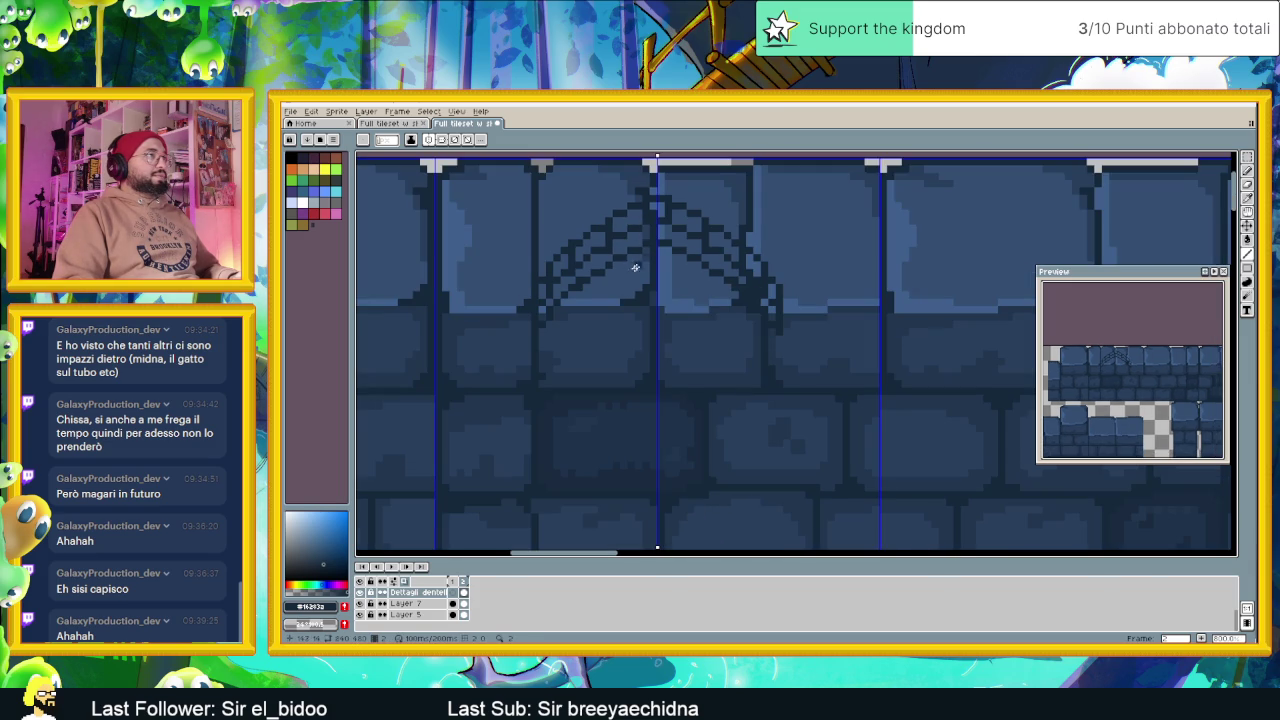
{"action": "scroll", "coordinate": [634, 267], "scroll_direction": "up", "scroll_amount": 1}
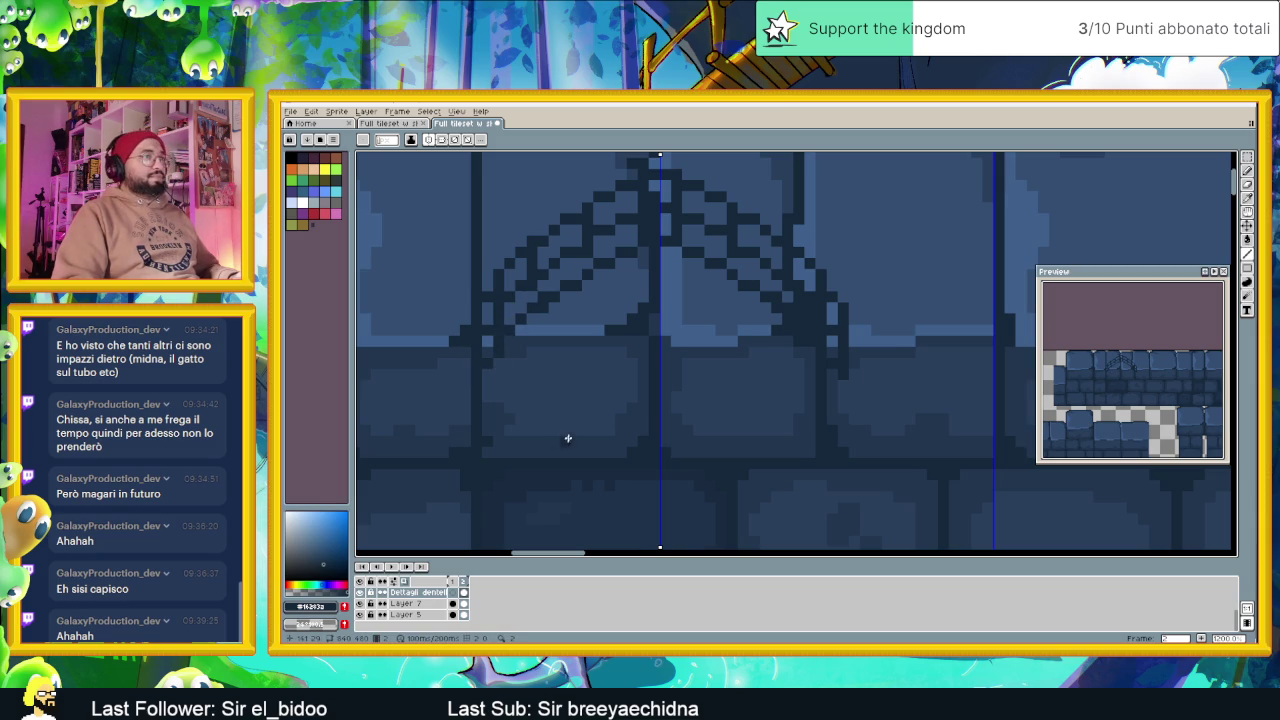
{"action": "scroll", "coordinate": [567, 438], "scroll_direction": "down", "scroll_amount": 1}
{"action": "scroll", "coordinate": [651, 320], "scroll_direction": "down", "scroll_amount": 1}
{"action": "scroll", "coordinate": [707, 307], "scroll_direction": "up", "scroll_amount": 1}
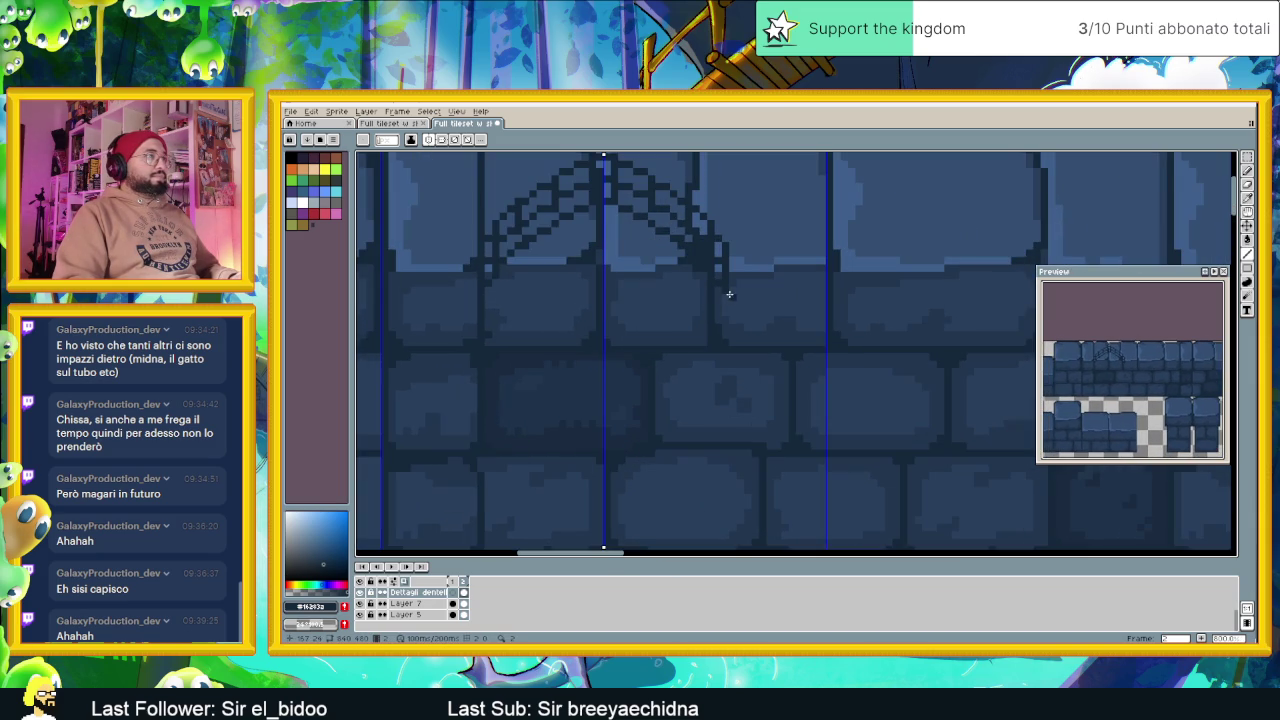
{"action": "left_click_drag", "start_coordinate": [725, 294], "coordinate": [723, 445]}
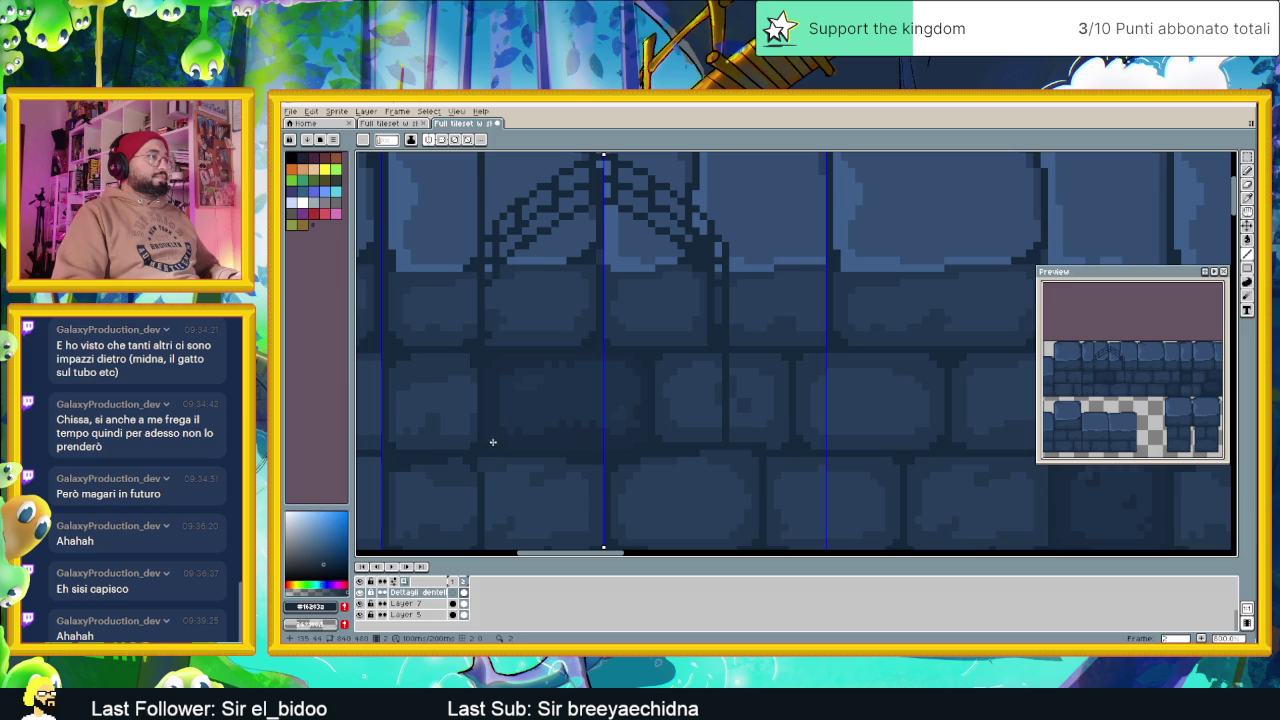
{"action": "scroll", "coordinate": [491, 284], "scroll_direction": "up", "scroll_amount": 1}
{"action": "mouse_move", "coordinate": [499, 277]}
{"action": "left_mouse_down"}
{"action": "mouse_move", "coordinate": [491, 486]}
{"action": "mouse_move", "coordinate": [497, 506]}
{"action": "mouse_move", "coordinate": [568, 516]}
{"action": "left_mouse_up"}
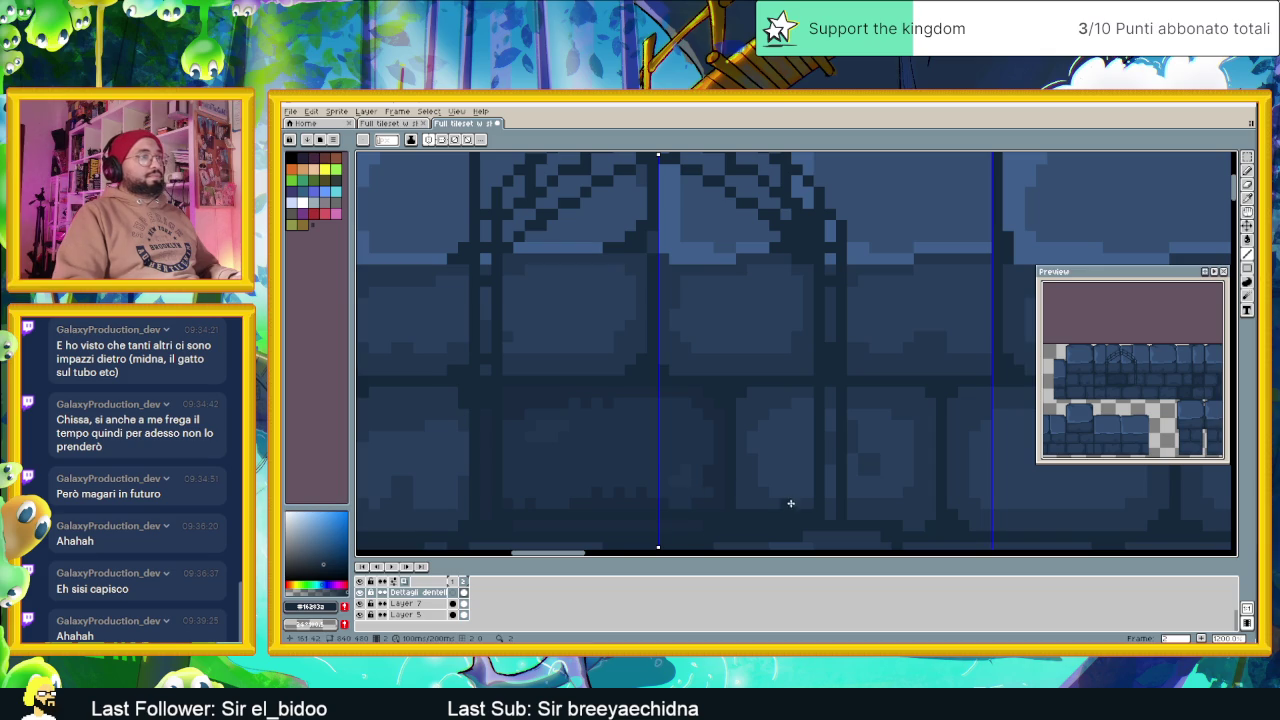
{"action": "scroll", "coordinate": [770, 514], "scroll_direction": "down", "scroll_amount": 1}
{"action": "left_click", "coordinate": [360, 603]}
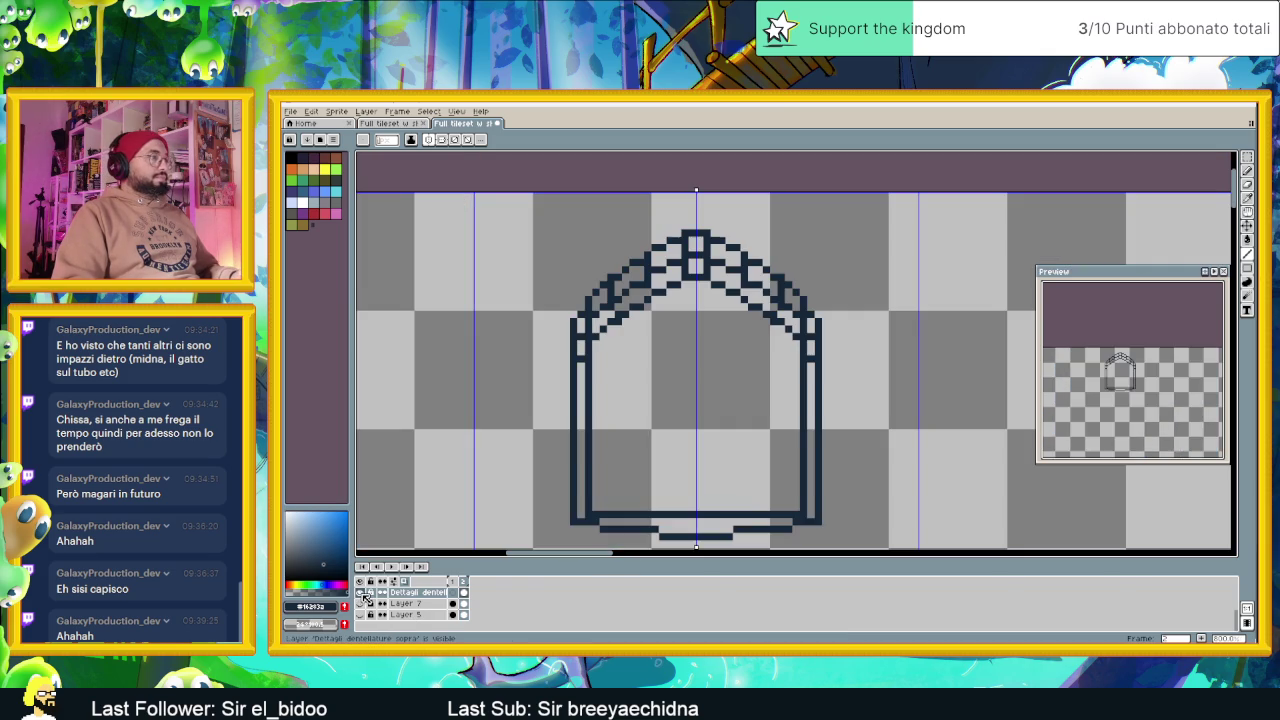
Redraw the joint between arch and pillar as a horizontal bar
{"action": "scroll", "coordinate": [660, 434], "scroll_direction": "up", "scroll_amount": 1}
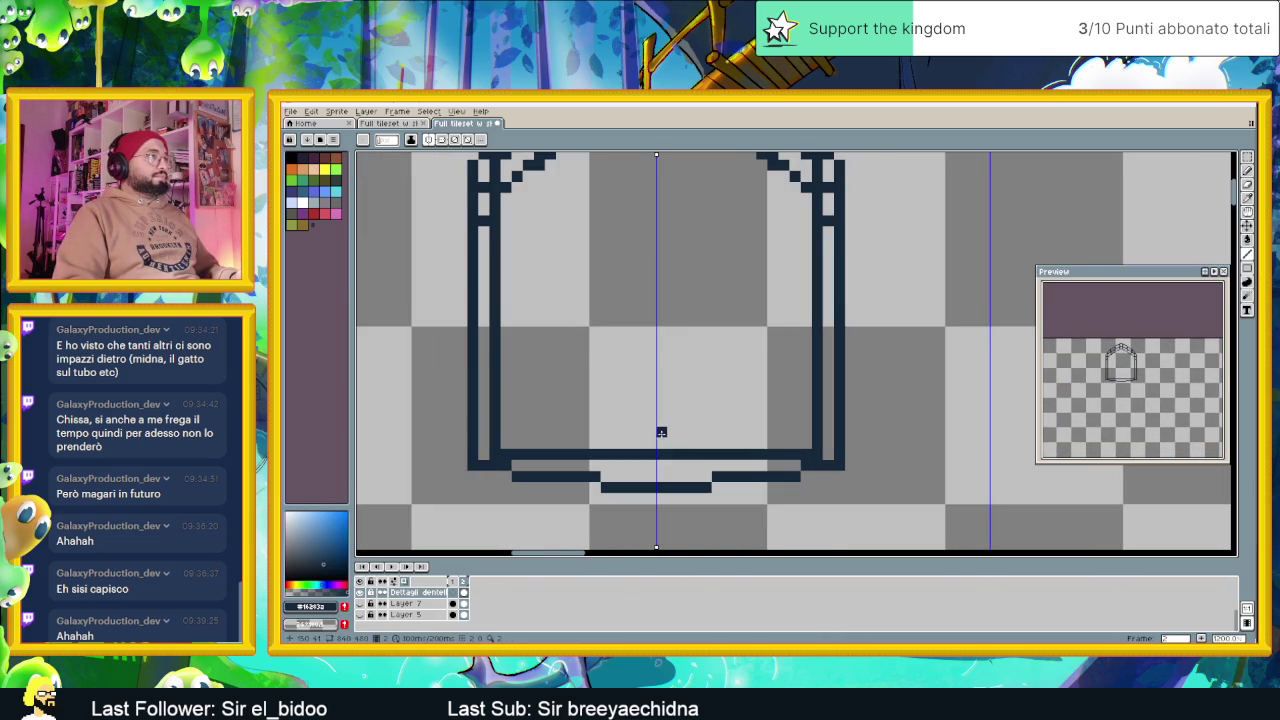
{"action": "scroll", "coordinate": [561, 243], "scroll_direction": "down", "scroll_amount": 1}
{"action": "scroll", "coordinate": [483, 300], "scroll_direction": "up", "scroll_amount": 1}
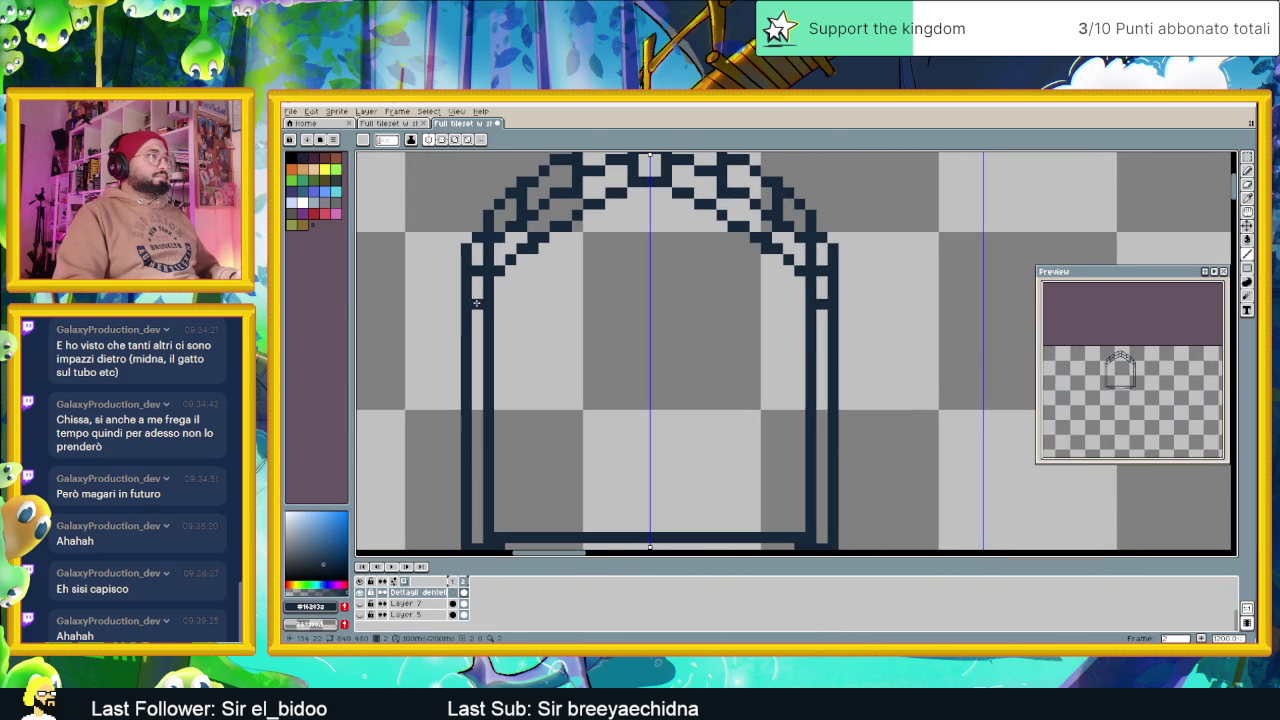
{"action": "scroll", "coordinate": [477, 270], "scroll_direction": "down", "scroll_amount": 1}
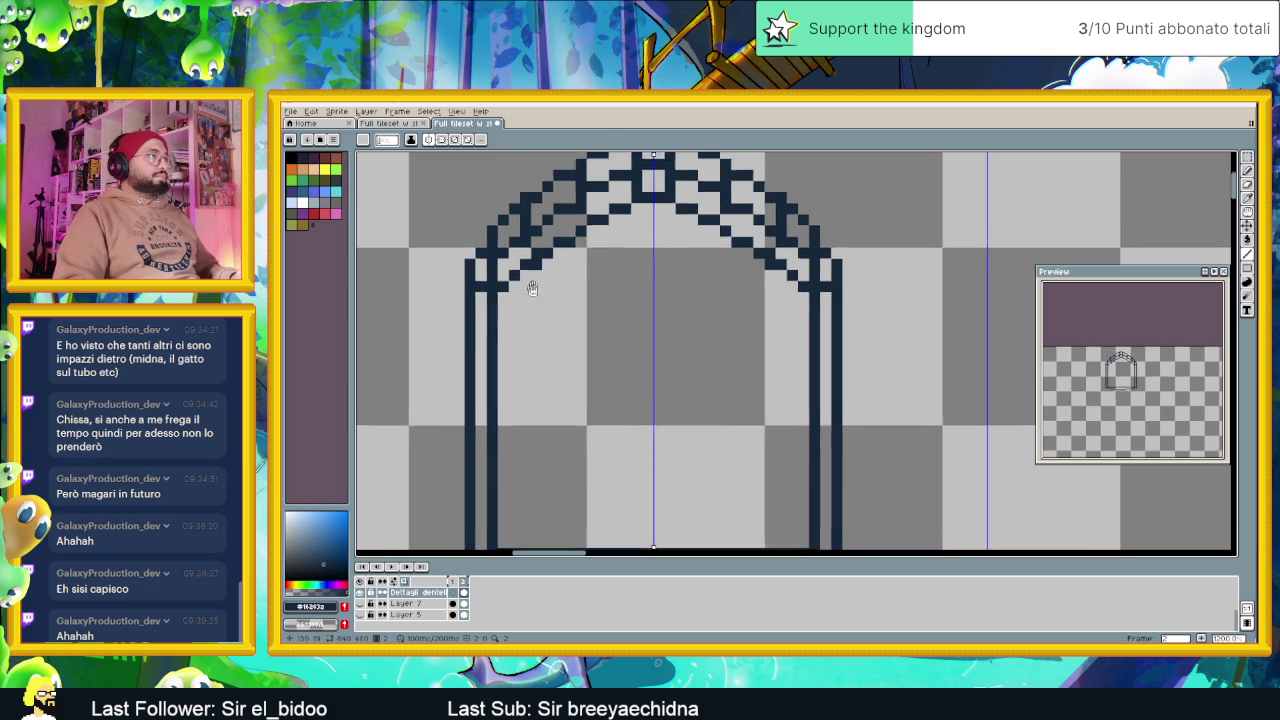
{"action": "scroll", "coordinate": [469, 288], "scroll_direction": "up", "scroll_amount": 1}
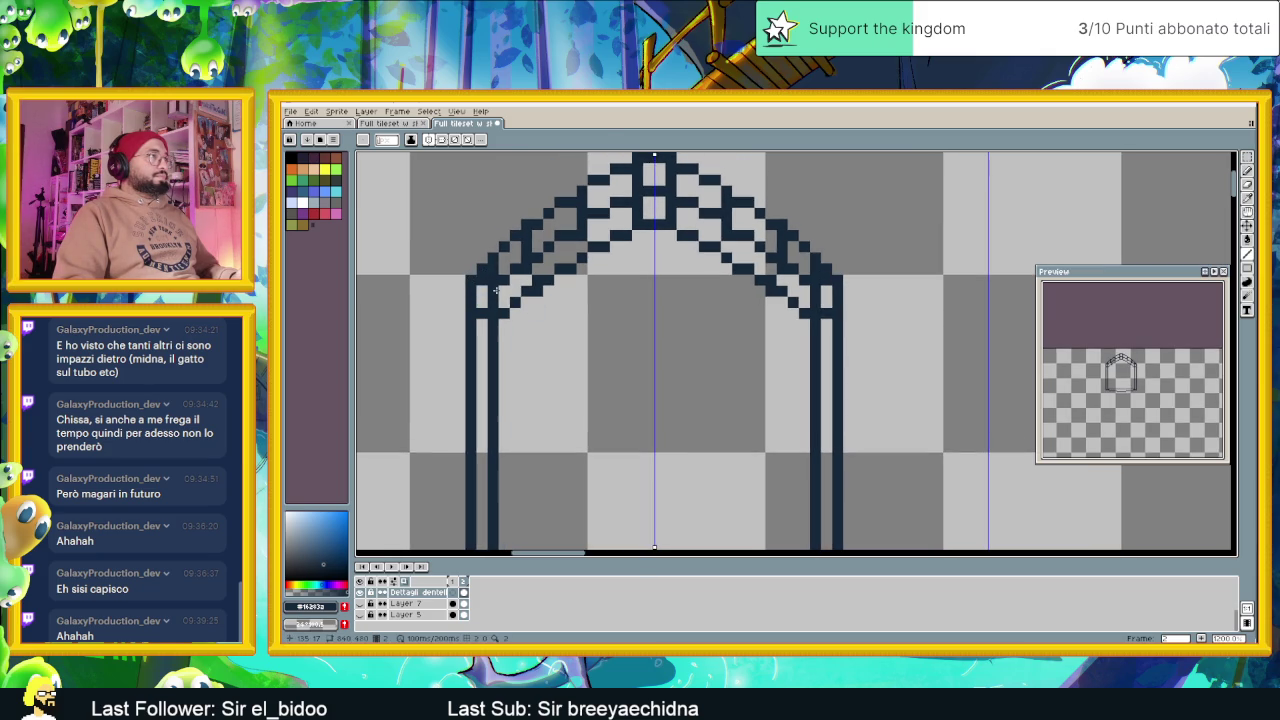
{"action": "left_click_drag", "start_coordinate": [500, 300], "coordinate": [478, 304]}
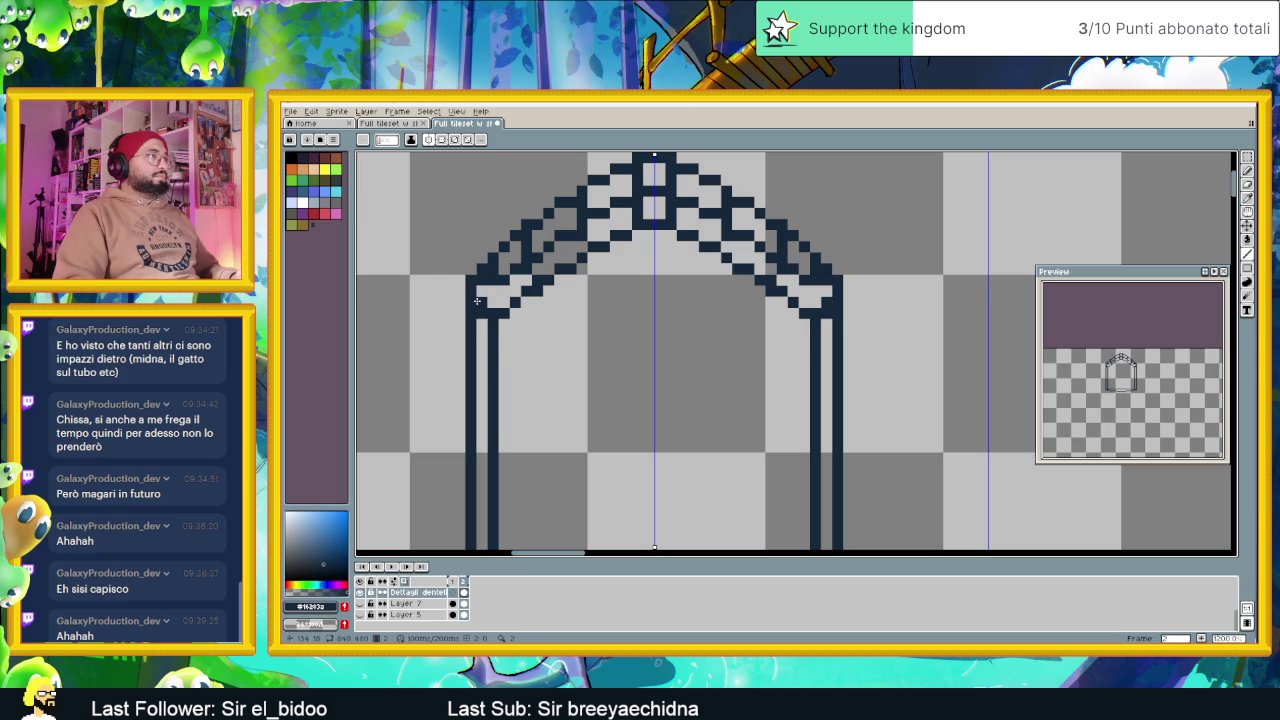
Draw mirrored inner lines down both arch sides and start a short column below its corner
{"action": "scroll", "coordinate": [572, 389], "scroll_direction": "down", "scroll_amount": 1}
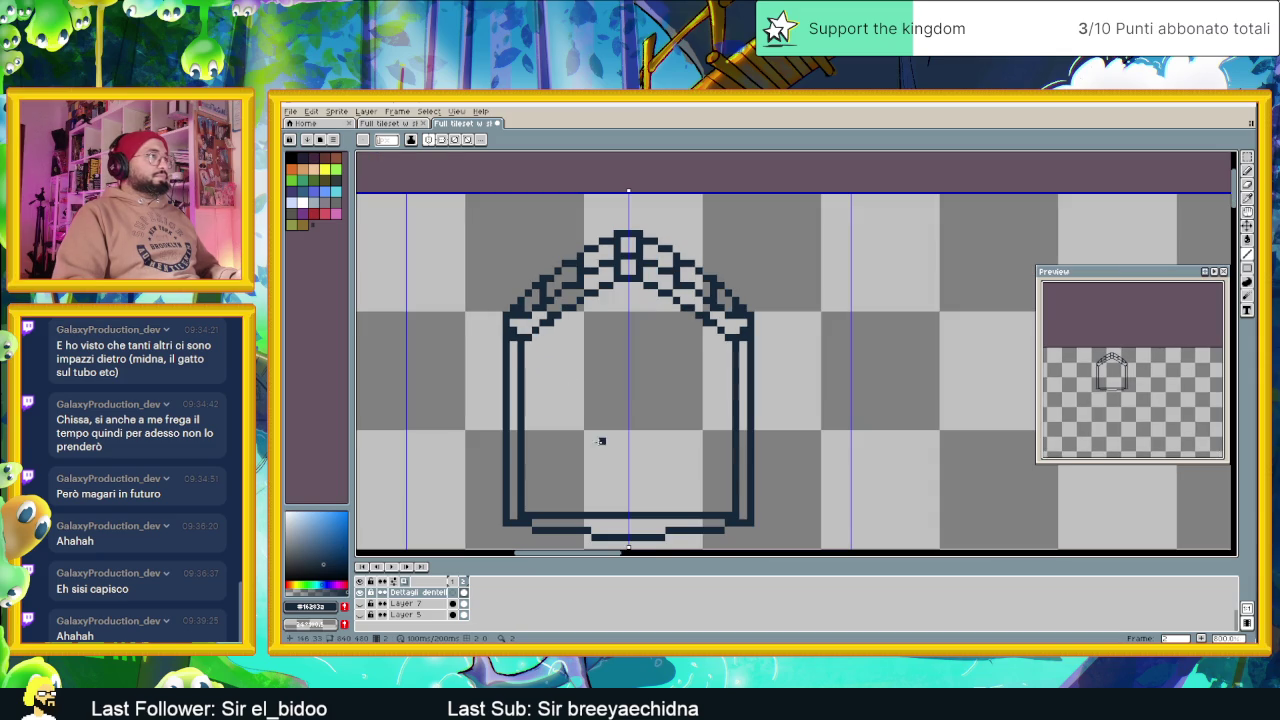
{"action": "left_click_drag", "start_coordinate": [600, 441], "coordinate": [584, 413]}
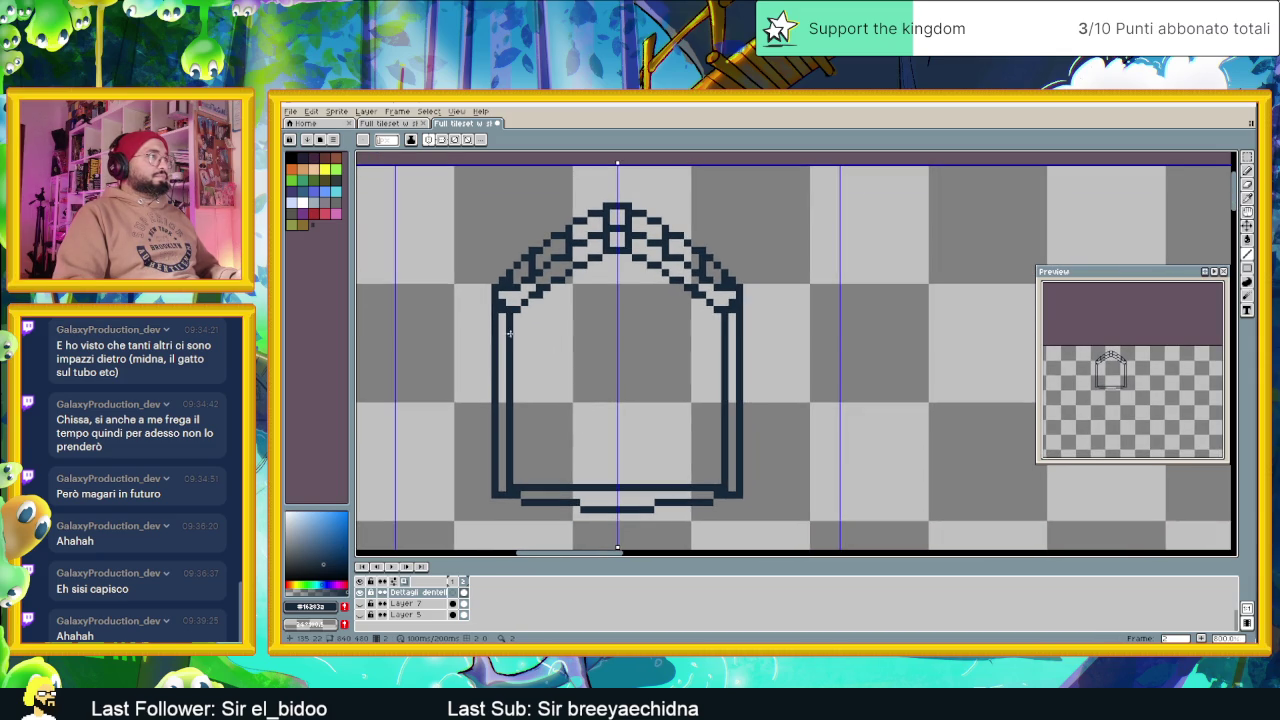
{"action": "mouse_move", "coordinate": [522, 311]}
{"action": "left_mouse_down"}
{"action": "mouse_move", "coordinate": [523, 465]}
{"action": "mouse_move", "coordinate": [589, 471]}
{"action": "left_mouse_up"}
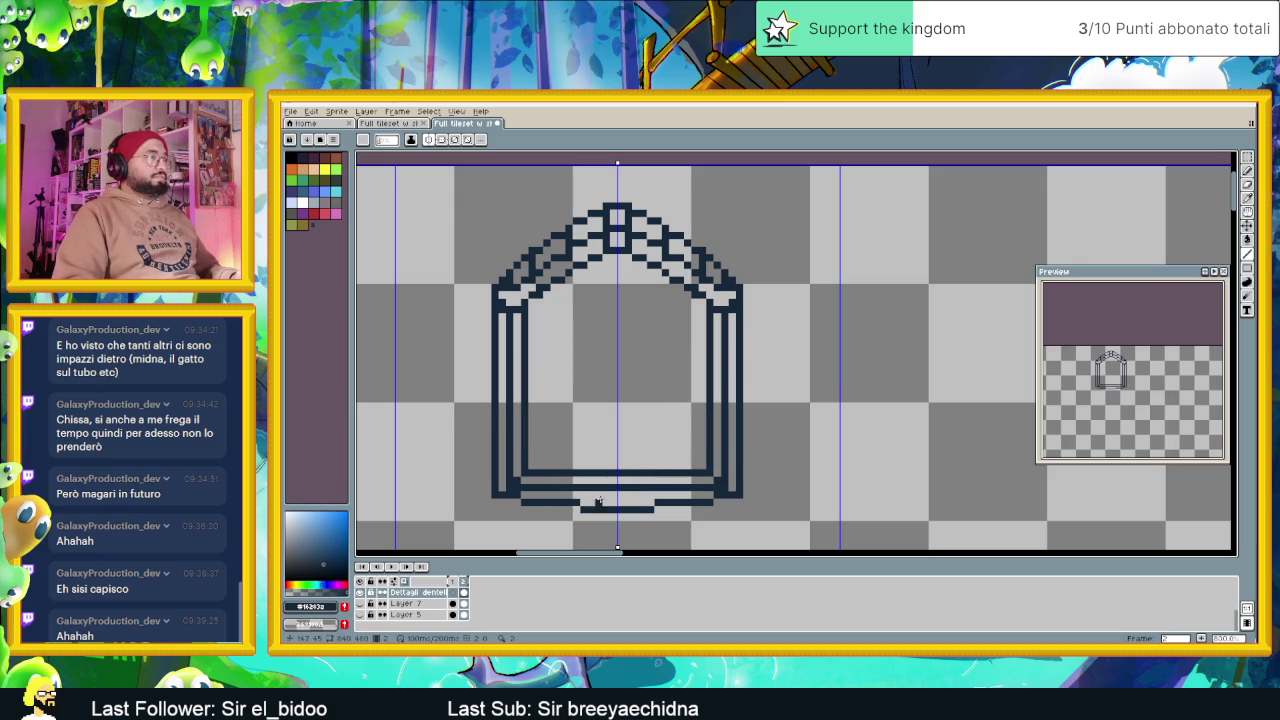
{"action": "scroll", "coordinate": [617, 483], "scroll_direction": "down", "scroll_amount": 1}
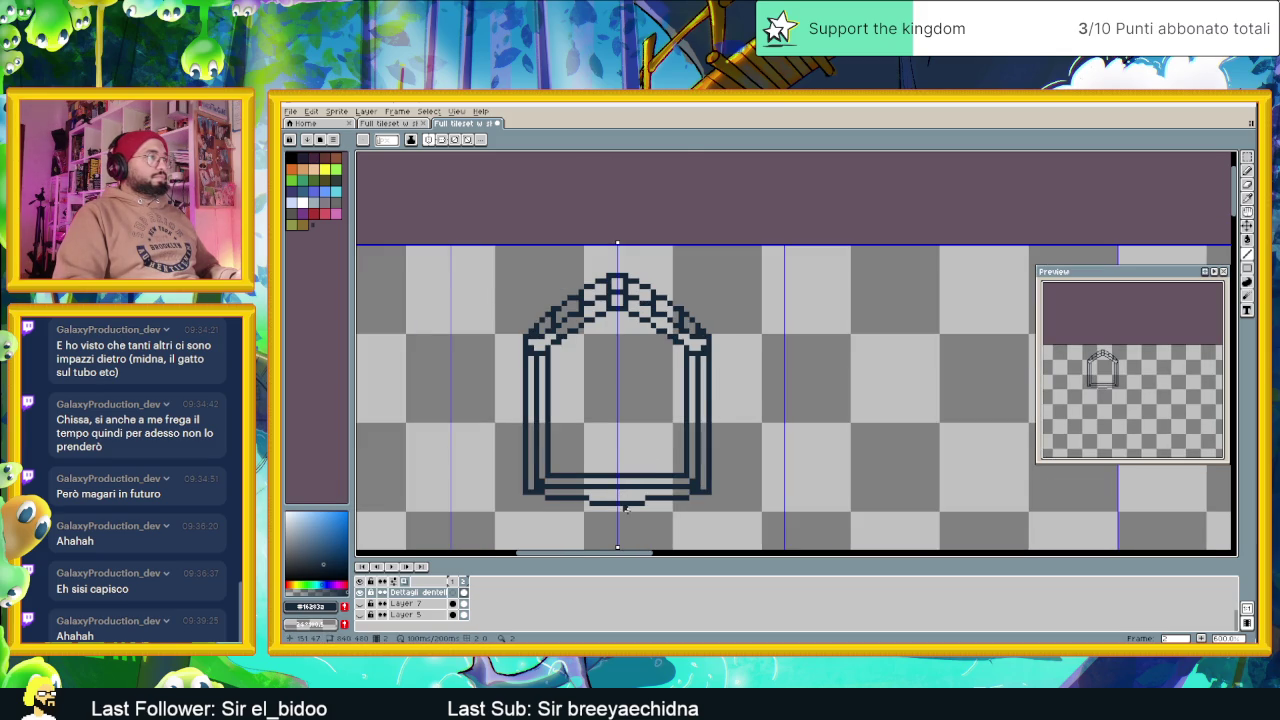
{"action": "scroll", "coordinate": [616, 506], "scroll_direction": "up", "scroll_amount": 1}
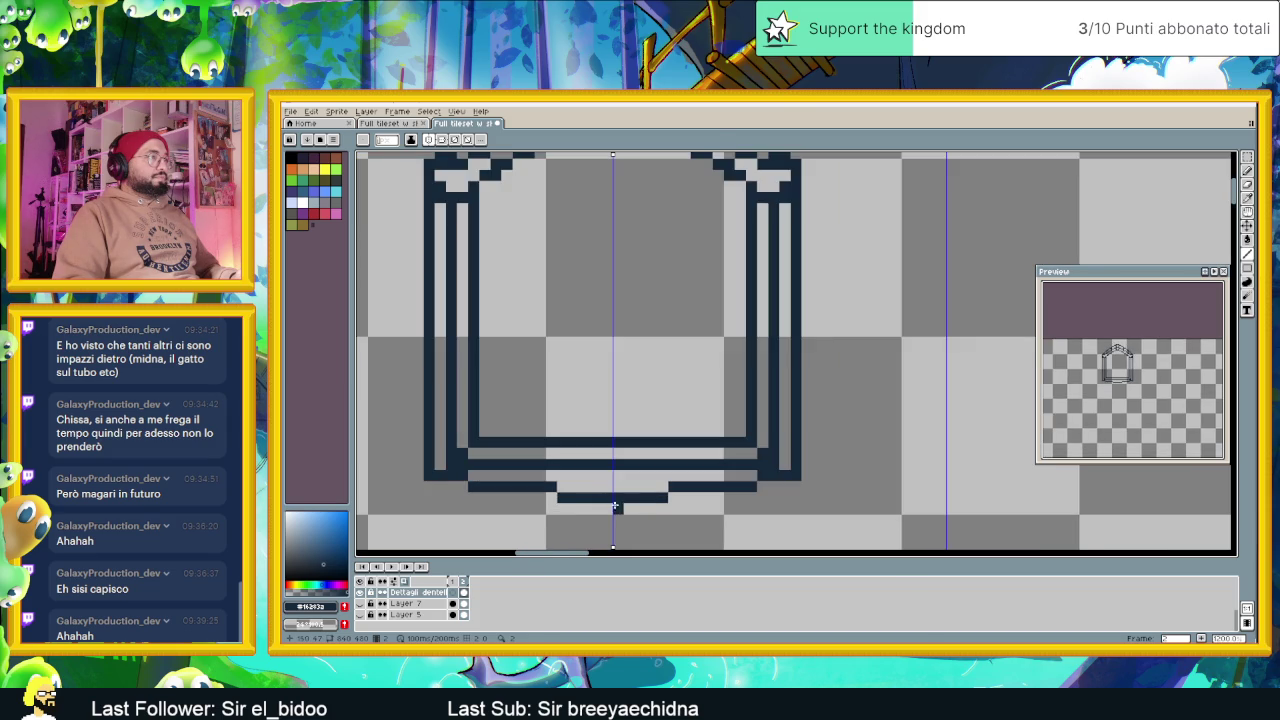
{"action": "scroll", "coordinate": [586, 495], "scroll_direction": "up", "scroll_amount": 1}
{"action": "left_click_drag", "start_coordinate": [483, 461], "coordinate": [485, 476]}
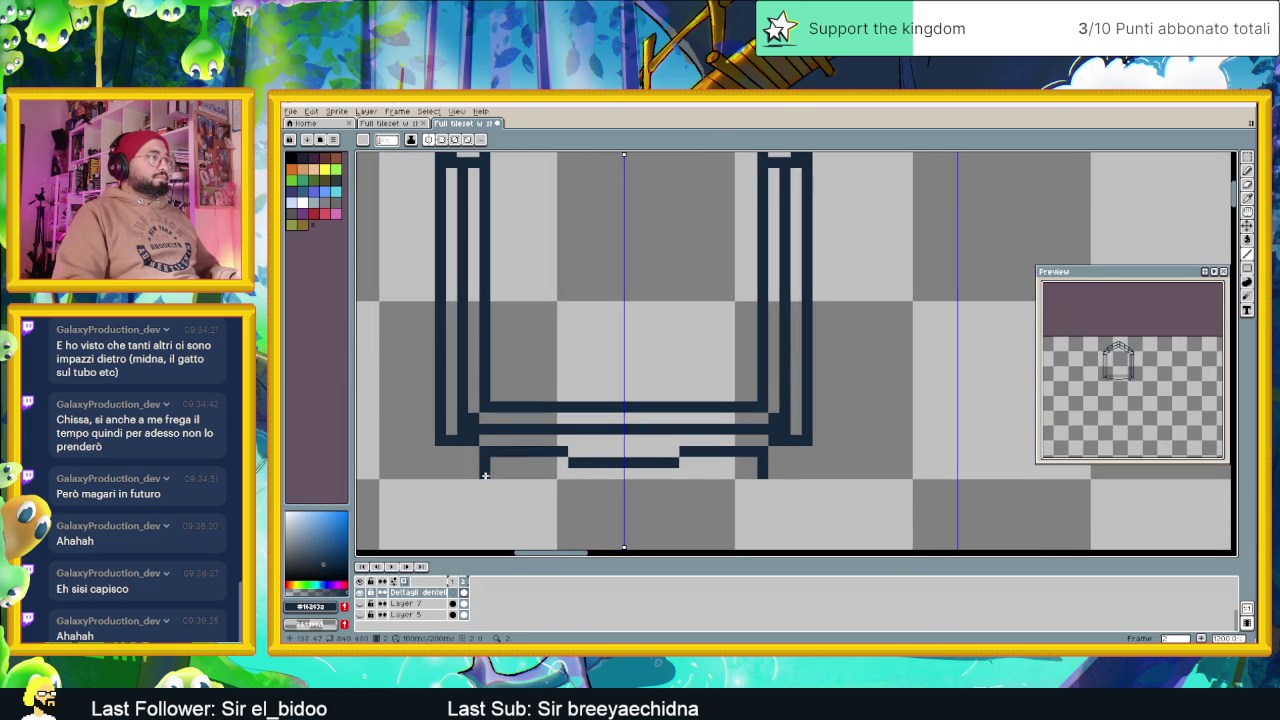
Close a small rectangle under the arch and extend the outer wall on both sides
{"action": "mouse_move", "coordinate": [574, 470]}
{"action": "left_mouse_down"}
{"action": "mouse_move", "coordinate": [573, 484]}
{"action": "mouse_move", "coordinate": [622, 484]}
{"action": "mouse_move", "coordinate": [457, 465]}
{"action": "left_mouse_up"}
{"action": "left_click", "coordinate": [442, 463]}
{"action": "left_click", "coordinate": [440, 452]}
{"action": "scroll", "coordinate": [499, 443], "scroll_direction": "up", "scroll_amount": 2}
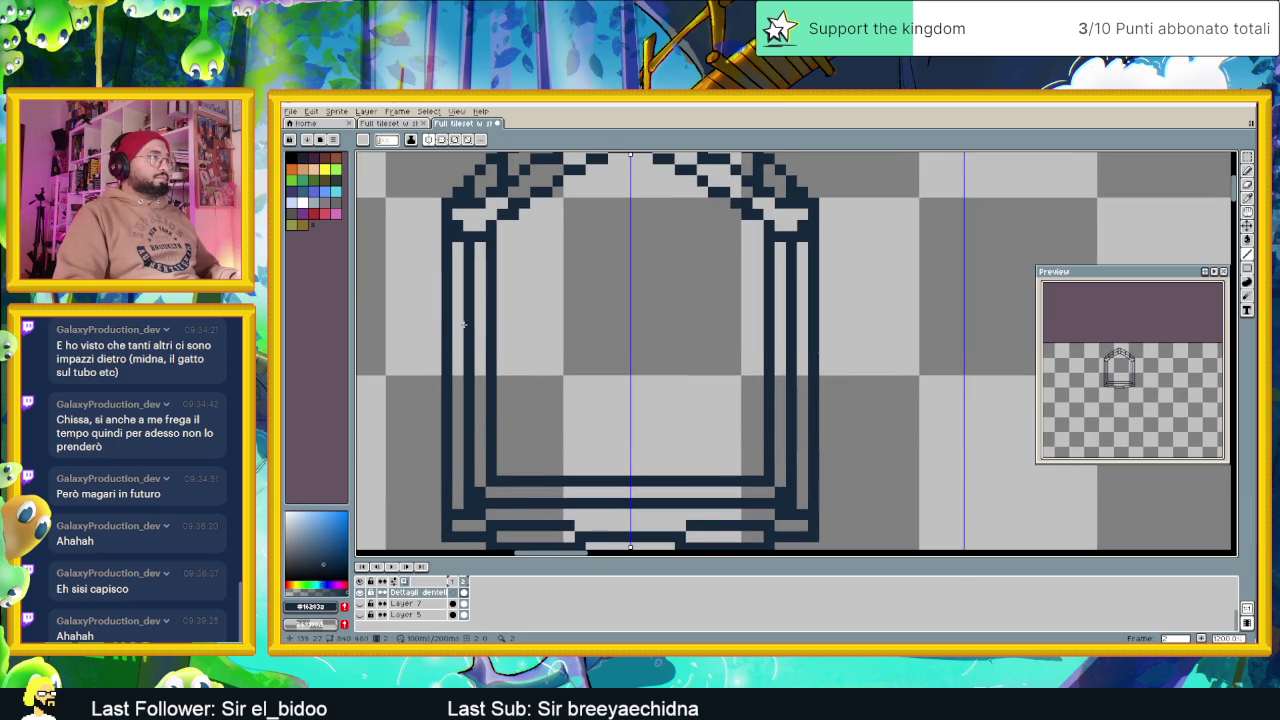
Mark brick divisions on the inner wall columns and clear a stray pixel
{"action": "left_click", "coordinate": [456, 326]}
{"action": "left_click", "coordinate": [460, 426]}
{"action": "left_click", "coordinate": [480, 326]}
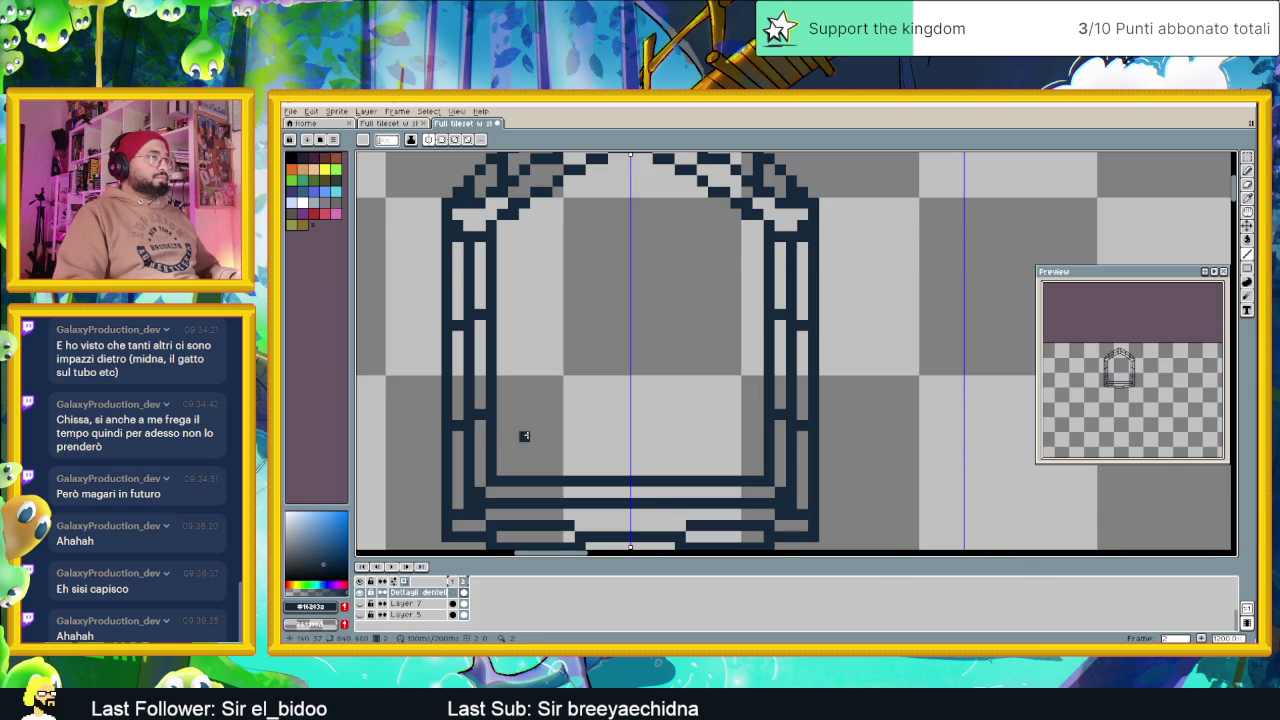
{"action": "scroll", "coordinate": [523, 434], "scroll_direction": "down", "scroll_amount": 3}
{"action": "scroll", "coordinate": [535, 432], "scroll_direction": "down", "scroll_amount": 1}
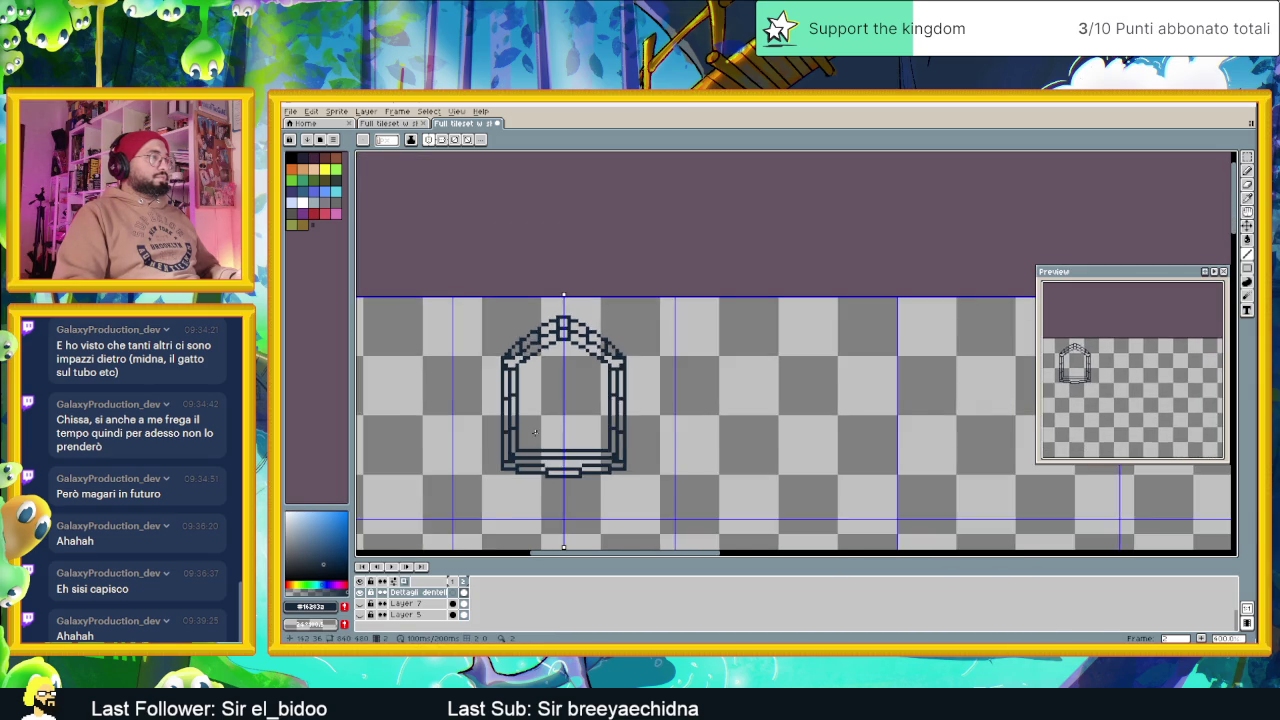
{"action": "scroll", "coordinate": [535, 432], "scroll_direction": "down", "scroll_amount": 1}
{"action": "scroll", "coordinate": [563, 444], "scroll_direction": "up", "scroll_amount": 1}
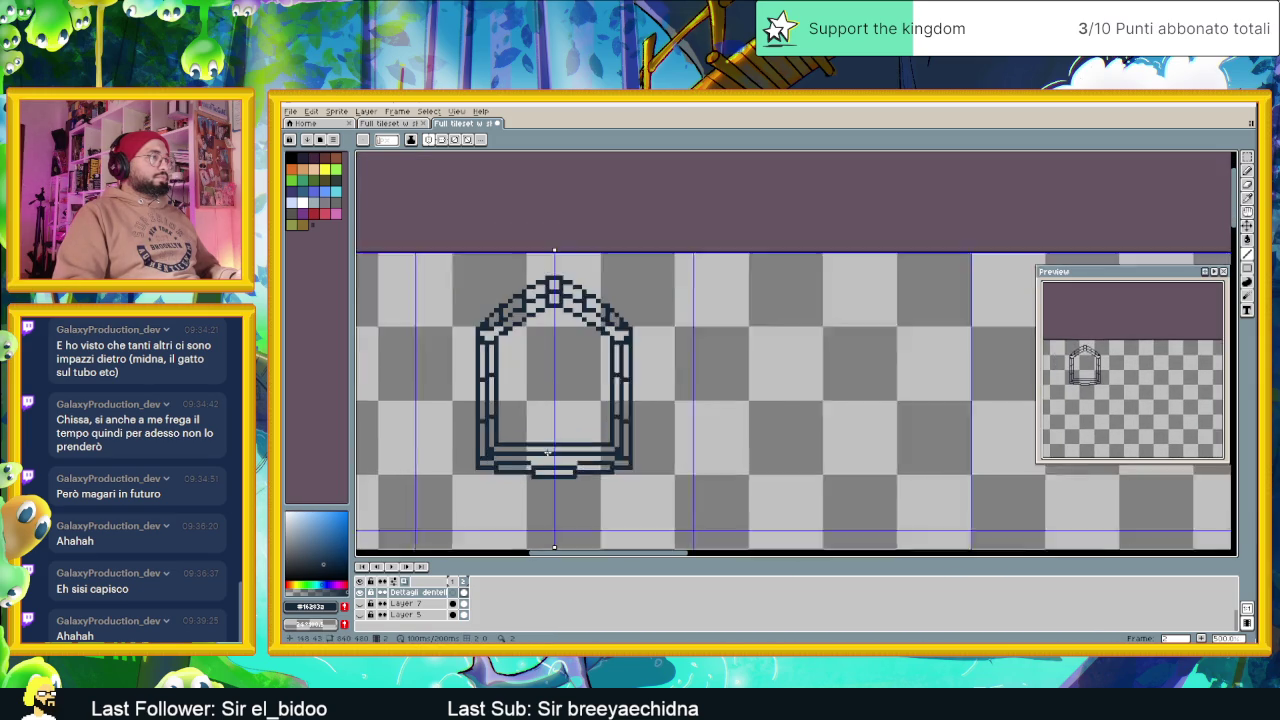
{"action": "scroll", "coordinate": [532, 467], "scroll_direction": "up", "scroll_amount": 2}
Add horizontal stripes across the base block beneath the arch
{"action": "left_click_drag", "start_coordinate": [525, 466], "coordinate": [670, 468]}
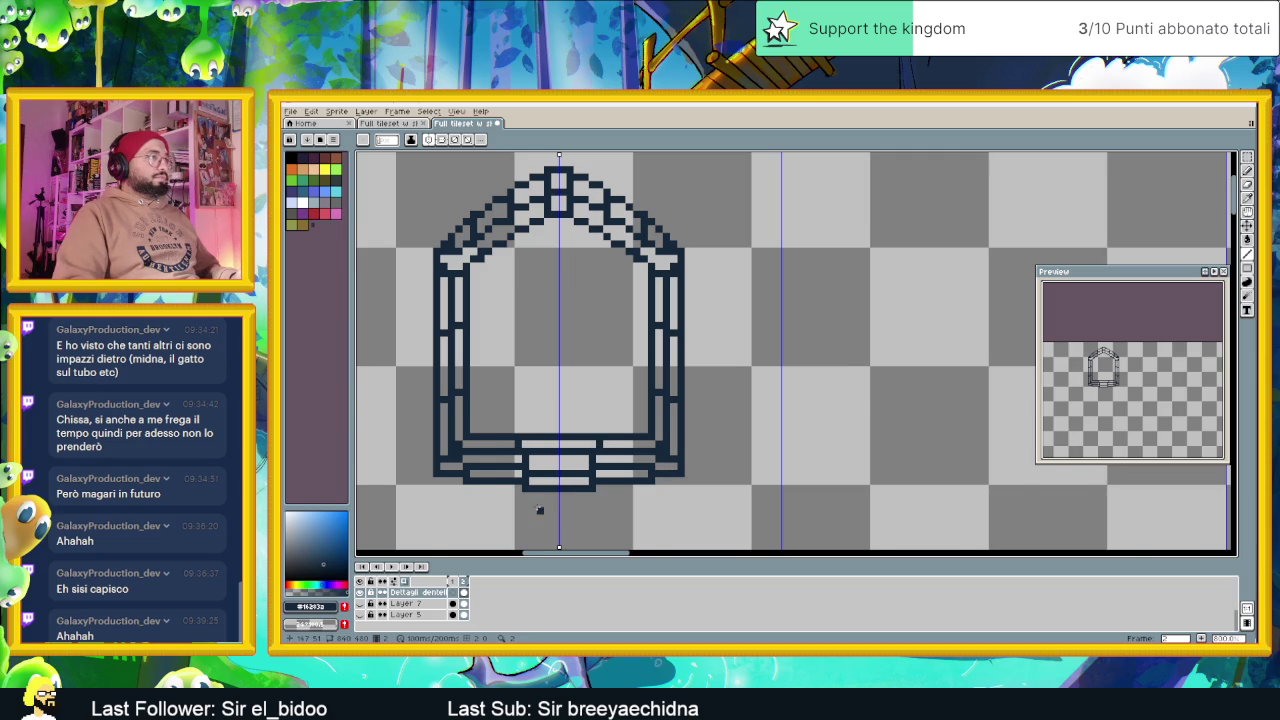
{"action": "scroll", "coordinate": [537, 509], "scroll_direction": "down", "scroll_amount": 1}
{"action": "scroll", "coordinate": [555, 500], "scroll_direction": "down", "scroll_amount": 1}
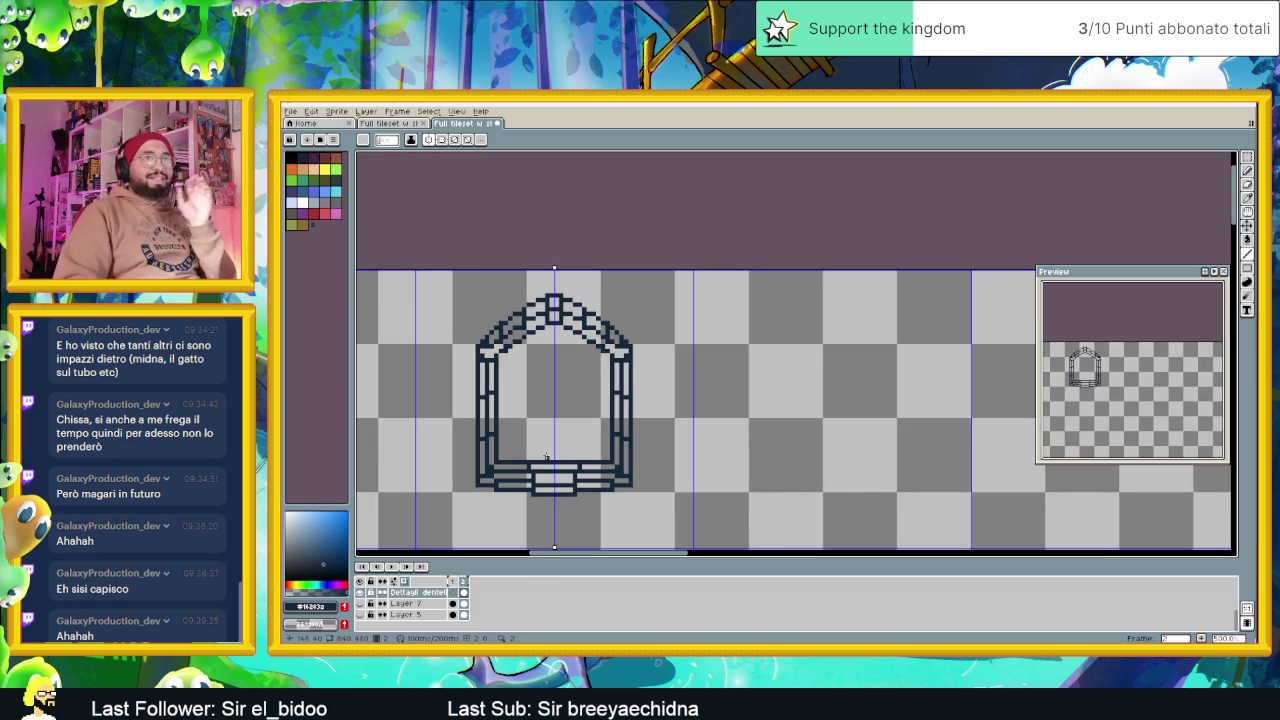
{"action": "scroll", "coordinate": [561, 405], "scroll_direction": "down", "scroll_amount": 1}
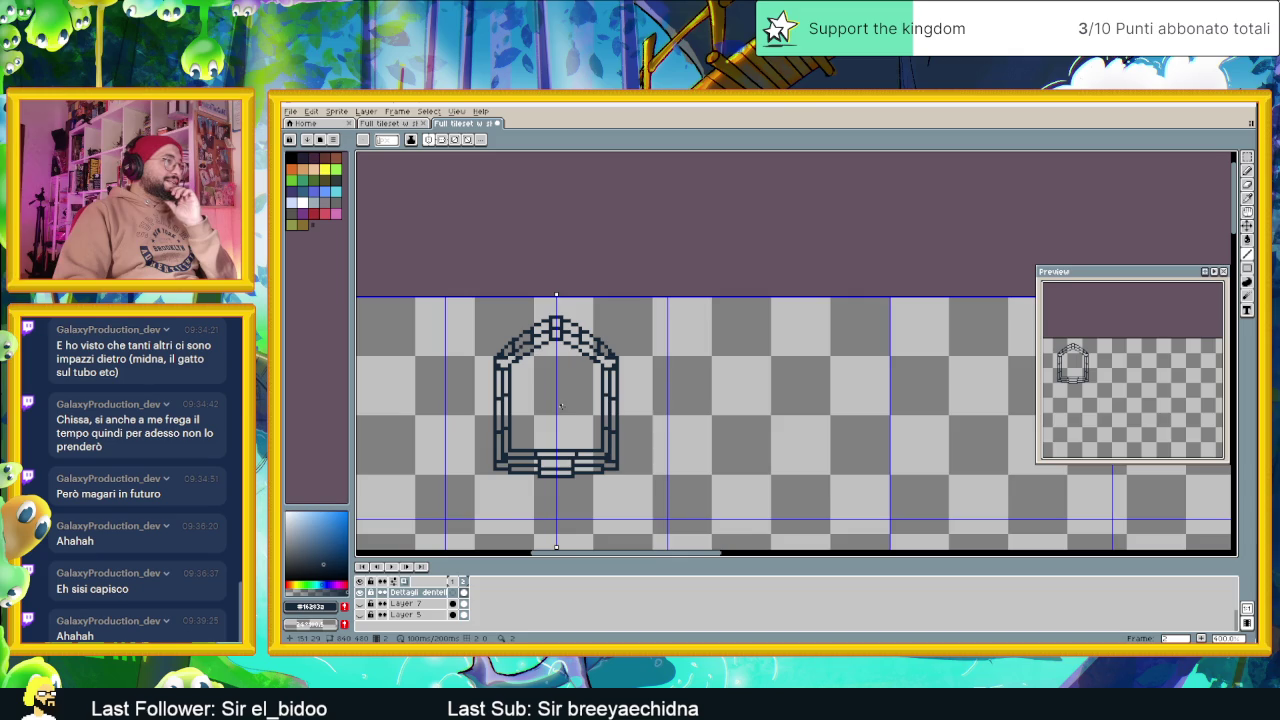
{"action": "left_click_drag", "start_coordinate": [561, 405], "coordinate": [608, 374]}
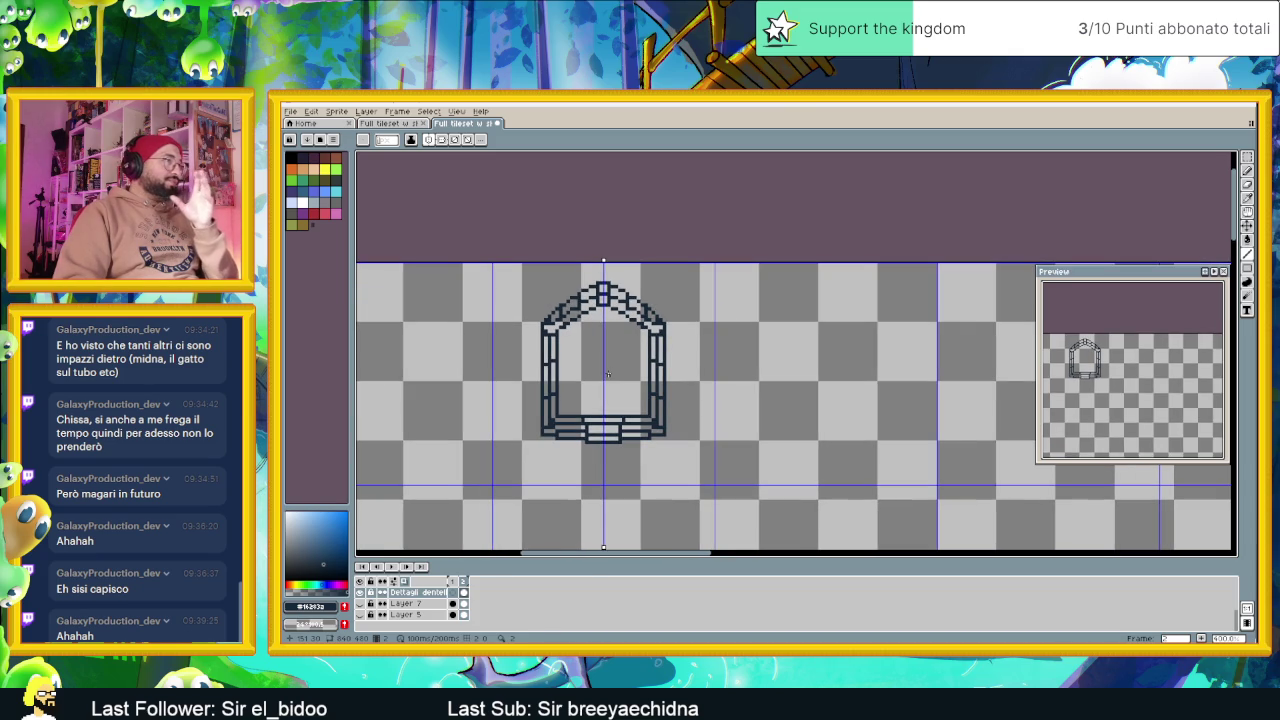
{"action": "scroll", "coordinate": [646, 332], "scroll_direction": "up", "scroll_amount": 1}
{"action": "scroll", "coordinate": [650, 329], "scroll_direction": "up", "scroll_amount": 2}
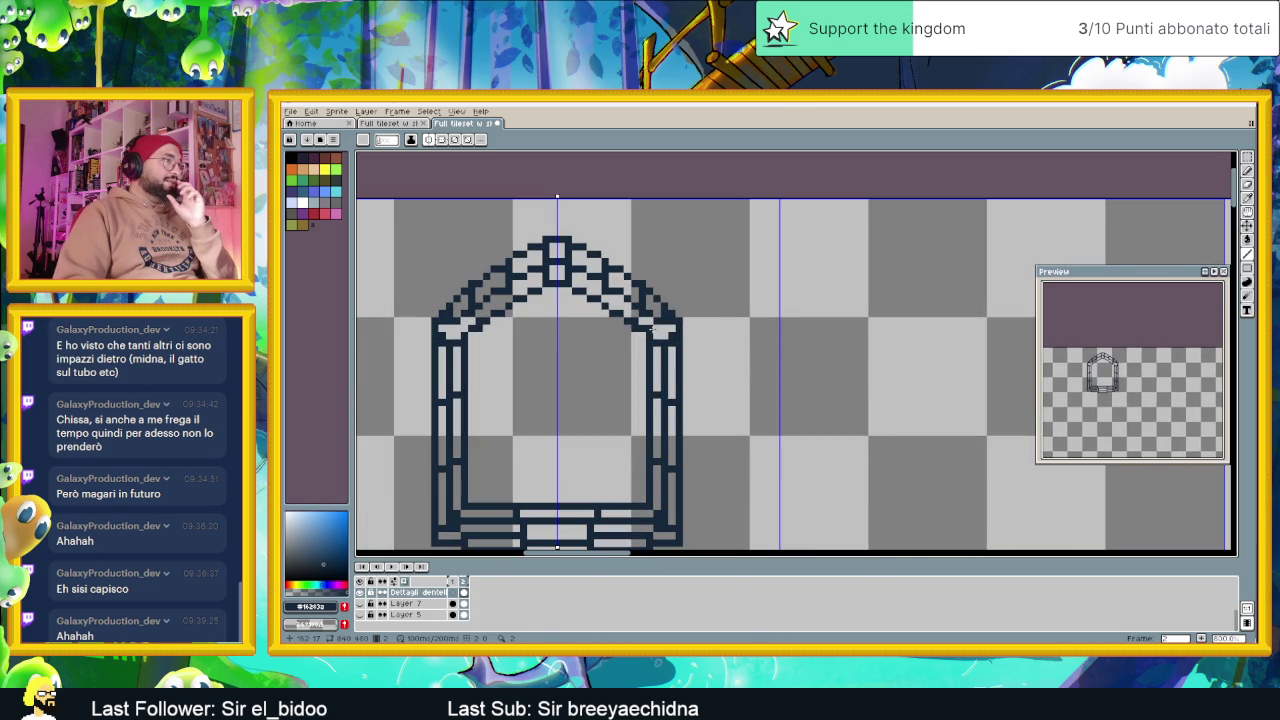
{"action": "scroll", "coordinate": [550, 395], "scroll_direction": "down", "scroll_amount": 1}
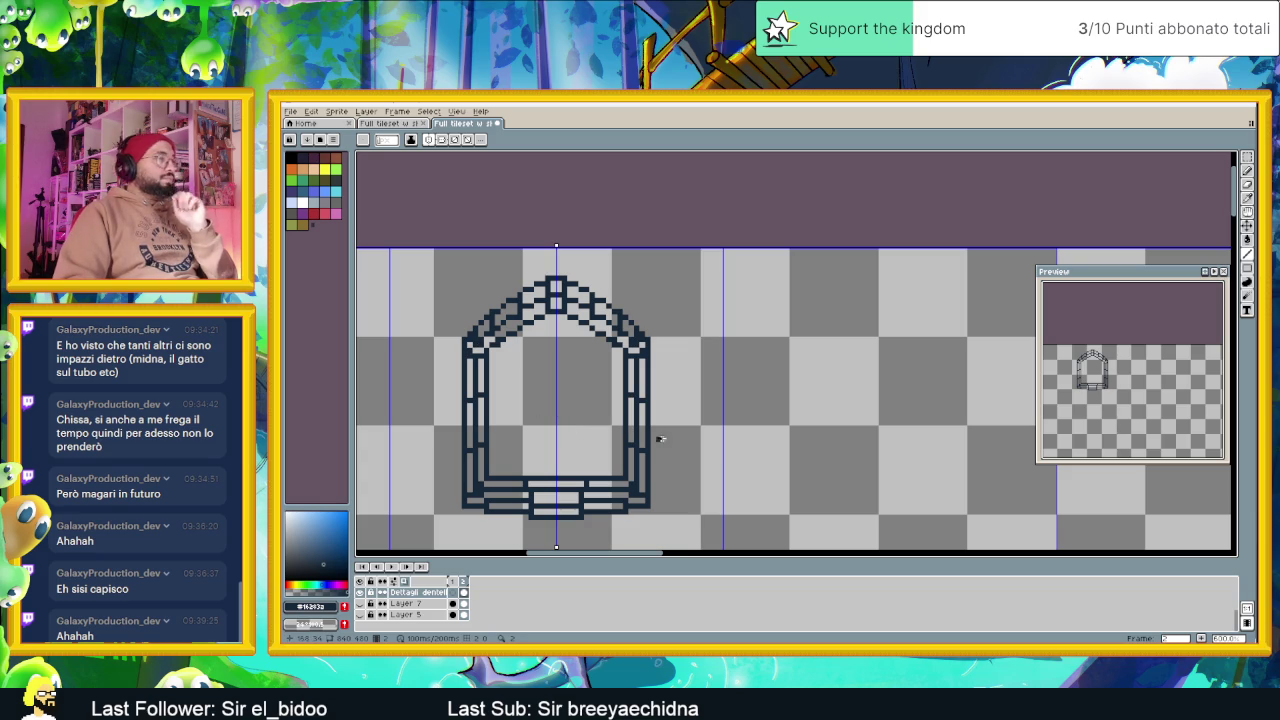
Undo the stray line near the arch top, smooth the edge pixels, and show Layer 5's bricks
{"action": "key", "text": "ctrl+z"}
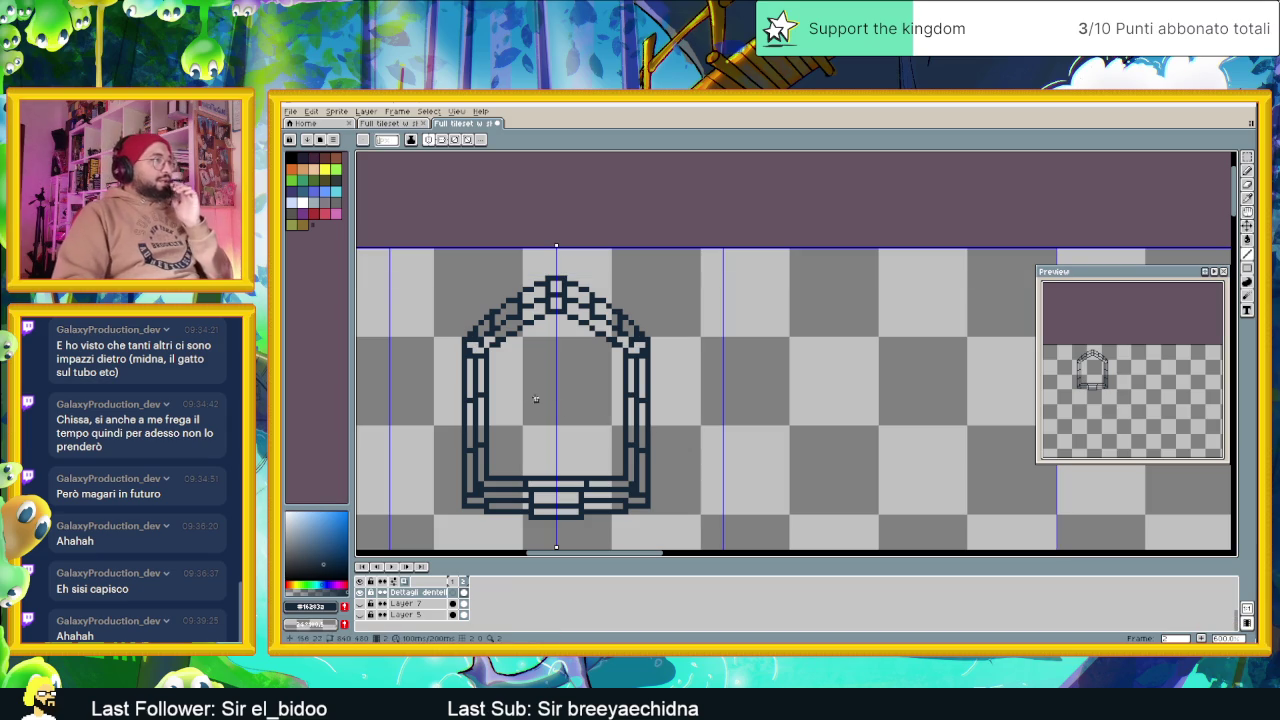
{"action": "scroll", "coordinate": [467, 334], "scroll_direction": "up", "scroll_amount": 1}
{"action": "left_click", "coordinate": [469, 333]}
{"action": "left_click", "coordinate": [480, 346]}
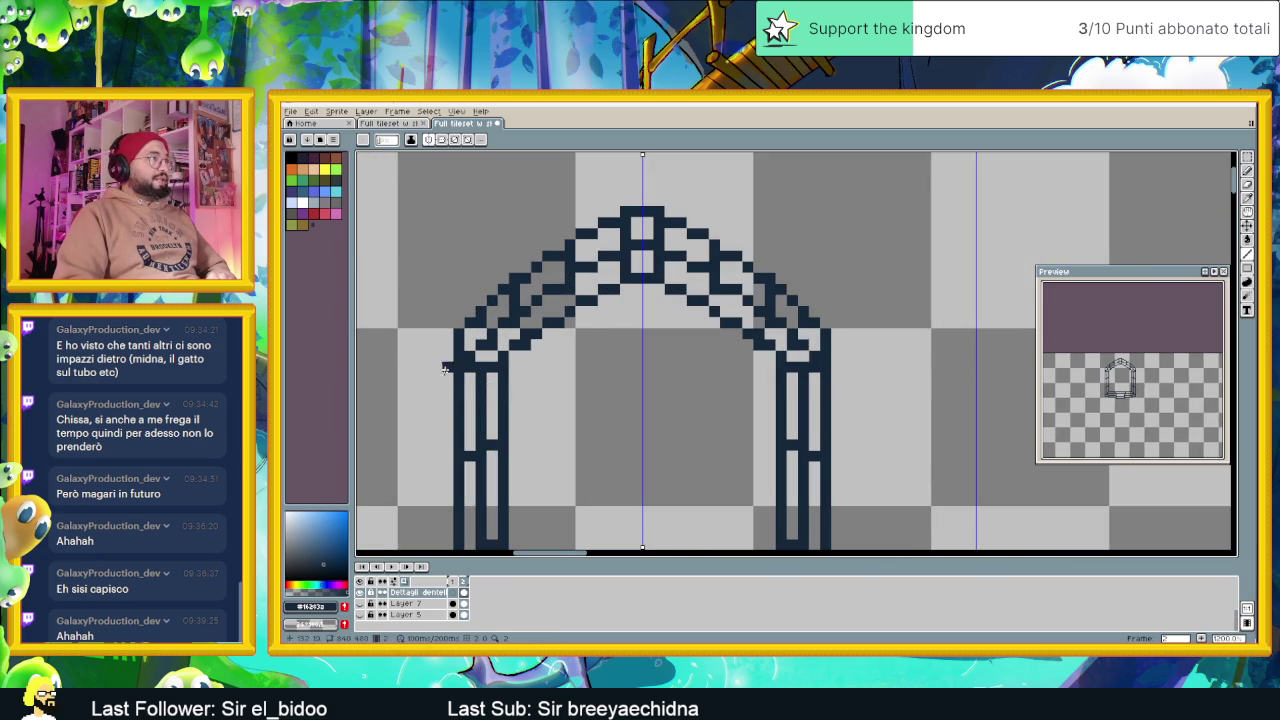
{"action": "scroll", "coordinate": [443, 403], "scroll_direction": "down", "scroll_amount": 2}
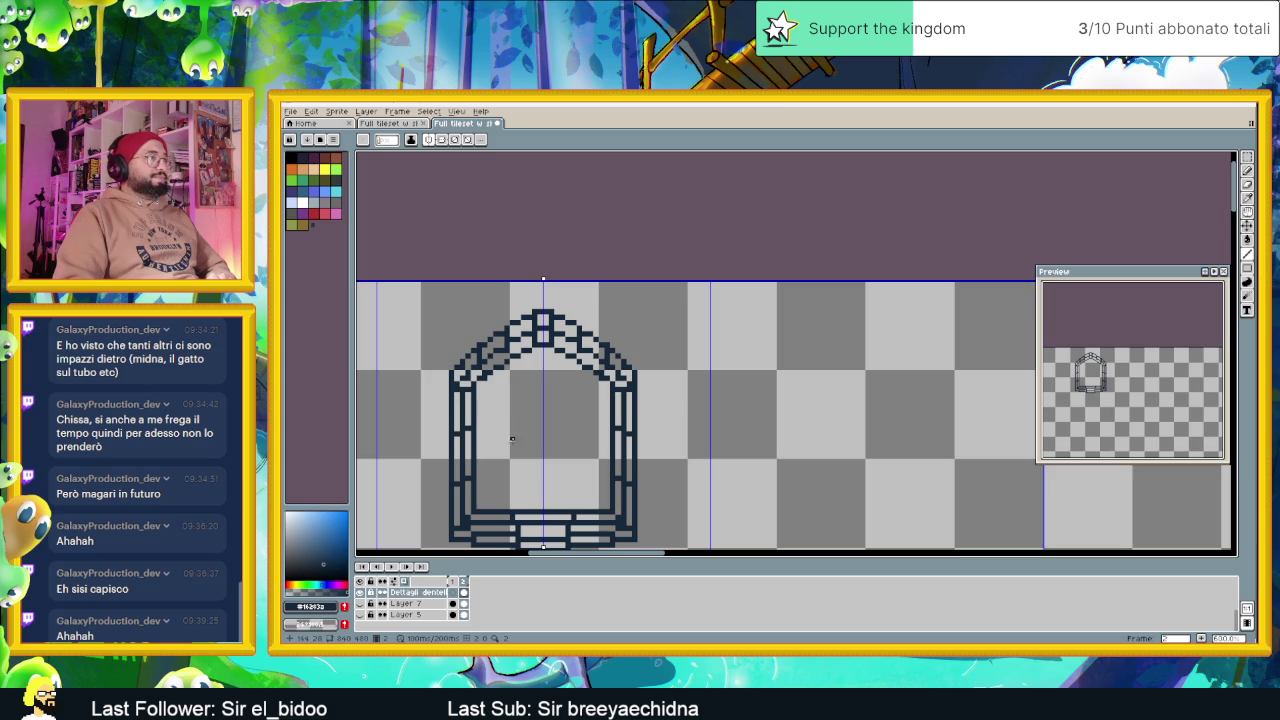
{"action": "left_click_drag", "start_coordinate": [520, 480], "coordinate": [571, 400]}
{"action": "scroll", "coordinate": [572, 398], "scroll_direction": "down", "scroll_amount": 1}
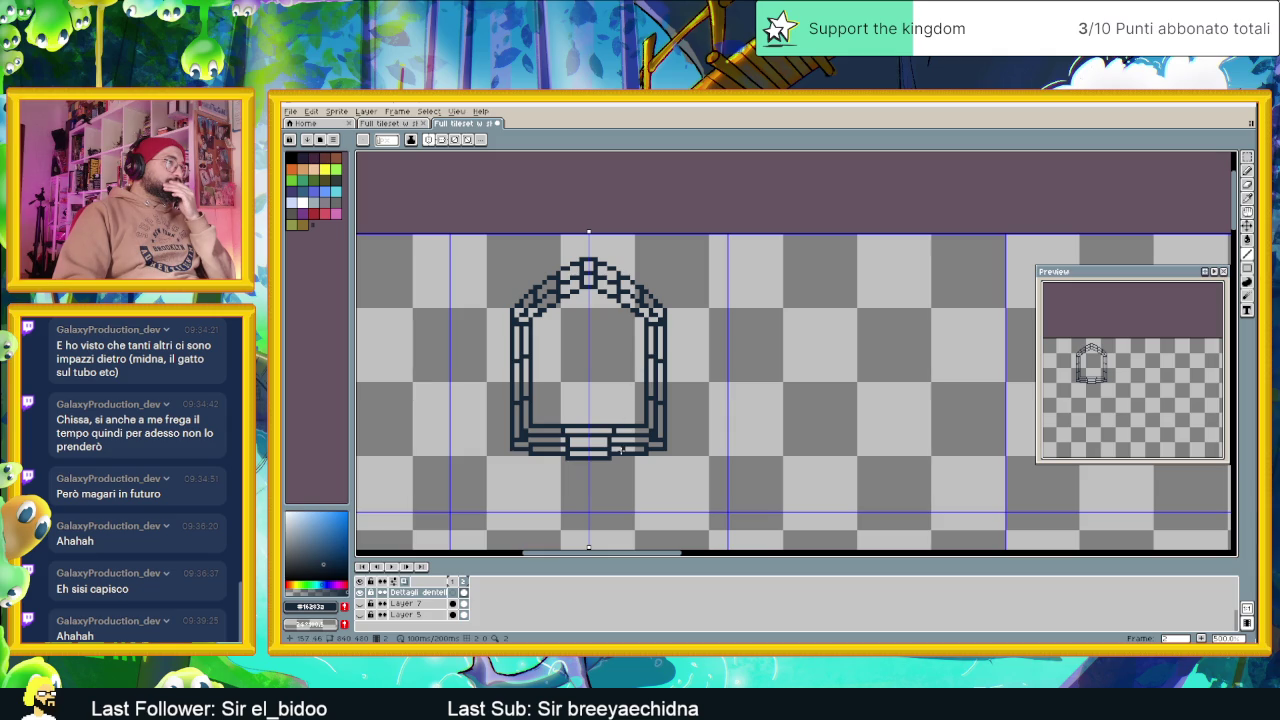
{"action": "scroll", "coordinate": [535, 422], "scroll_direction": "up", "scroll_amount": 1}
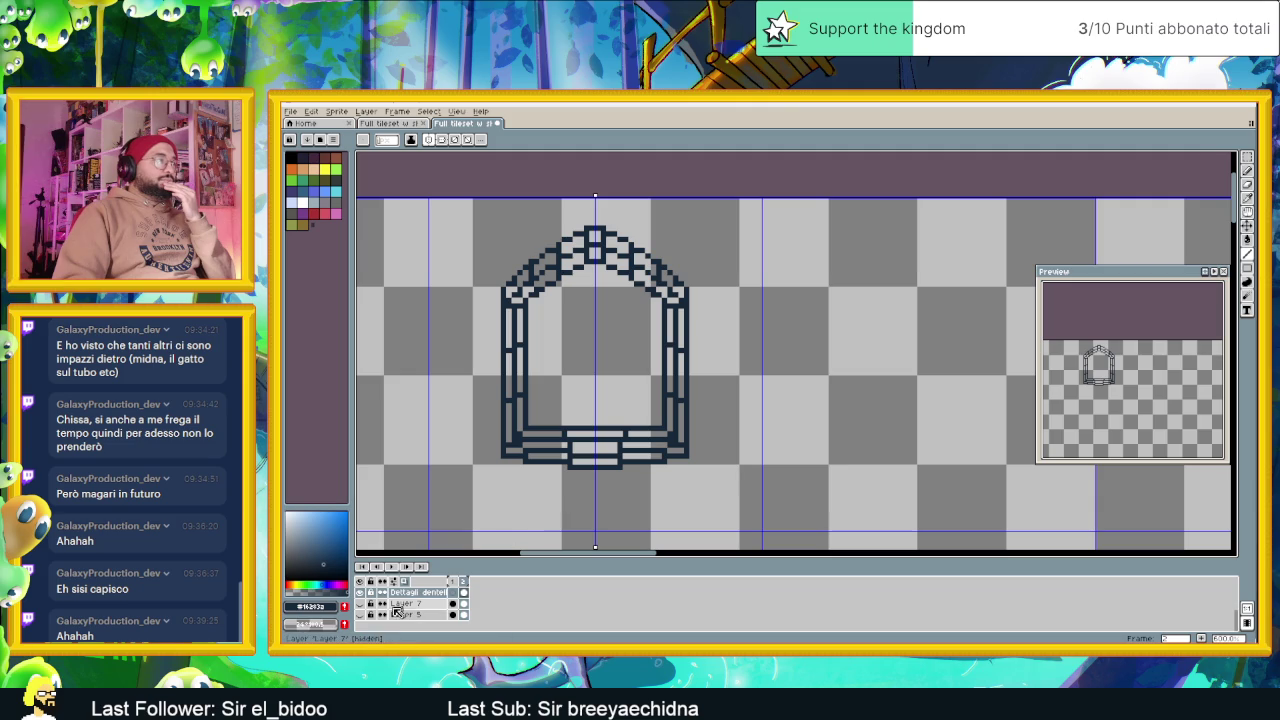
{"action": "left_click", "coordinate": [360, 614]}
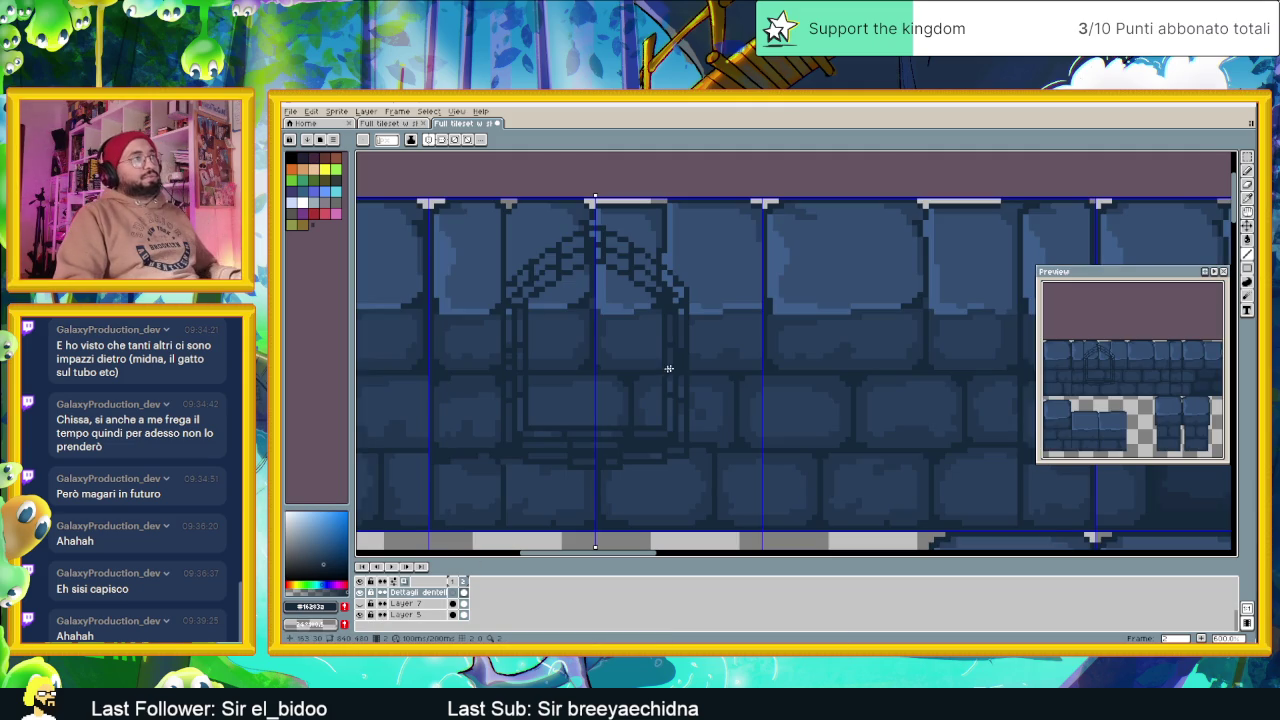
Pick the brick blue #344473 from the canvas and select the Paint Bucket
{"action": "key", "text": "i"}
{"action": "left_click", "coordinate": [729, 249]}
{"action": "key", "text": "g"}
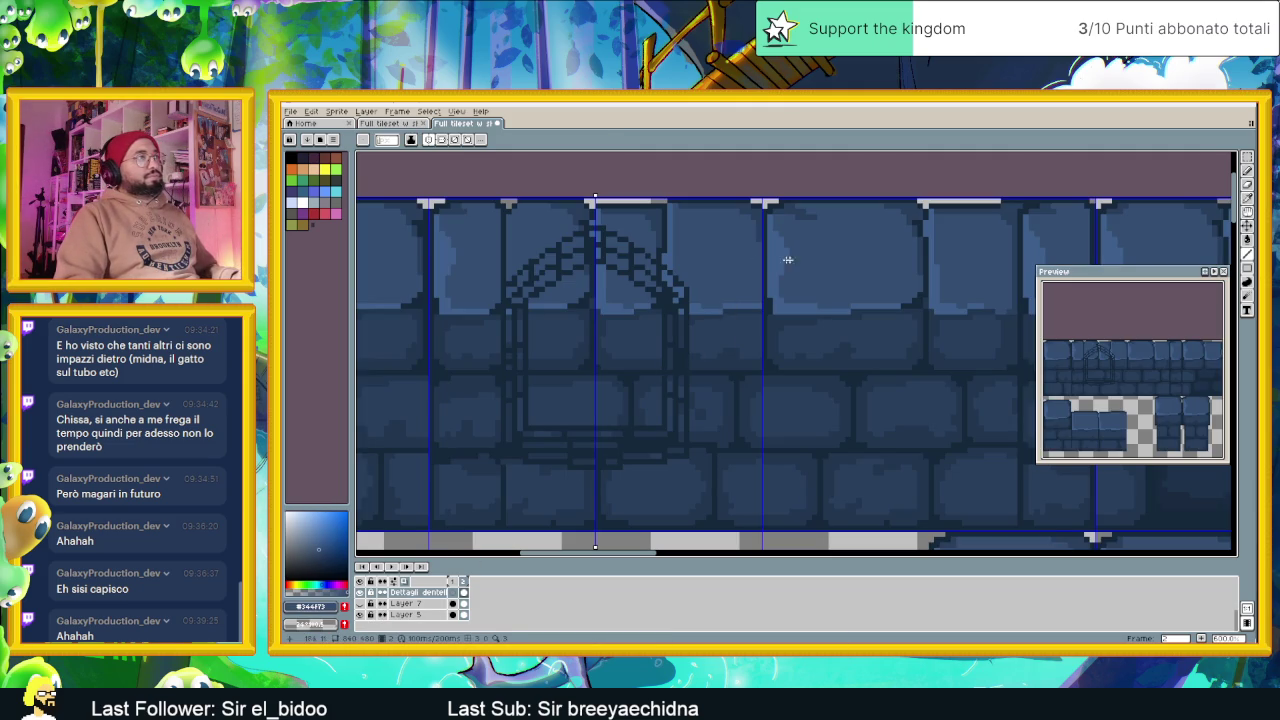
{"action": "left_click", "coordinate": [1248, 242]}
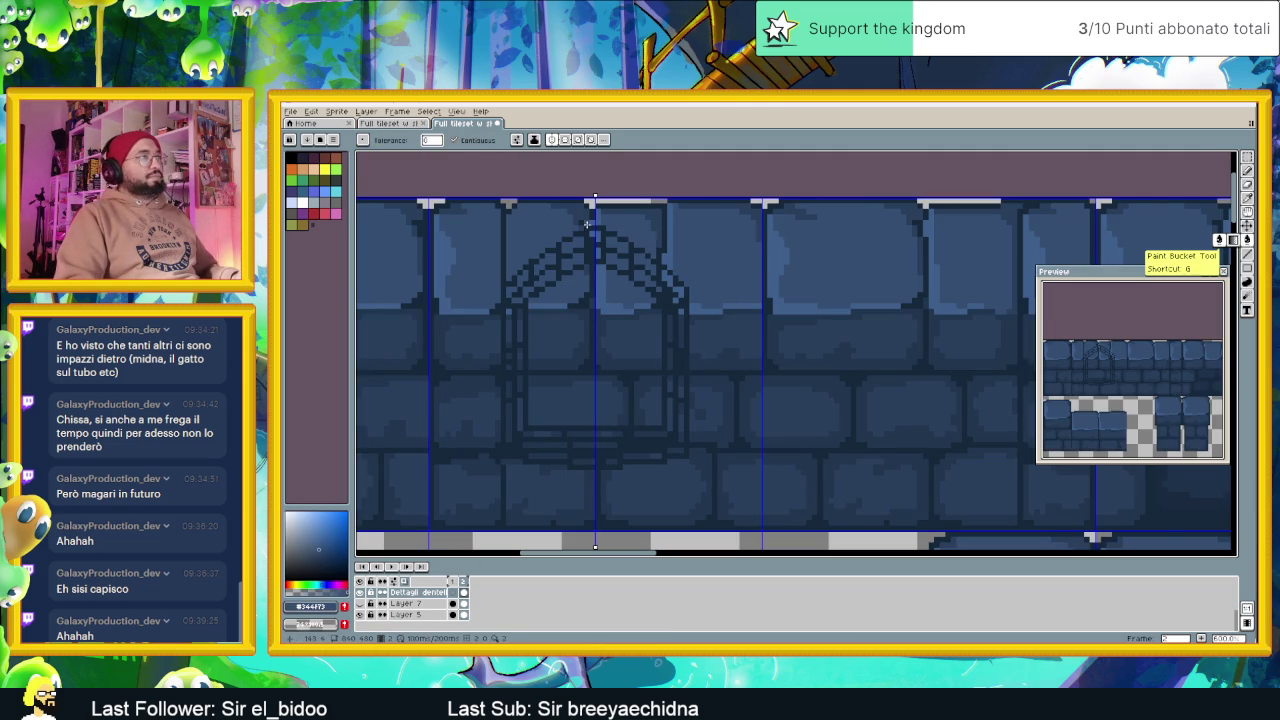
{"action": "scroll", "coordinate": [590, 228], "scroll_direction": "up", "scroll_amount": 1}
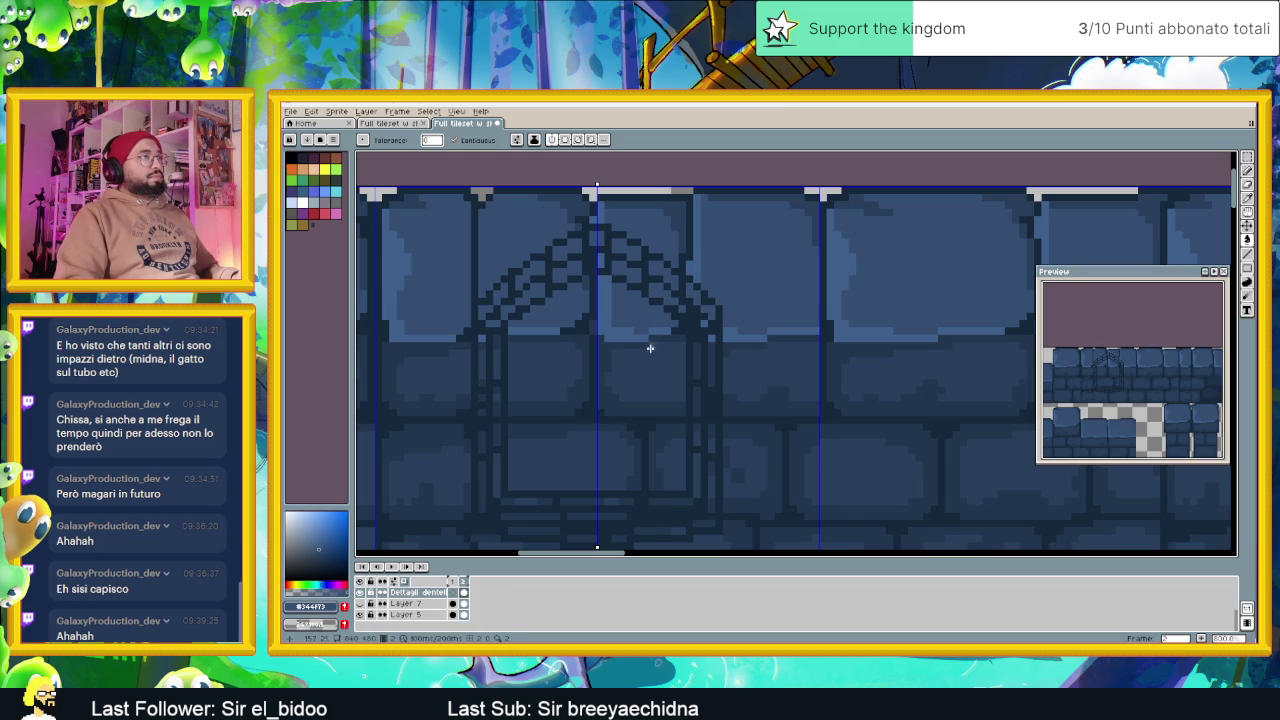
{"action": "scroll", "coordinate": [560, 495], "scroll_direction": "down", "scroll_amount": 1}
{"action": "scroll", "coordinate": [562, 465], "scroll_direction": "down", "scroll_amount": 1}
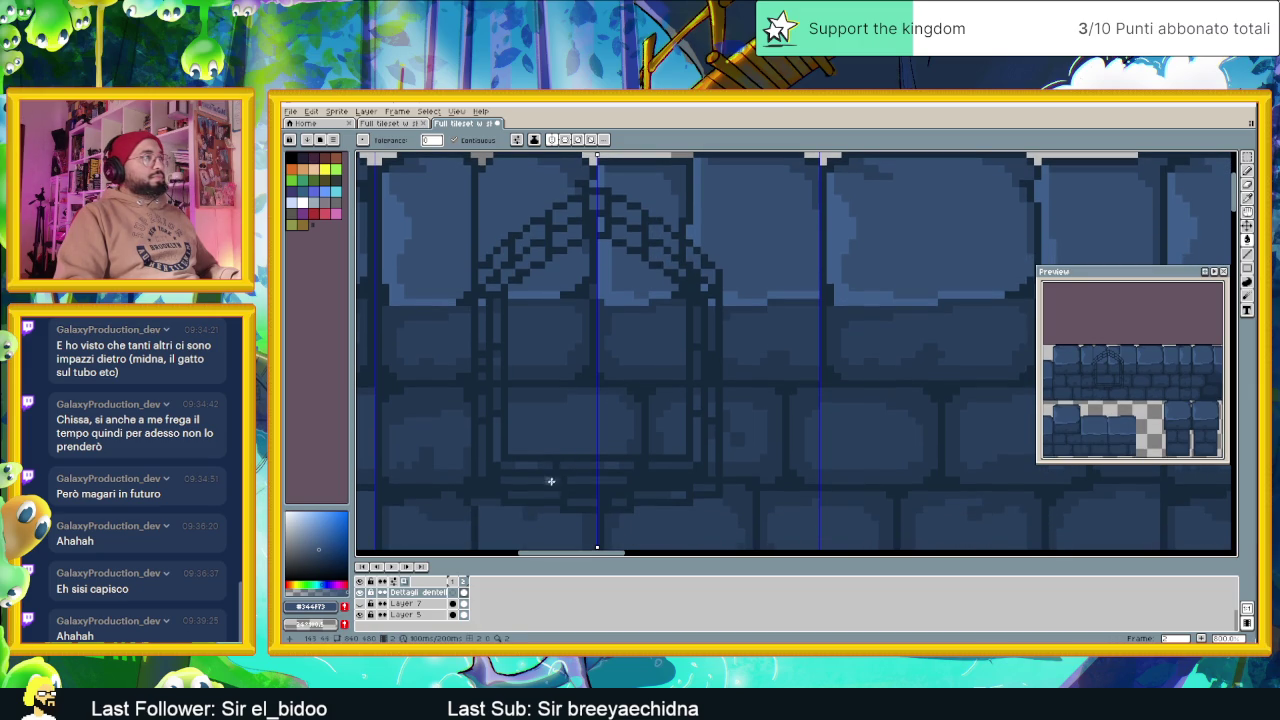
Paste a copied block under the arch, then try mirrored dark #203f5d pixels and undo them
{"action": "key", "text": "ctrl+v"}
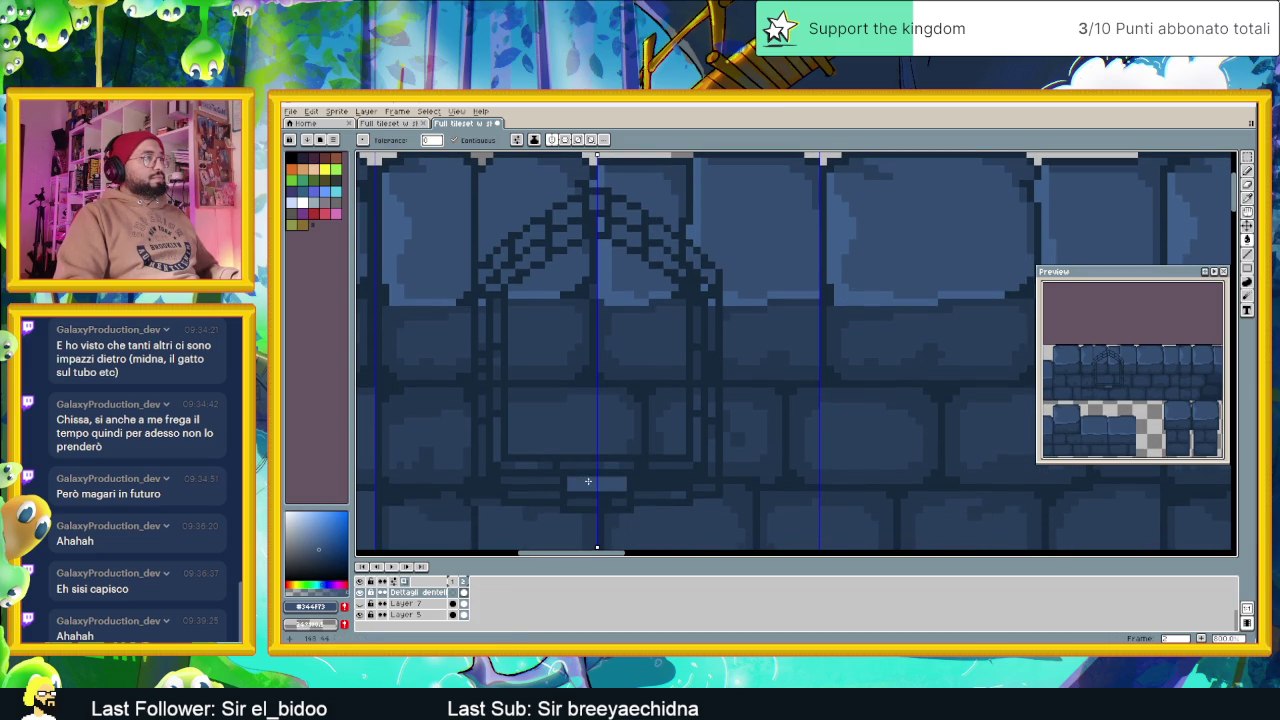
{"action": "left_click", "coordinate": [646, 481]}
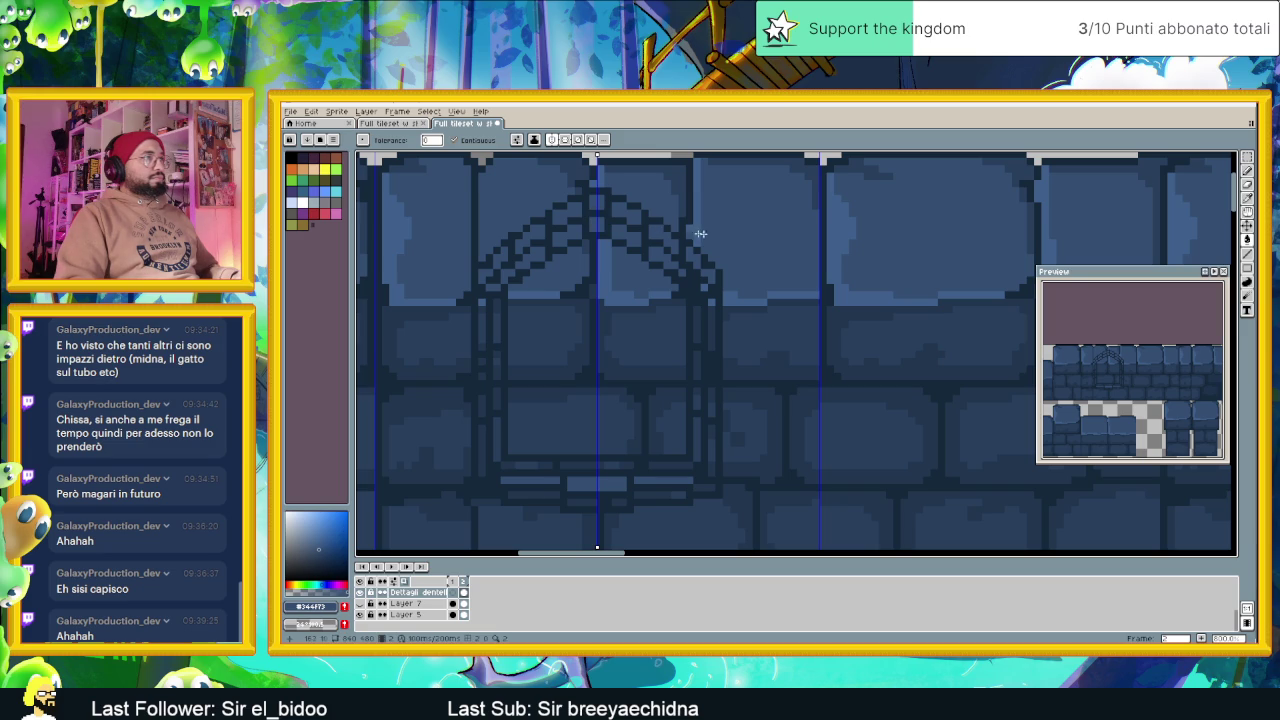
{"action": "left_click", "coordinate": [896, 324], "text": "alt"}
{"action": "mouse_move", "coordinate": [593, 220]}
{"action": "left_mouse_down"}
{"action": "mouse_move", "coordinate": [621, 235]}
{"action": "mouse_move", "coordinate": [494, 284]}
{"action": "mouse_move", "coordinate": [482, 329]}
{"action": "left_mouse_up"}
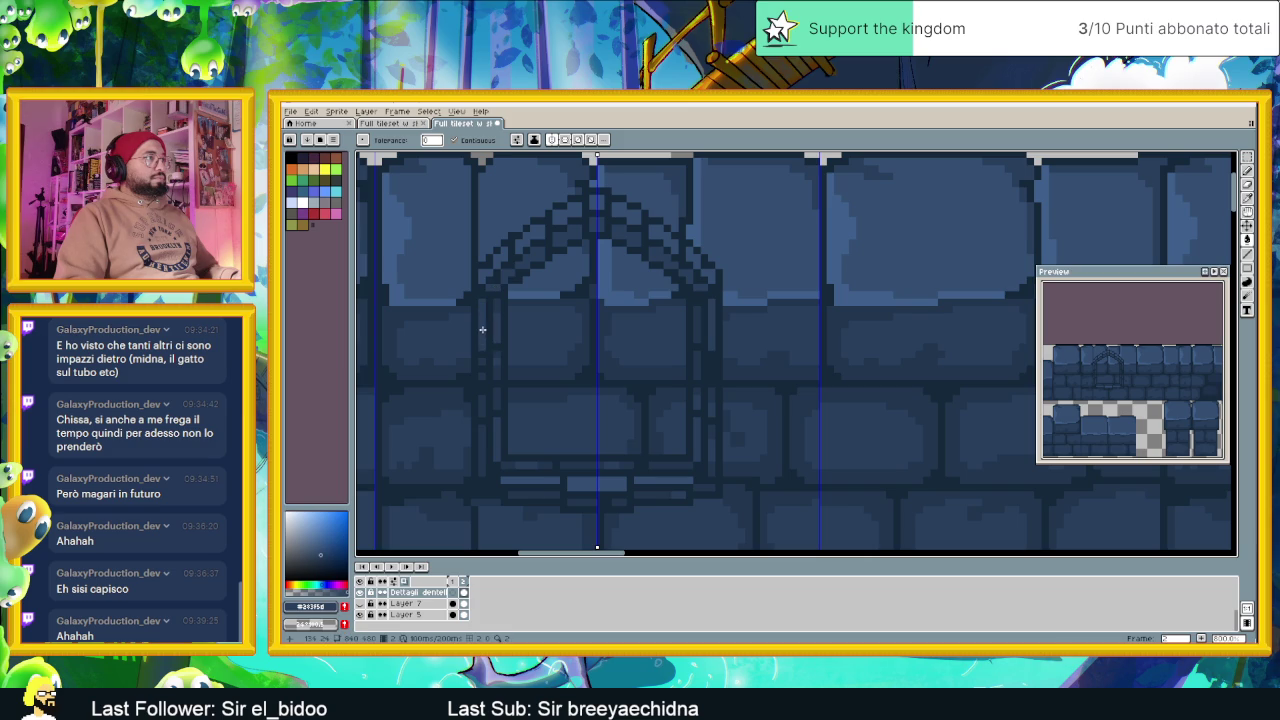
{"action": "key", "text": "ctrl+z"}
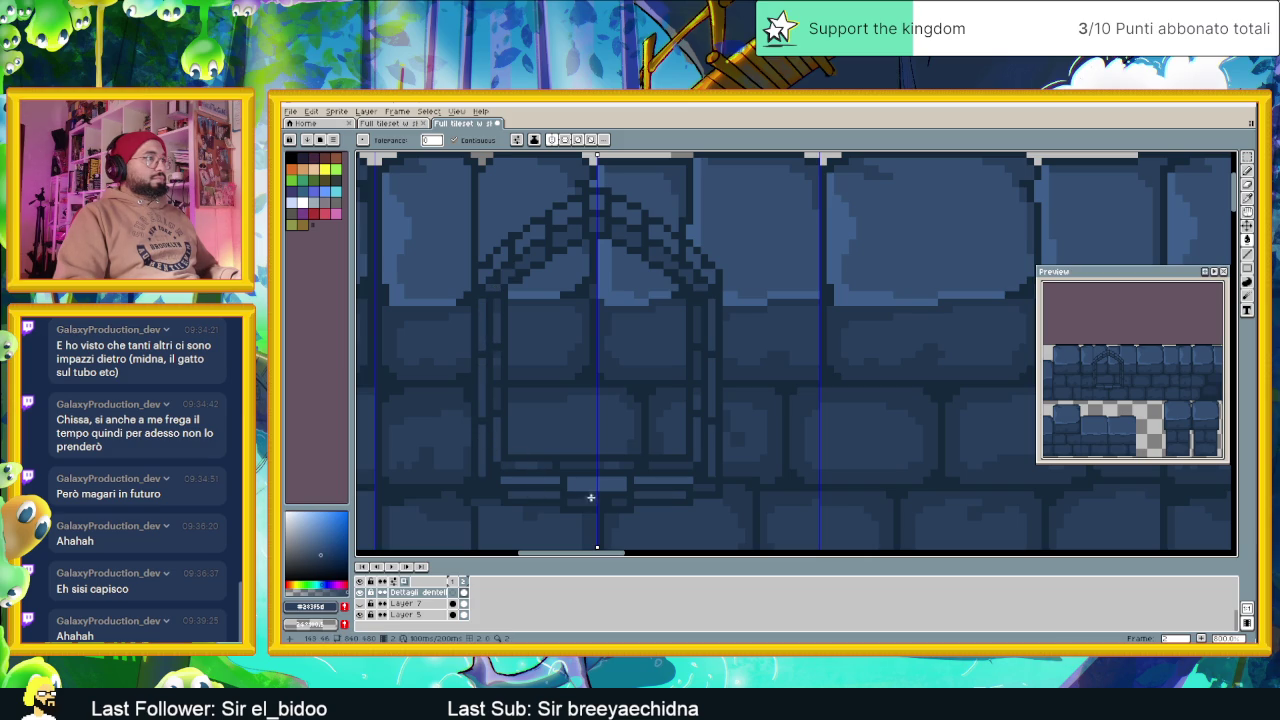
Paint a lighter row under the small box and a highlight patch on the base
{"action": "left_click_drag", "start_coordinate": [593, 502], "coordinate": [626, 502]}
{"action": "left_click", "coordinate": [706, 492]}
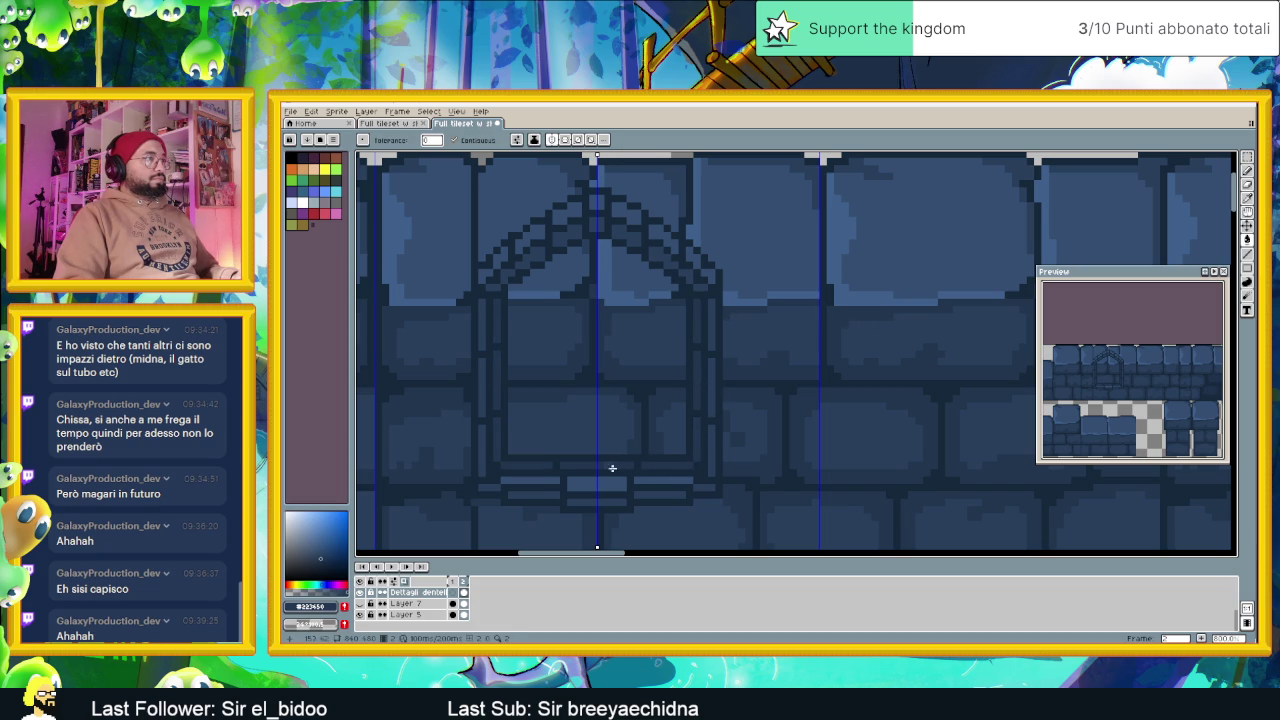
{"action": "scroll", "coordinate": [683, 414], "scroll_direction": "down", "scroll_amount": 2}
{"action": "scroll", "coordinate": [674, 403], "scroll_direction": "up", "scroll_amount": 1}
{"action": "scroll", "coordinate": [690, 401], "scroll_direction": "down", "scroll_amount": 1}
{"action": "key", "text": "i"}
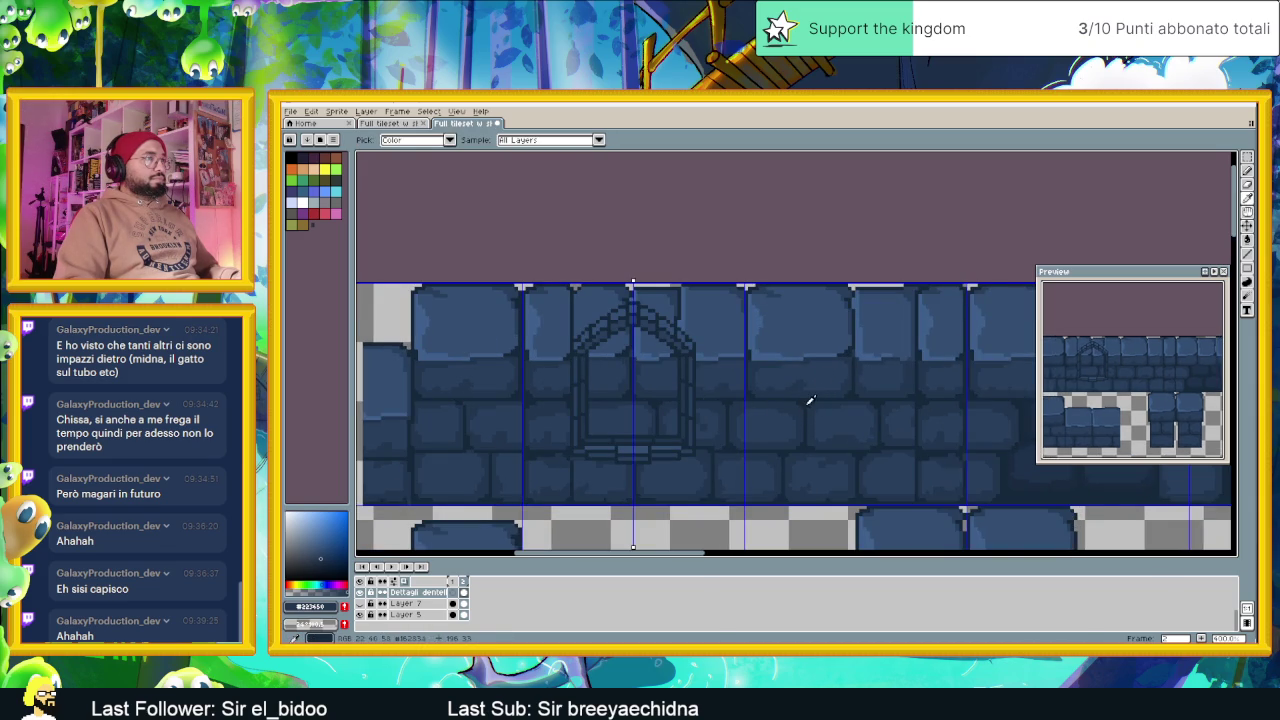
Fill the arch window's interior with dark blue using the Paint Bucket
{"action": "scroll", "coordinate": [811, 415], "scroll_direction": "down", "scroll_amount": 2}
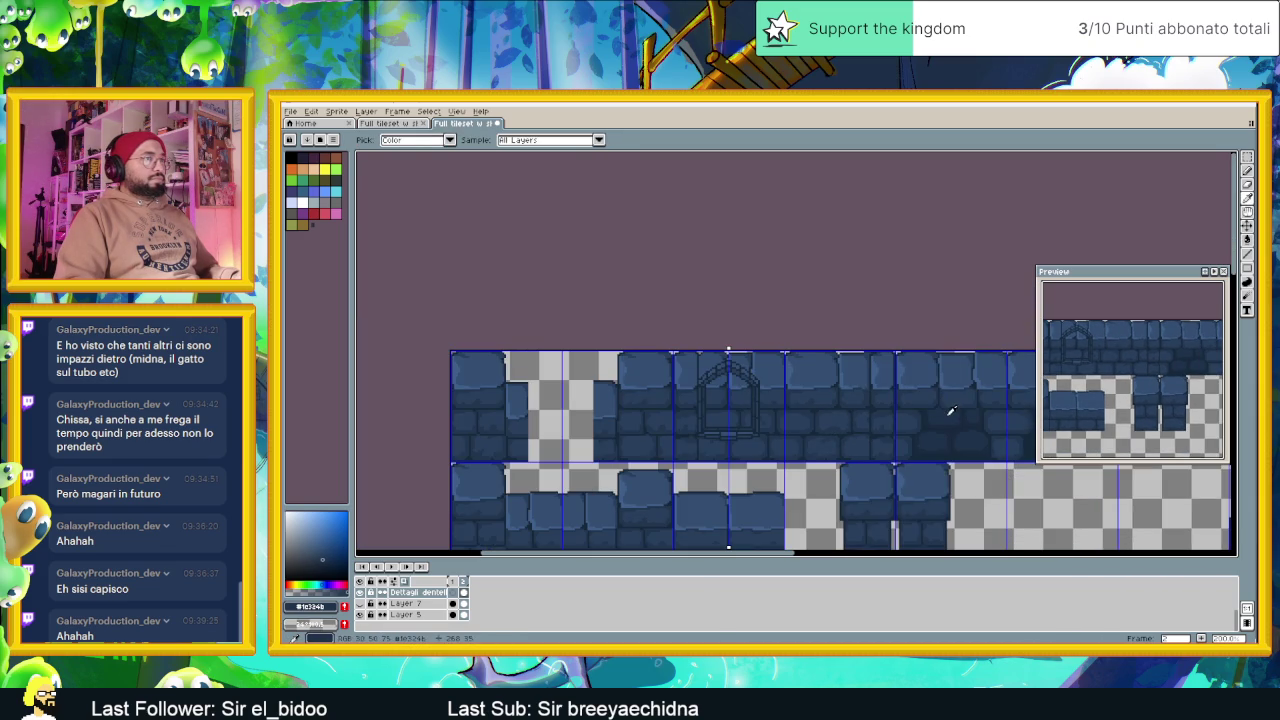
{"action": "key", "text": "g"}
{"action": "left_click", "coordinate": [728, 405]}
{"action": "scroll", "coordinate": [825, 388], "scroll_direction": "down", "scroll_amount": 1}
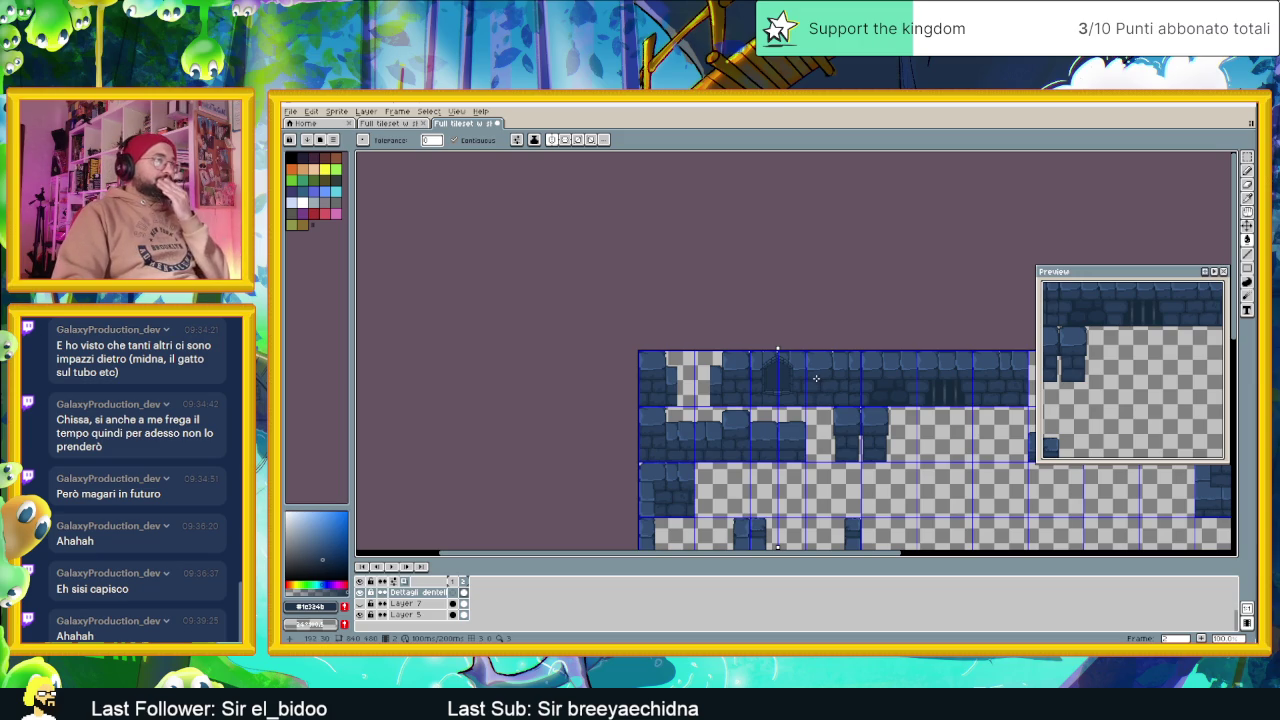
{"action": "scroll", "coordinate": [815, 378], "scroll_direction": "down", "scroll_amount": 1}
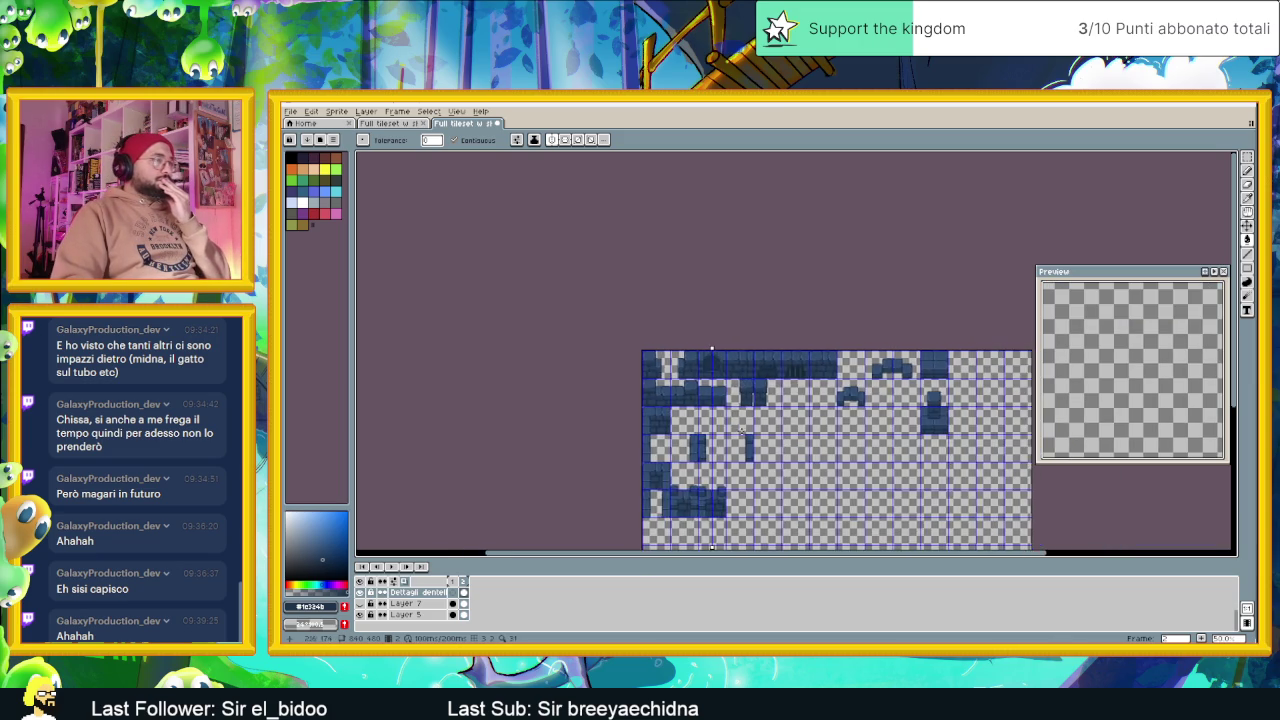
{"action": "scroll", "coordinate": [742, 429], "scroll_direction": "up", "scroll_amount": 1}
{"action": "scroll", "coordinate": [711, 370], "scroll_direction": "up", "scroll_amount": 1}
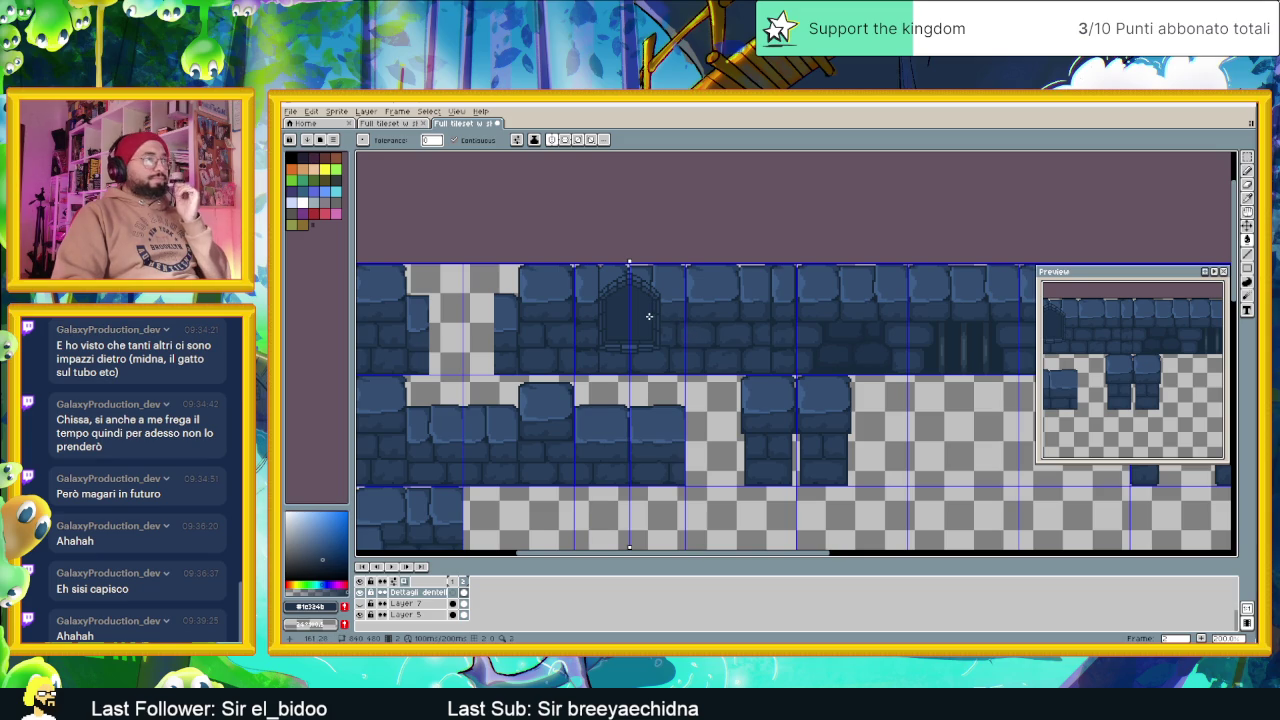
Zoom and pan around to inspect the filled window tile
{"action": "scroll", "coordinate": [612, 286], "scroll_direction": "up", "scroll_amount": 1}
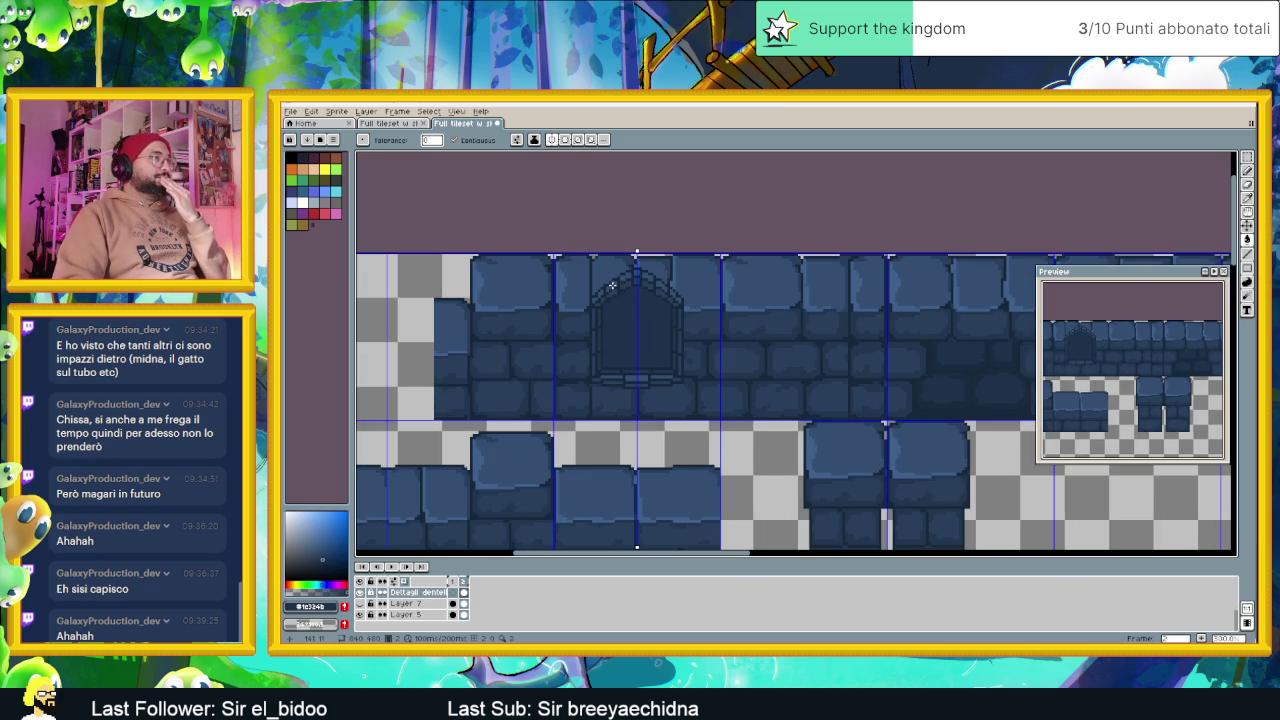
{"action": "scroll", "coordinate": [648, 289], "scroll_direction": "up", "scroll_amount": 1}
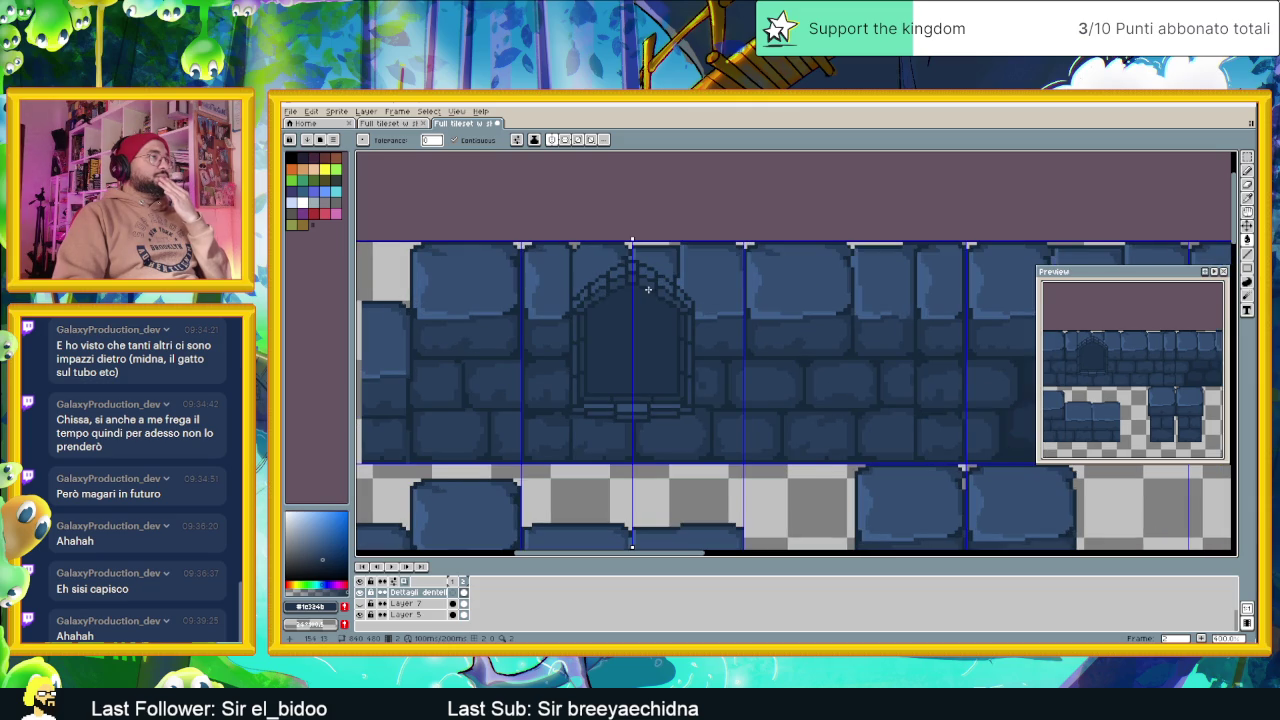
{"action": "scroll", "coordinate": [648, 289], "scroll_direction": "up", "scroll_amount": 1}
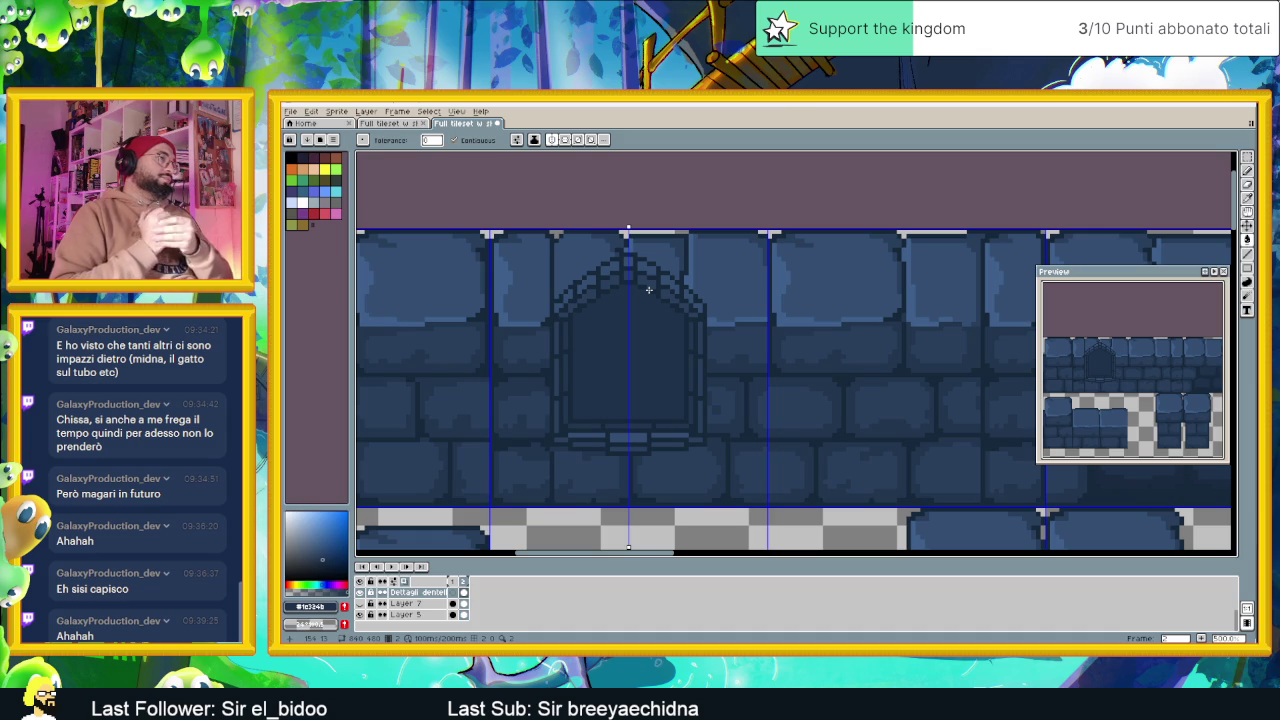
{"action": "scroll", "coordinate": [650, 292], "scroll_direction": "down", "scroll_amount": 1}
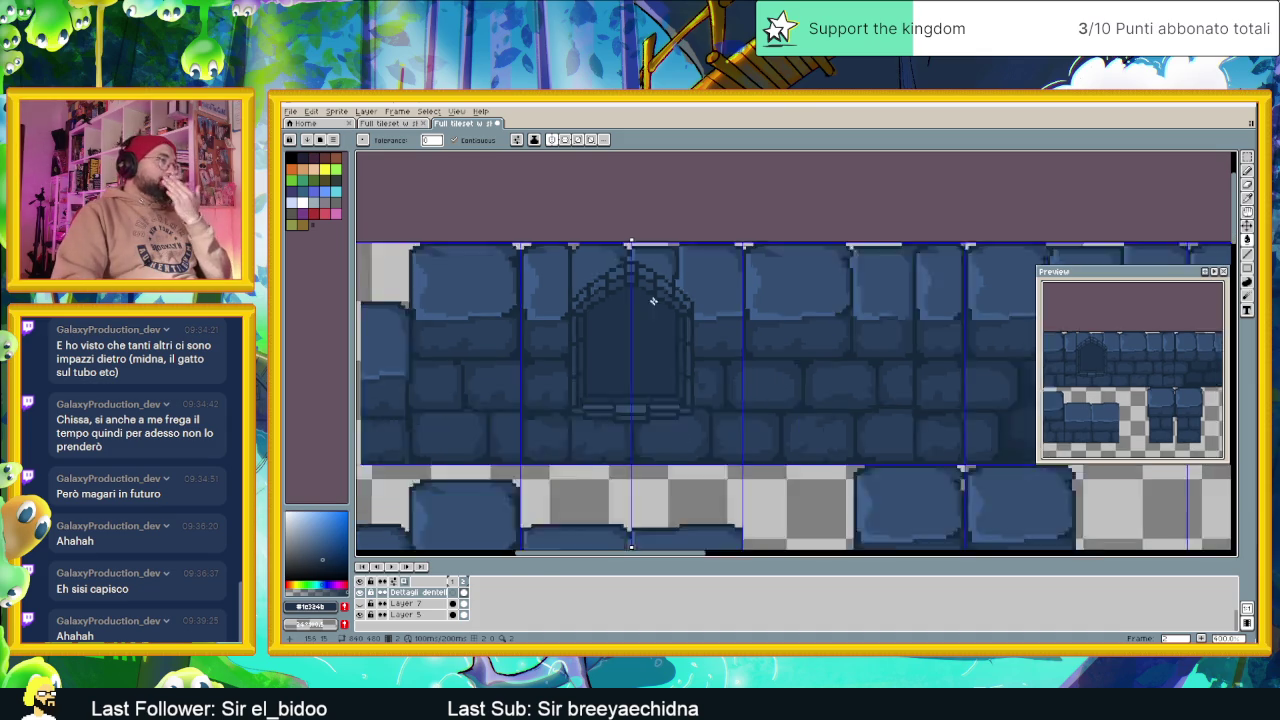
{"action": "scroll", "coordinate": [678, 320], "scroll_direction": "down", "scroll_amount": 1}
{"action": "scroll", "coordinate": [683, 320], "scroll_direction": "down", "scroll_amount": 1}
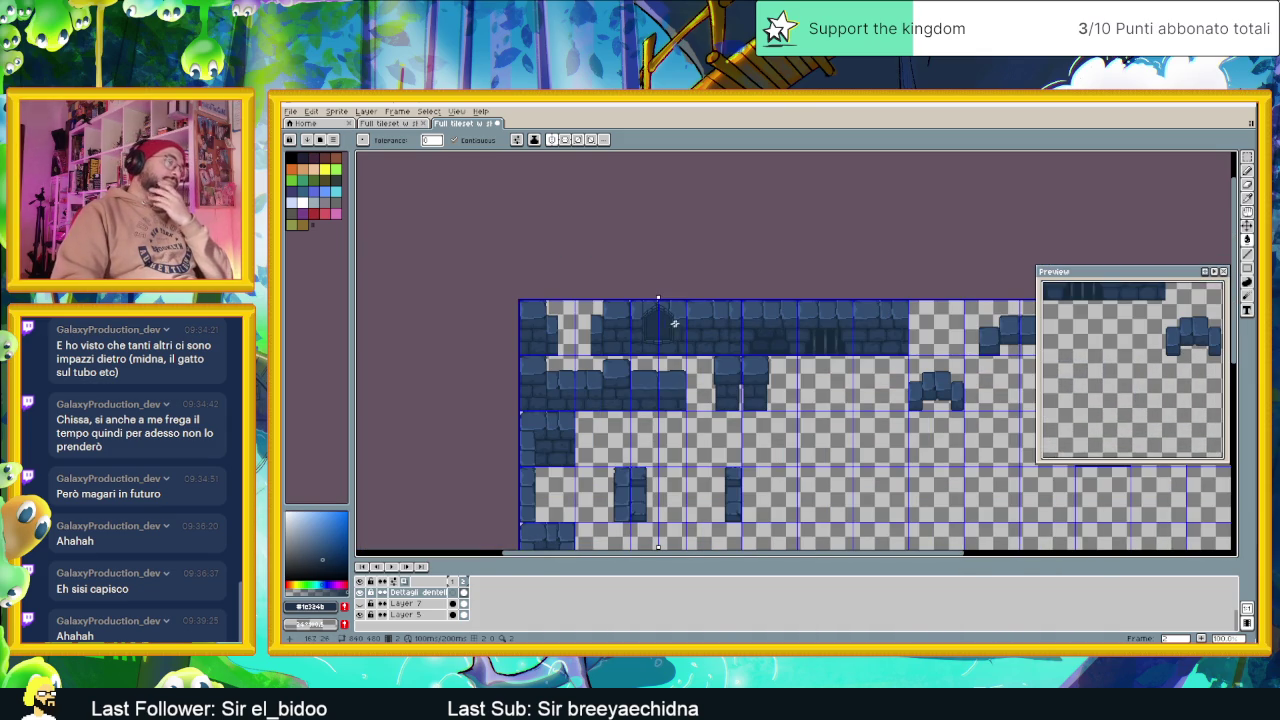
{"action": "scroll", "coordinate": [674, 323], "scroll_direction": "up", "scroll_amount": 1}
{"action": "scroll", "coordinate": [666, 319], "scroll_direction": "up", "scroll_amount": 1}
{"action": "scroll", "coordinate": [665, 319], "scroll_direction": "up", "scroll_amount": 1}
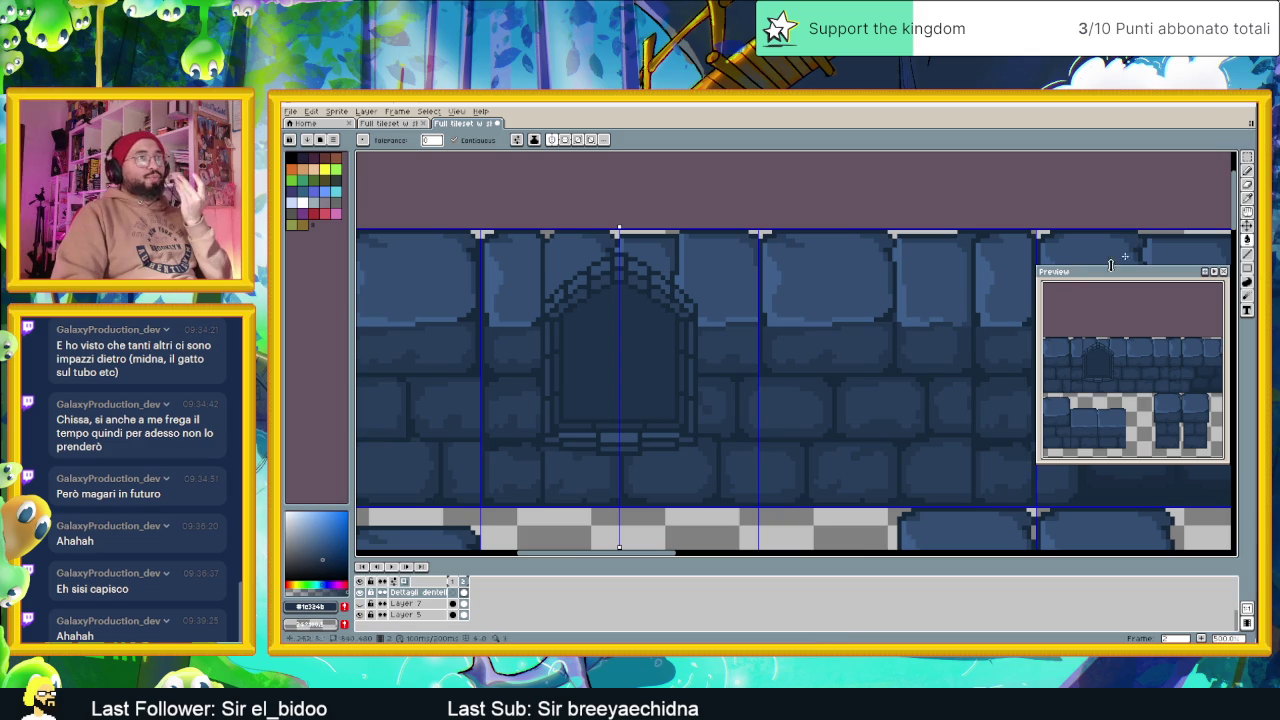
{"action": "left_click_drag", "start_coordinate": [871, 335], "coordinate": [793, 307]}
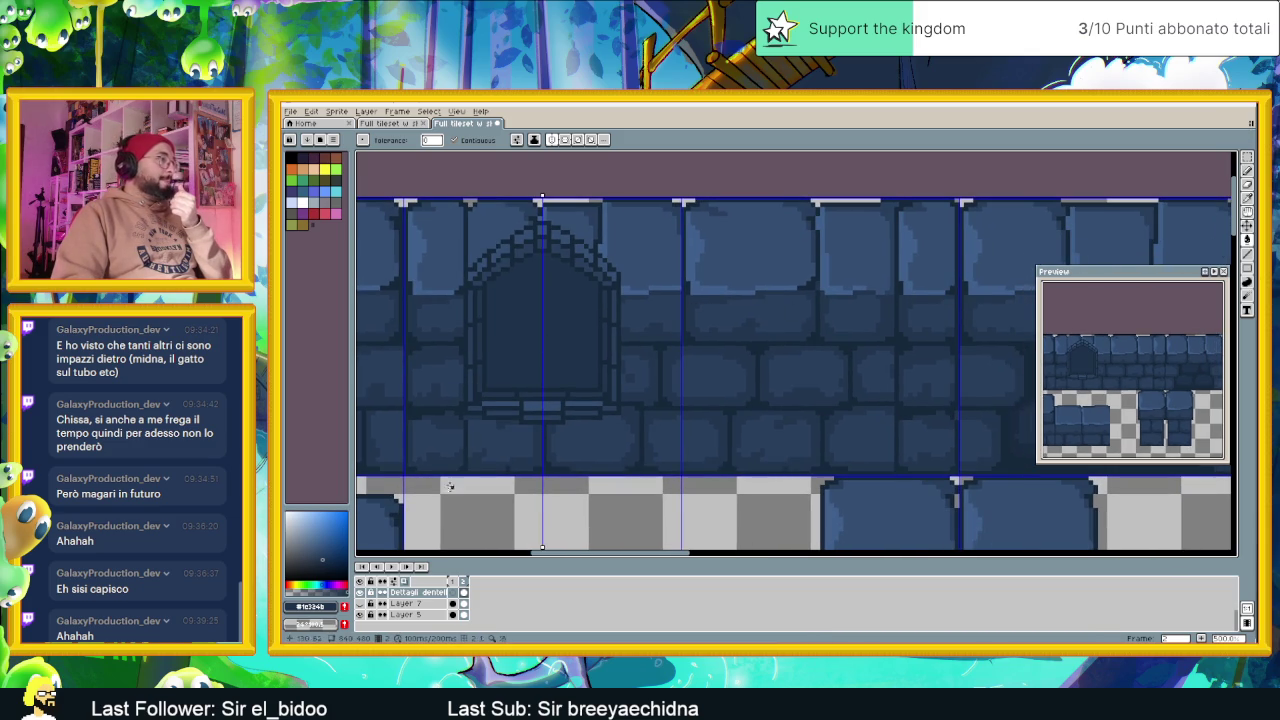
{"action": "right_click", "coordinate": [420, 592]}
{"action": "mouse_move", "coordinate": [440, 573]}
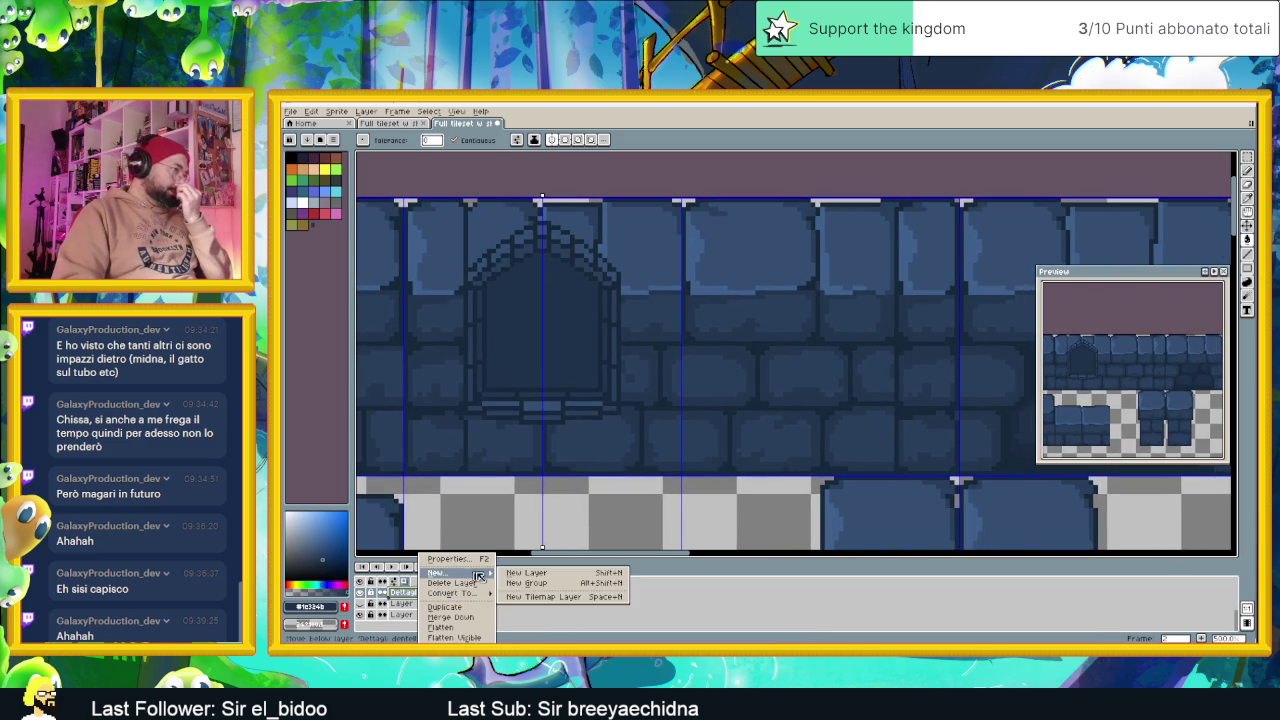
Add a new empty layer and hide the window detail layer
{"action": "left_click", "coordinate": [526, 572]}
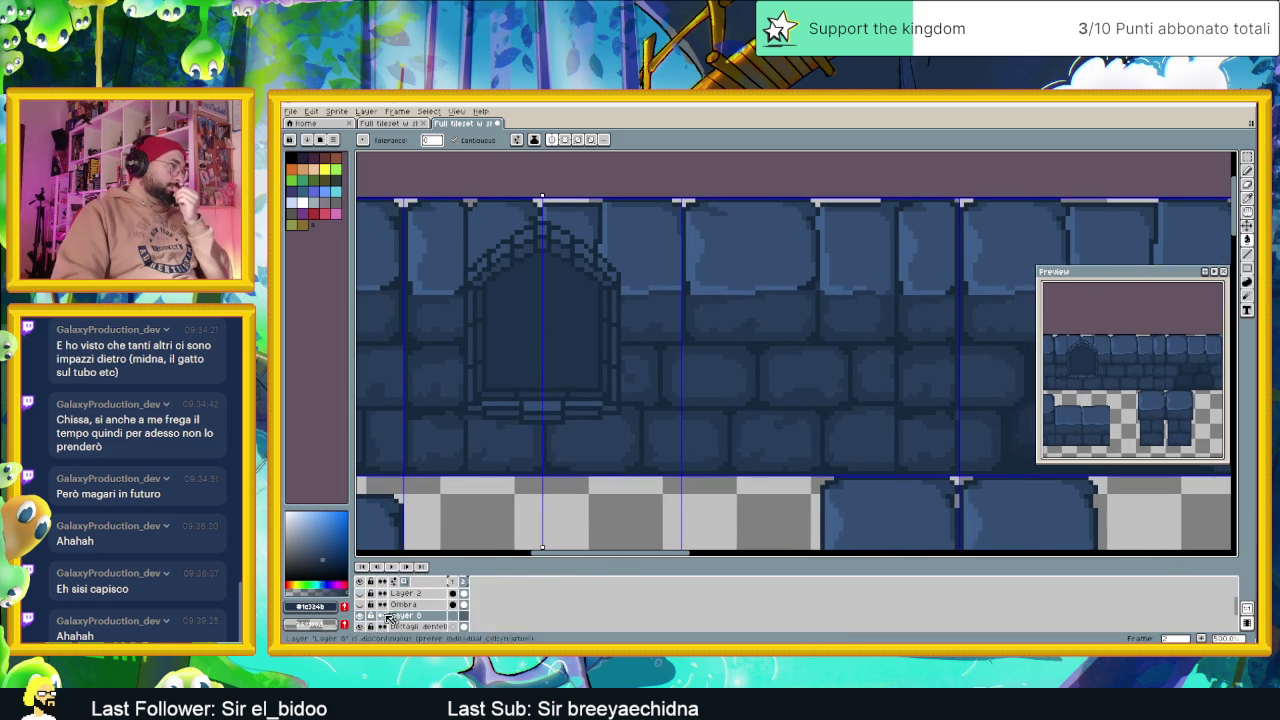
{"action": "scroll", "coordinate": [390, 617], "scroll_direction": "down", "scroll_amount": 1}
{"action": "left_click", "coordinate": [362, 615]}
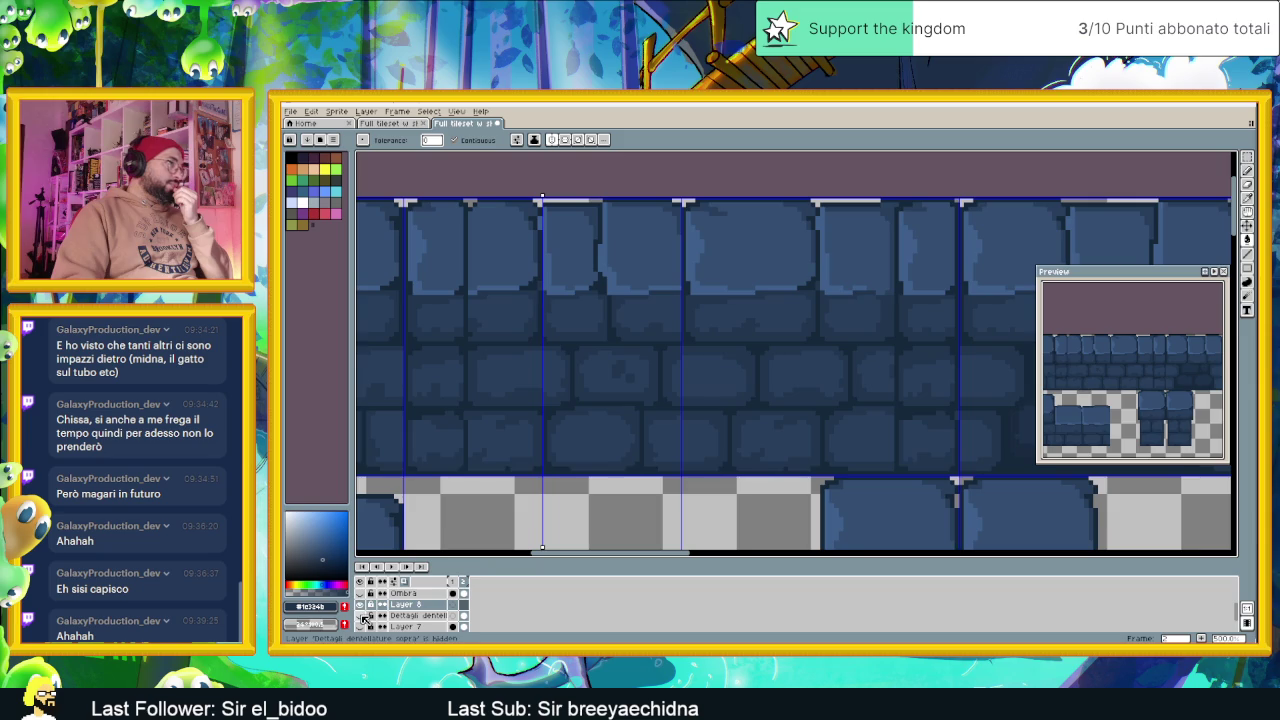
{"action": "left_click_drag", "start_coordinate": [700, 350], "coordinate": [746, 374]}
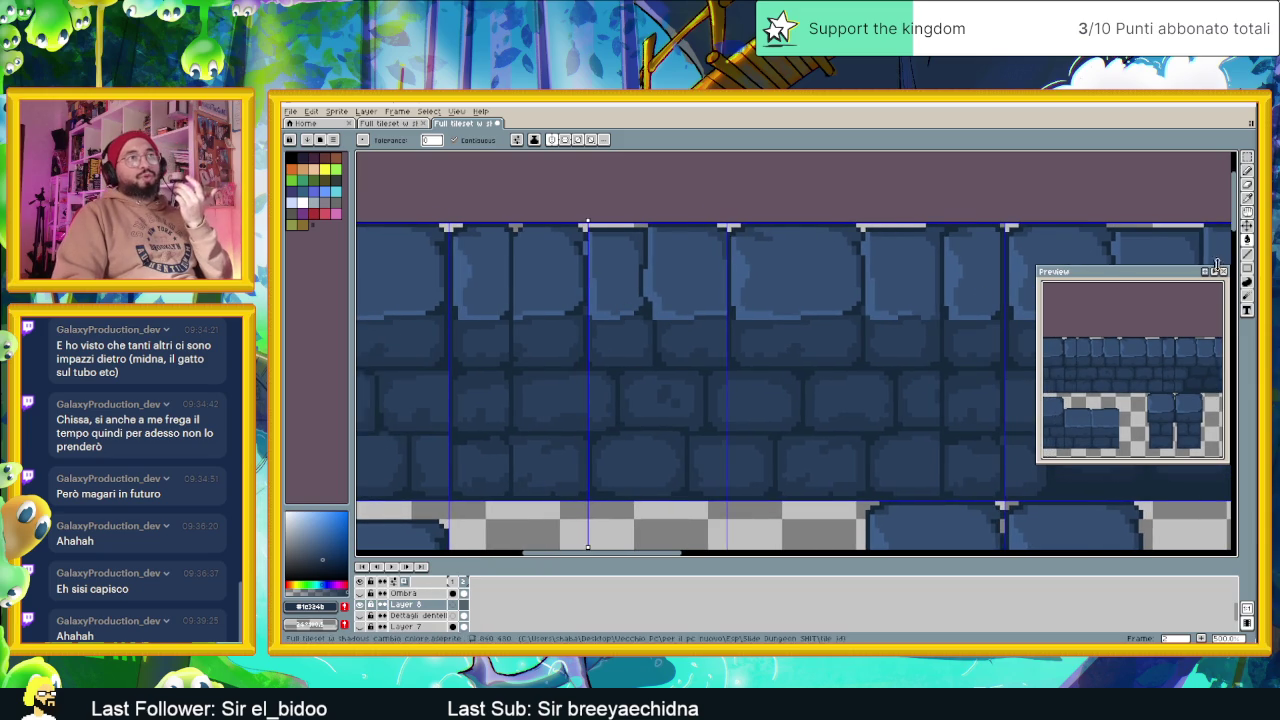
Draw a mirrored pair of curved arch lines from the top centre across the bricks
{"action": "left_click", "coordinate": [1246, 253]}
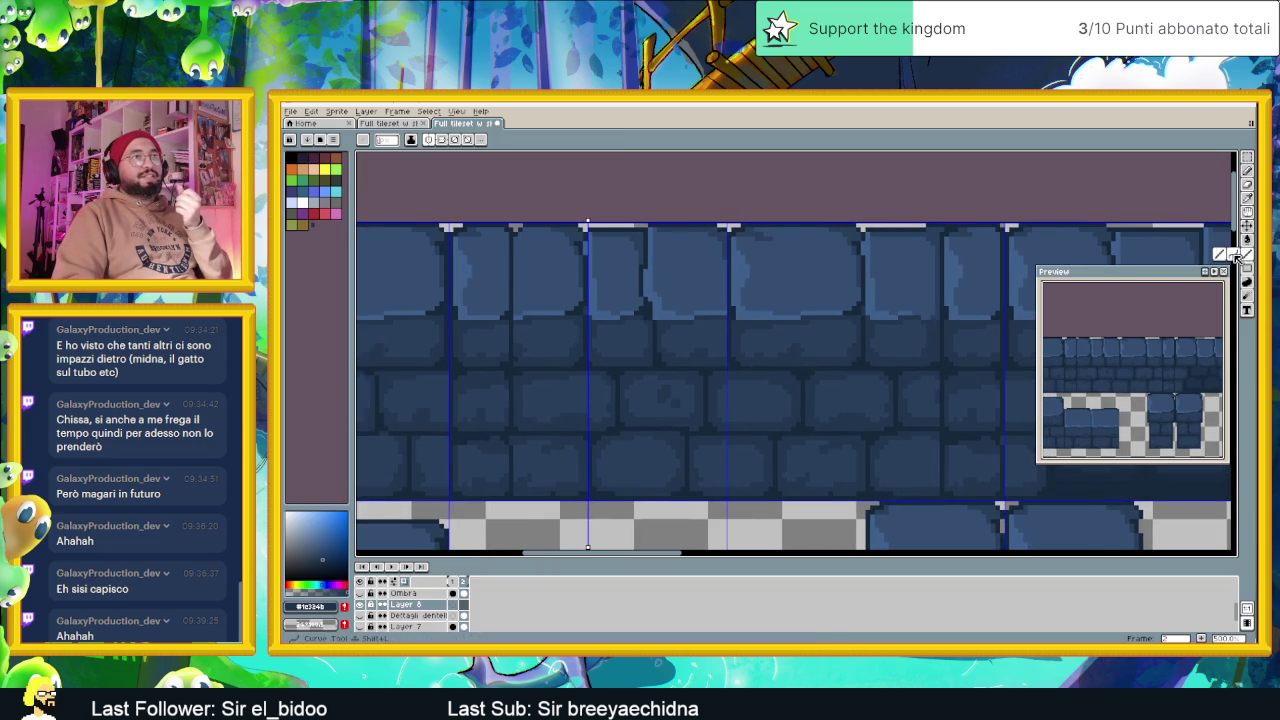
{"action": "scroll", "coordinate": [585, 237], "scroll_direction": "up", "scroll_amount": 1}
{"action": "scroll", "coordinate": [585, 237], "scroll_direction": "up", "scroll_amount": 1}
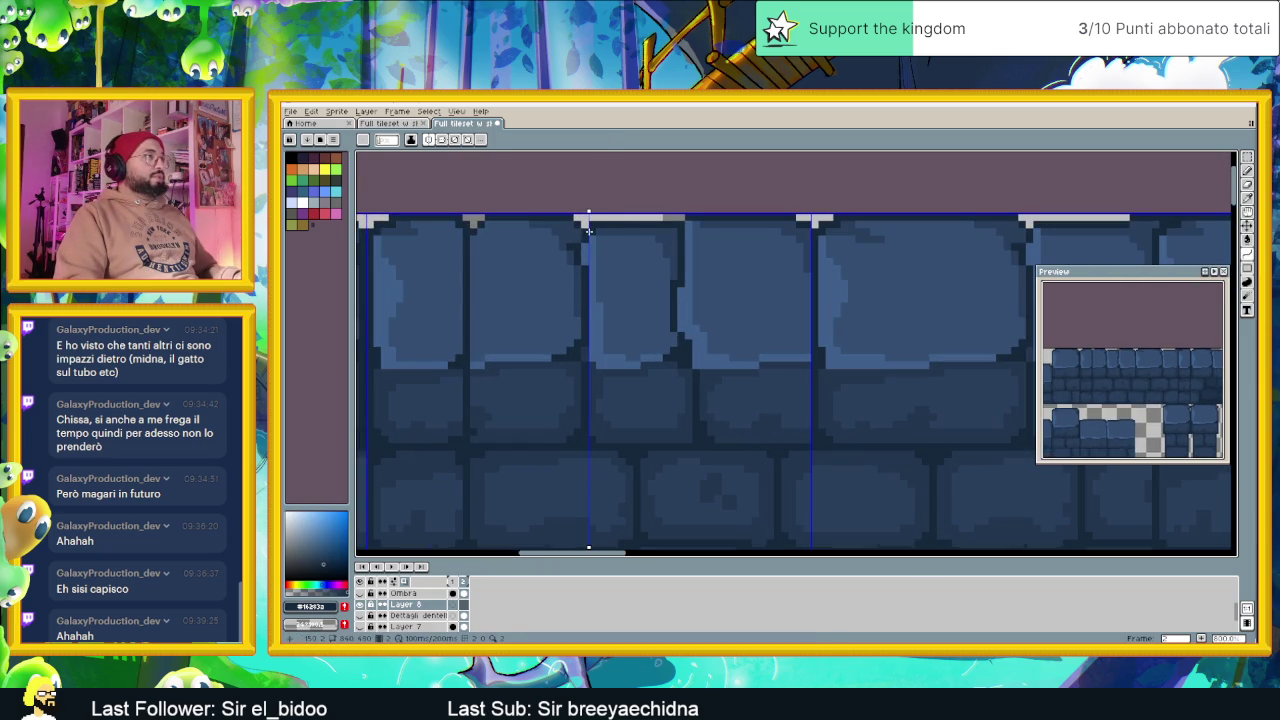
{"action": "mouse_move", "coordinate": [587, 230]}
{"action": "left_mouse_down"}
{"action": "mouse_move", "coordinate": [402, 368]}
{"action": "mouse_move", "coordinate": [430, 368]}
{"action": "mouse_move", "coordinate": [460, 272]}
{"action": "left_mouse_up"}
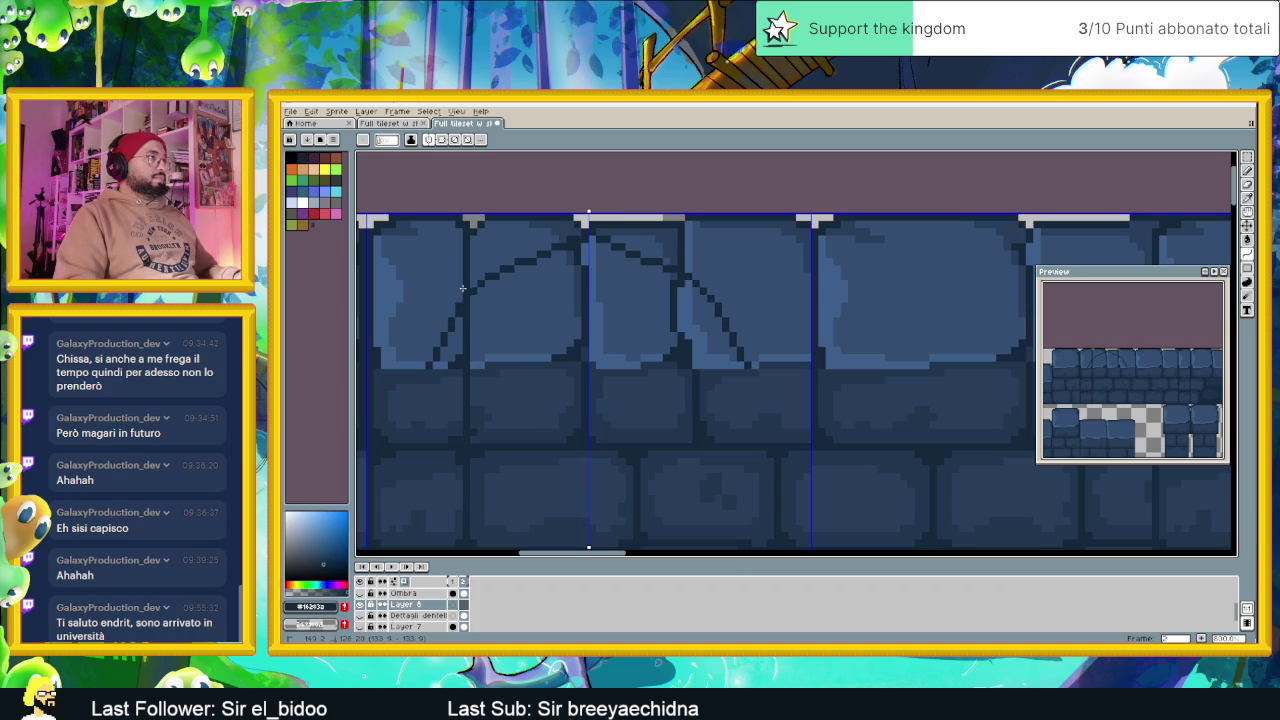
{"action": "mouse_move", "coordinate": [460, 272]}
{"action": "left_mouse_down"}
{"action": "mouse_move", "coordinate": [479, 278]}
{"action": "mouse_move", "coordinate": [452, 307]}
{"action": "left_mouse_up"}
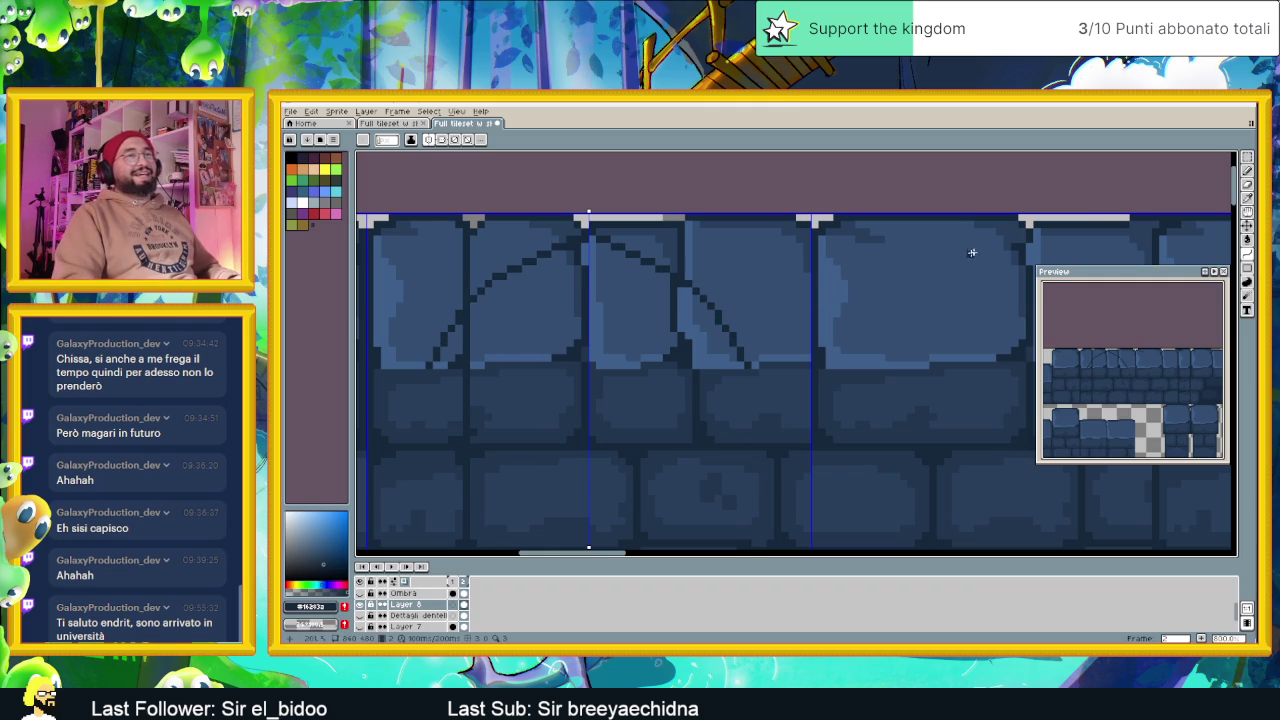
Select the arch lines with the rectangular marquee and shift them slightly lower, nudging with arrows
{"action": "left_click", "coordinate": [1247, 157]}
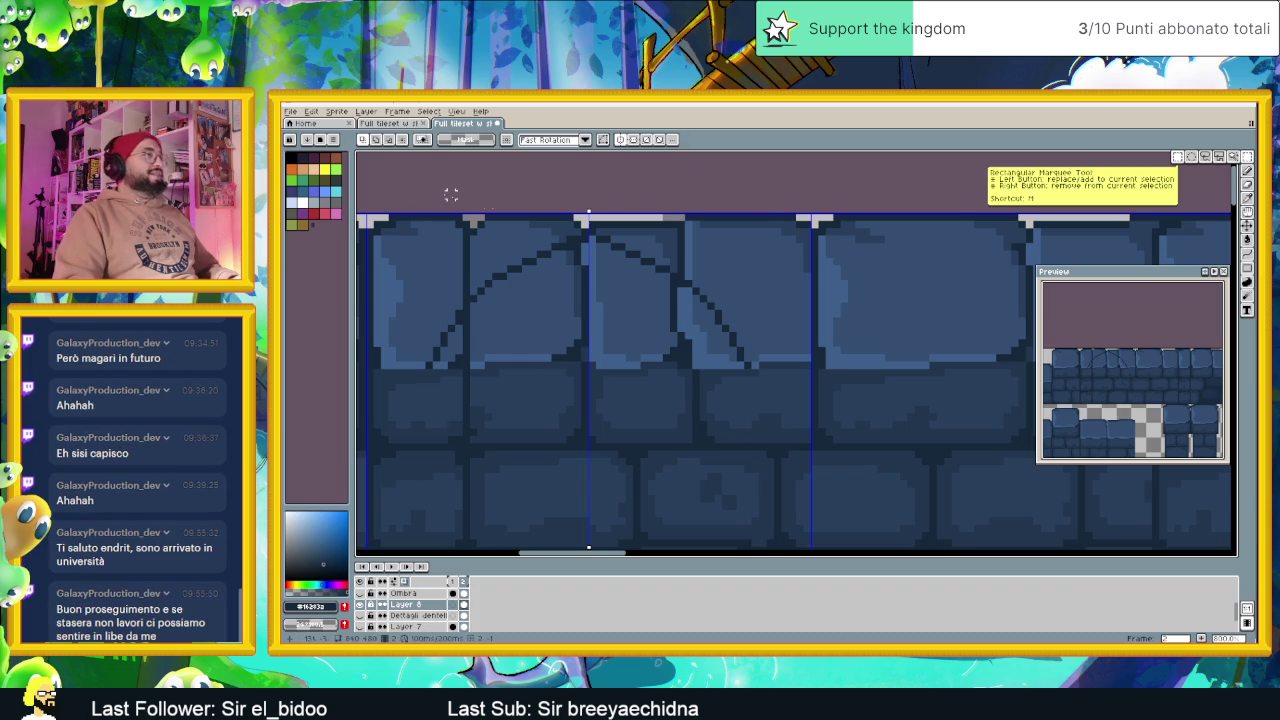
{"action": "left_click_drag", "start_coordinate": [400, 215], "coordinate": [781, 457]}
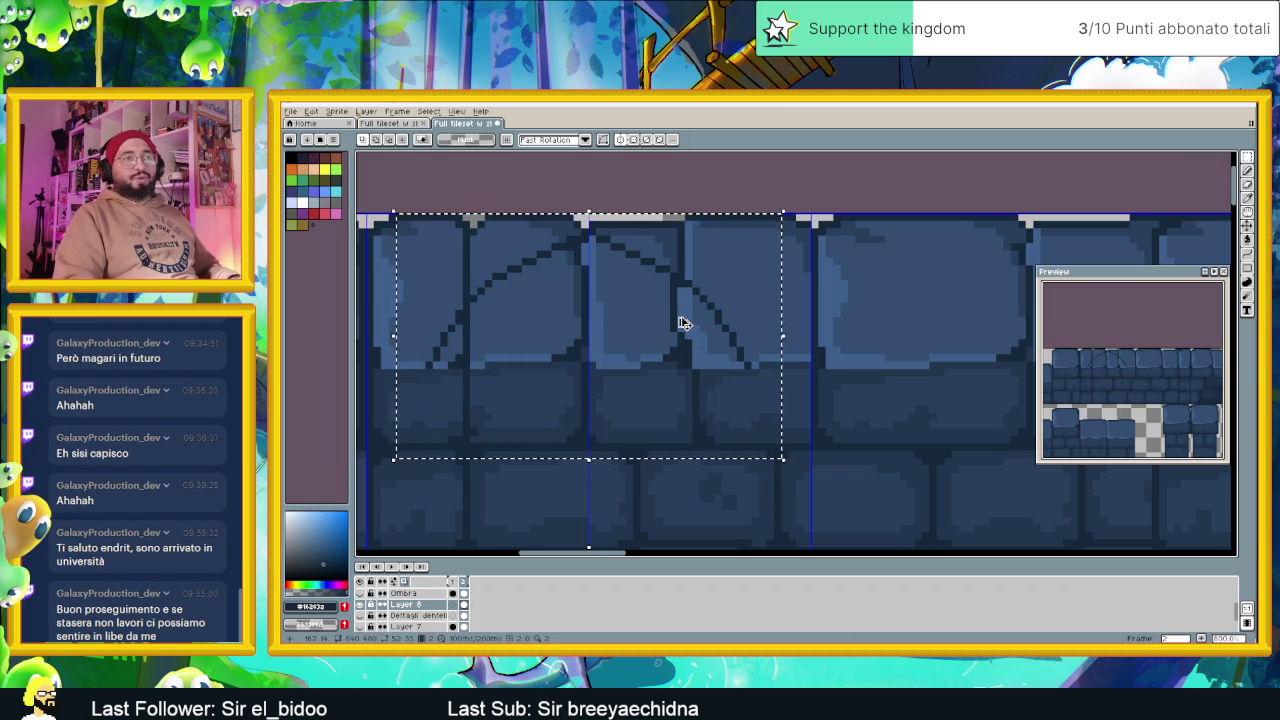
{"action": "left_click_drag", "start_coordinate": [678, 323], "coordinate": [678, 323]}
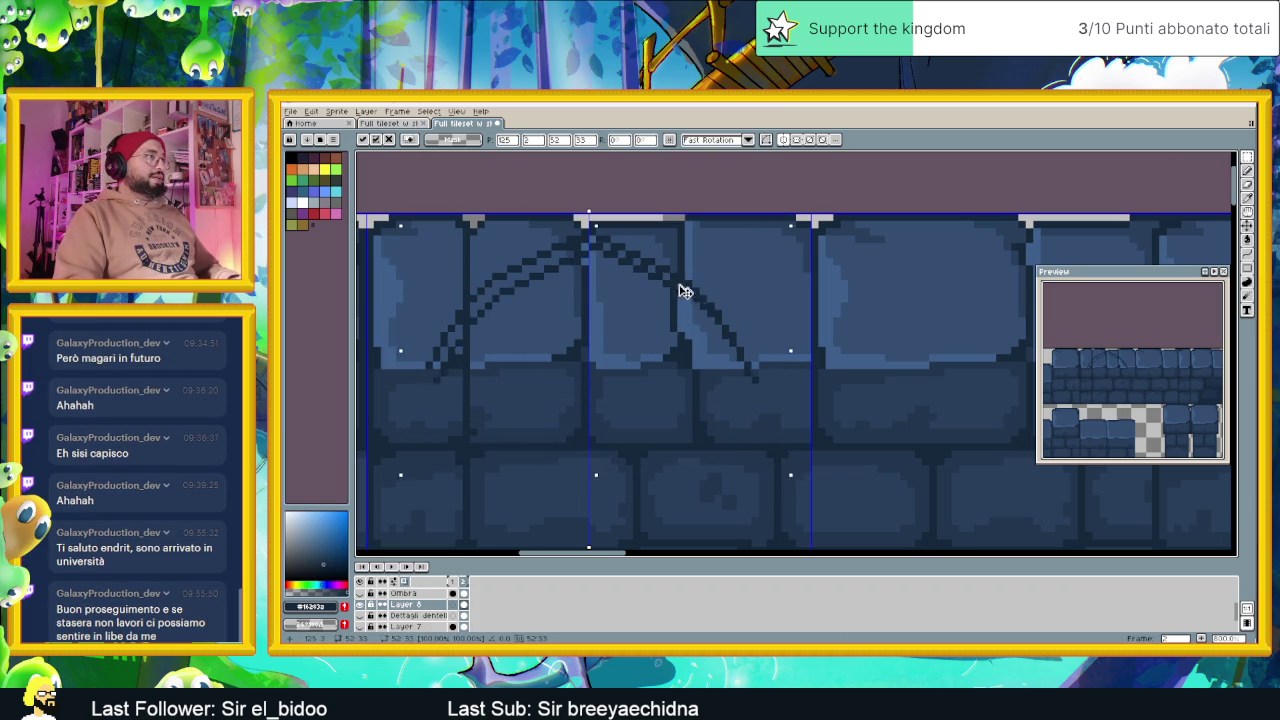
{"action": "key", "text": "Down"}
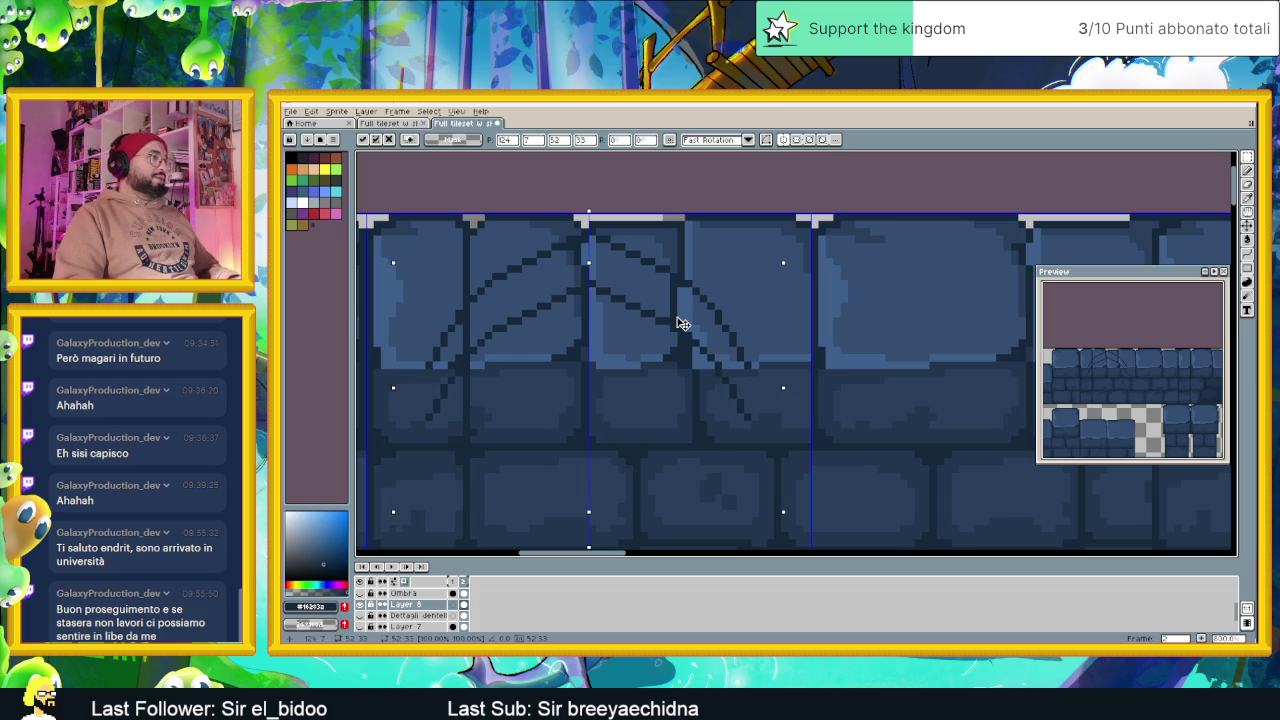
{"action": "key", "text": "Up"}
{"action": "key", "text": "Right"}
{"action": "key", "text": "Left"}
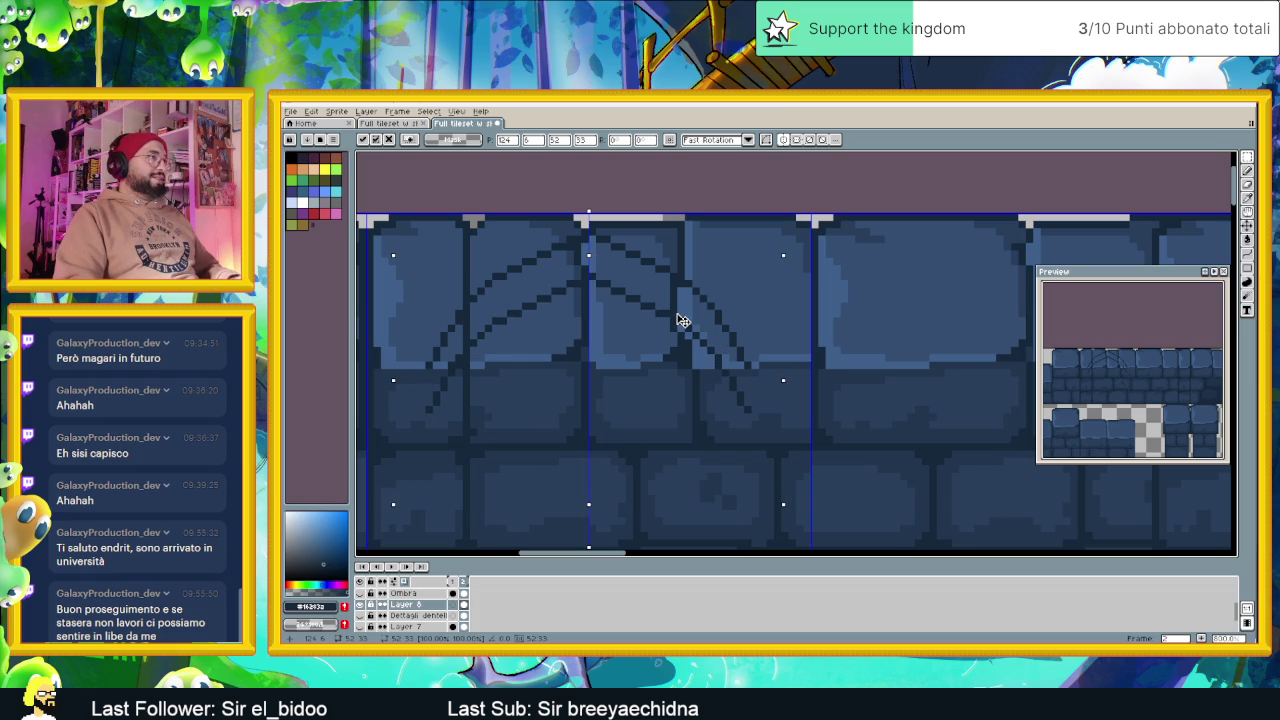
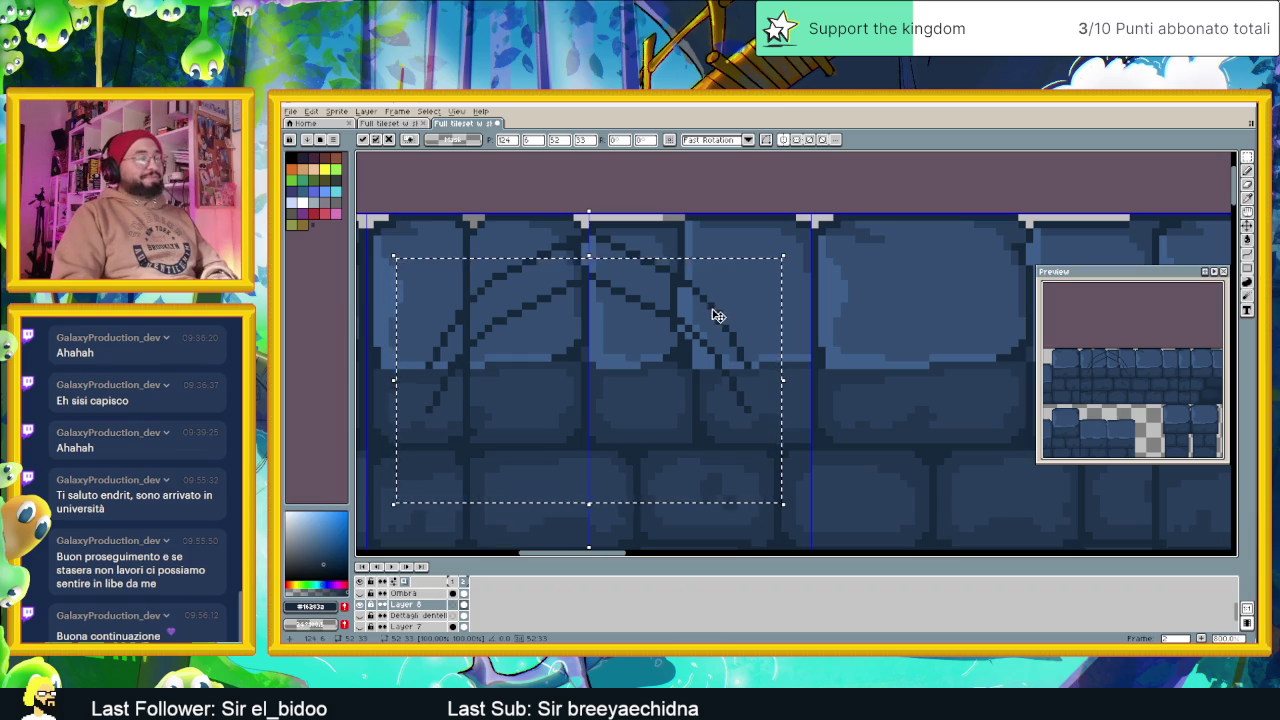
Deselect and draw a mirrored Curve-tool stroke diagonally across the arch sketch
{"action": "key", "text": "ctrl+d"}
{"action": "left_click_drag", "start_coordinate": [629, 335], "coordinate": [703, 309]}
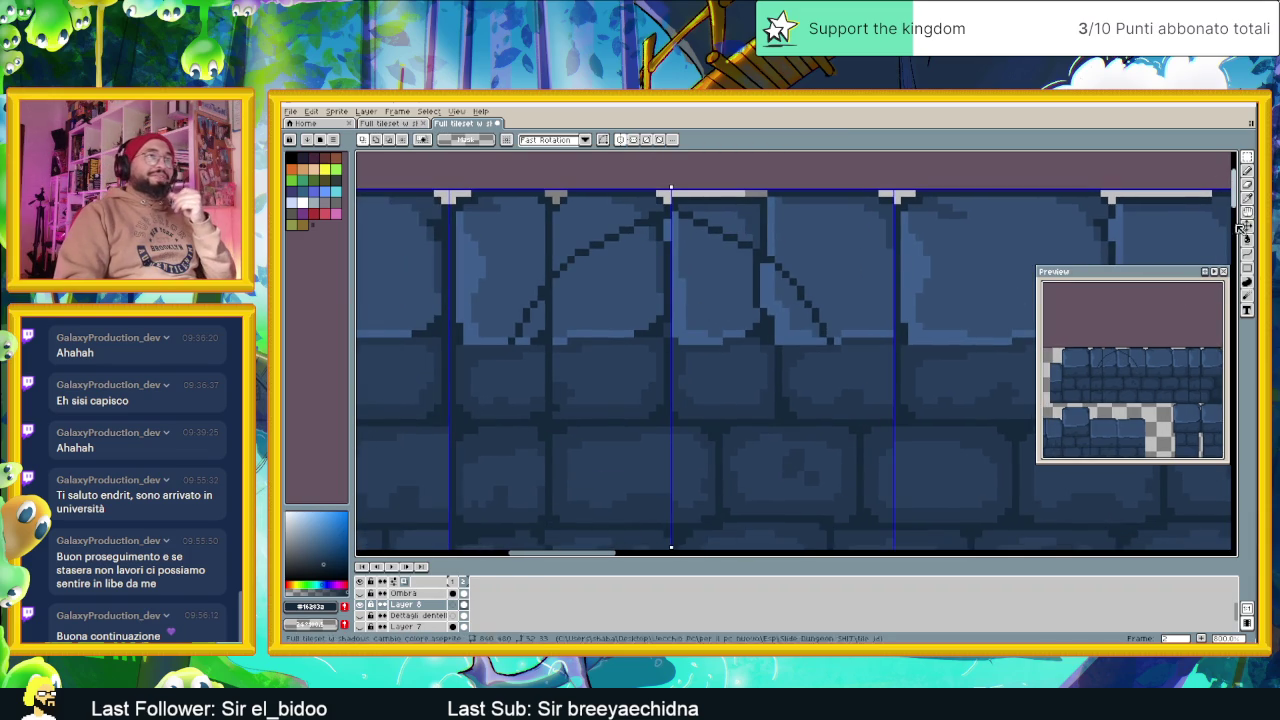
{"action": "left_click", "coordinate": [1247, 255]}
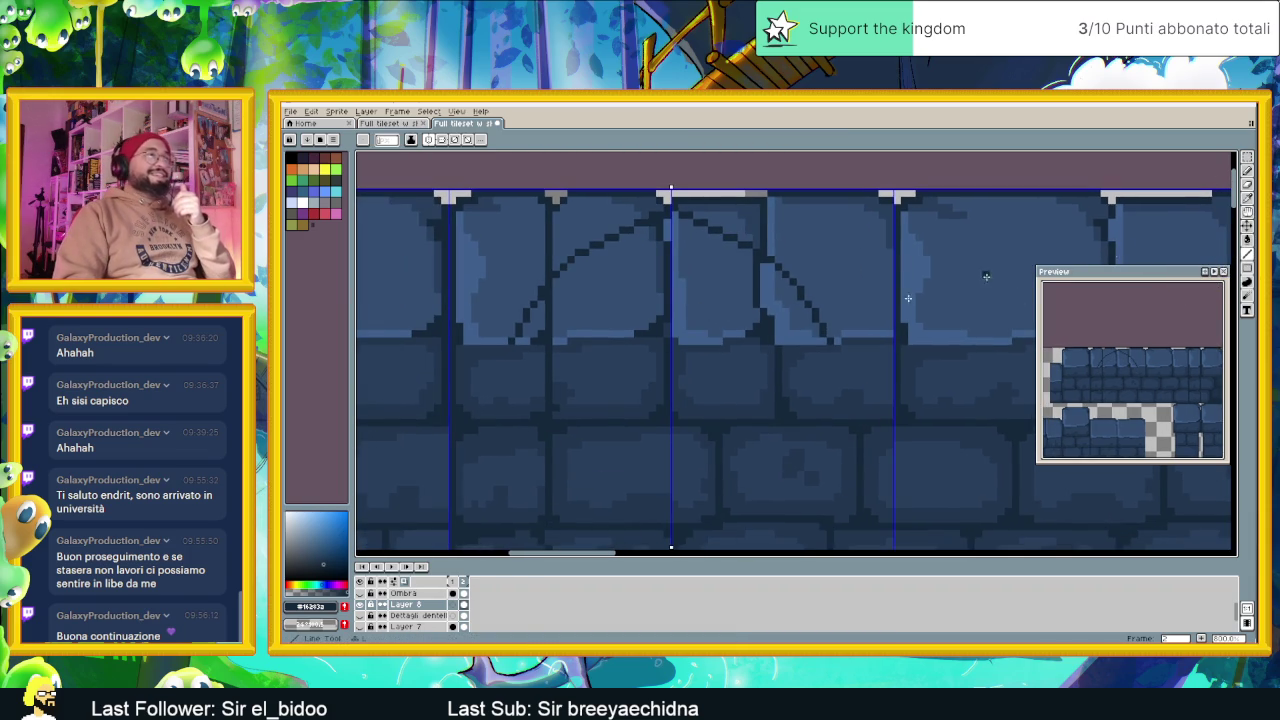
{"action": "scroll", "coordinate": [667, 260], "scroll_direction": "up", "scroll_amount": 1}
{"action": "mouse_move", "coordinate": [667, 251]}
{"action": "left_mouse_down"}
{"action": "mouse_move", "coordinate": [543, 316]}
{"action": "mouse_move", "coordinate": [429, 467]}
{"action": "left_mouse_up"}
Undo the curve's overshooting end and zoom around to check the arch
{"action": "key", "text": "ctrl+z"}
{"action": "key", "text": "ctrl+z"}
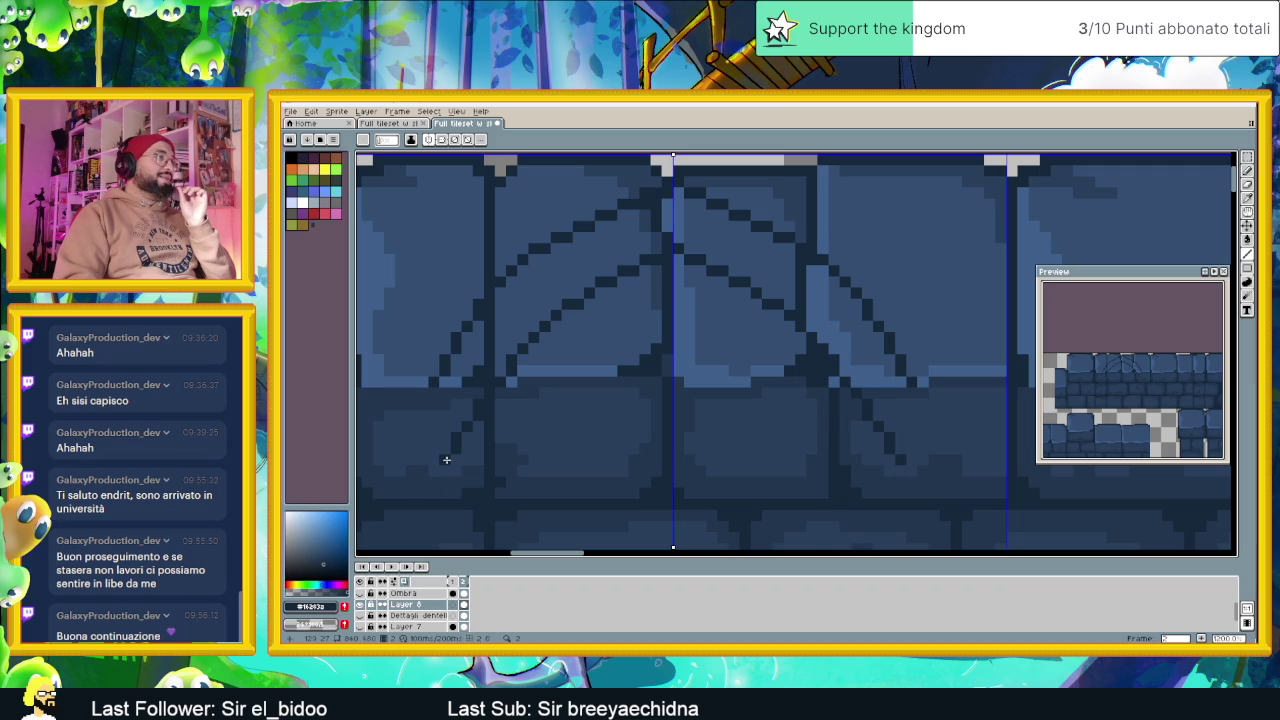
{"action": "scroll", "coordinate": [674, 434], "scroll_direction": "down", "scroll_amount": 2}
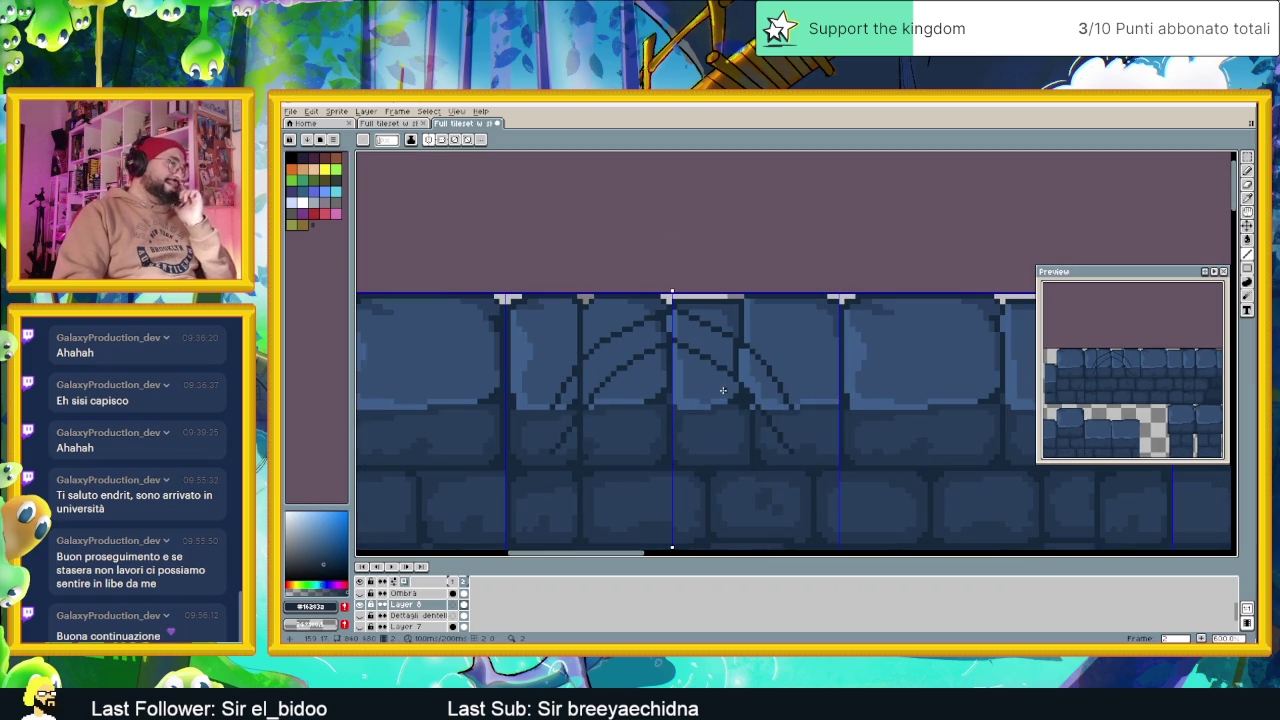
{"action": "scroll", "coordinate": [656, 395], "scroll_direction": "up", "scroll_amount": 1}
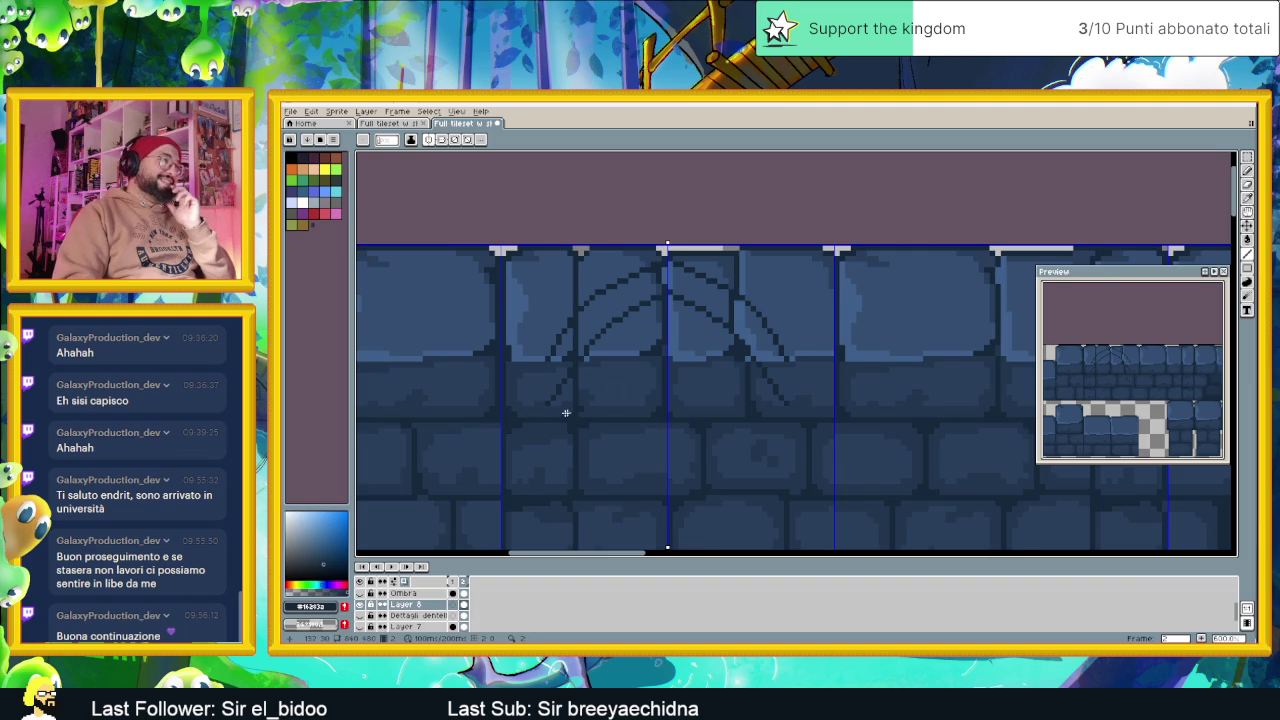
{"action": "scroll", "coordinate": [550, 405], "scroll_direction": "up", "scroll_amount": 1}
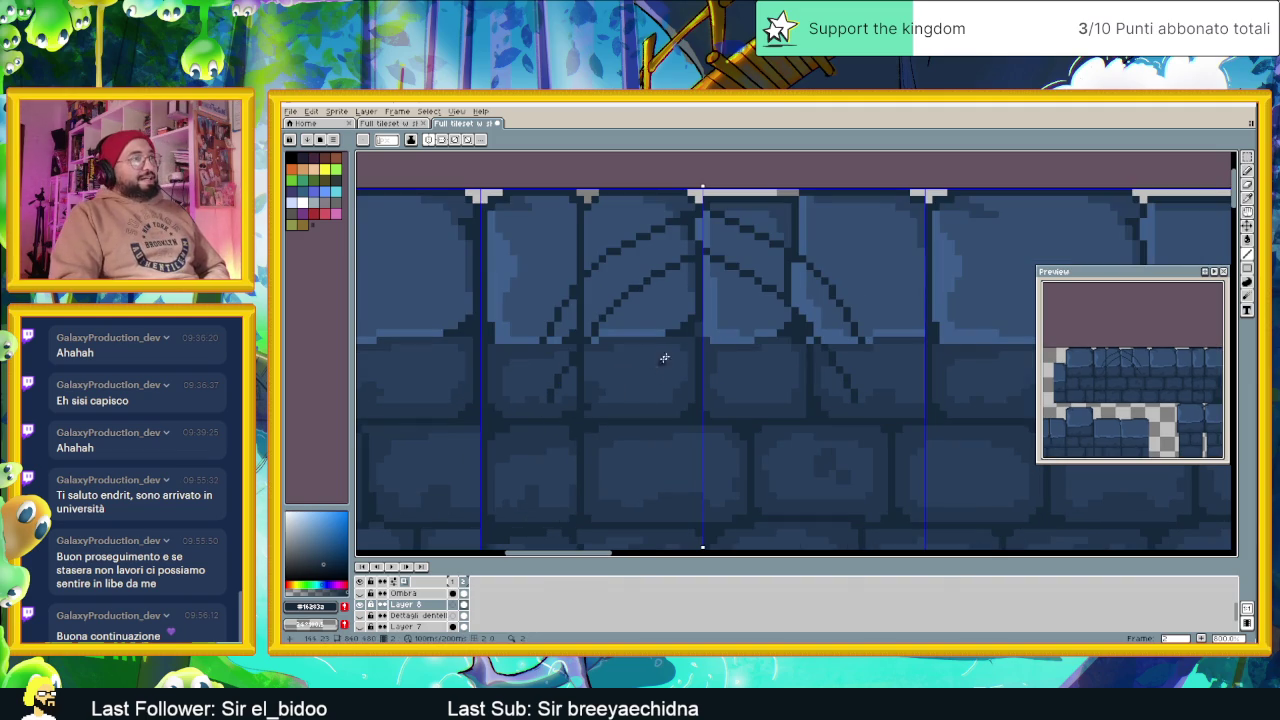
{"action": "scroll", "coordinate": [665, 355], "scroll_direction": "down", "scroll_amount": 1}
{"action": "scroll", "coordinate": [679, 349], "scroll_direction": "down", "scroll_amount": 1}
{"action": "scroll", "coordinate": [679, 349], "scroll_direction": "down", "scroll_amount": 1}
{"action": "scroll", "coordinate": [679, 350], "scroll_direction": "down", "scroll_amount": 1}
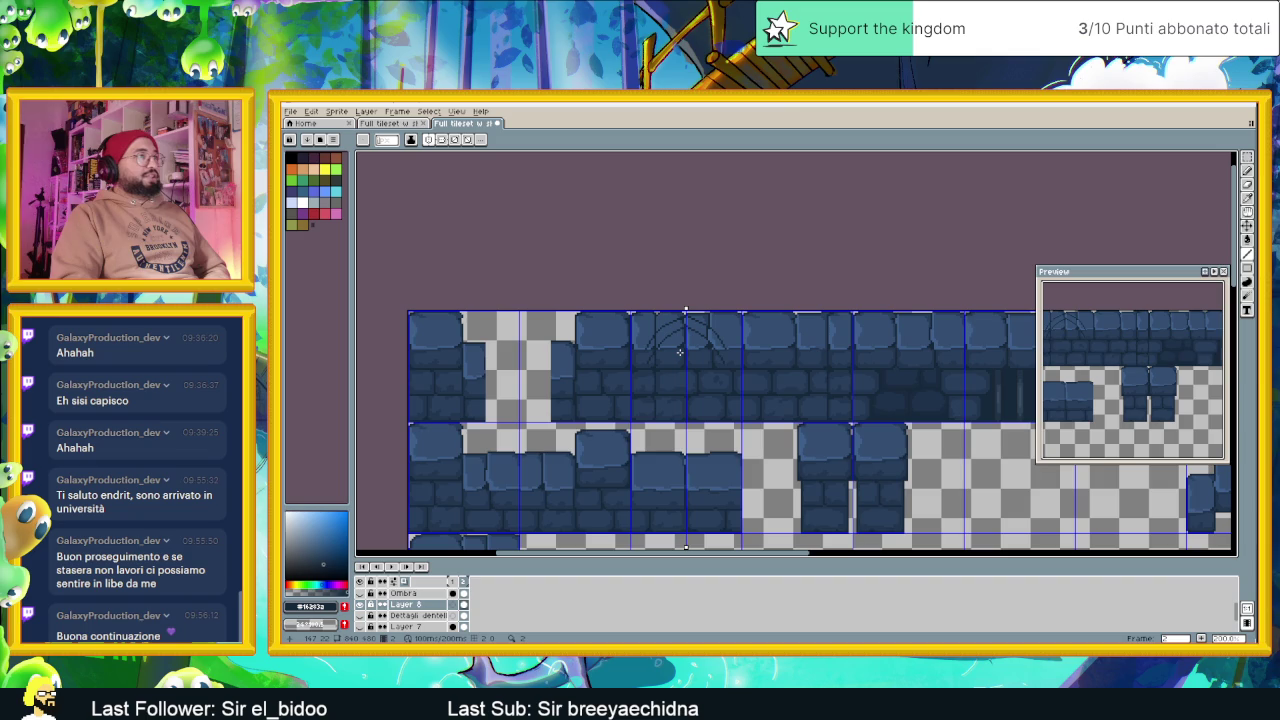
{"action": "scroll", "coordinate": [679, 350], "scroll_direction": "up", "scroll_amount": 2}
{"action": "scroll", "coordinate": [686, 330], "scroll_direction": "up", "scroll_amount": 2}
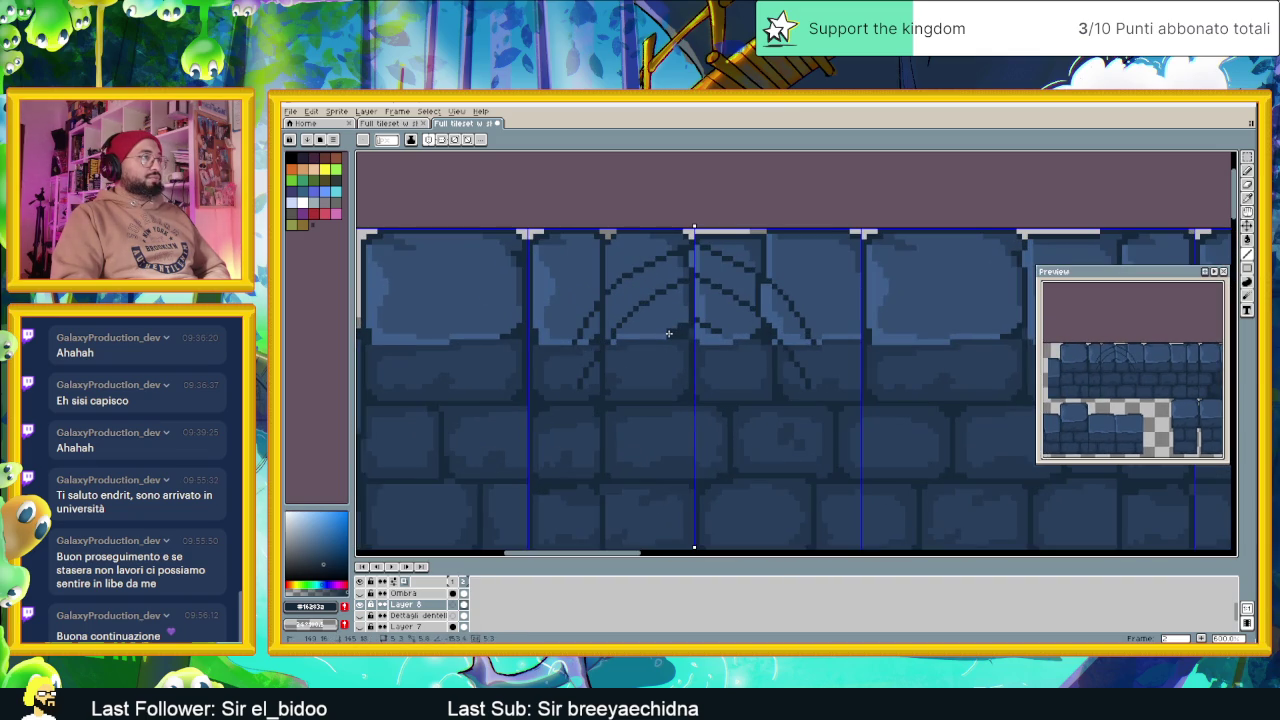
Add mirrored dark pixels to the arch sides and start the doorway sides downward
{"action": "left_click_drag", "start_coordinate": [654, 350], "coordinate": [616, 394]}
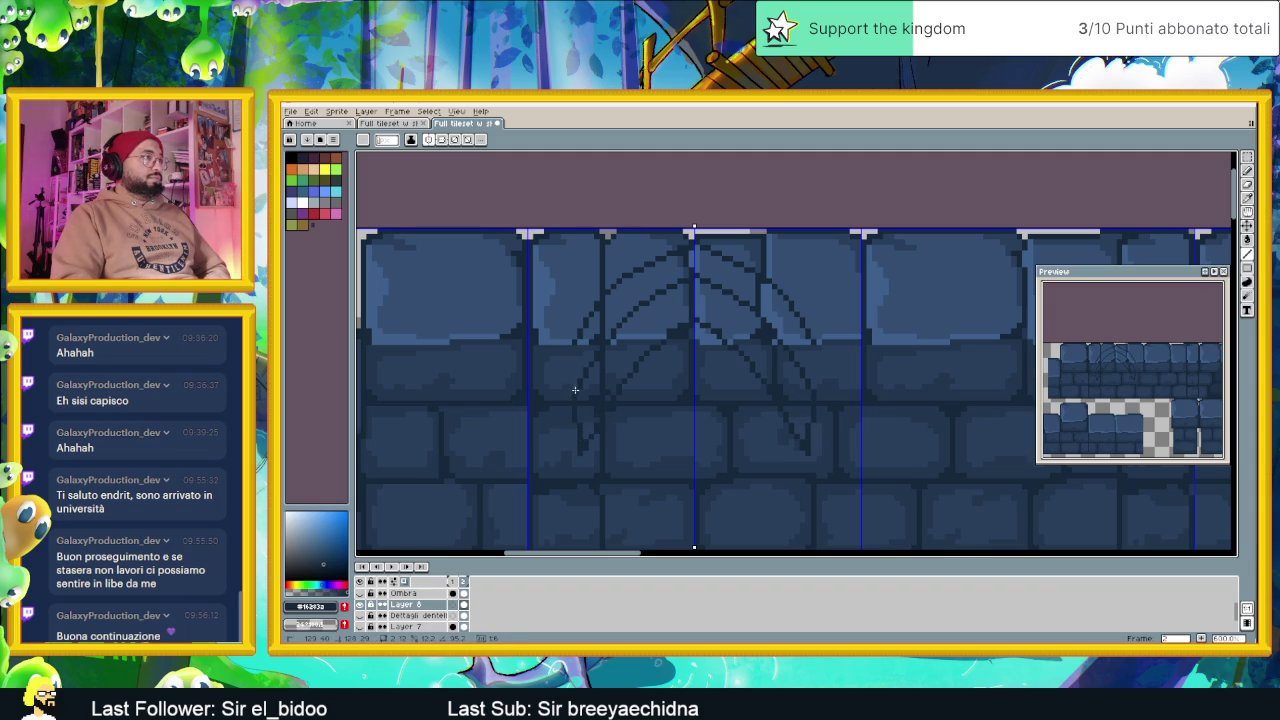
{"action": "left_click_drag", "start_coordinate": [571, 447], "coordinate": [573, 346]}
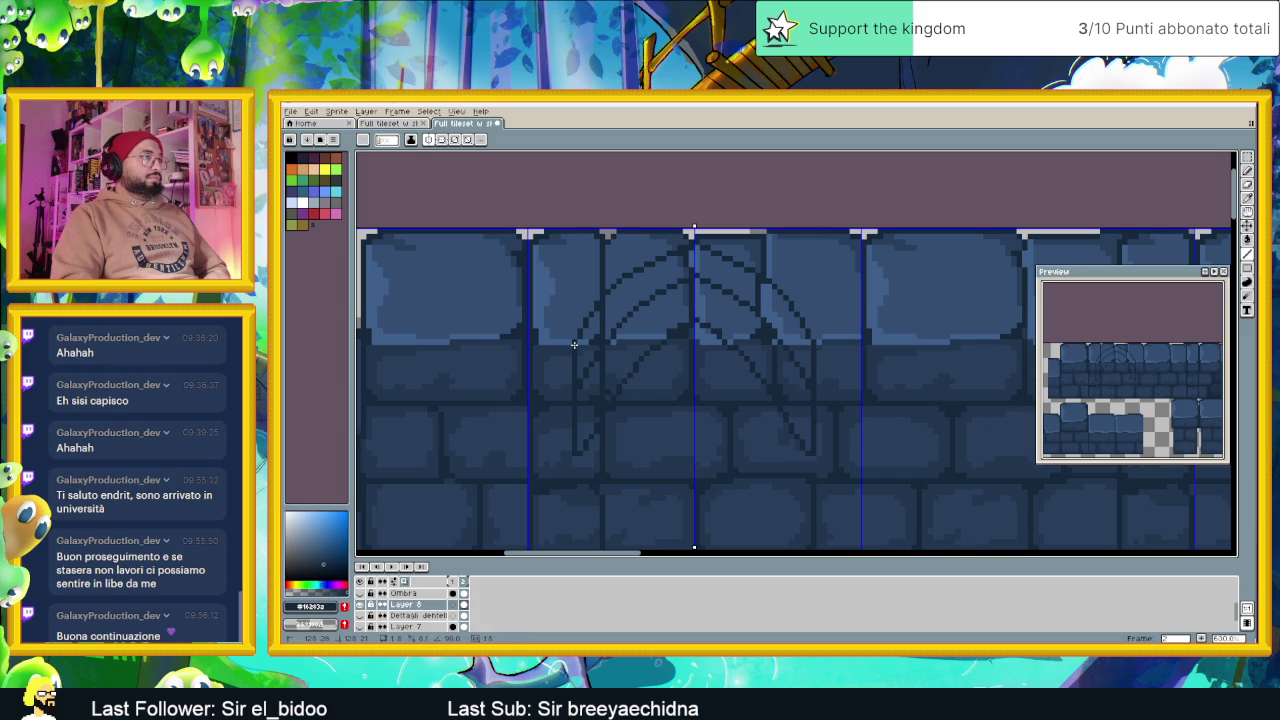
{"action": "key", "text": "shift"}
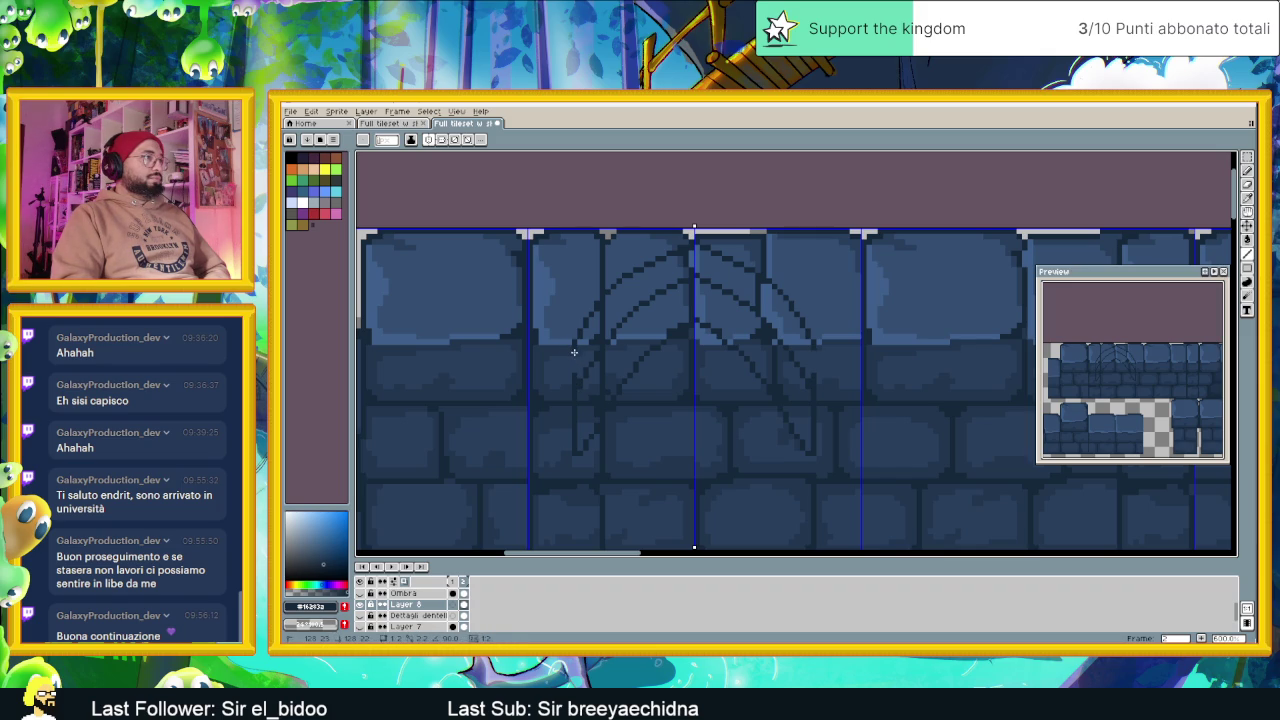
{"action": "key", "text": "shift"}
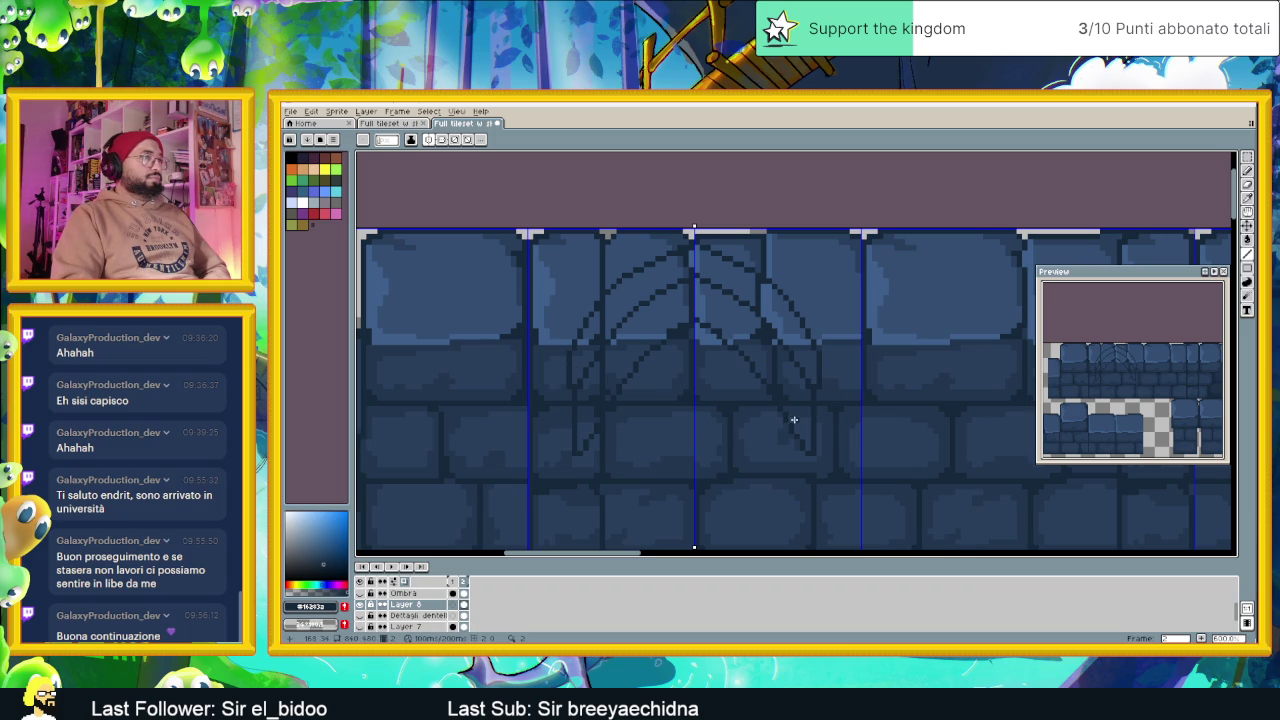
Draw straight mirrored vertical lines down both doorway sides to the wall base
{"action": "mouse_move", "coordinate": [817, 393]}
{"action": "left_mouse_down"}
{"action": "mouse_move", "coordinate": [817, 443]}
{"action": "mouse_move", "coordinate": [805, 426]}
{"action": "mouse_move", "coordinate": [797, 443]}
{"action": "left_mouse_up"}
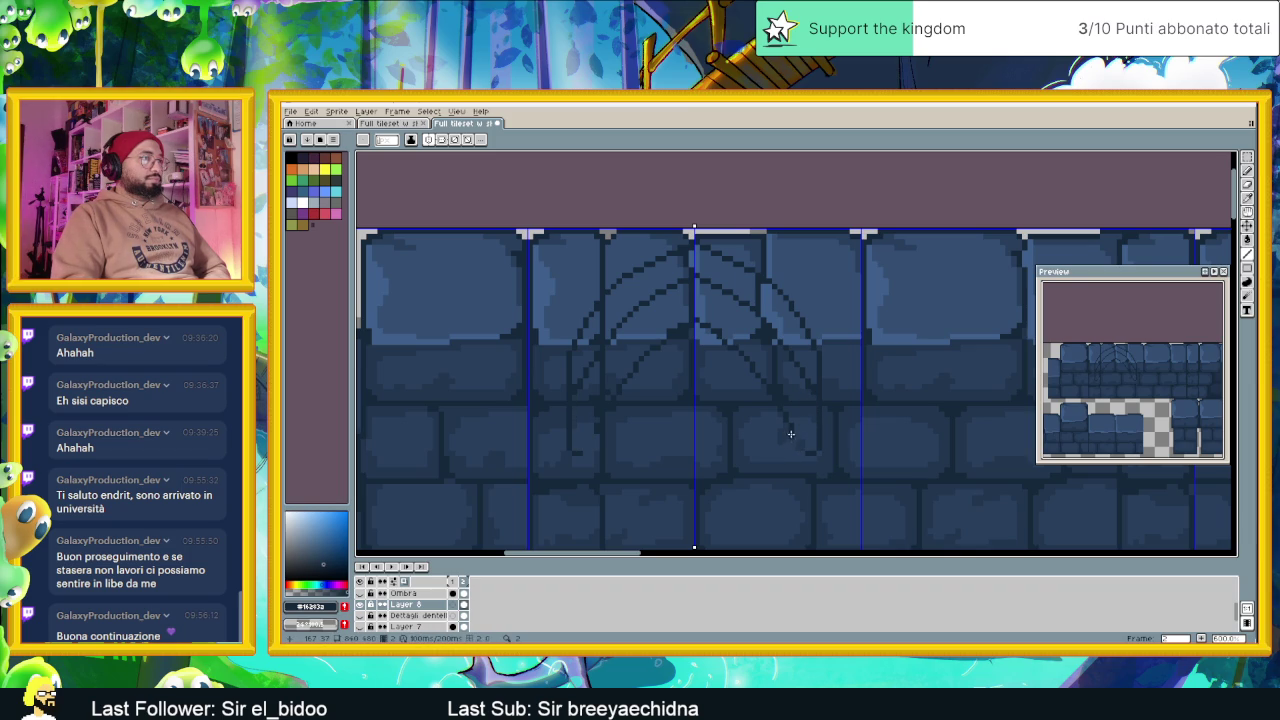
{"action": "mouse_move", "coordinate": [787, 425]}
{"action": "left_mouse_down"}
{"action": "mouse_move", "coordinate": [786, 455]}
{"action": "mouse_move", "coordinate": [818, 458]}
{"action": "left_mouse_up"}
{"action": "scroll", "coordinate": [836, 486], "scroll_direction": "down", "scroll_amount": 2}
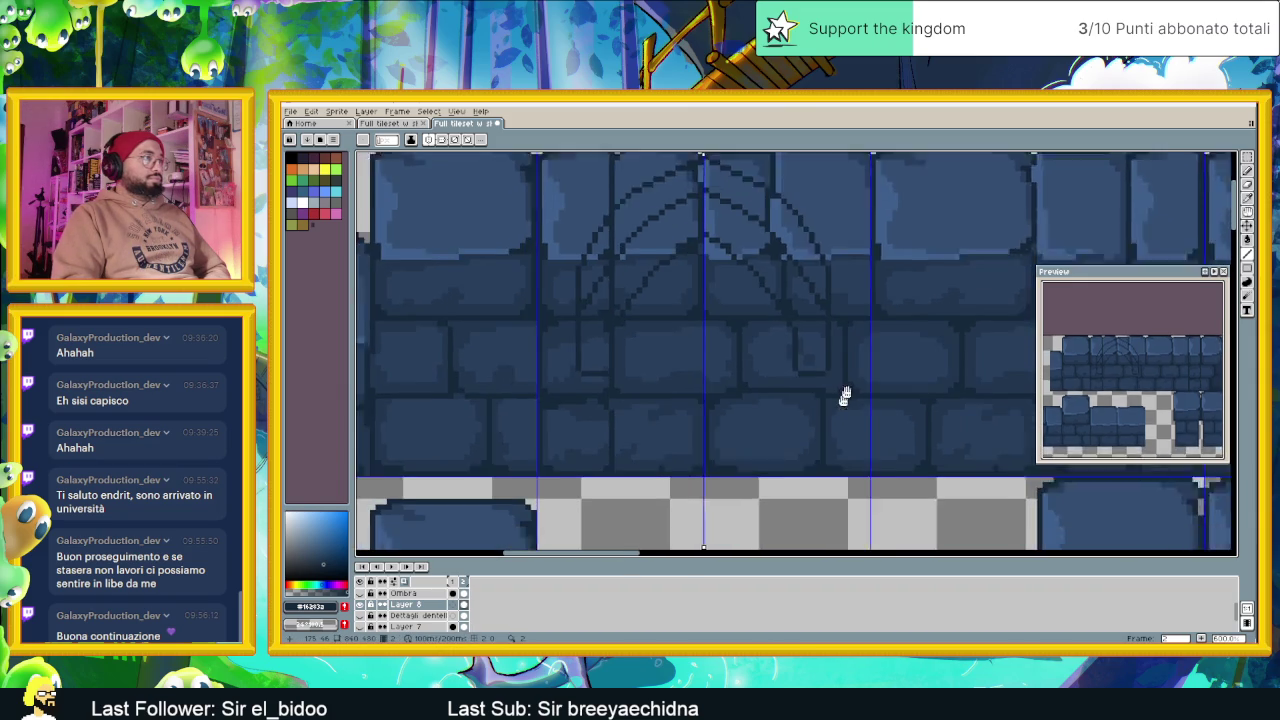
{"action": "scroll", "coordinate": [843, 394], "scroll_direction": "down", "scroll_amount": 2}
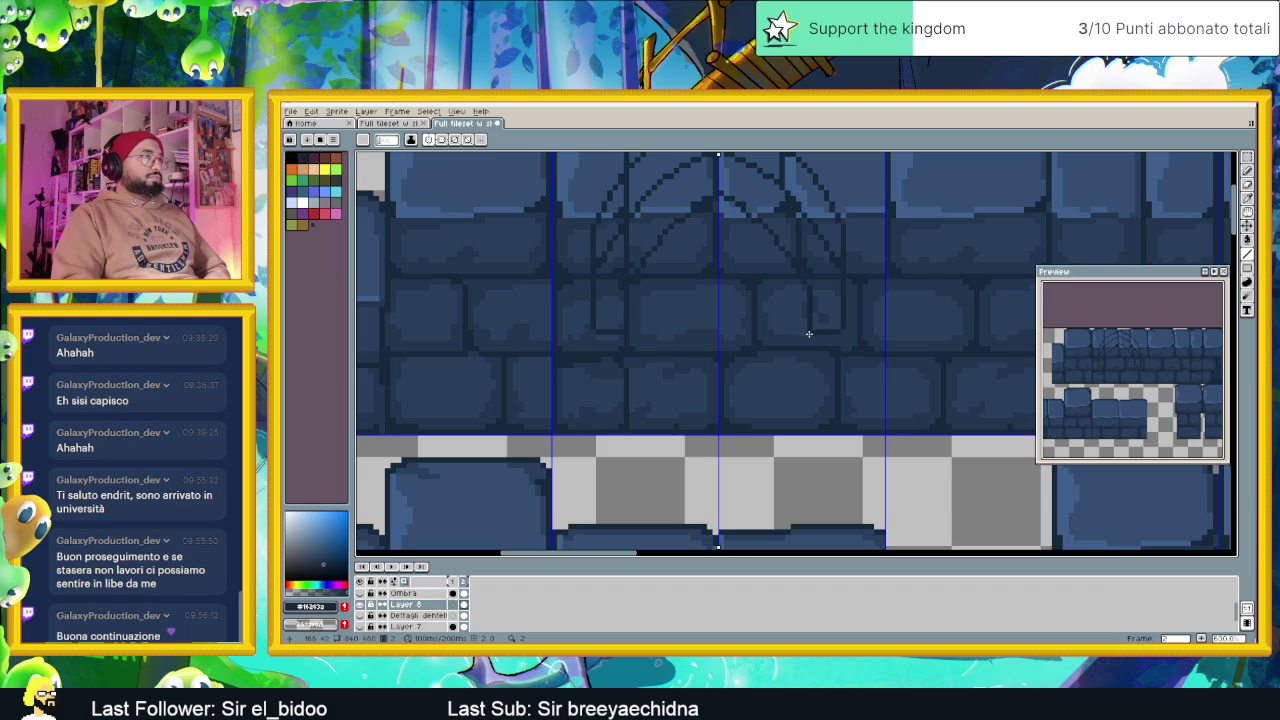
{"action": "left_click_drag", "start_coordinate": [810, 332], "coordinate": [810, 378]}
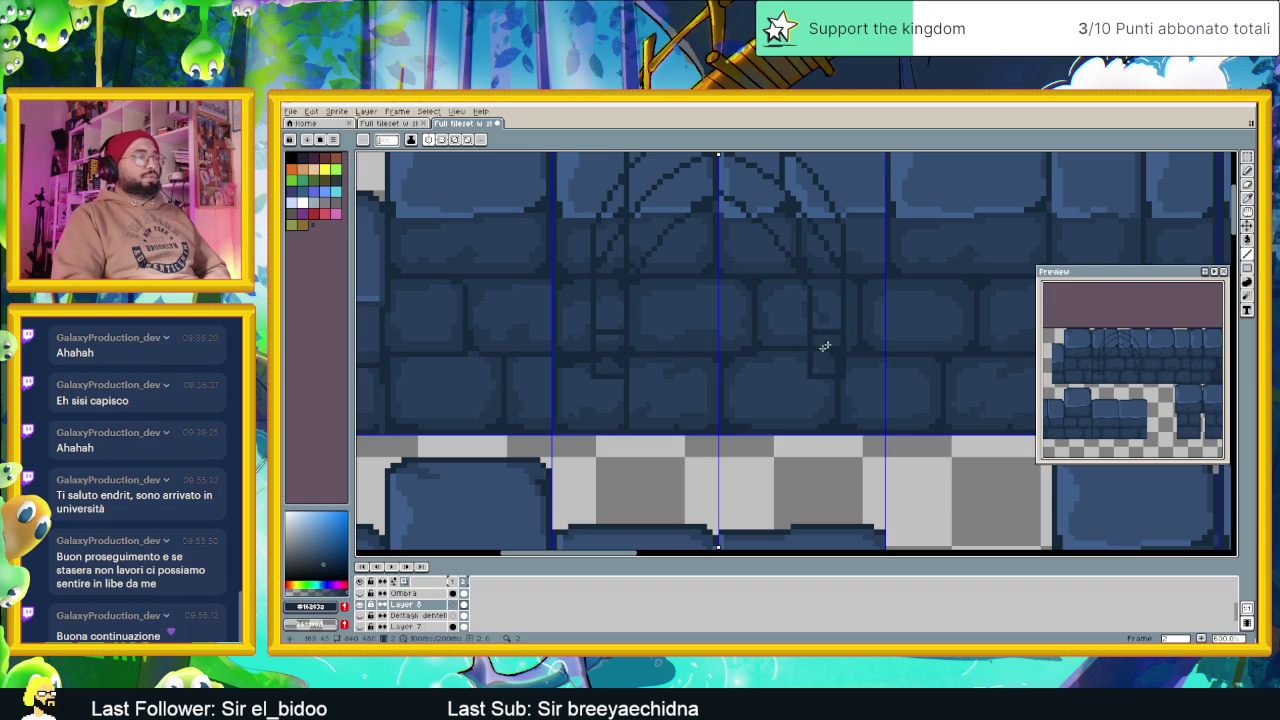
{"action": "scroll", "coordinate": [776, 374], "scroll_direction": "down", "scroll_amount": 2}
{"action": "scroll", "coordinate": [765, 302], "scroll_direction": "down", "scroll_amount": 1}
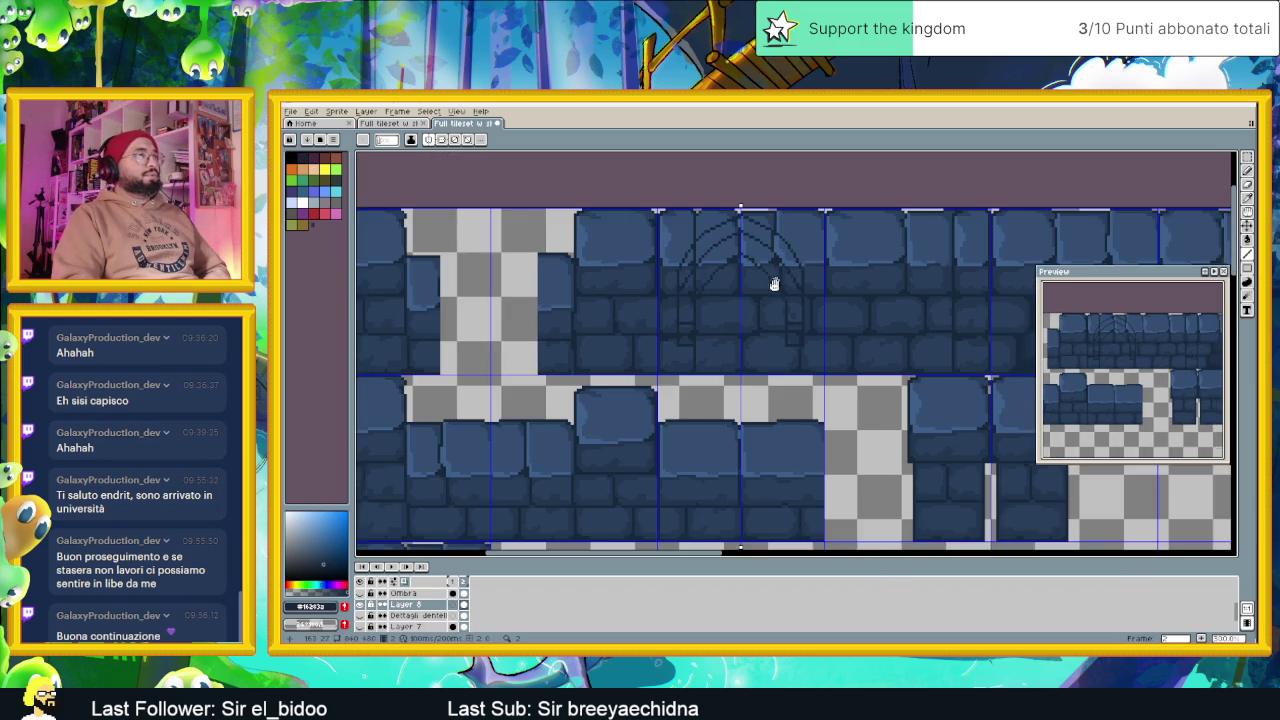
{"action": "scroll", "coordinate": [771, 290], "scroll_direction": "down", "scroll_amount": 1}
{"action": "scroll", "coordinate": [755, 344], "scroll_direction": "up", "scroll_amount": 2}
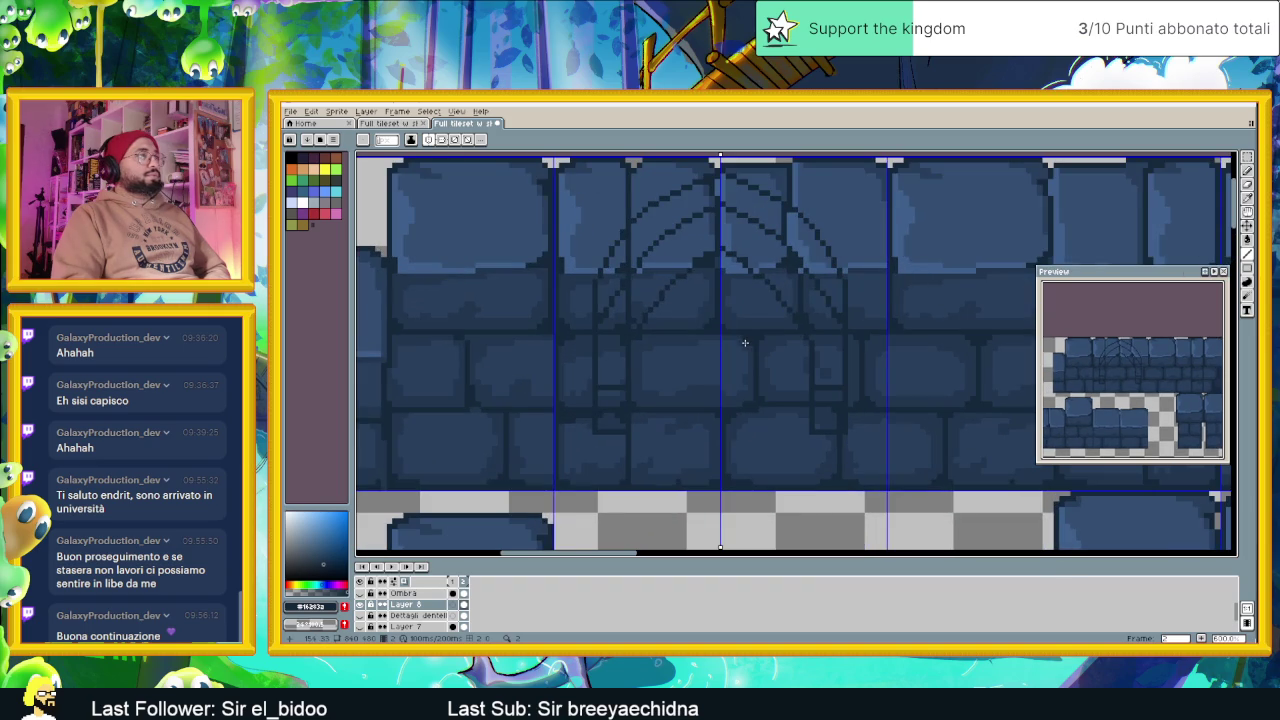
Solo Layer 8 to view the arch outline alone, zoomed in
{"action": "left_click", "coordinate": [362, 607]}
{"action": "left_click", "coordinate": [362, 607], "text": "alt"}
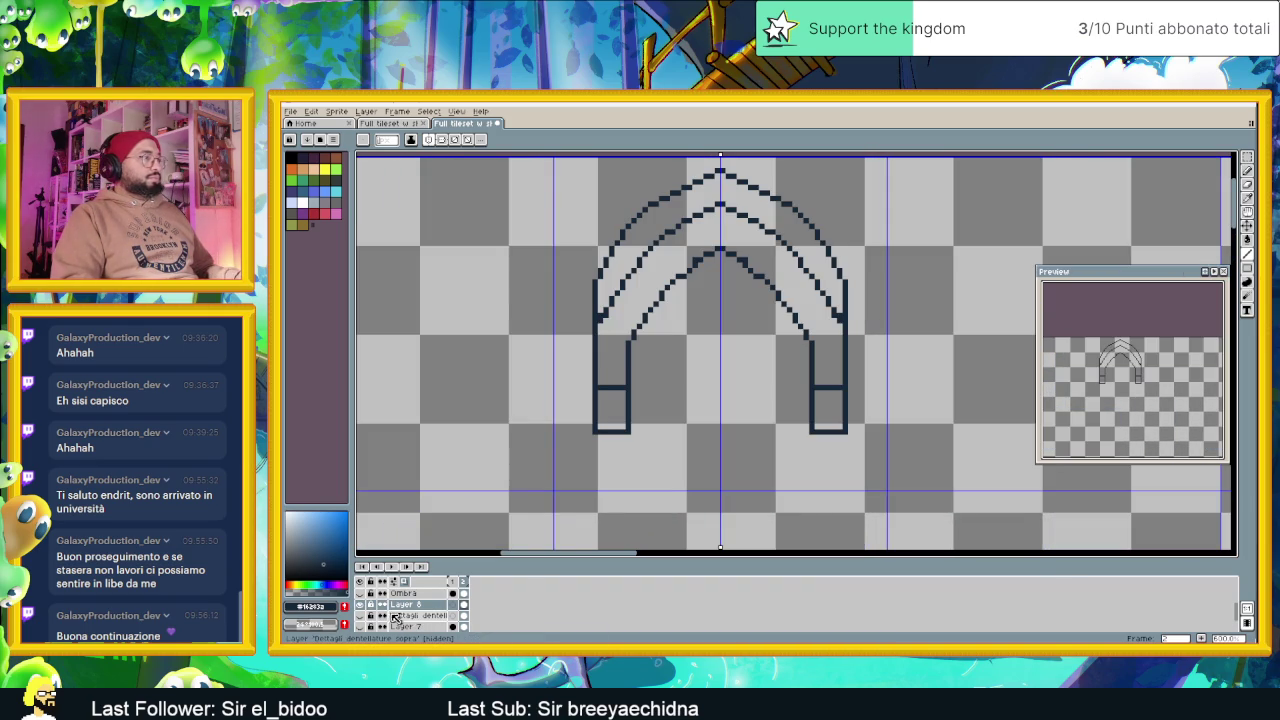
{"action": "scroll", "coordinate": [719, 366], "scroll_direction": "down", "scroll_amount": 2}
{"action": "scroll", "coordinate": [719, 366], "scroll_direction": "down", "scroll_amount": 1}
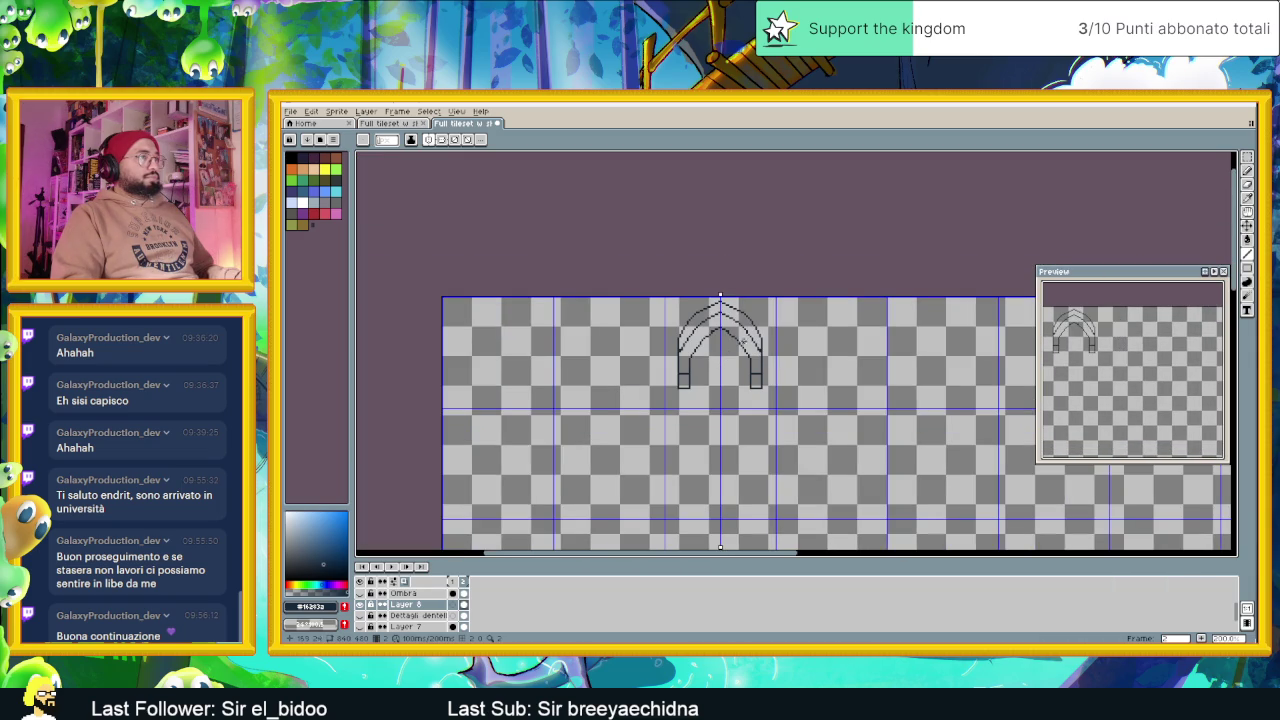
{"action": "scroll", "coordinate": [744, 341], "scroll_direction": "up", "scroll_amount": 1}
{"action": "scroll", "coordinate": [735, 343], "scroll_direction": "up", "scroll_amount": 1}
{"action": "scroll", "coordinate": [725, 346], "scroll_direction": "up", "scroll_amount": 1}
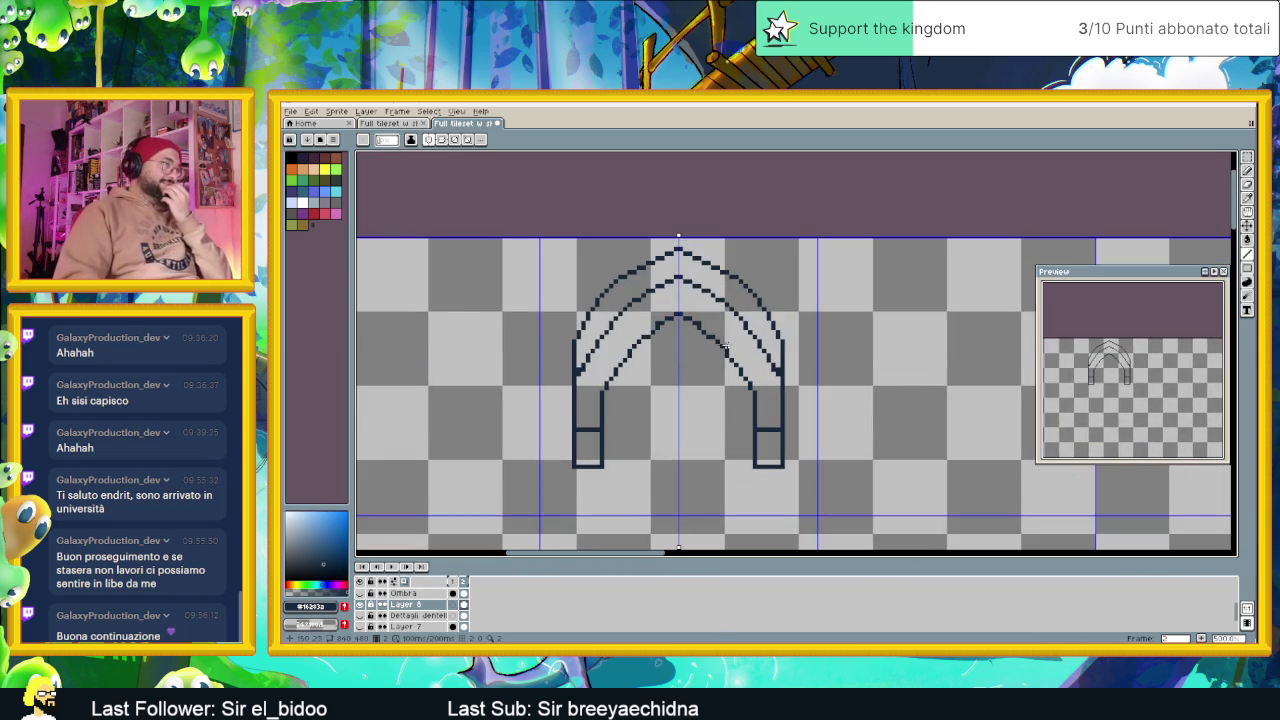
Pencil mirrored diagonal brick joints across the arch band toward the keystone
{"action": "left_click", "coordinate": [589, 377]}
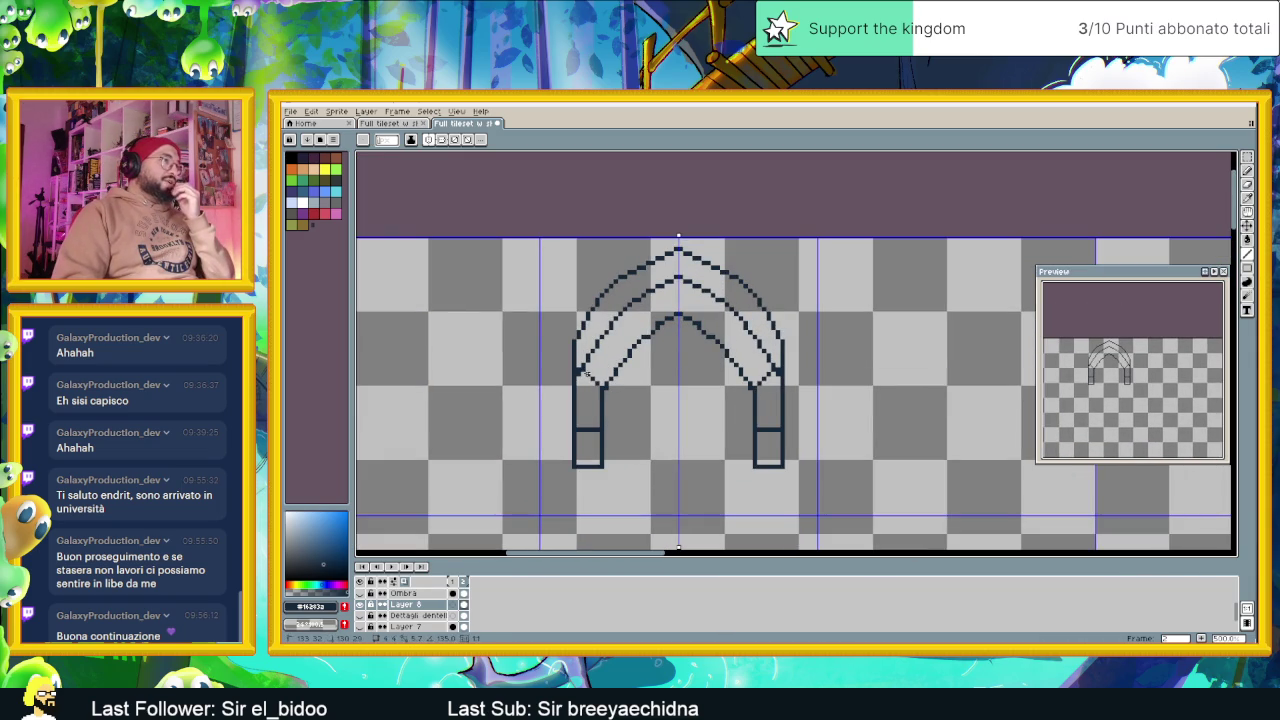
{"action": "left_click_drag", "start_coordinate": [598, 378], "coordinate": [628, 348]}
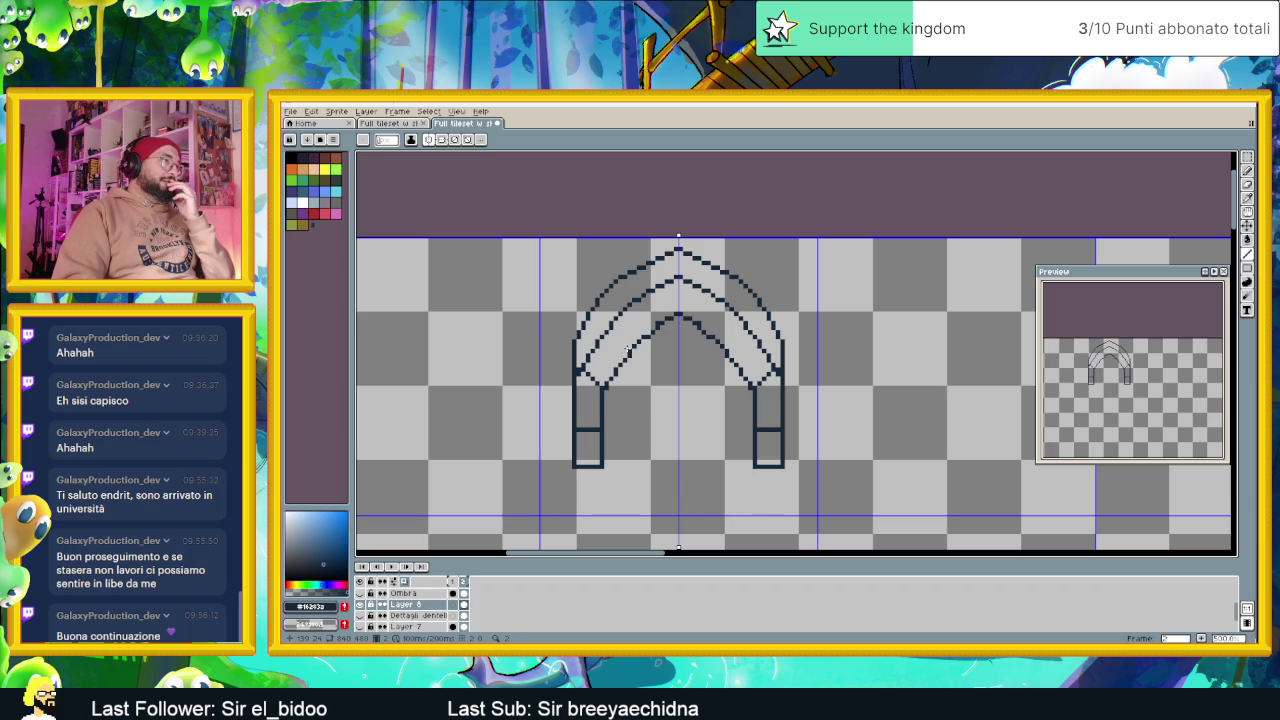
{"action": "left_click", "coordinate": [616, 331]}
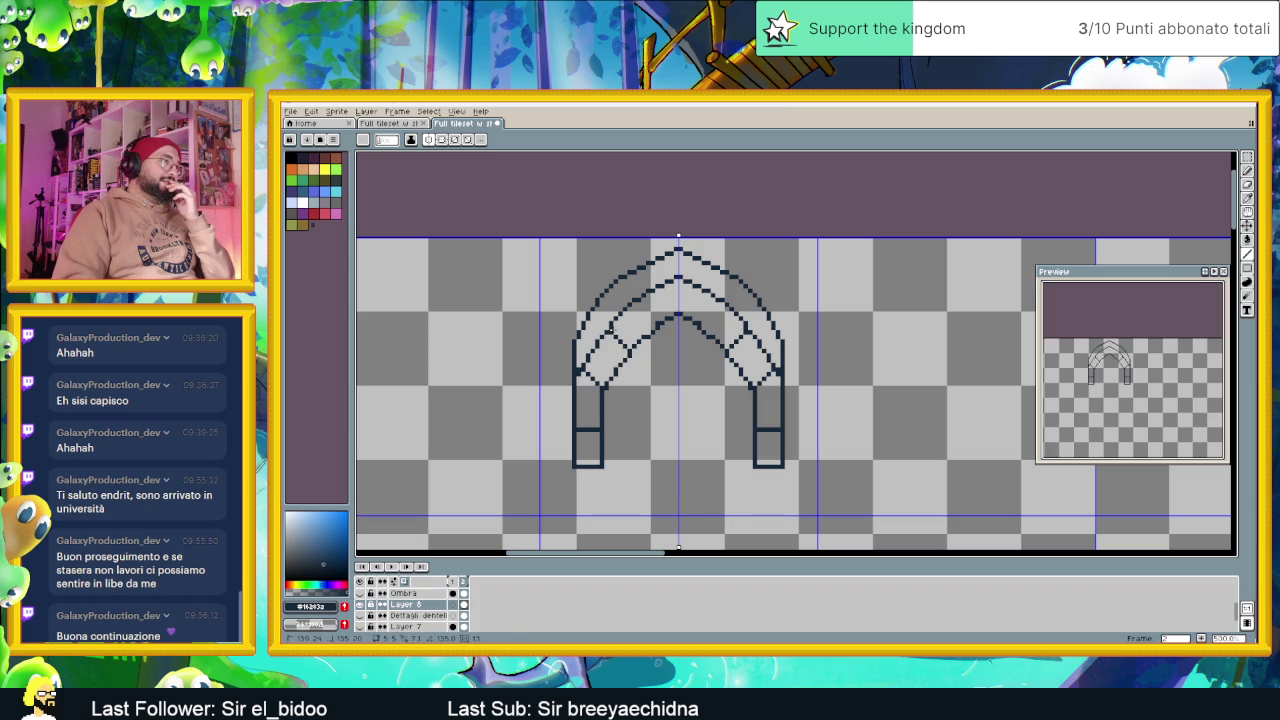
{"action": "mouse_move", "coordinate": [657, 318]}
{"action": "left_mouse_down"}
{"action": "mouse_move", "coordinate": [644, 302]}
{"action": "mouse_move", "coordinate": [677, 300]}
{"action": "mouse_move", "coordinate": [677, 277]}
{"action": "left_mouse_up"}
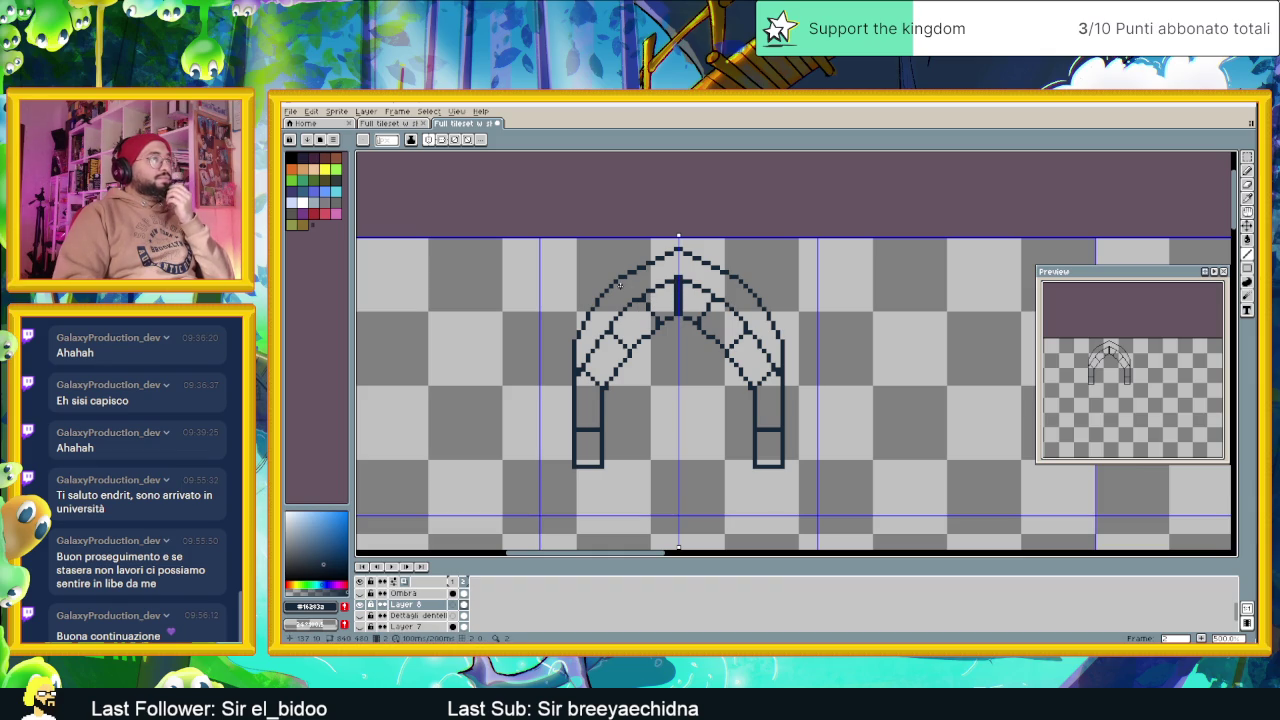
Undo the stray apex line and draw mirrored brick joints near the arch apex
{"action": "key", "text": "v"}
{"action": "key", "text": "ctrl+z"}
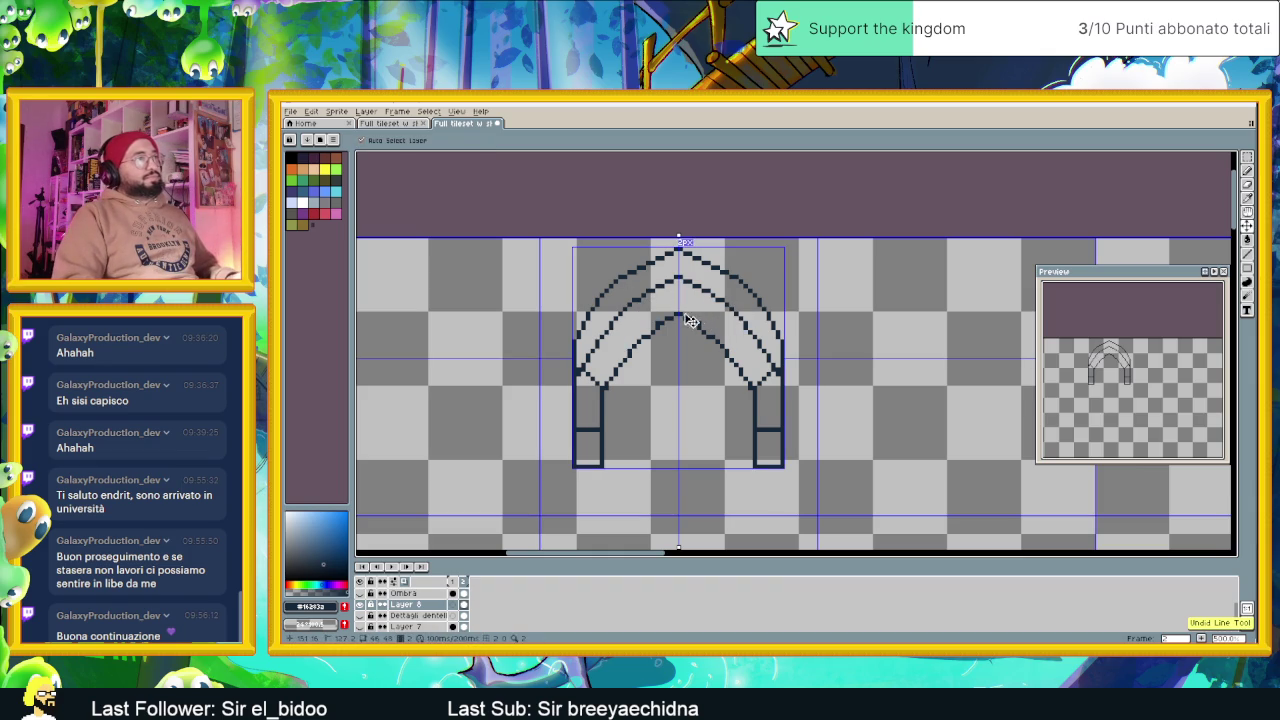
{"action": "key", "text": "l"}
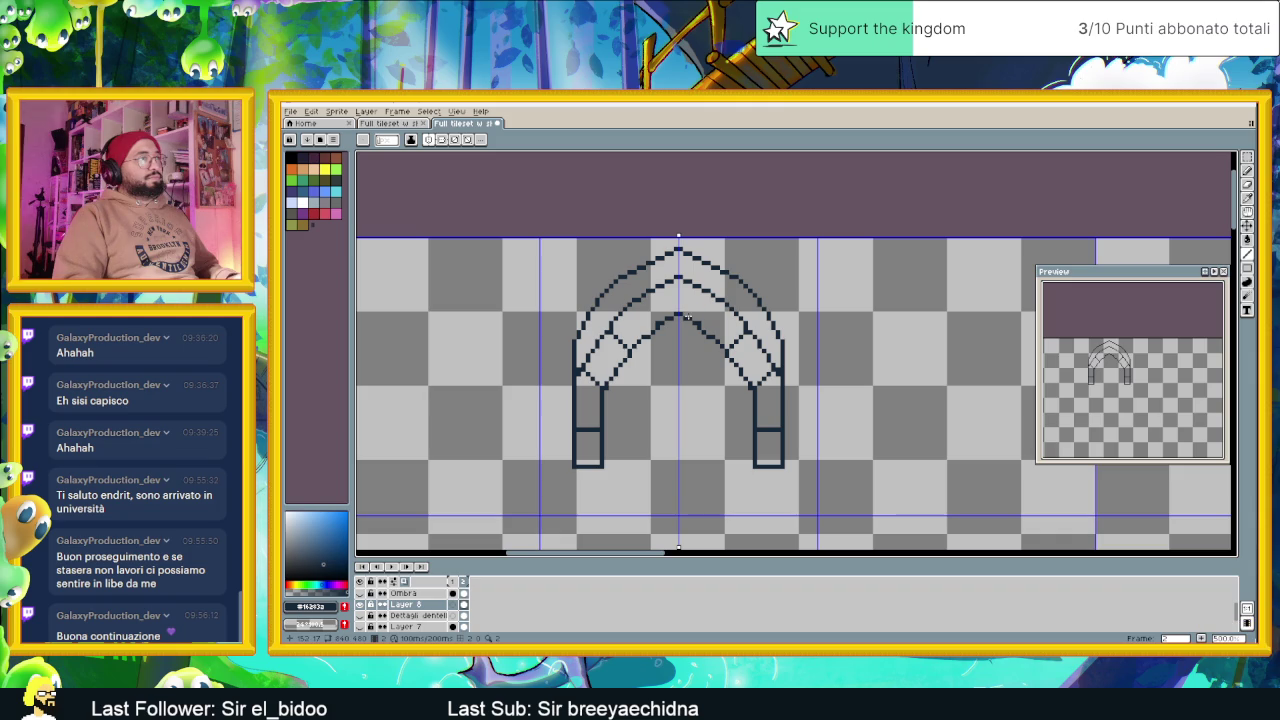
{"action": "left_click_drag", "start_coordinate": [656, 297], "coordinate": [698, 291]}
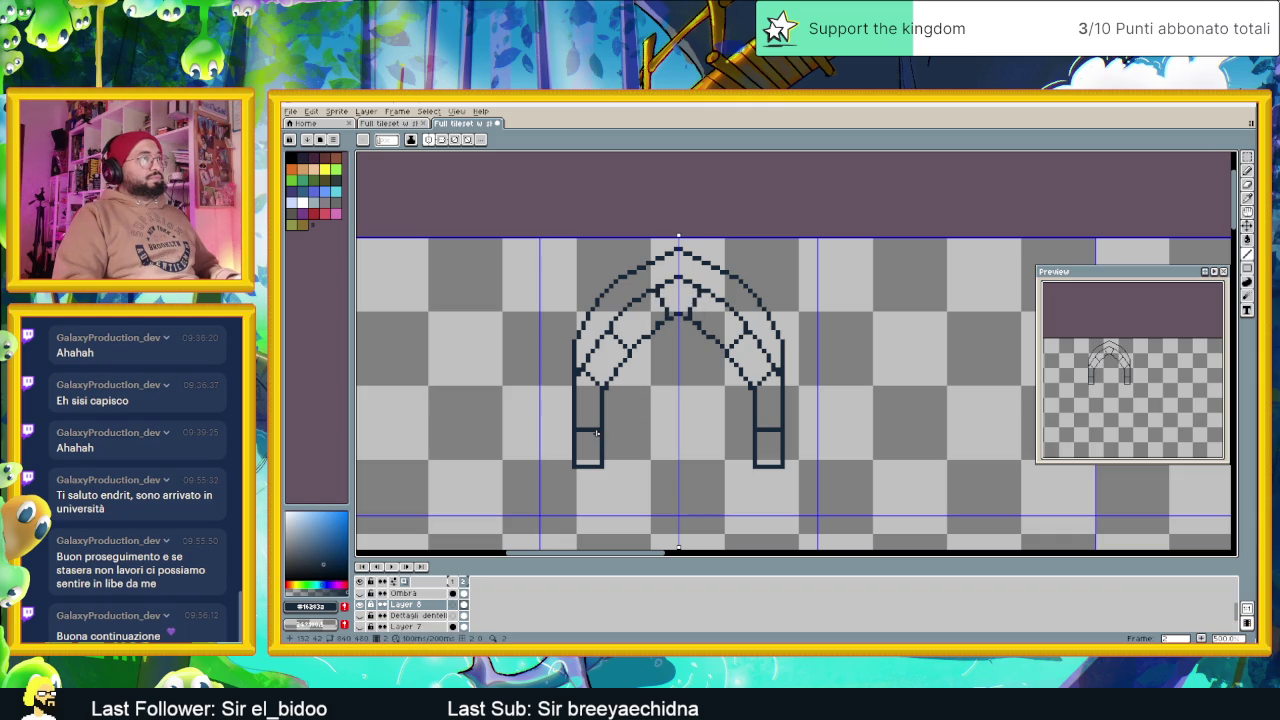
Add mirrored inner vertical lines up both pillars, discarding trial bands across them
{"action": "left_click_drag", "start_coordinate": [597, 424], "coordinate": [578, 424]}
{"action": "key", "text": "ctrl+z"}
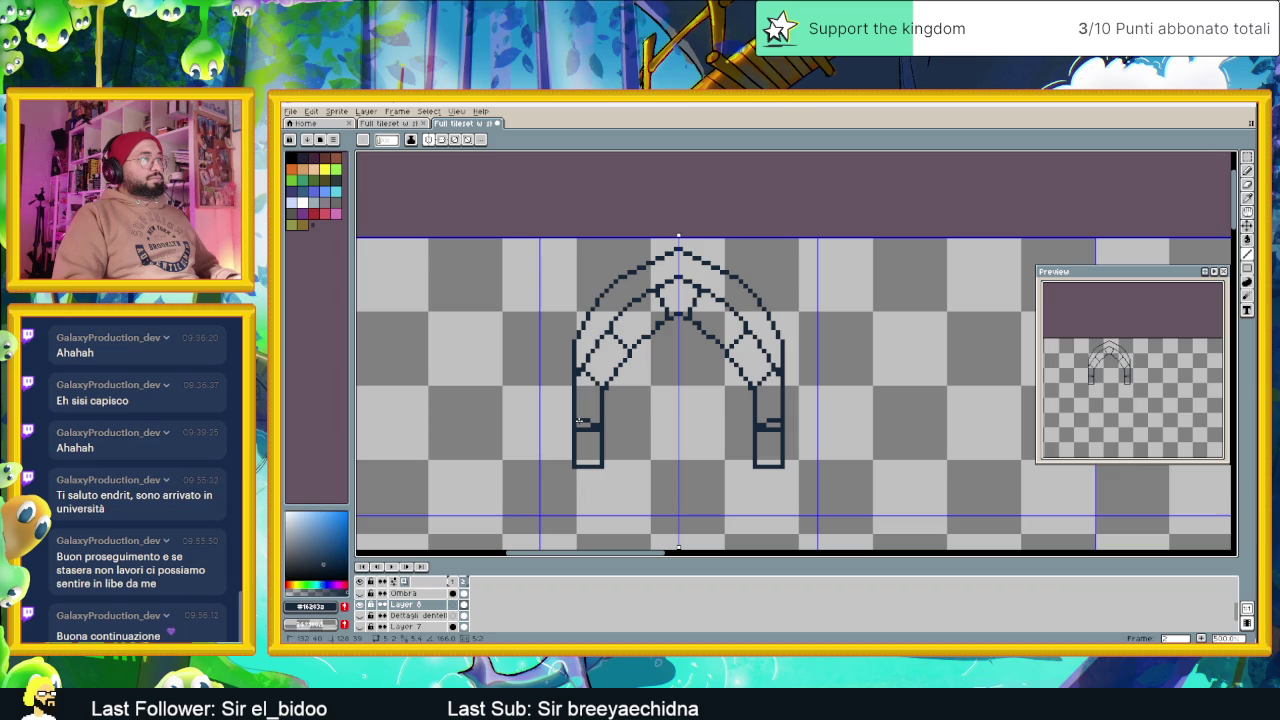
{"action": "key", "text": "ctrl+z"}
{"action": "left_click_drag", "start_coordinate": [600, 432], "coordinate": [577, 462]}
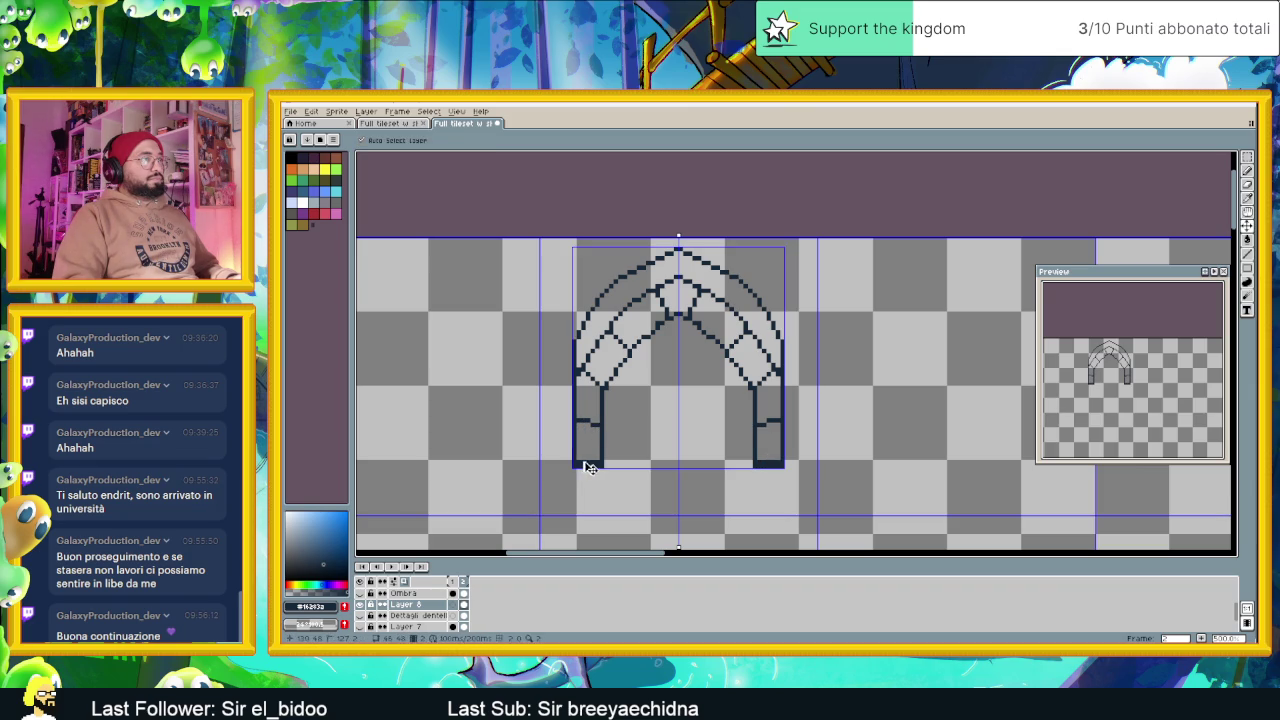
{"action": "key", "text": "ctrl+z"}
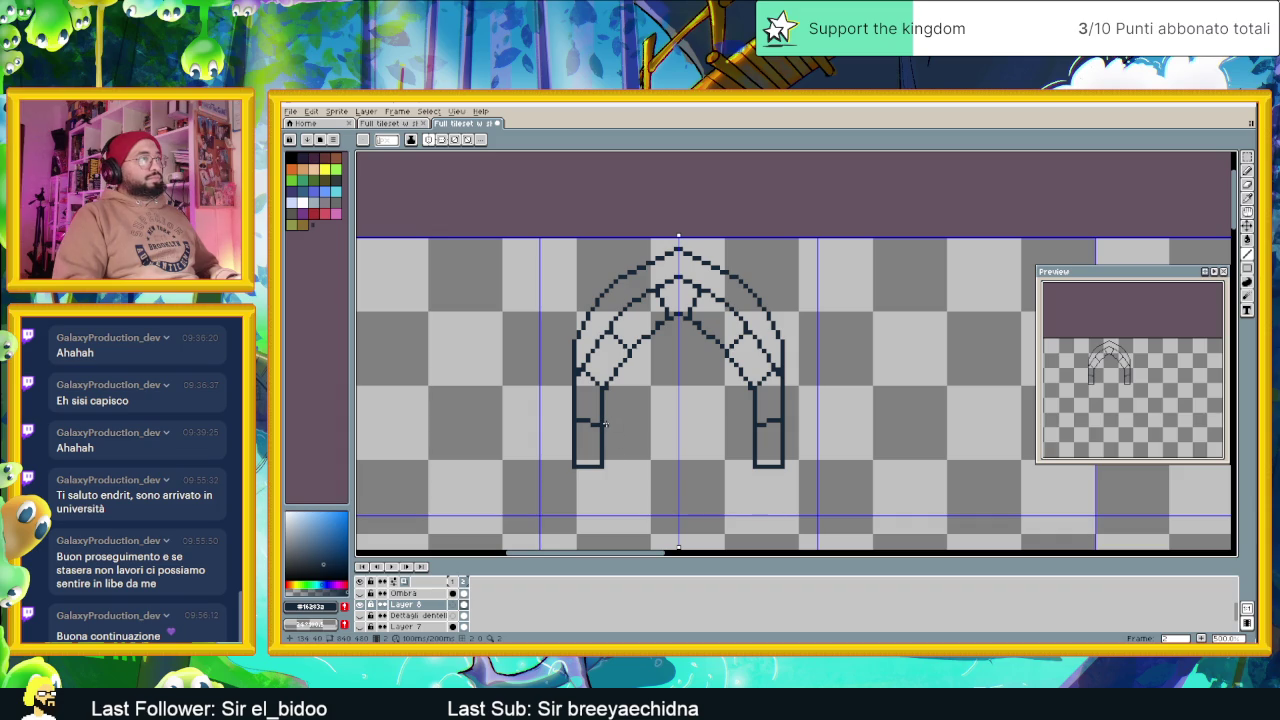
{"action": "left_click_drag", "start_coordinate": [605, 425], "coordinate": [610, 421]}
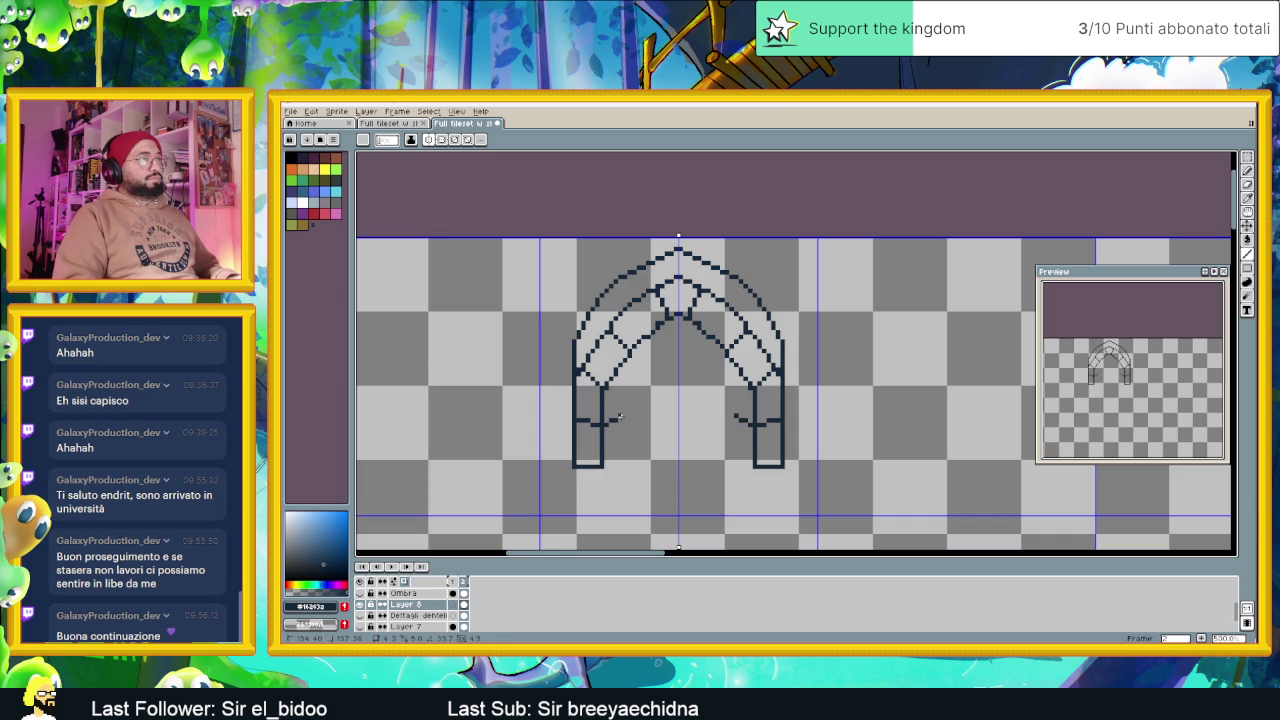
{"action": "mouse_move", "coordinate": [624, 419]}
{"action": "left_mouse_down"}
{"action": "mouse_move", "coordinate": [633, 363]}
{"action": "mouse_move", "coordinate": [622, 370]}
{"action": "left_mouse_up"}
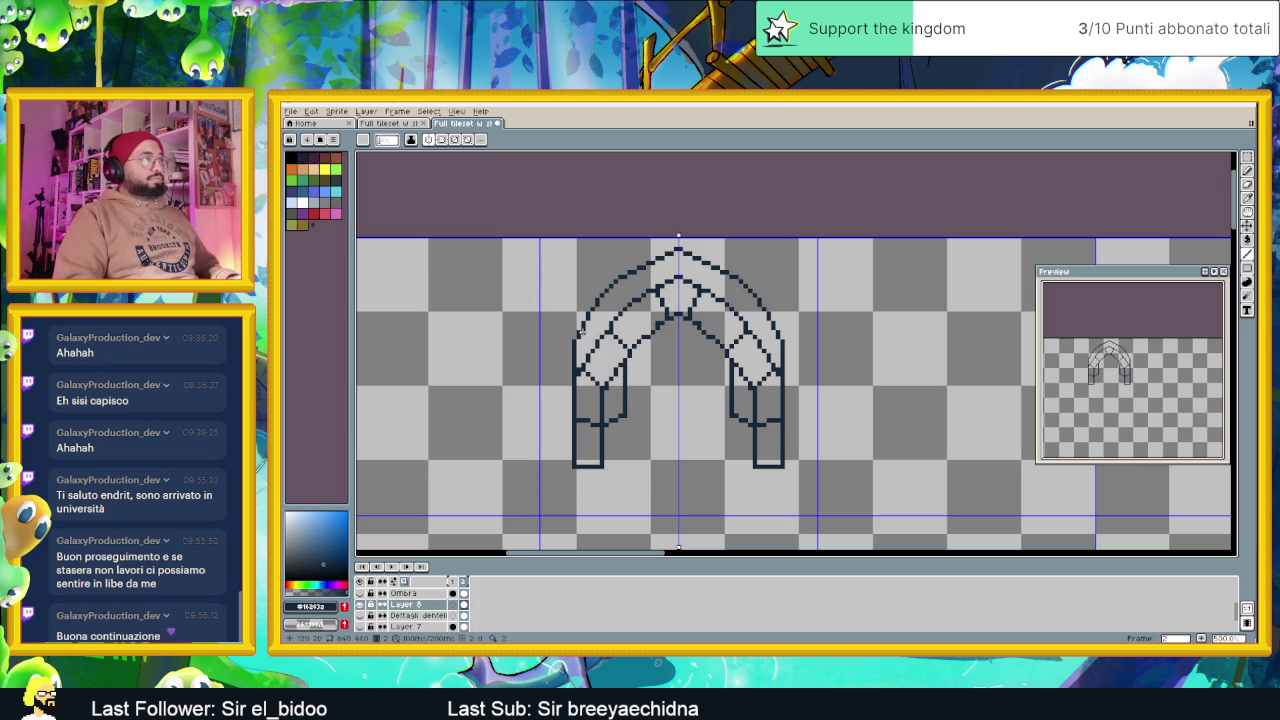
Add mirrored lines along the arch's inner and outer edges, completing the stepped threshold
{"action": "scroll", "coordinate": [613, 310], "scroll_direction": "up", "scroll_amount": 1}
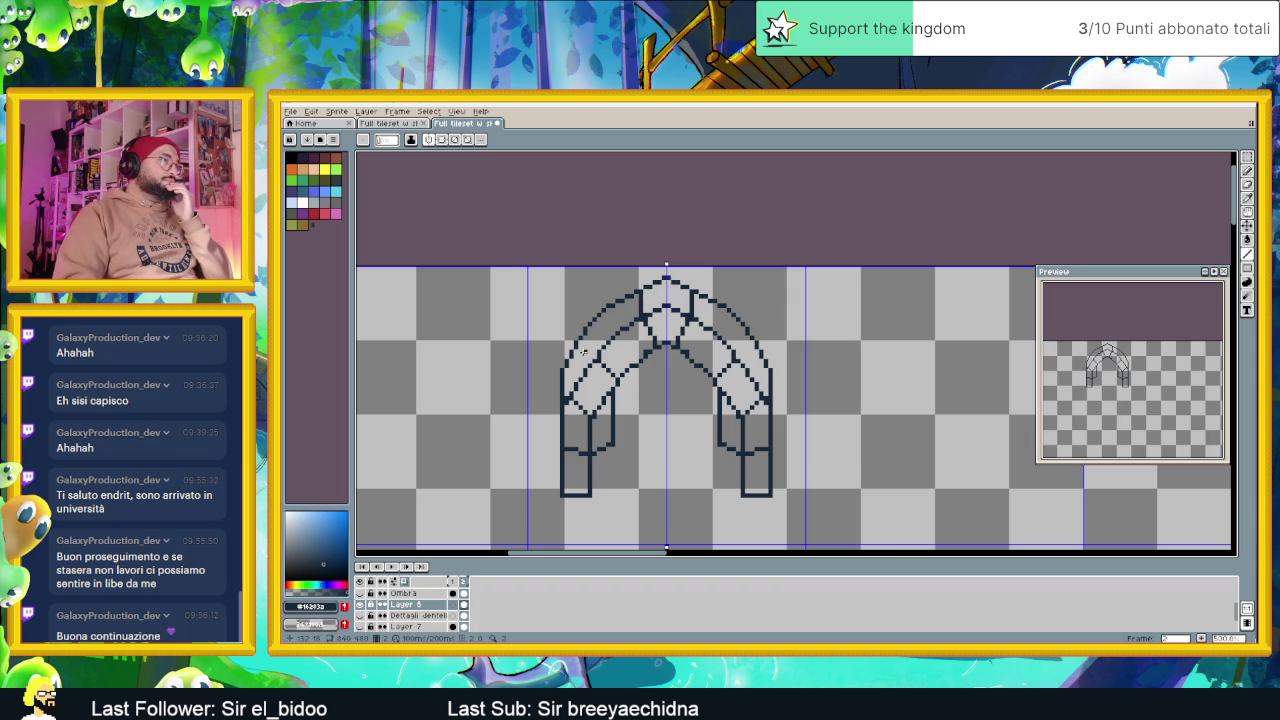
{"action": "left_click_drag", "start_coordinate": [596, 356], "coordinate": [591, 321]}
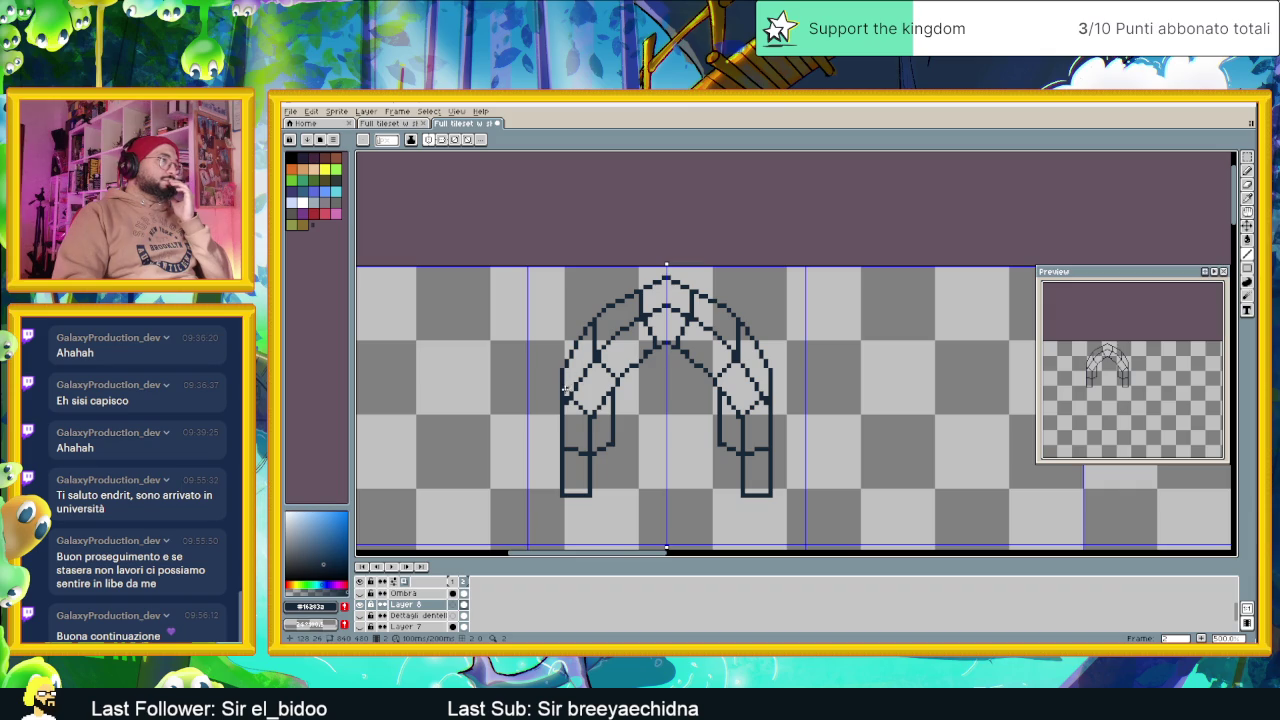
{"action": "left_click_drag", "start_coordinate": [566, 394], "coordinate": [566, 363]}
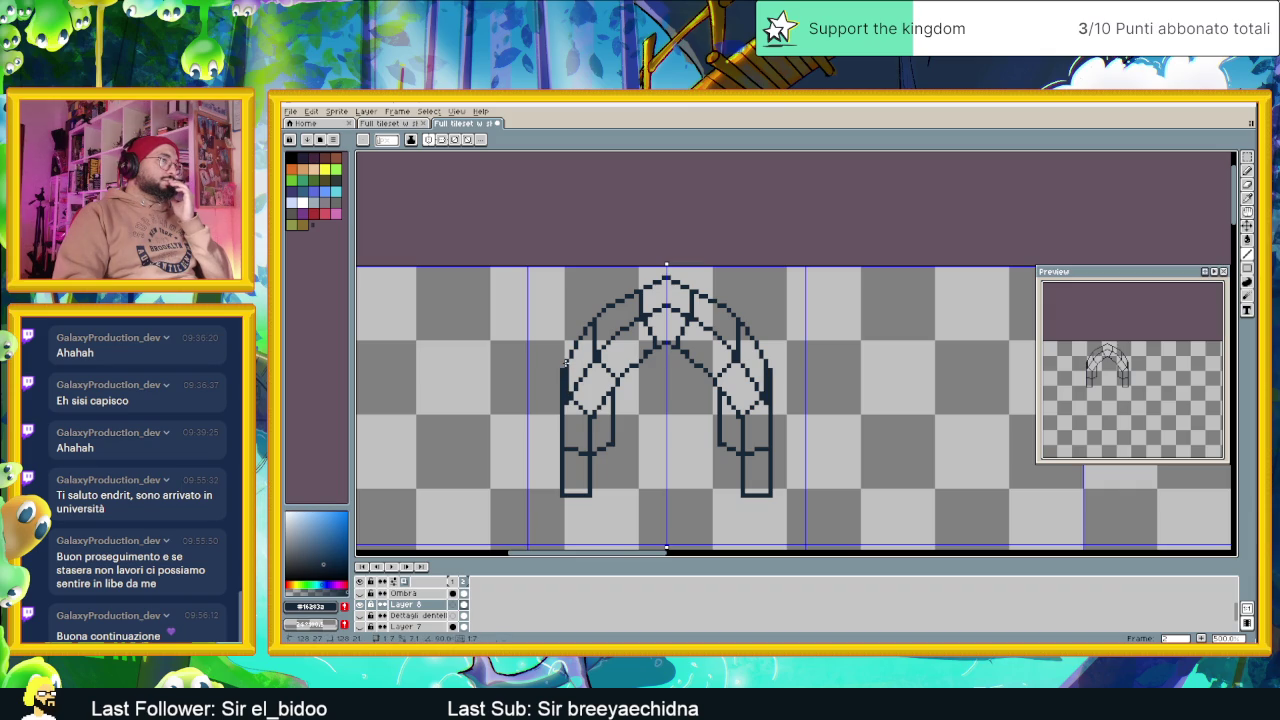
{"action": "key", "text": "Right"}
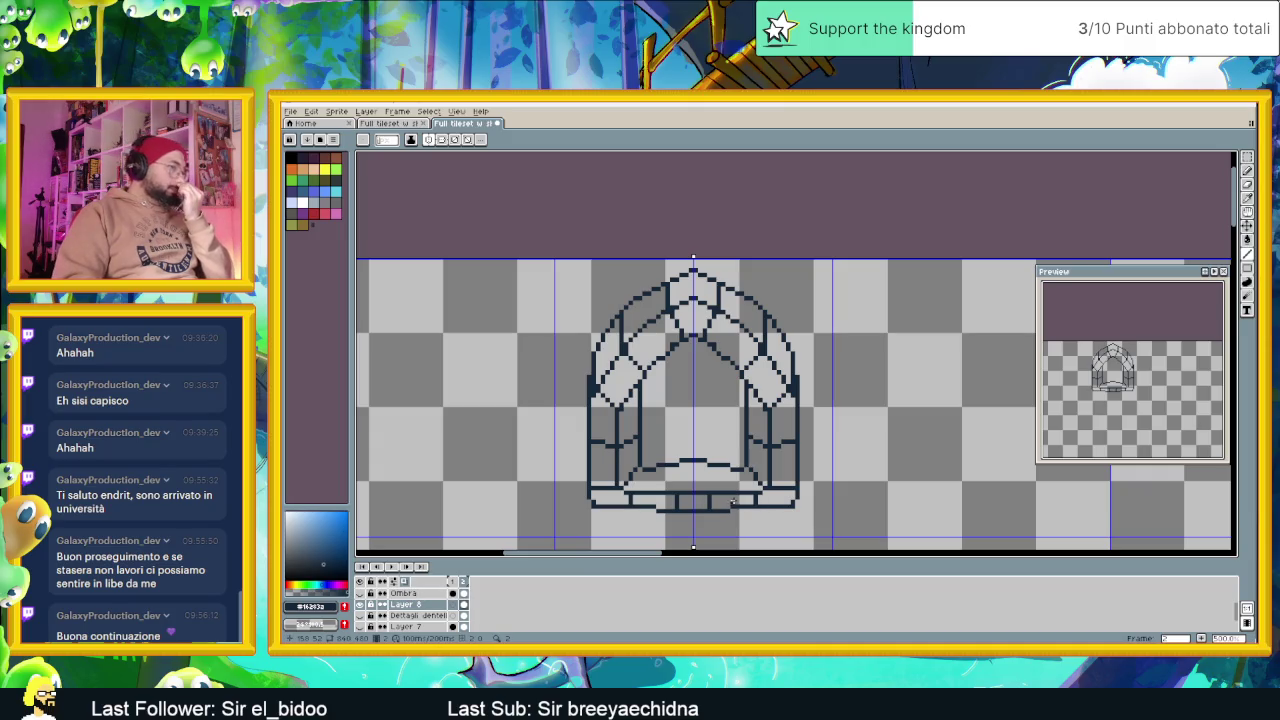
Zoom out and unhide the blue stone wall layer behind the arch
{"action": "scroll", "coordinate": [706, 476], "scroll_direction": "down", "scroll_amount": 1}
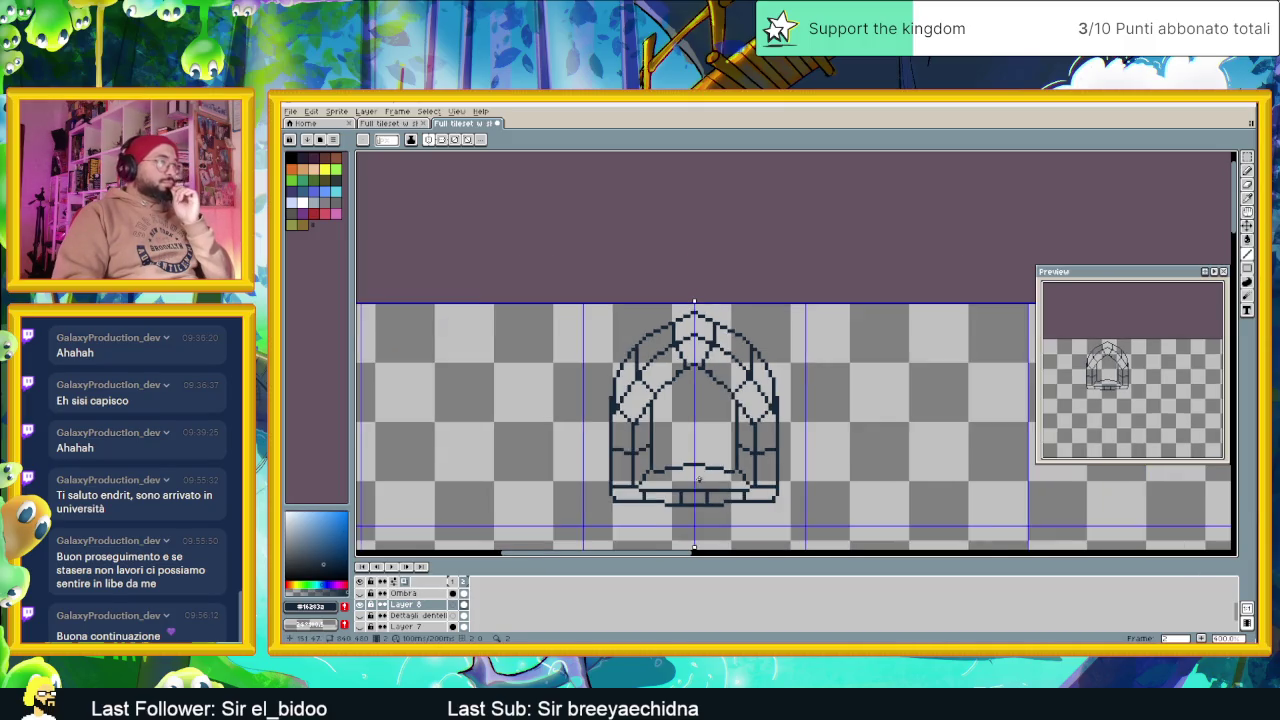
{"action": "scroll", "coordinate": [706, 476], "scroll_direction": "down", "scroll_amount": 1}
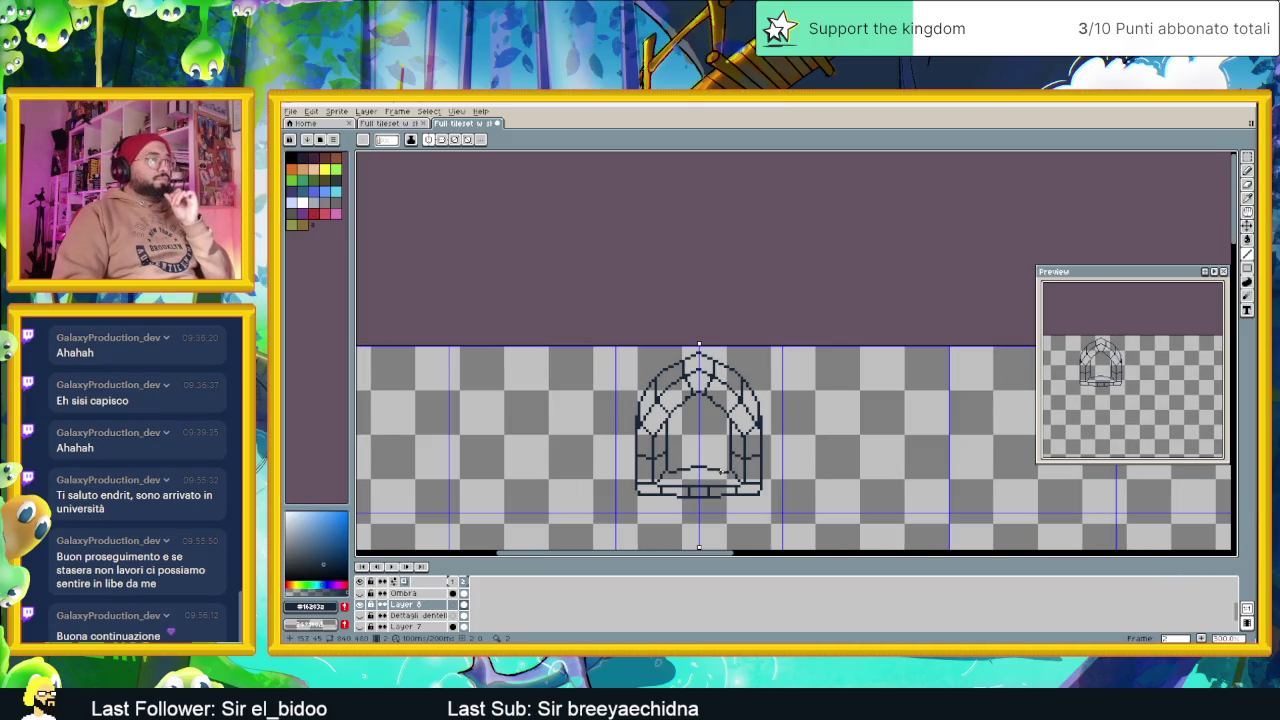
{"action": "left_click", "coordinate": [364, 608]}
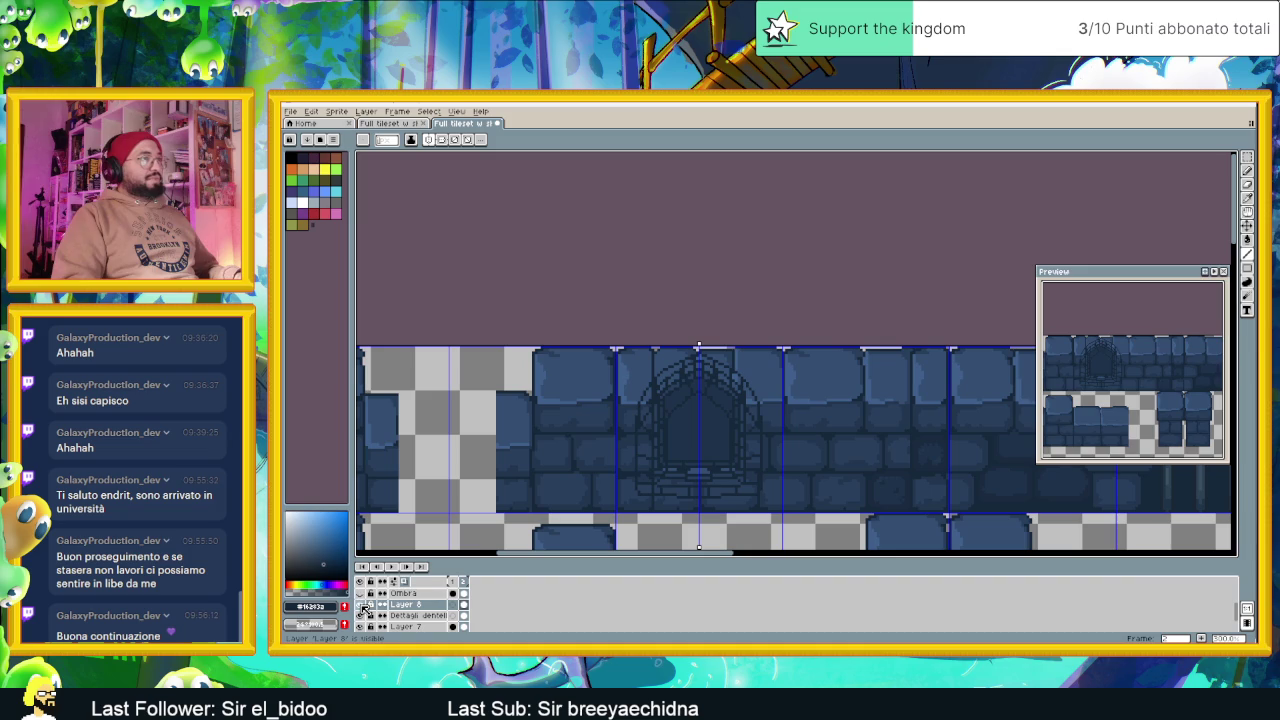
Hide the Dettagli dentellature sopra layer and bucket-fill an area with lighter blue
{"action": "scroll", "coordinate": [366, 608], "scroll_direction": "down", "scroll_amount": 1}
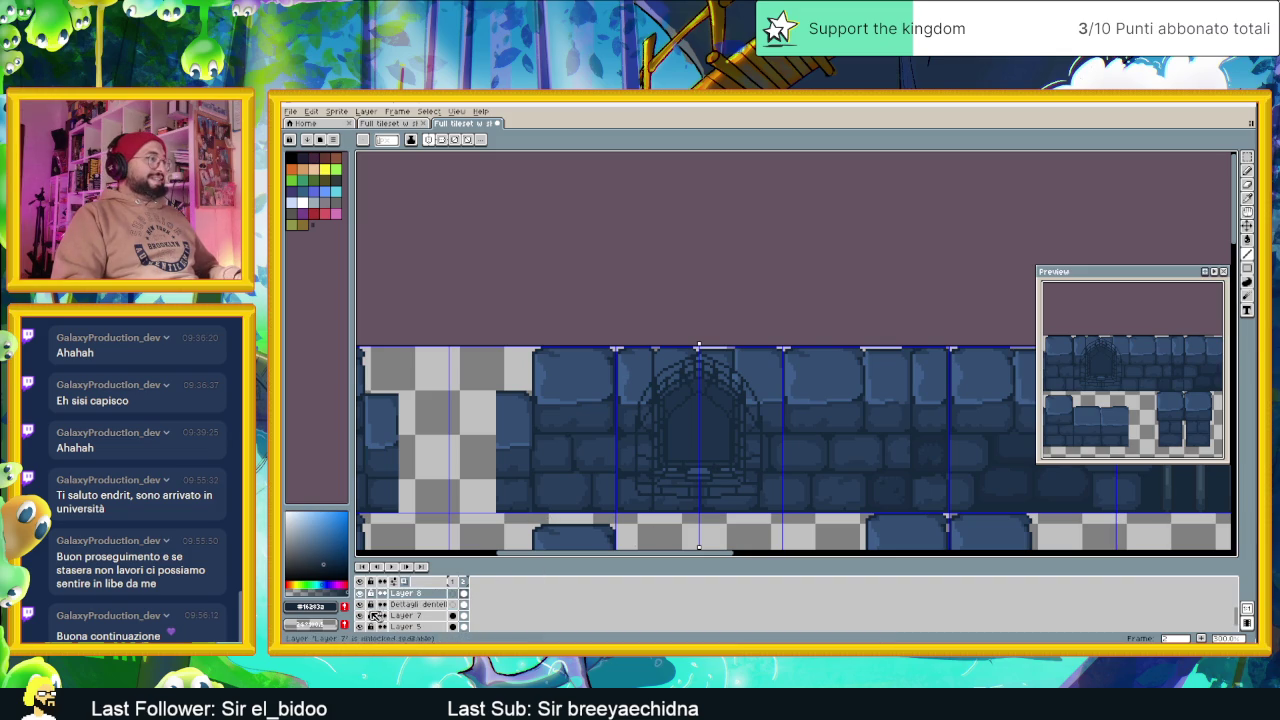
{"action": "left_click", "coordinate": [365, 605]}
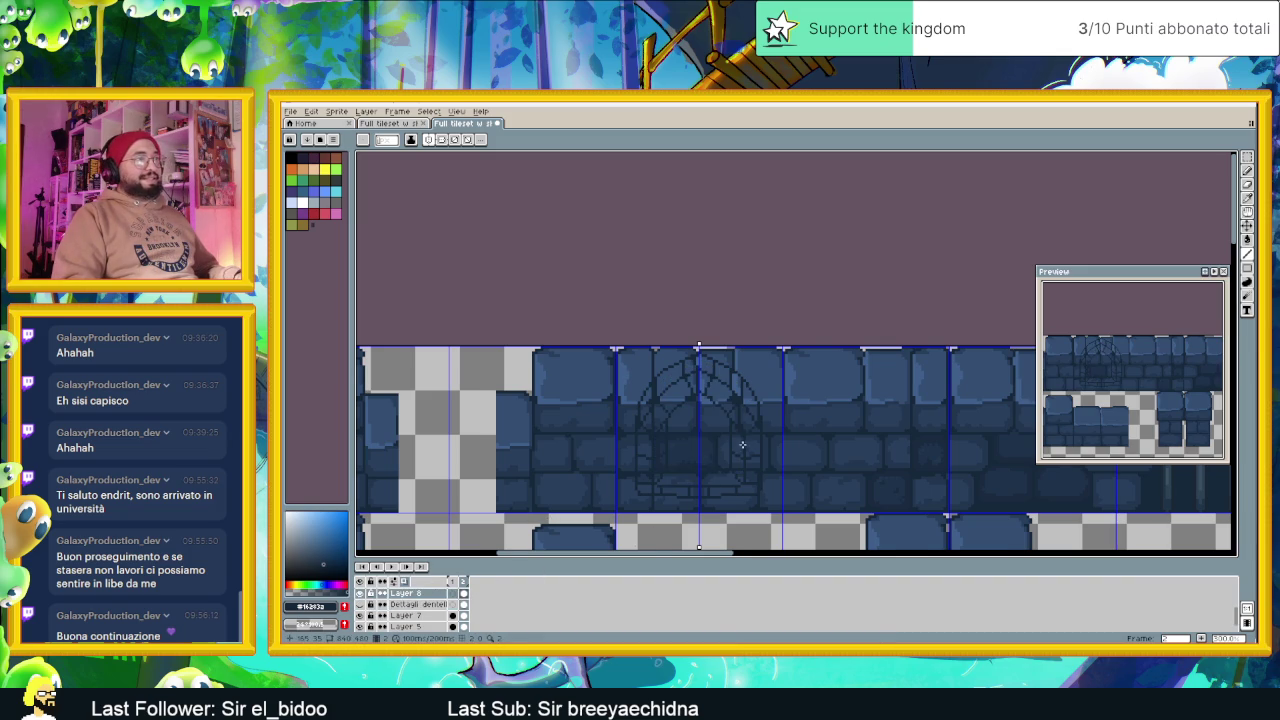
{"action": "scroll", "coordinate": [742, 444], "scroll_direction": "up", "scroll_amount": 1}
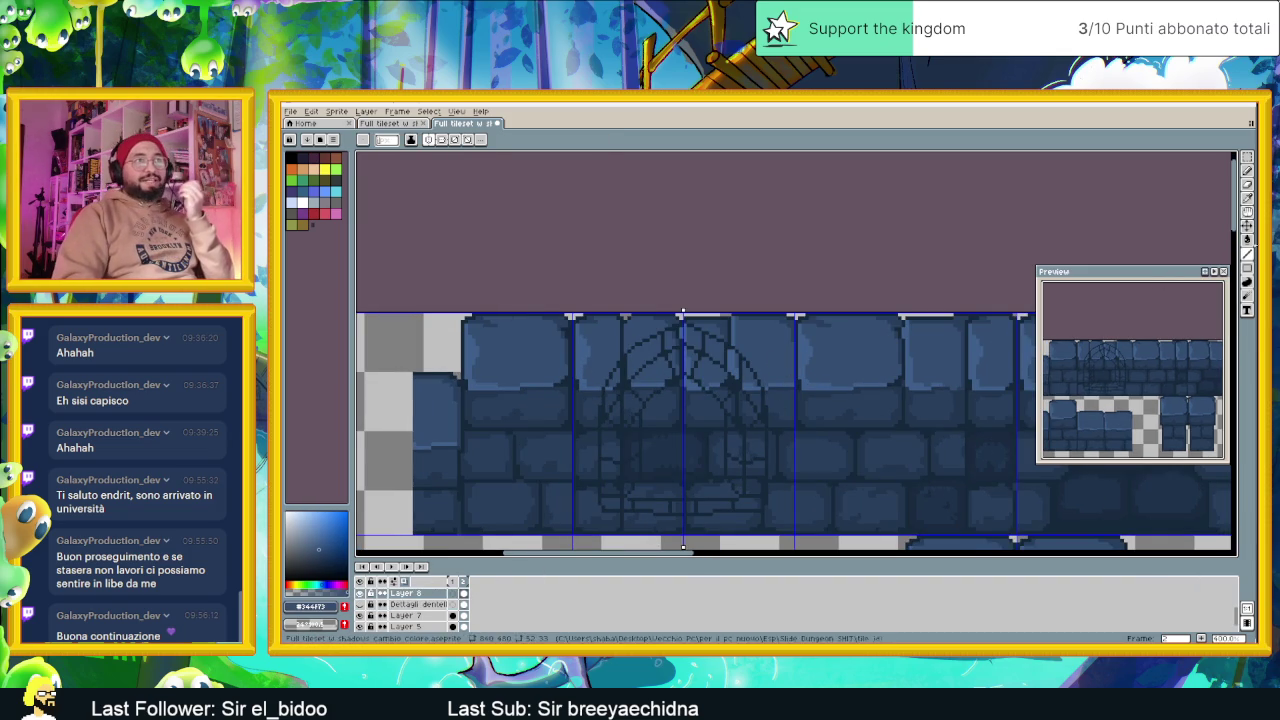
{"action": "left_click", "coordinate": [1247, 239]}
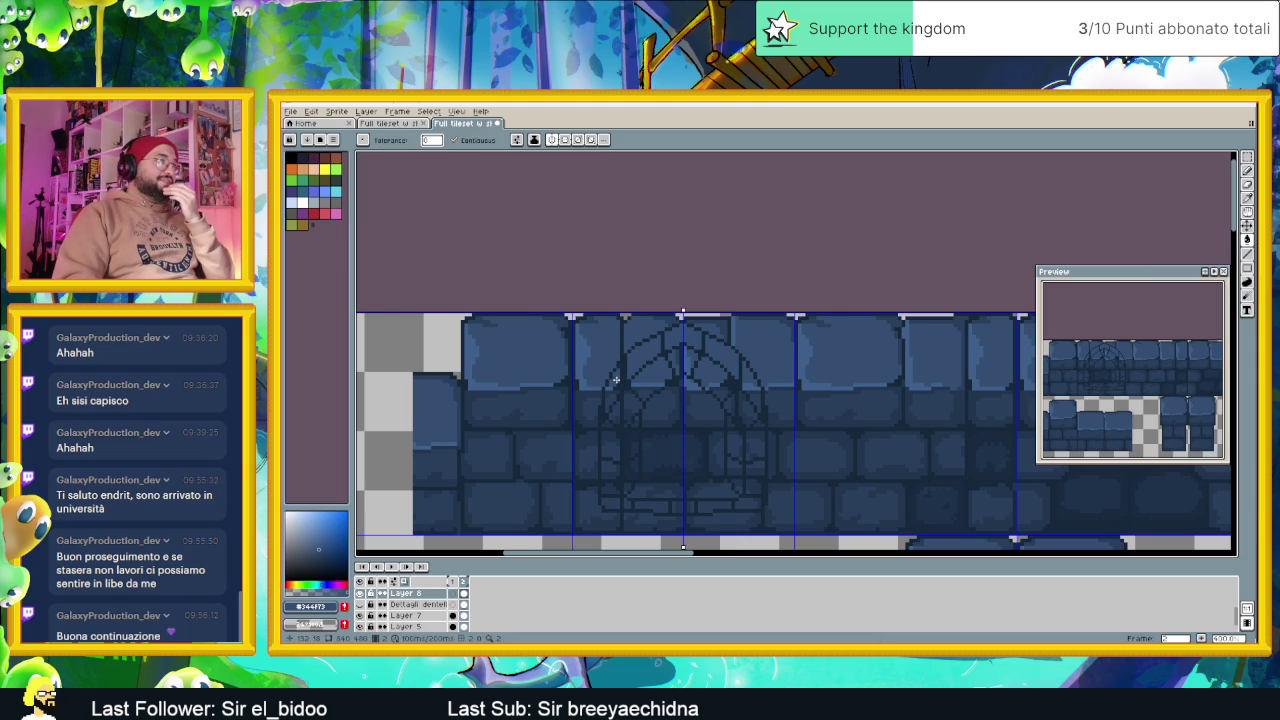
{"action": "left_click", "coordinate": [690, 492]}
Sample the wall's darker blue and fill the top, left, side and lower arch bricks
{"action": "key", "text": "i"}
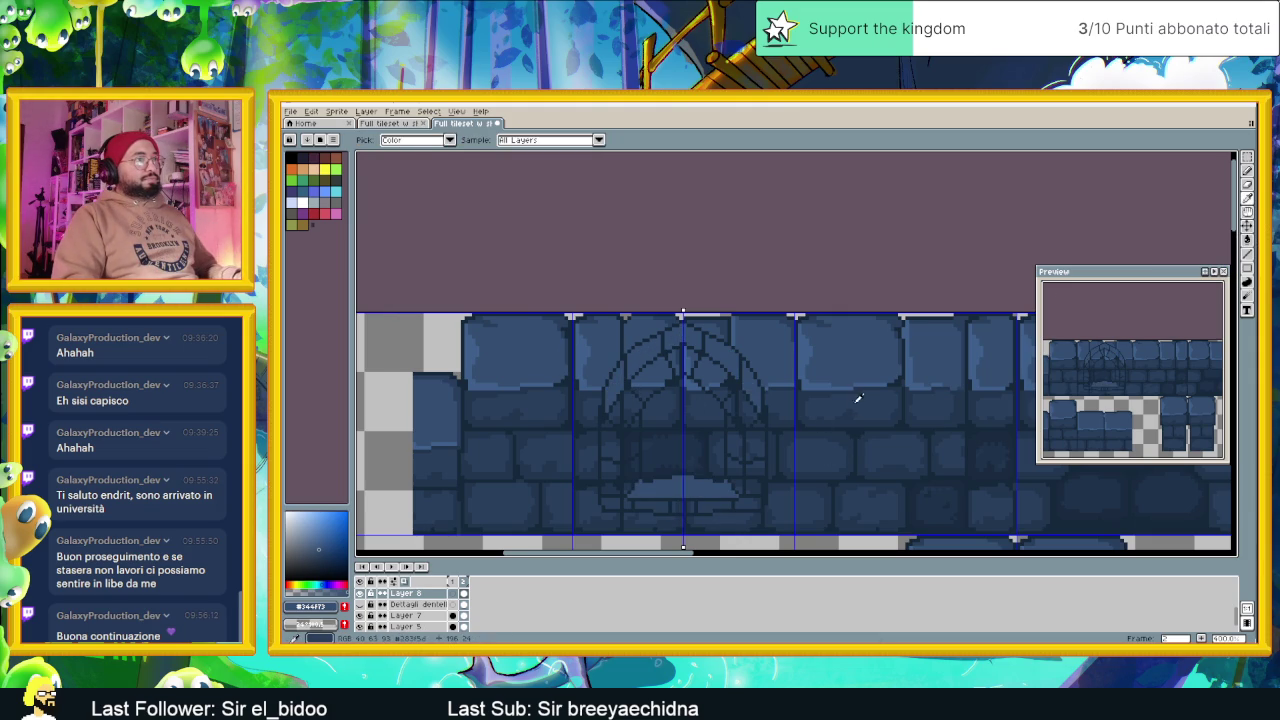
{"action": "left_click", "coordinate": [858, 398]}
{"action": "key", "text": "g"}
{"action": "left_click", "coordinate": [683, 359]}
{"action": "left_click", "coordinate": [654, 373]}
{"action": "left_click", "coordinate": [626, 404]}
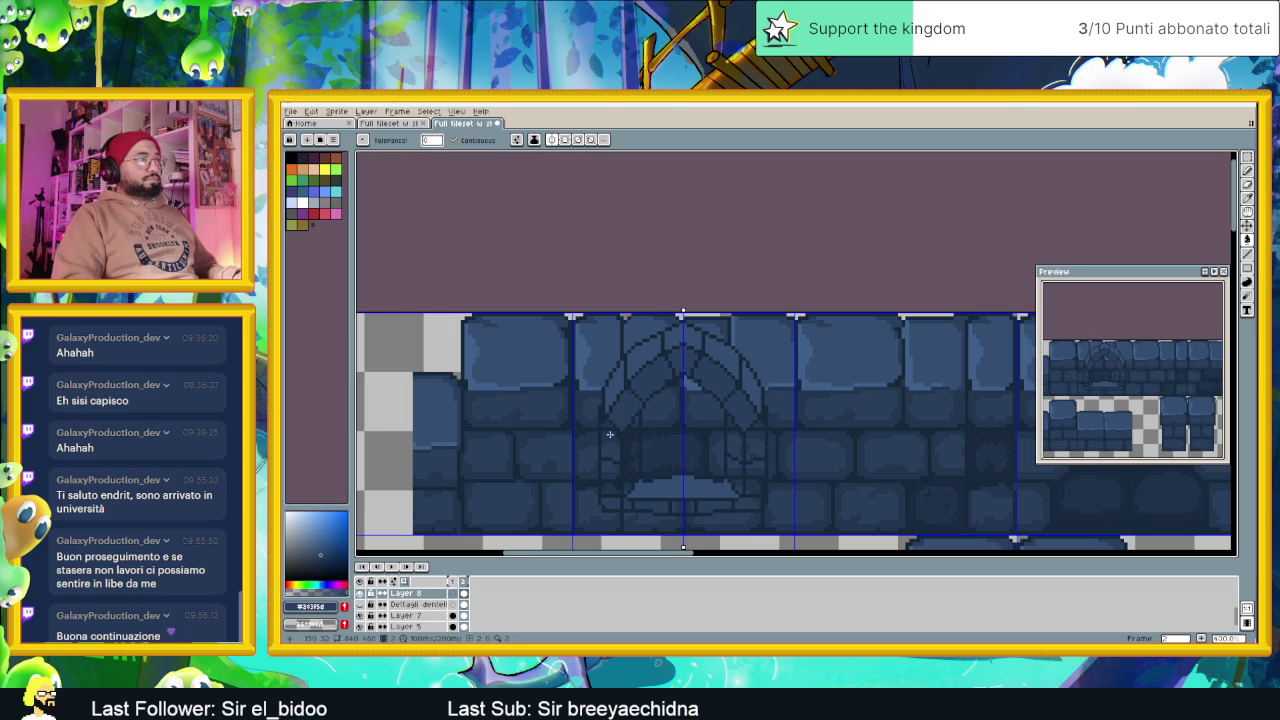
{"action": "left_click", "coordinate": [610, 482]}
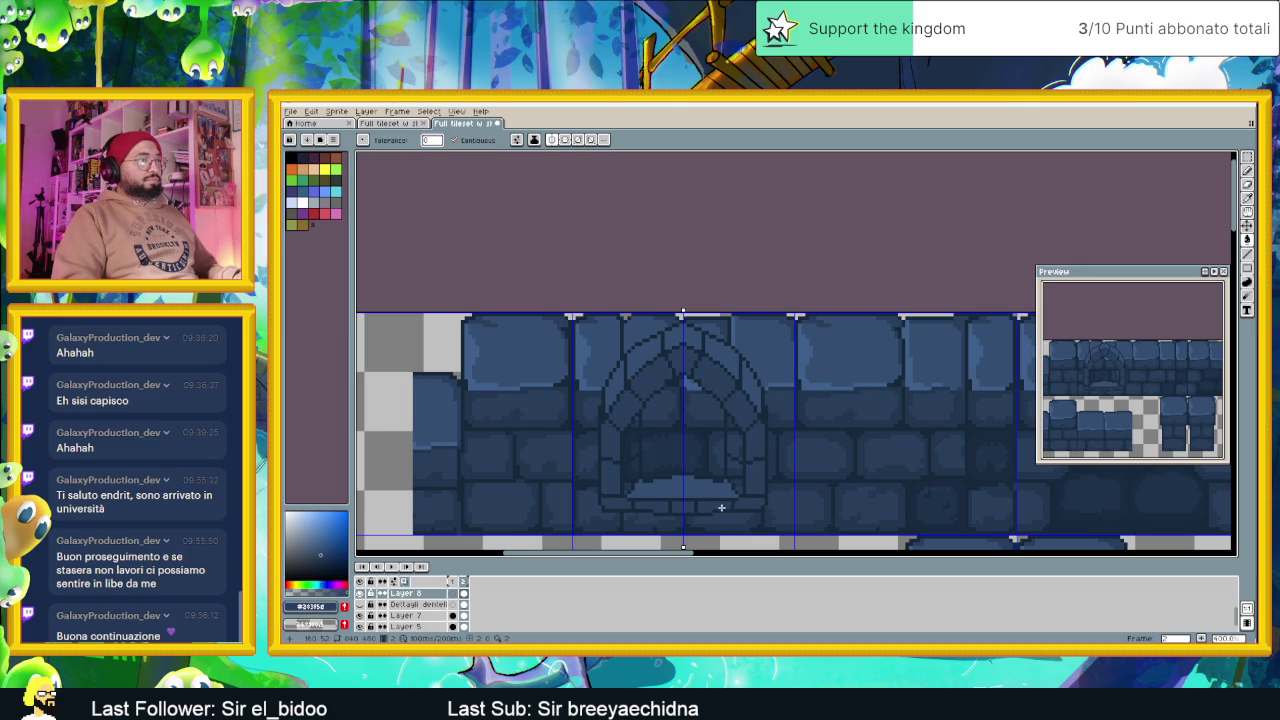
Sample a dark wall blue and fill the doorway interior with it
{"action": "left_click", "coordinate": [886, 418], "text": "alt"}
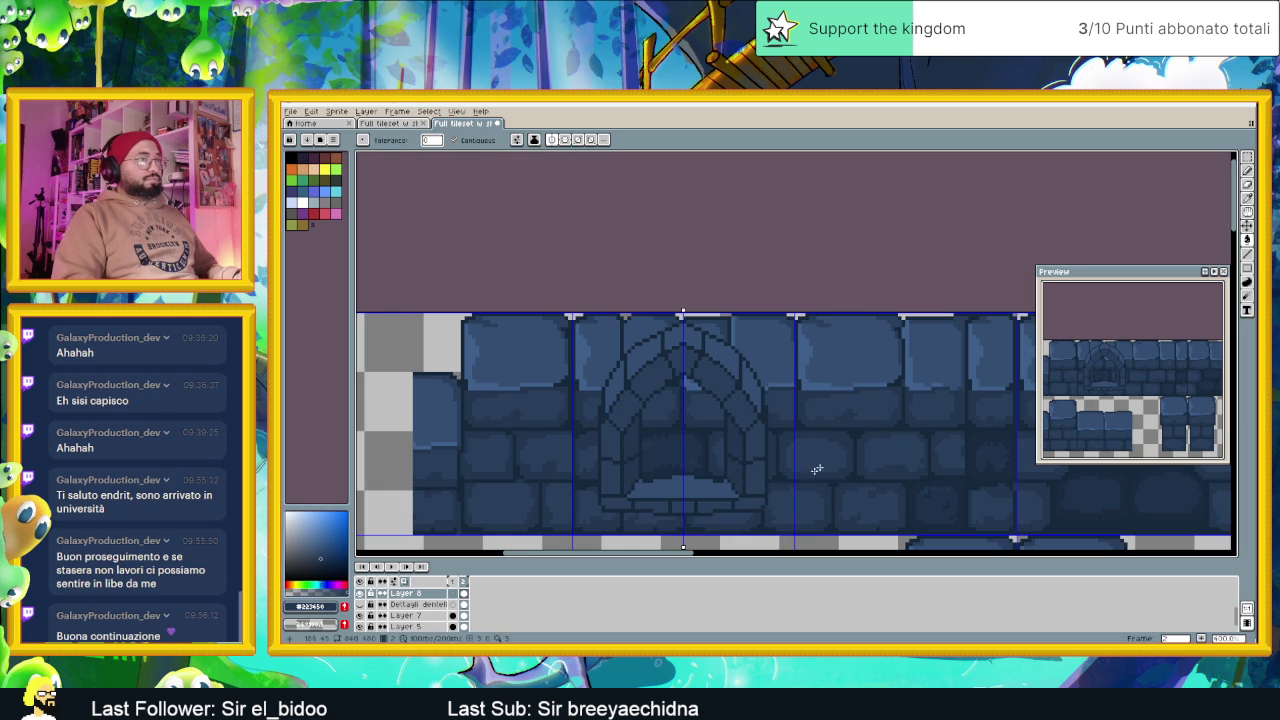
{"action": "key", "text": "alt"}
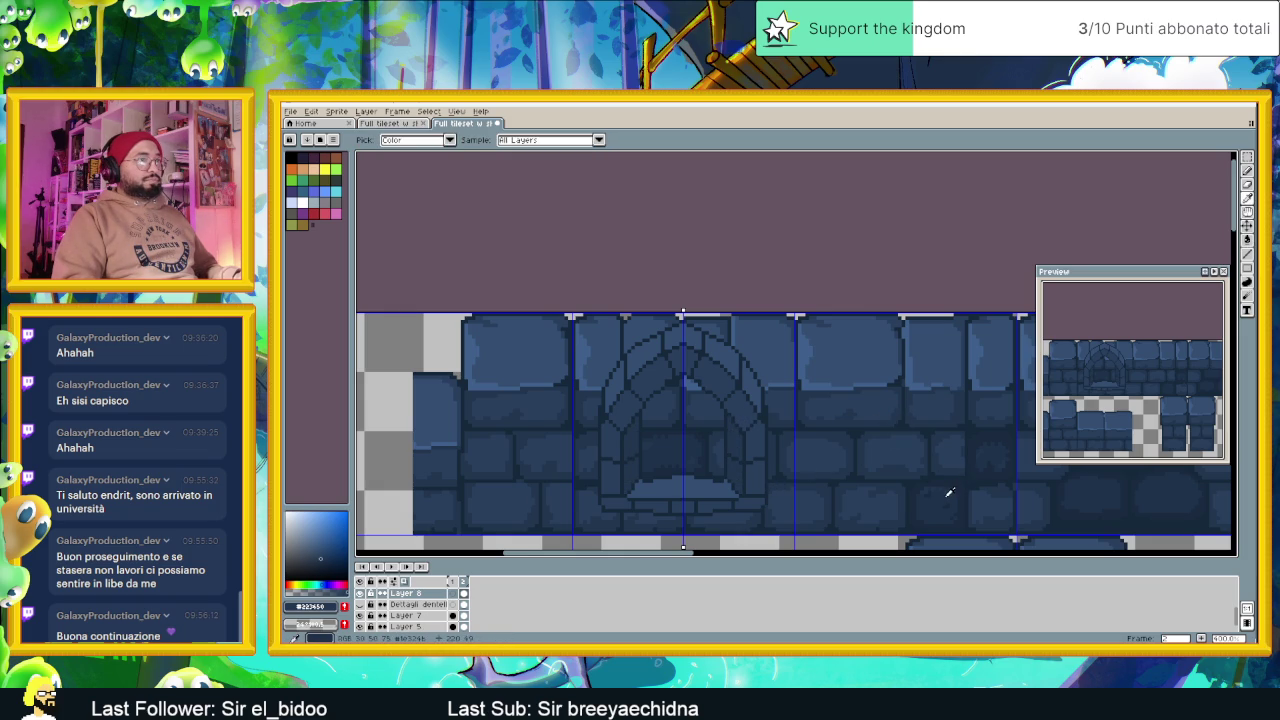
{"action": "left_click", "coordinate": [952, 489], "text": "alt"}
{"action": "left_click", "coordinate": [689, 432]}
{"action": "scroll", "coordinate": [689, 432], "scroll_direction": "down", "scroll_amount": 2}
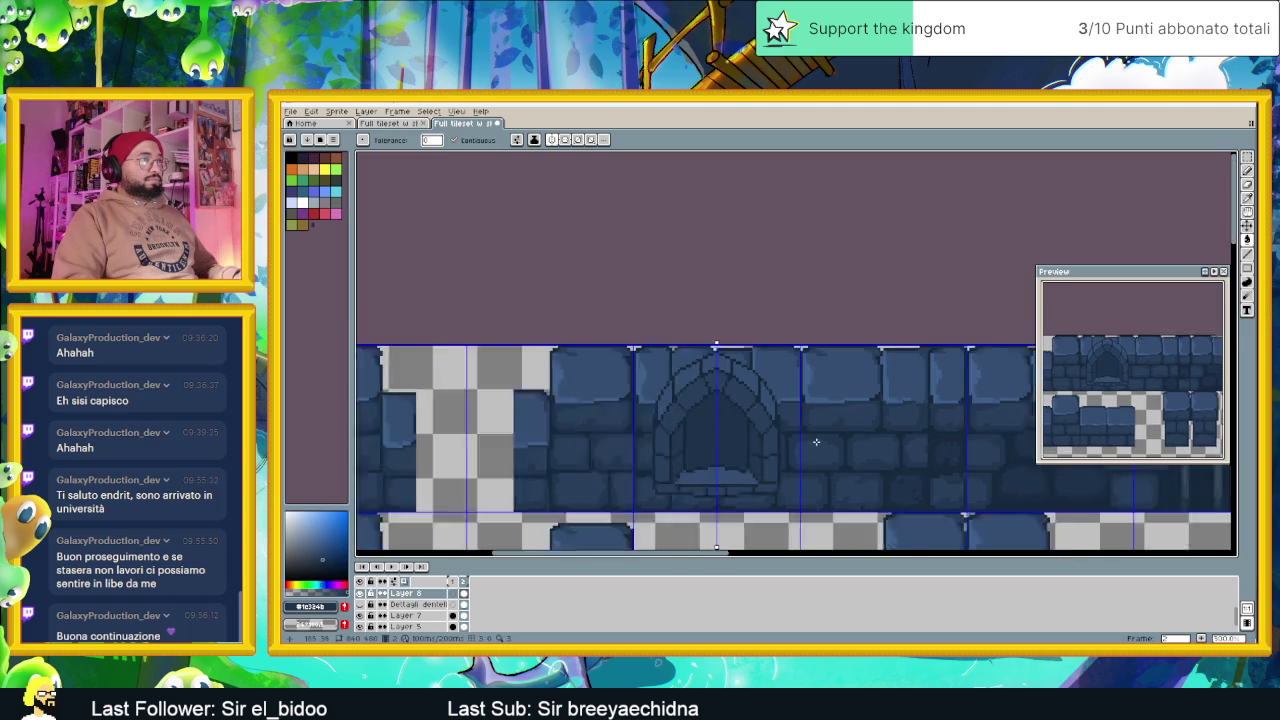
Scroll-zoom around the tileset to inspect the shaded arch doorway tile
{"action": "scroll", "coordinate": [820, 443], "scroll_direction": "down", "scroll_amount": 1}
{"action": "scroll", "coordinate": [838, 422], "scroll_direction": "right", "scroll_amount": 1}
{"action": "scroll", "coordinate": [760, 445], "scroll_direction": "right", "scroll_amount": 2}
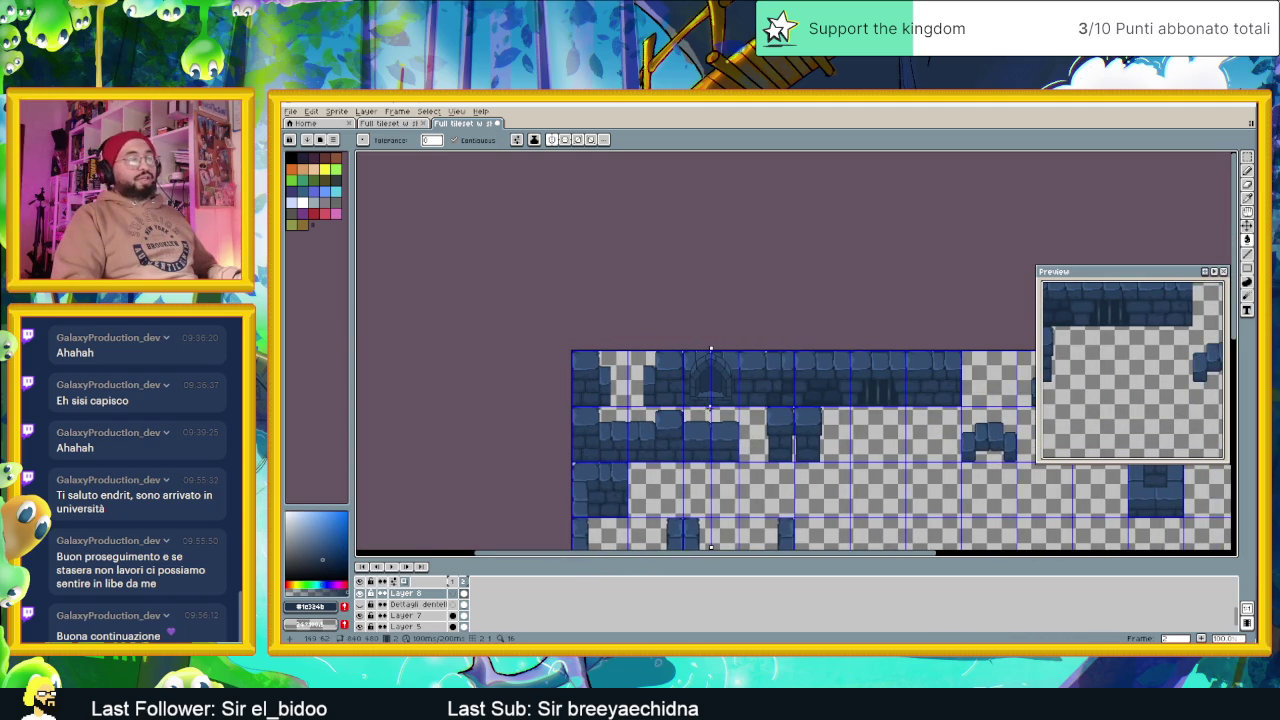
{"action": "scroll", "coordinate": [750, 430], "scroll_direction": "down", "scroll_amount": 1}
{"action": "scroll", "coordinate": [780, 396], "scroll_direction": "up", "scroll_amount": 1}
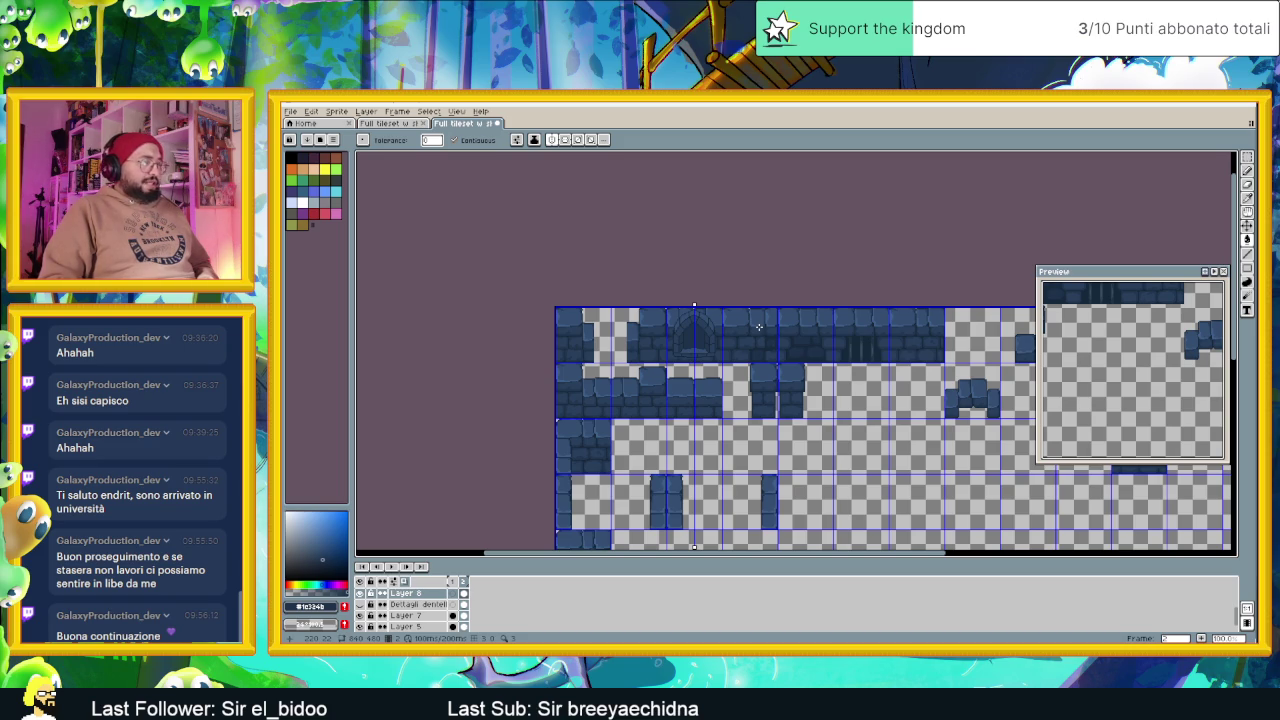
{"action": "scroll", "coordinate": [759, 327], "scroll_direction": "down", "scroll_amount": 2}
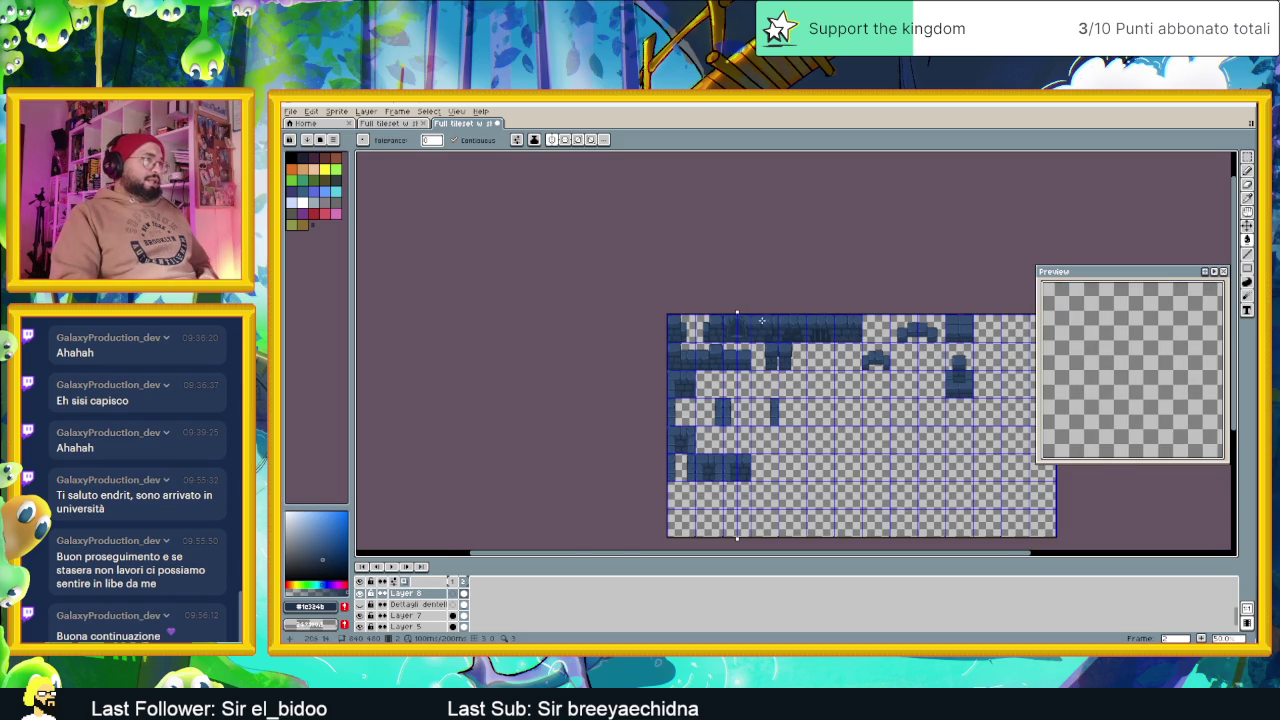
{"action": "scroll", "coordinate": [761, 320], "scroll_direction": "up", "scroll_amount": 1}
{"action": "scroll", "coordinate": [784, 363], "scroll_direction": "down", "scroll_amount": 1}
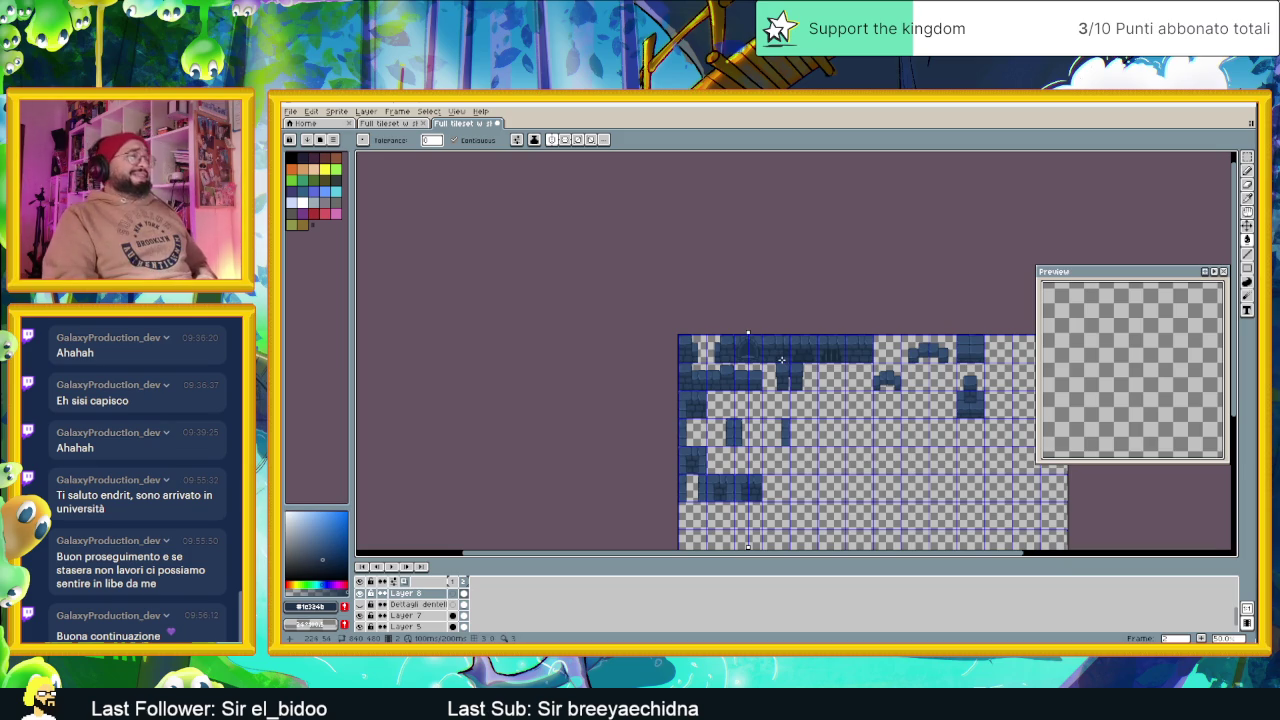
{"action": "scroll", "coordinate": [739, 349], "scroll_direction": "up", "scroll_amount": 2}
{"action": "scroll", "coordinate": [739, 349], "scroll_direction": "up", "scroll_amount": 3}
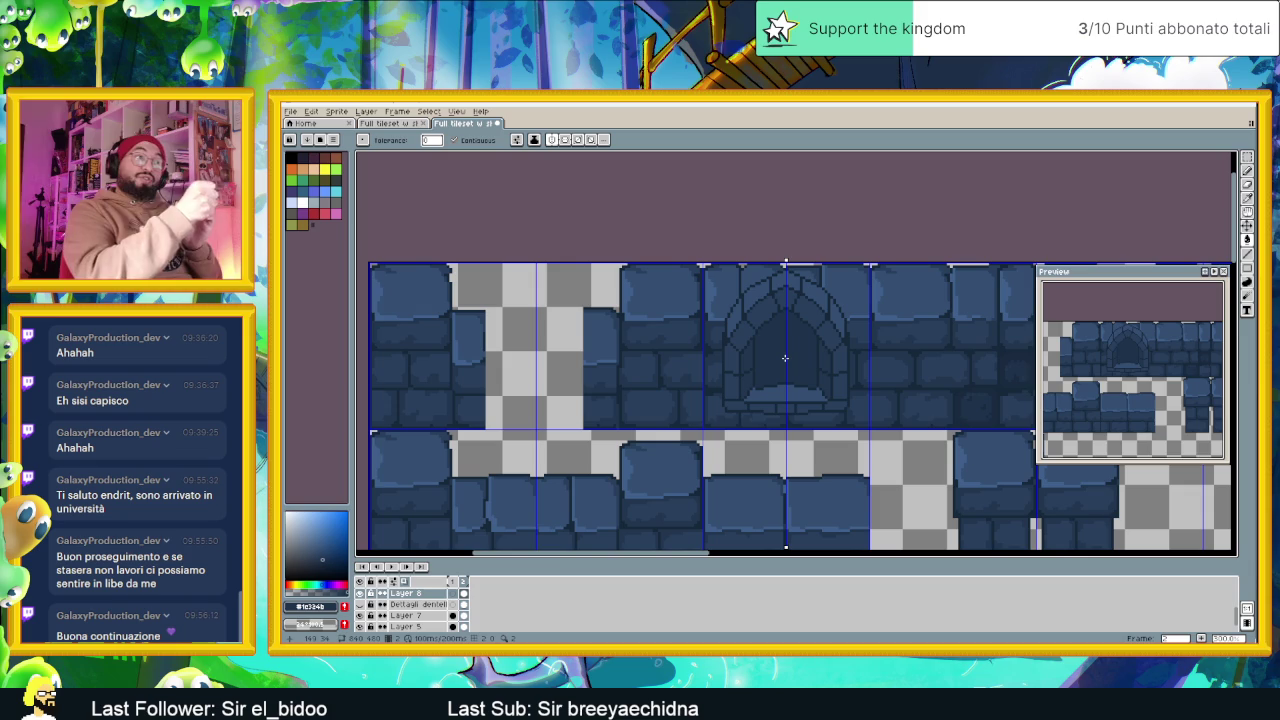
{"action": "scroll", "coordinate": [789, 357], "scroll_direction": "down", "scroll_amount": 1}
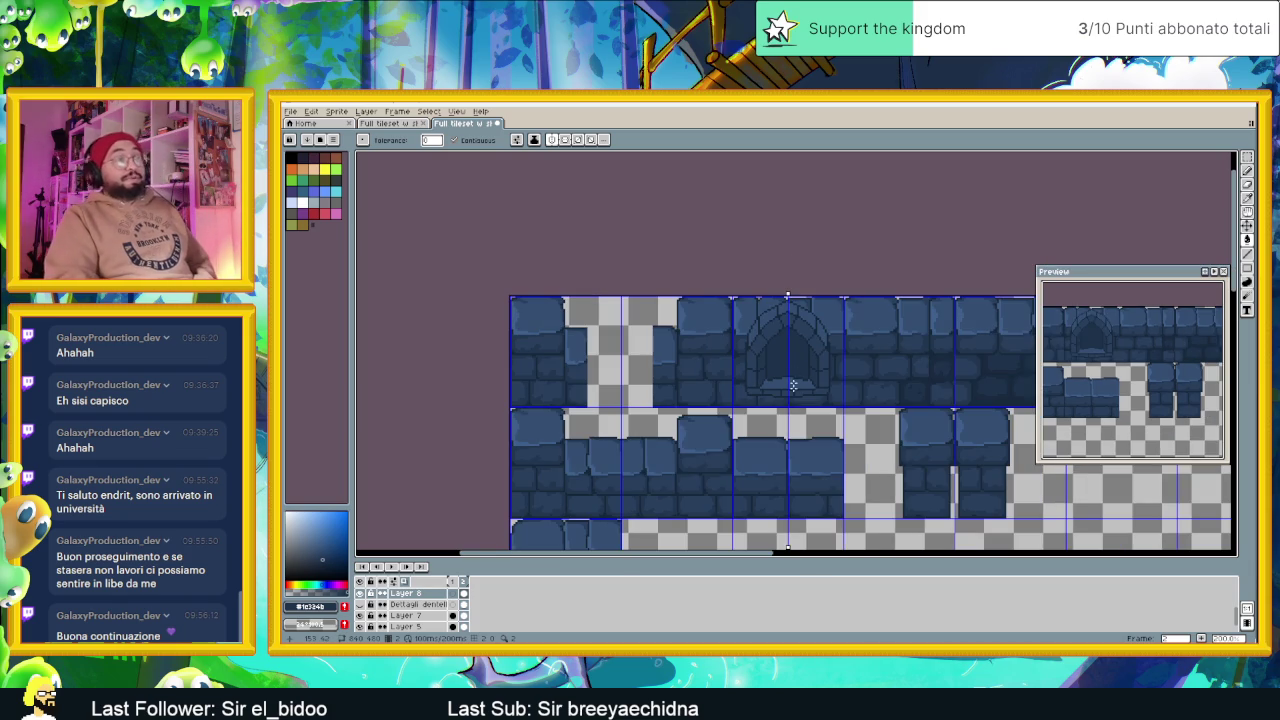
{"action": "scroll", "coordinate": [799, 405], "scroll_direction": "down", "scroll_amount": 1}
{"action": "scroll", "coordinate": [799, 405], "scroll_direction": "down", "scroll_amount": 1}
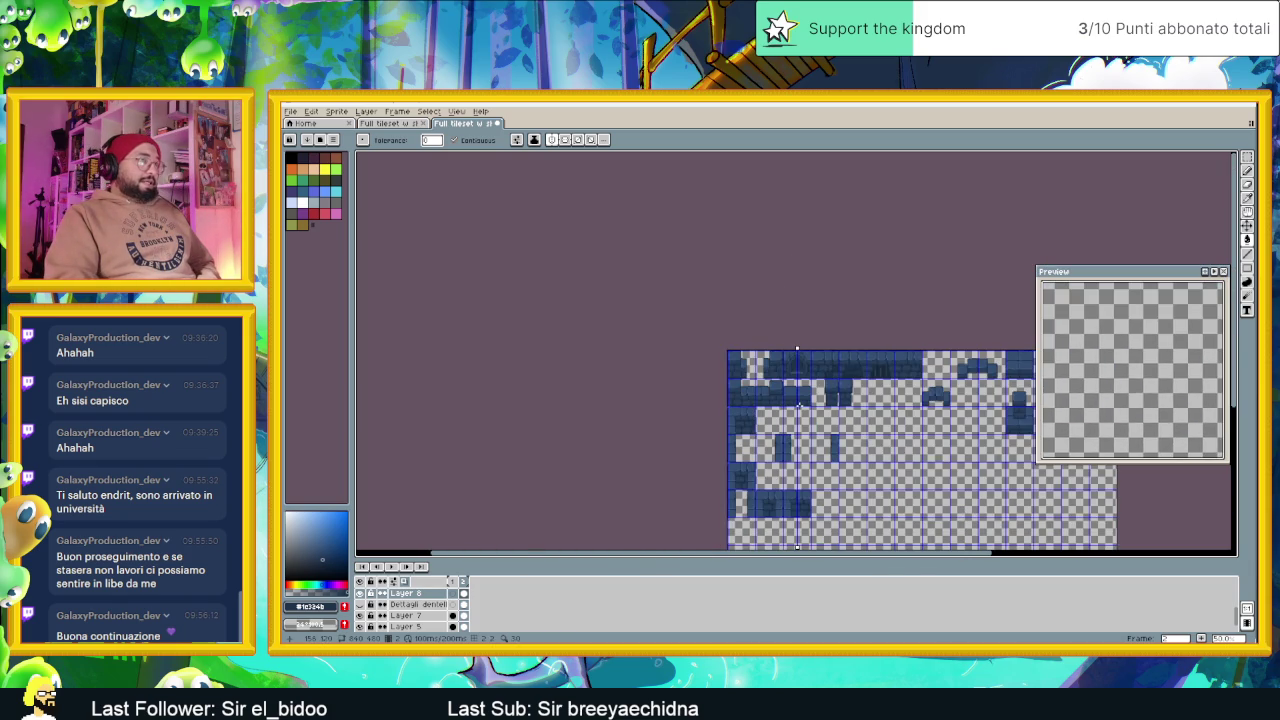
{"action": "scroll", "coordinate": [826, 387], "scroll_direction": "up", "scroll_amount": 1}
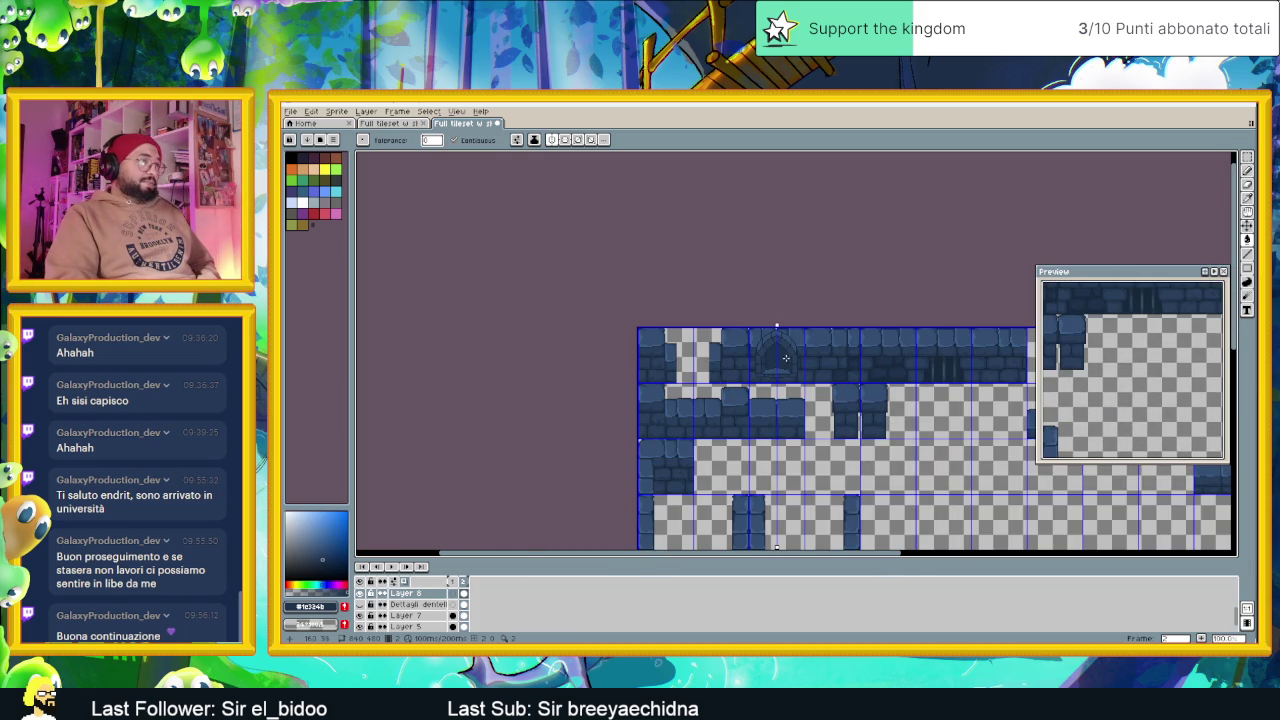
{"action": "scroll", "coordinate": [785, 357], "scroll_direction": "up", "scroll_amount": 1}
{"action": "scroll", "coordinate": [785, 357], "scroll_direction": "up", "scroll_amount": 1}
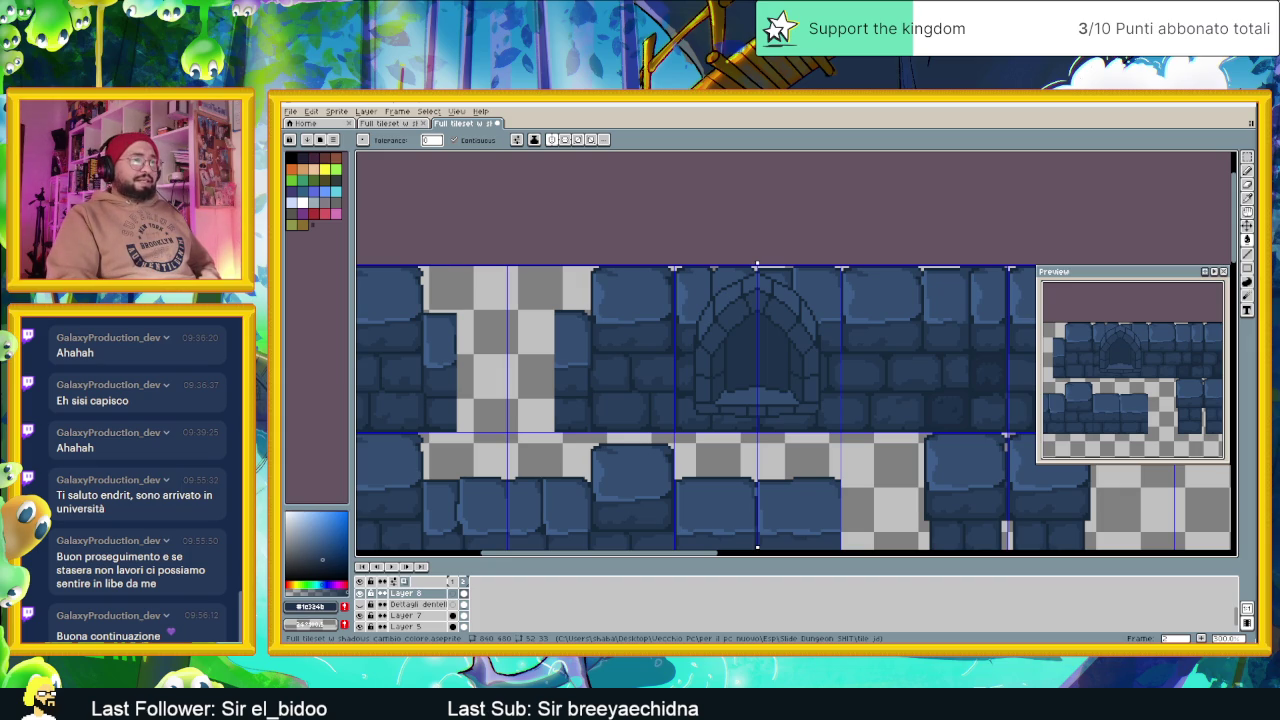
Switch to the Godot editor showing the village scene
{"action": "key", "text": "alt+Tab"}
{"action": "scroll", "coordinate": [930, 420], "scroll_direction": "up", "scroll_amount": 1}
{"action": "scroll", "coordinate": [910, 410], "scroll_direction": "up", "scroll_amount": 1}
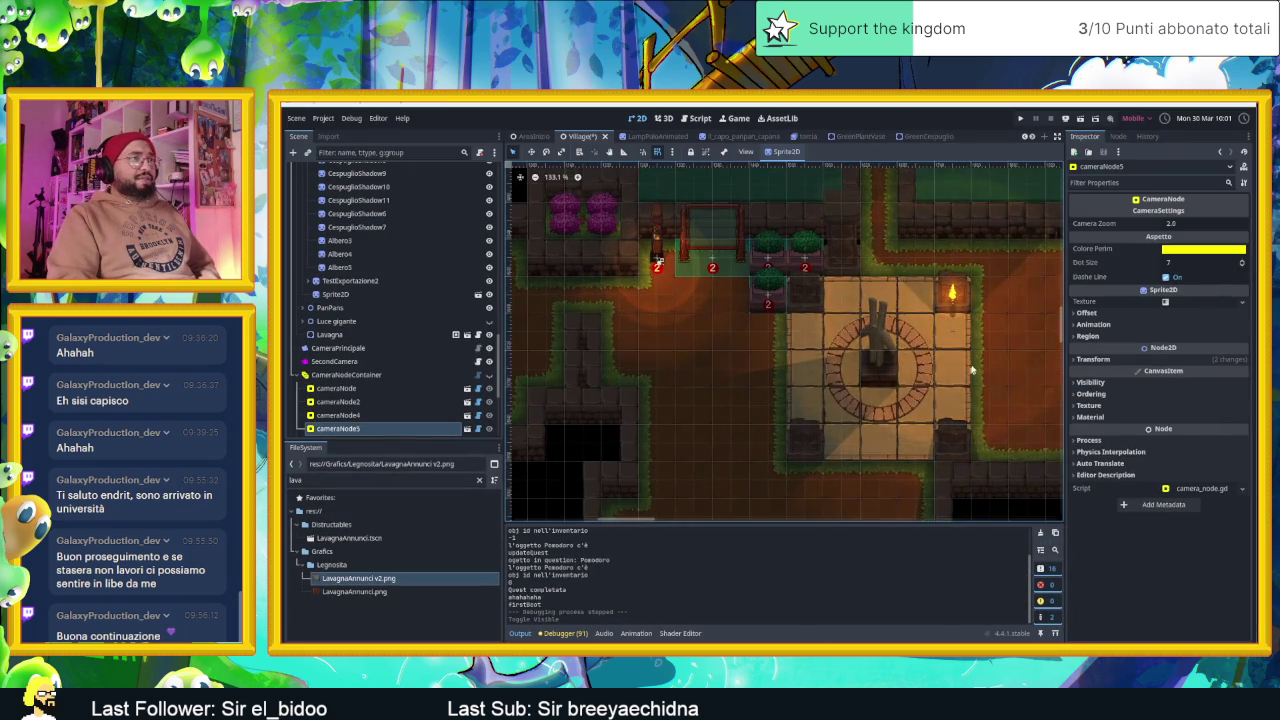
{"action": "scroll", "coordinate": [890, 398], "scroll_direction": "up", "scroll_amount": 2}
{"action": "scroll", "coordinate": [879, 390], "scroll_direction": "up", "scroll_amount": 1}
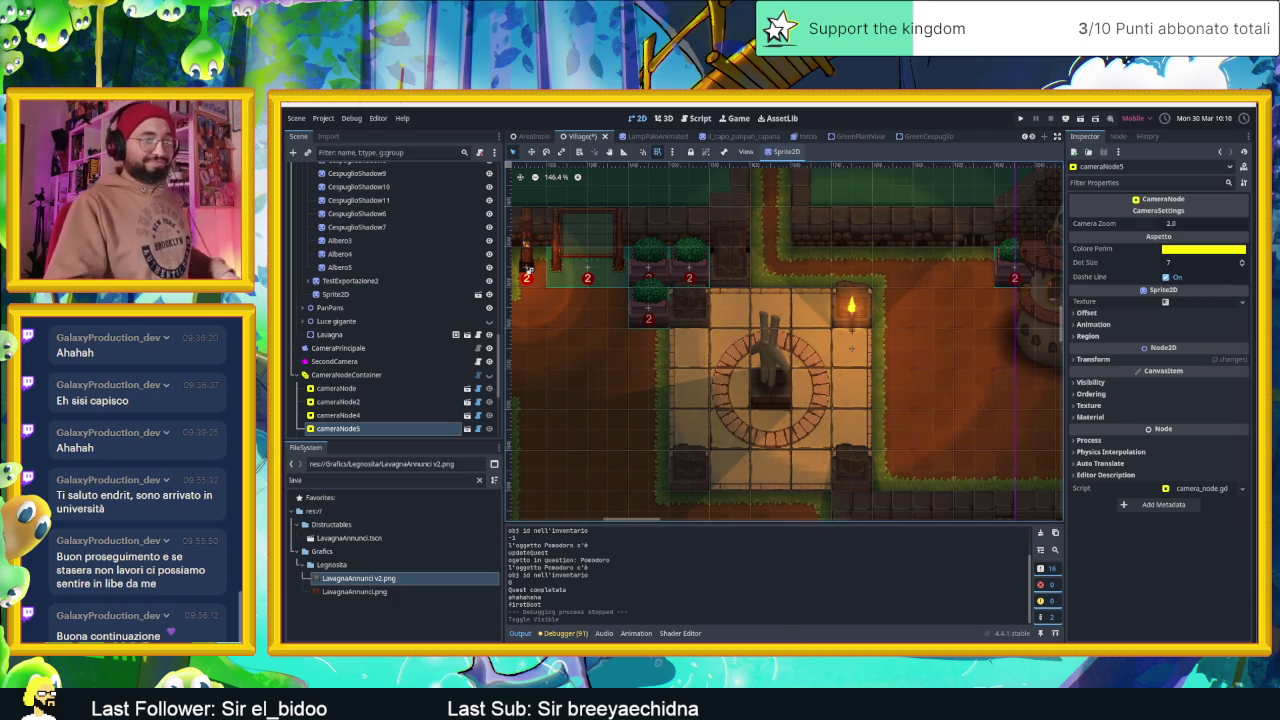
{"action": "key", "text": "alt+Tab"}
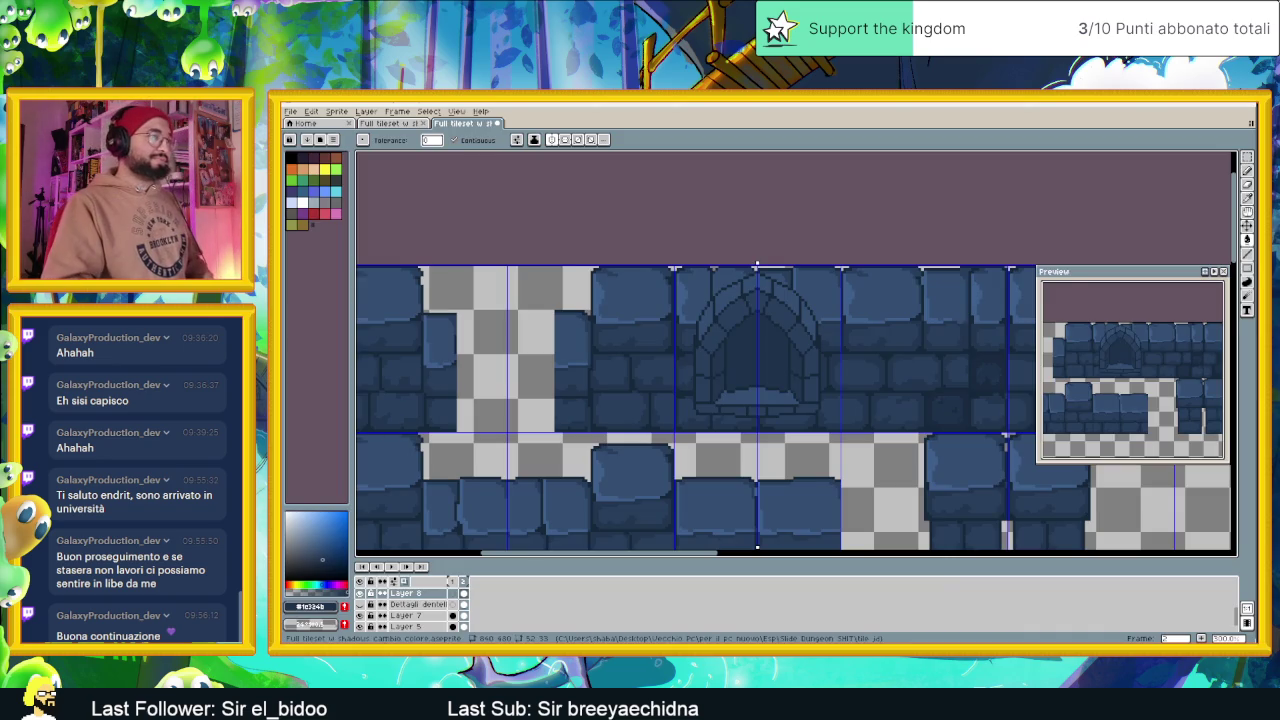
Zoom into the arch, undo a trial Paint Bucket fill, and switch to the Pencil
{"action": "scroll", "coordinate": [737, 314], "scroll_direction": "up", "scroll_amount": 1}
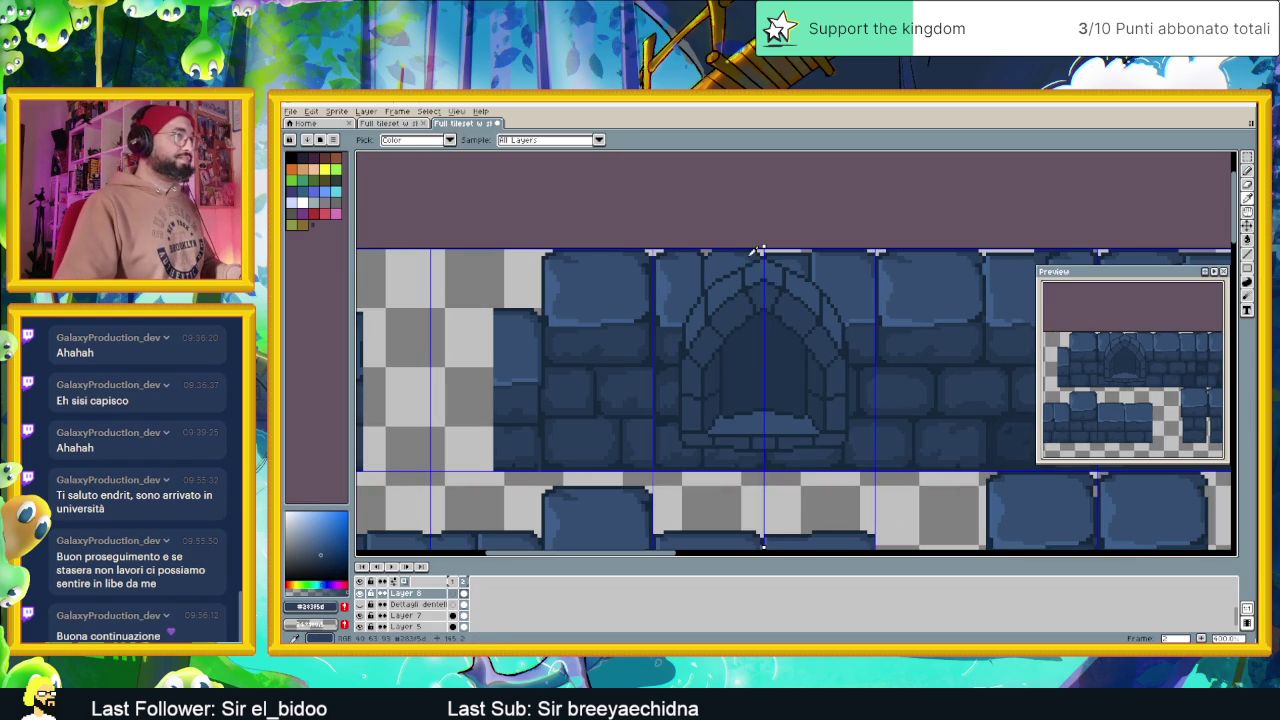
{"action": "scroll", "coordinate": [770, 281], "scroll_direction": "up", "scroll_amount": 1}
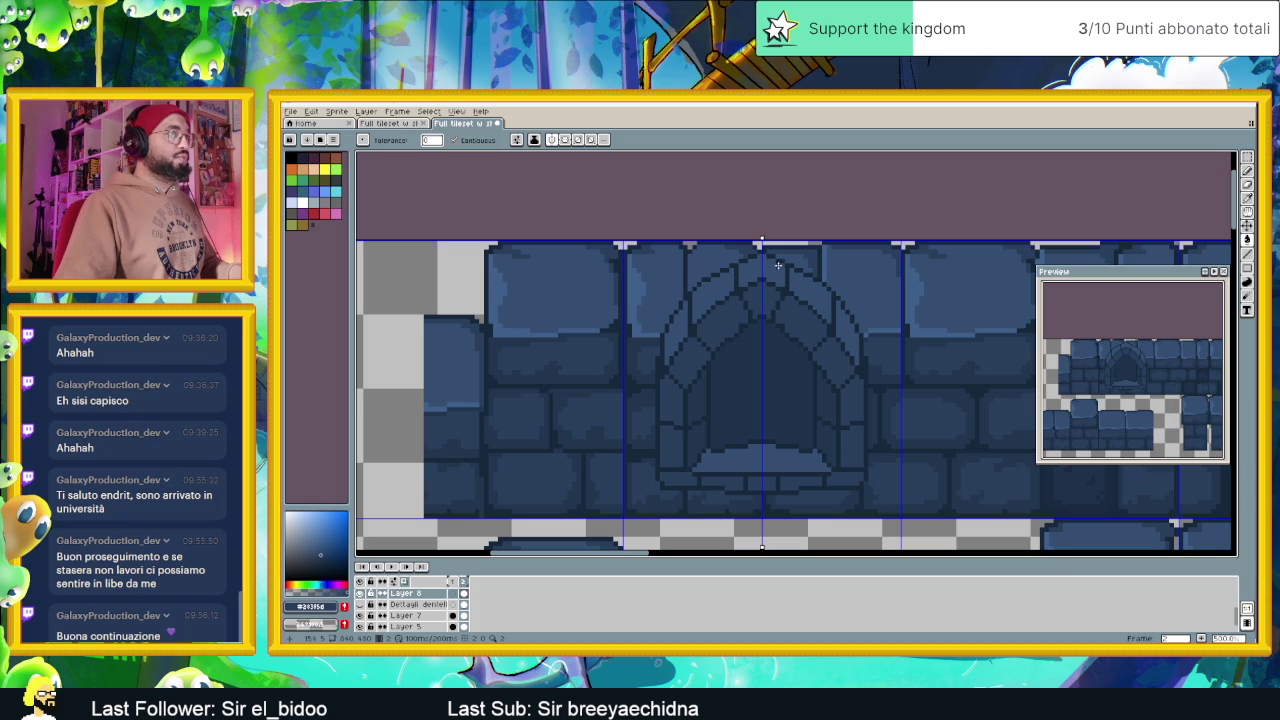
{"action": "scroll", "coordinate": [781, 265], "scroll_direction": "up", "scroll_amount": 1}
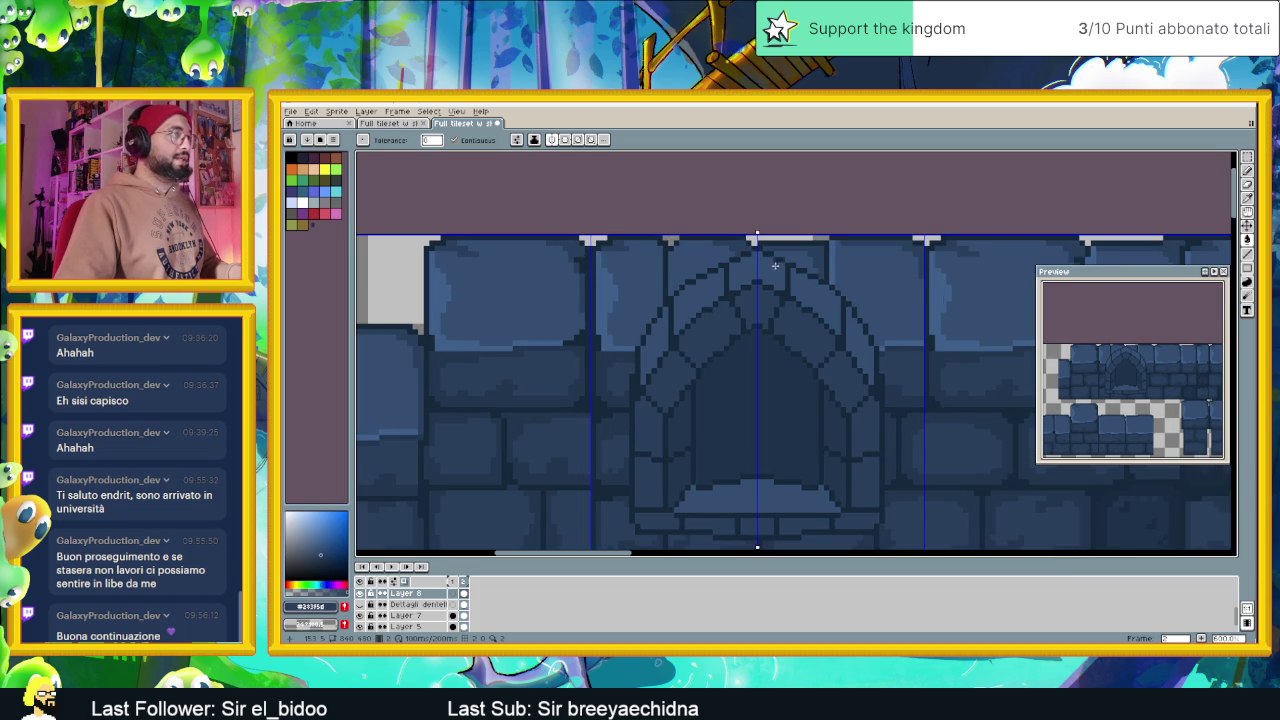
{"action": "left_click", "coordinate": [711, 275]}
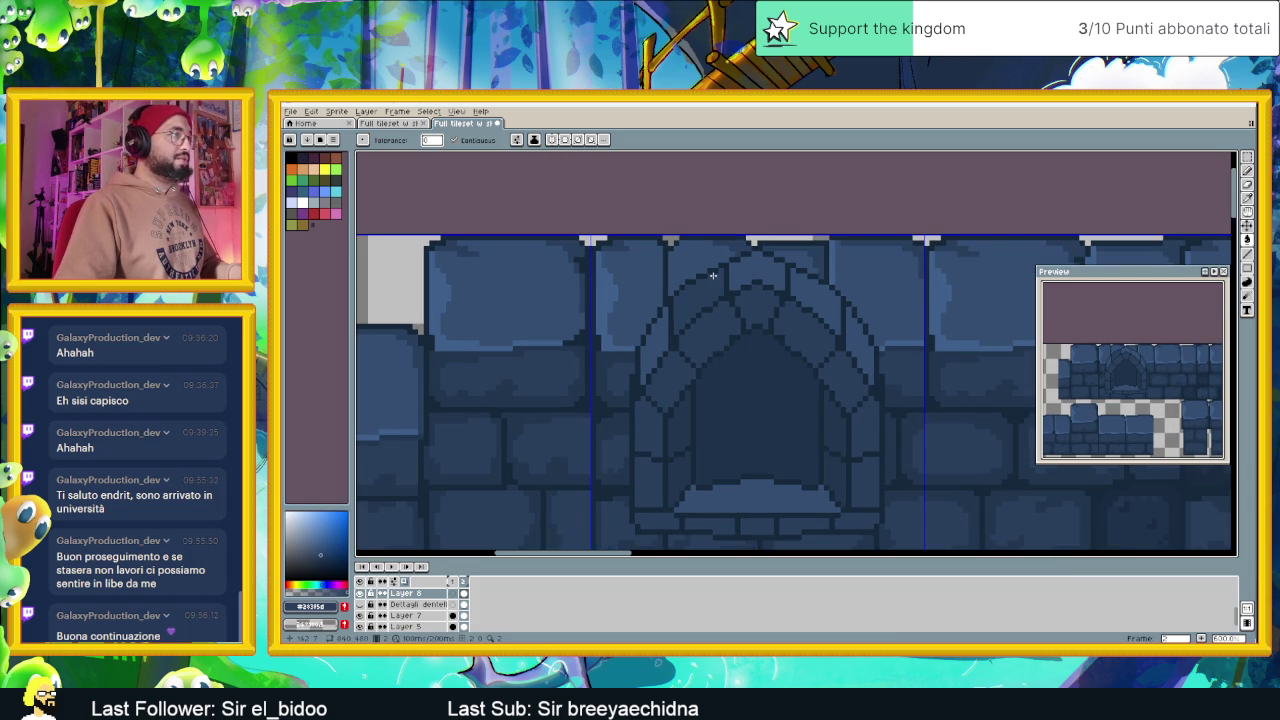
{"action": "key", "text": "ctrl+z"}
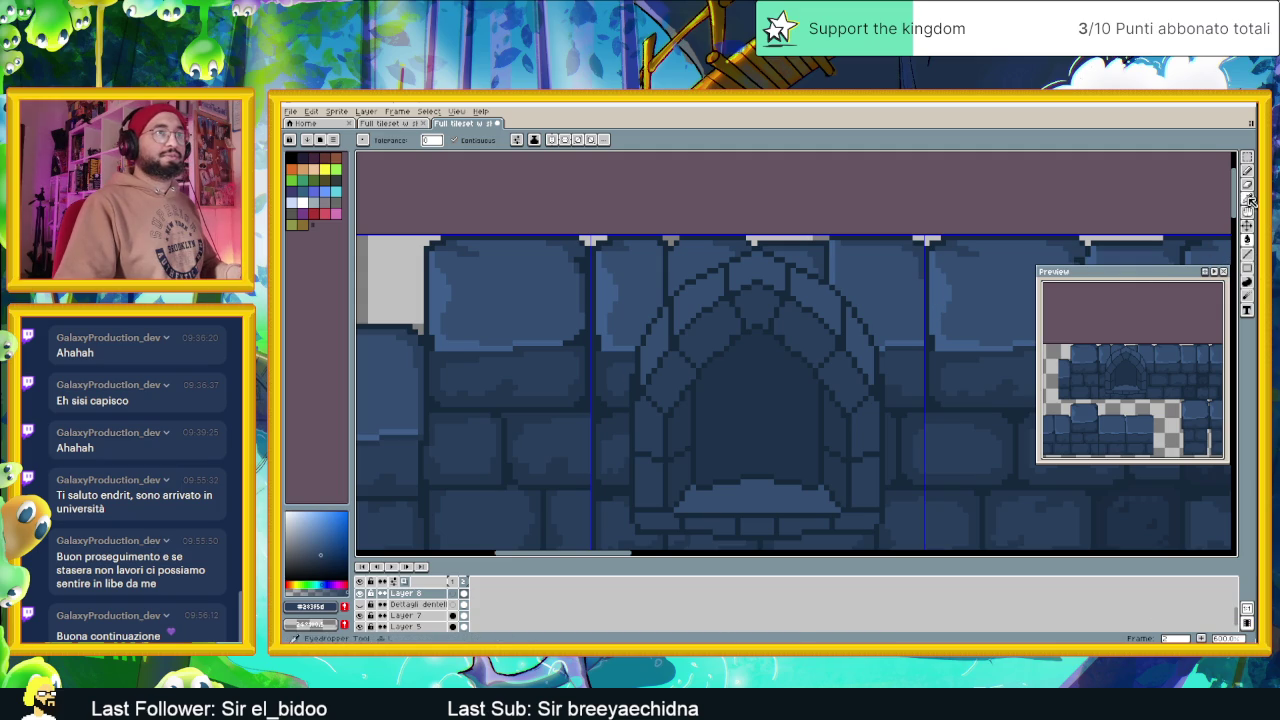
{"action": "left_click", "coordinate": [1247, 170]}
{"action": "scroll", "coordinate": [722, 268], "scroll_direction": "up", "scroll_amount": 1}
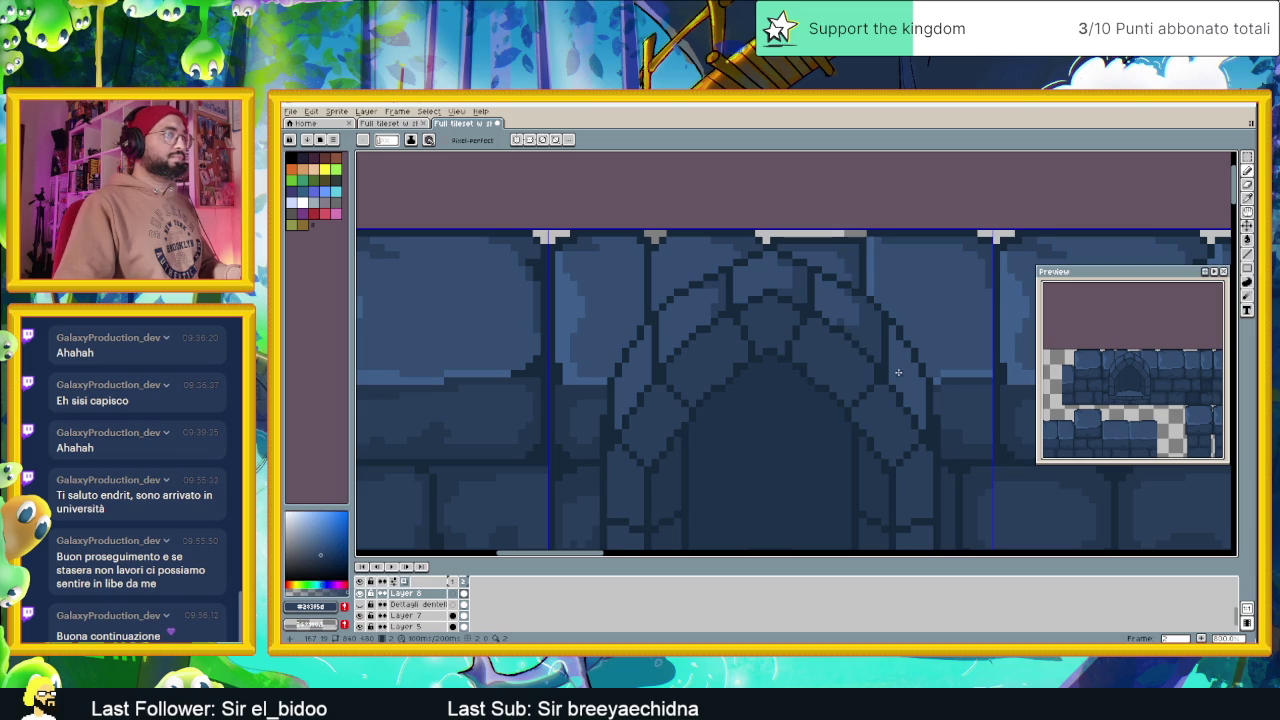
Pencil a short vertical pixel run on the arch's right edge, zooming out to check it
{"action": "scroll", "coordinate": [898, 372], "scroll_direction": "down", "scroll_amount": 1}
{"action": "scroll", "coordinate": [785, 359], "scroll_direction": "up", "scroll_amount": 1}
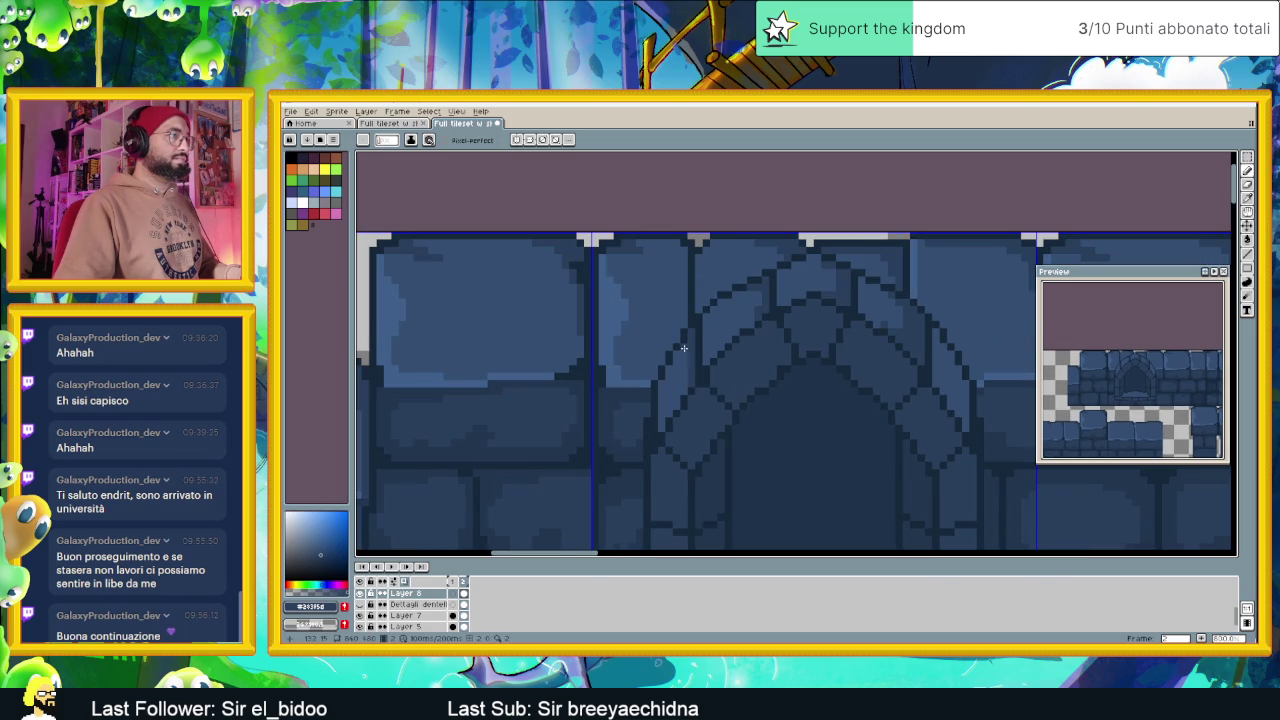
{"action": "scroll", "coordinate": [865, 387], "scroll_direction": "down", "scroll_amount": 1}
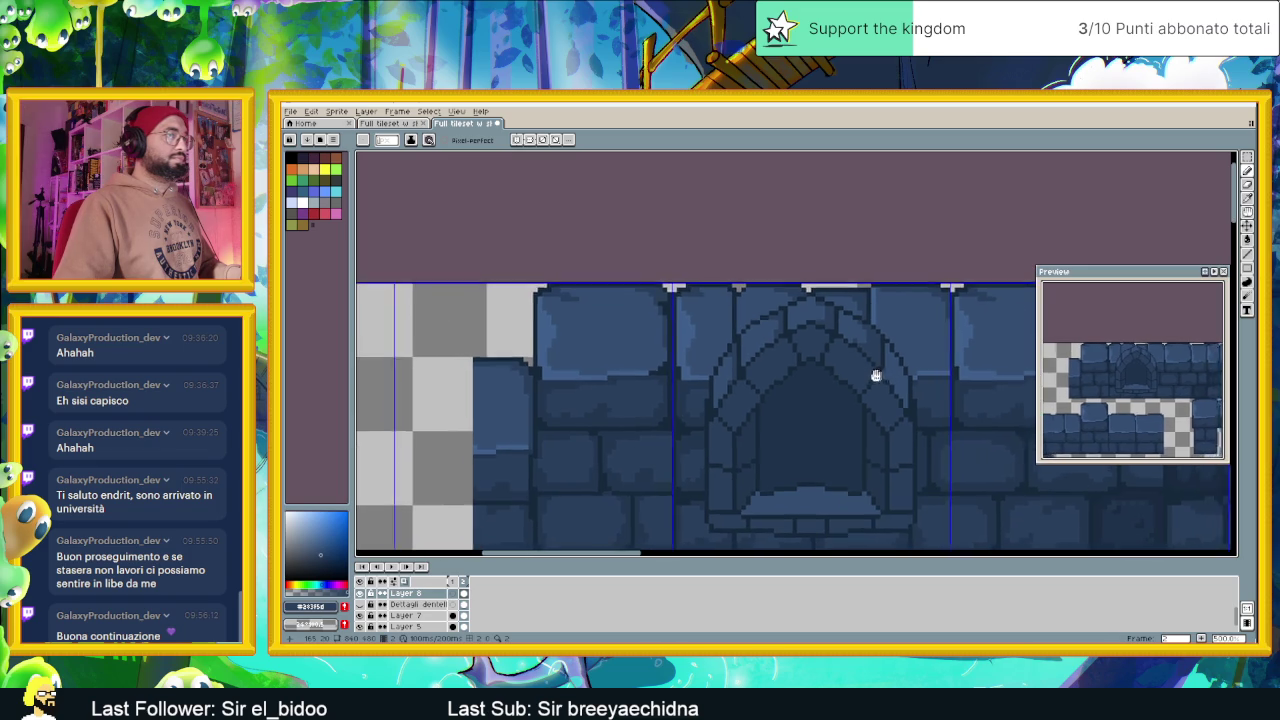
{"action": "scroll", "coordinate": [900, 376], "scroll_direction": "up", "scroll_amount": 1}
{"action": "scroll", "coordinate": [896, 373], "scroll_direction": "up", "scroll_amount": 1}
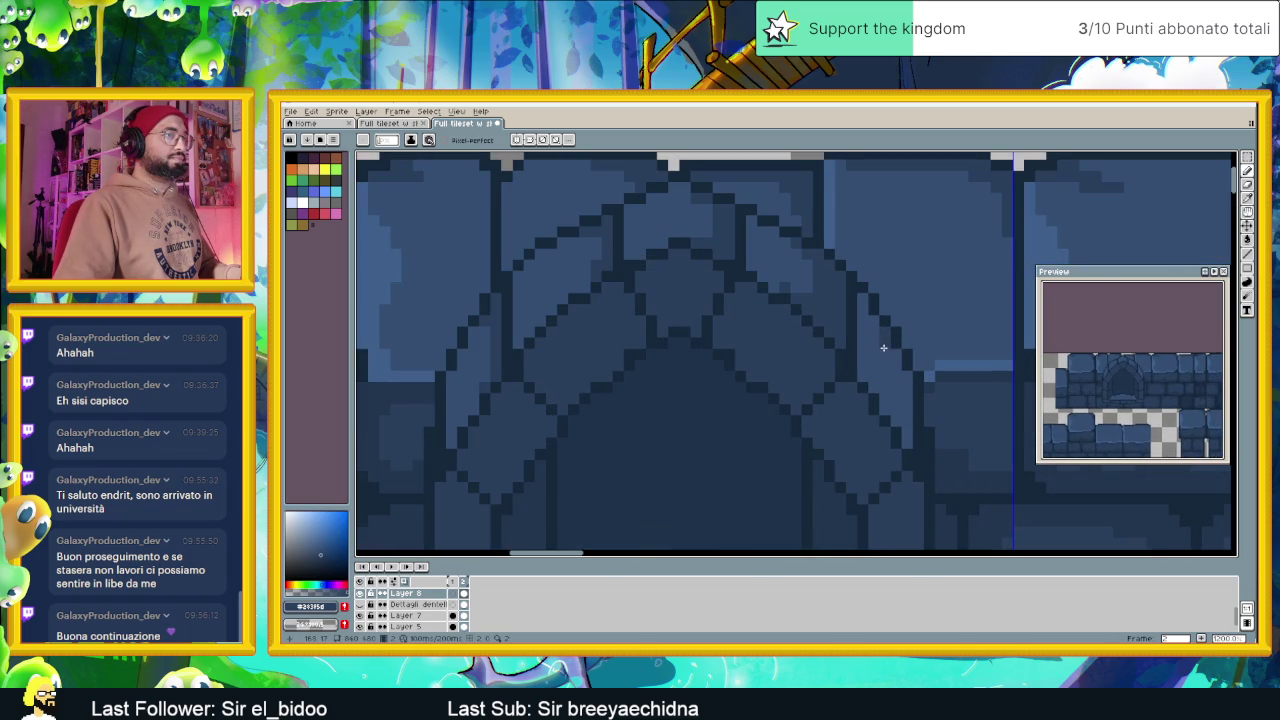
{"action": "scroll", "coordinate": [881, 333], "scroll_direction": "down", "scroll_amount": 1}
{"action": "scroll", "coordinate": [862, 355], "scroll_direction": "up", "scroll_amount": 1}
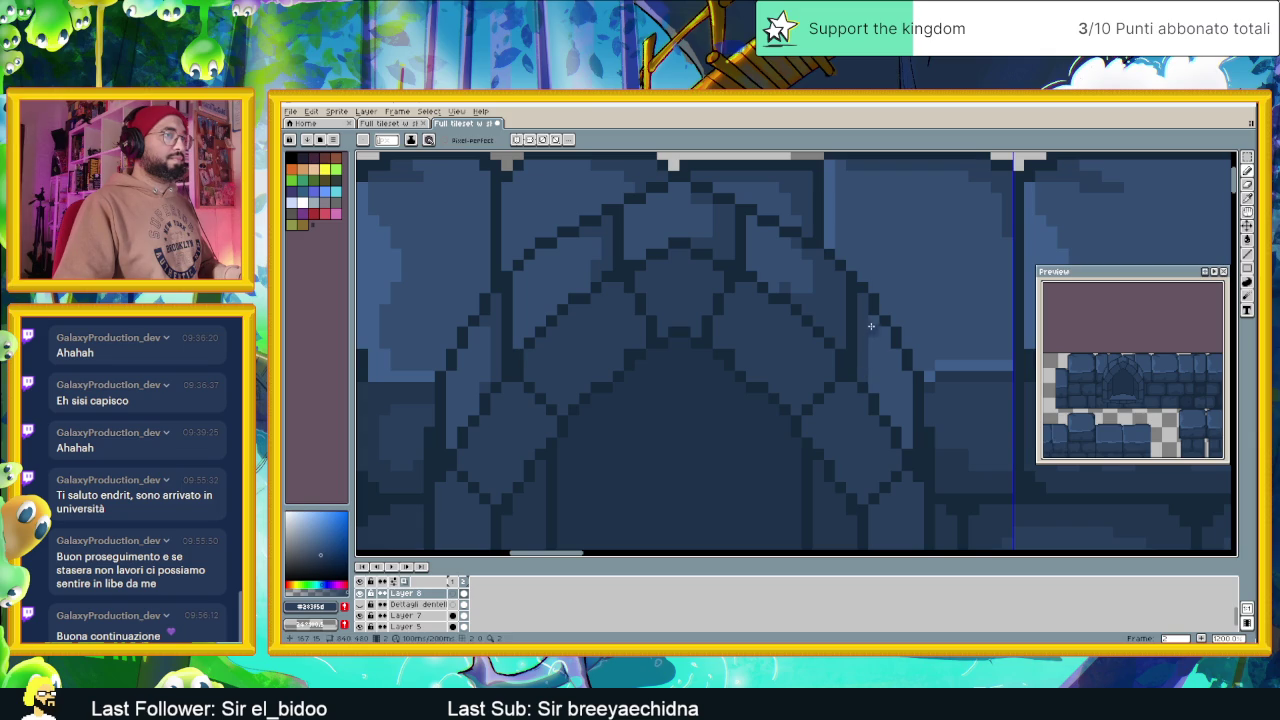
{"action": "scroll", "coordinate": [867, 380], "scroll_direction": "down", "scroll_amount": 1}
{"action": "scroll", "coordinate": [884, 340], "scroll_direction": "up", "scroll_amount": 1}
{"action": "left_click_drag", "start_coordinate": [892, 370], "coordinate": [907, 421]}
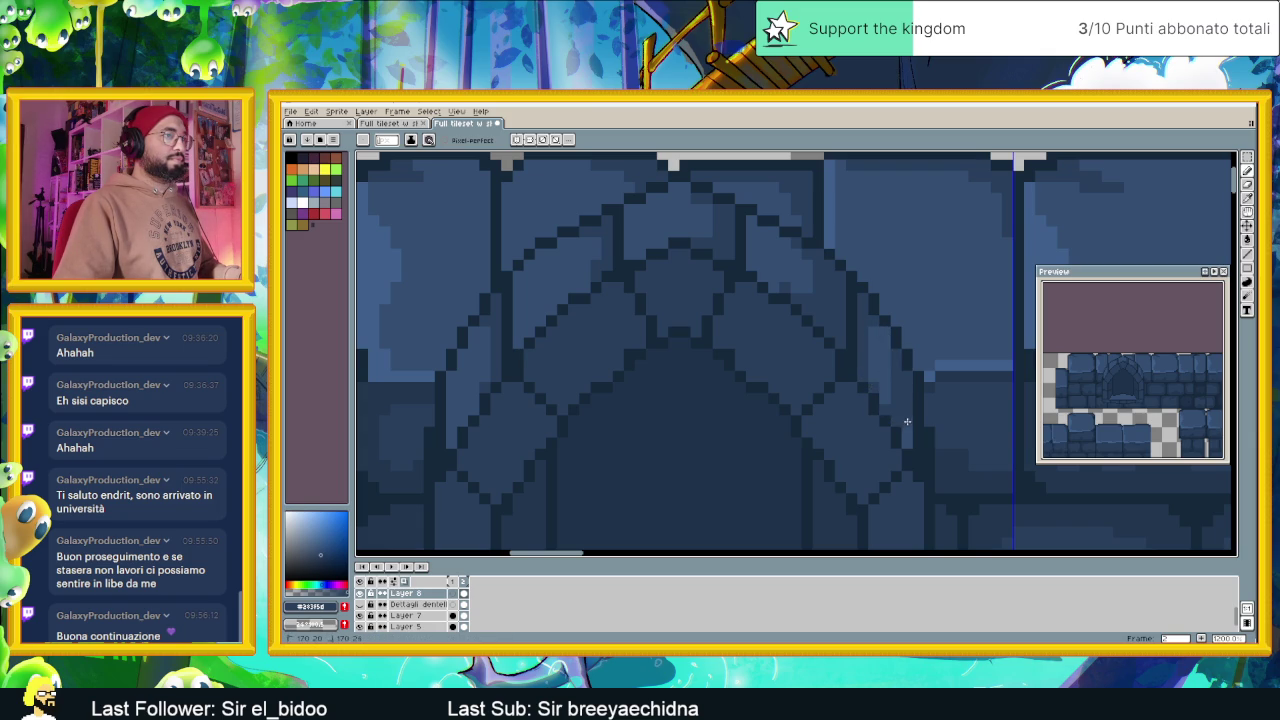
{"action": "scroll", "coordinate": [905, 420], "scroll_direction": "down", "scroll_amount": 1}
{"action": "scroll", "coordinate": [900, 390], "scroll_direction": "down", "scroll_amount": 1}
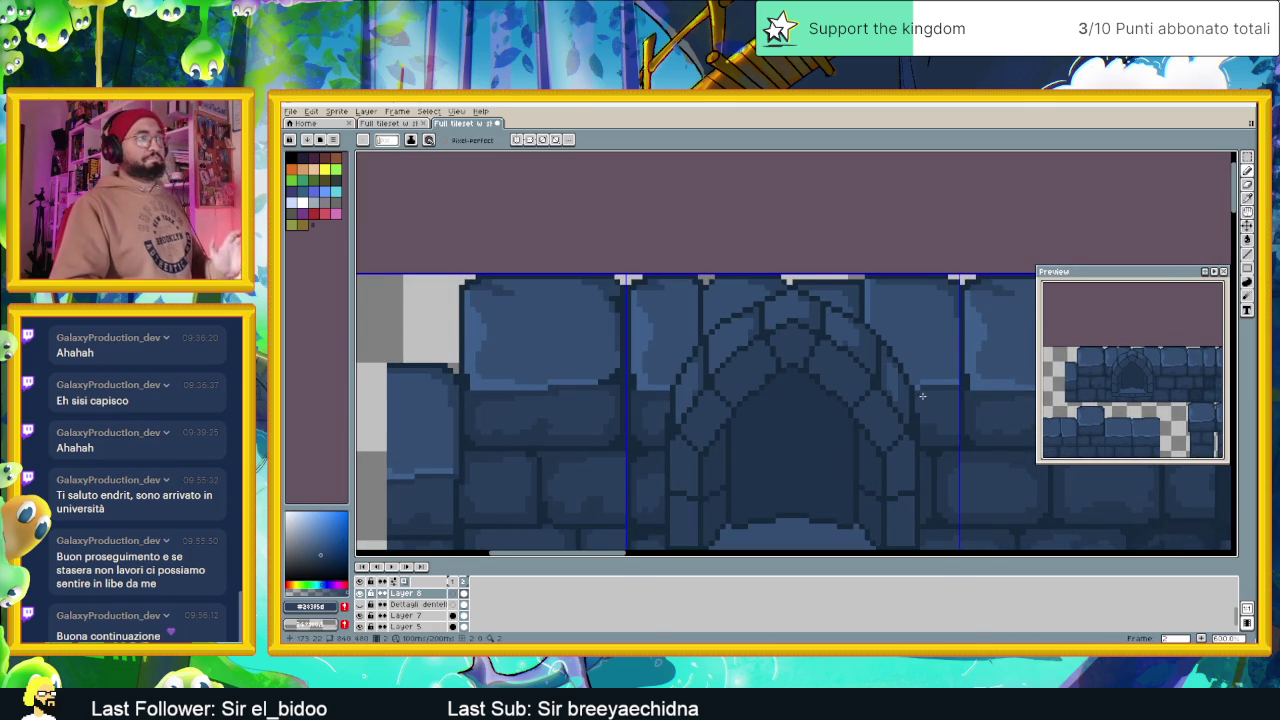
{"action": "scroll", "coordinate": [922, 396], "scroll_direction": "down", "scroll_amount": 1}
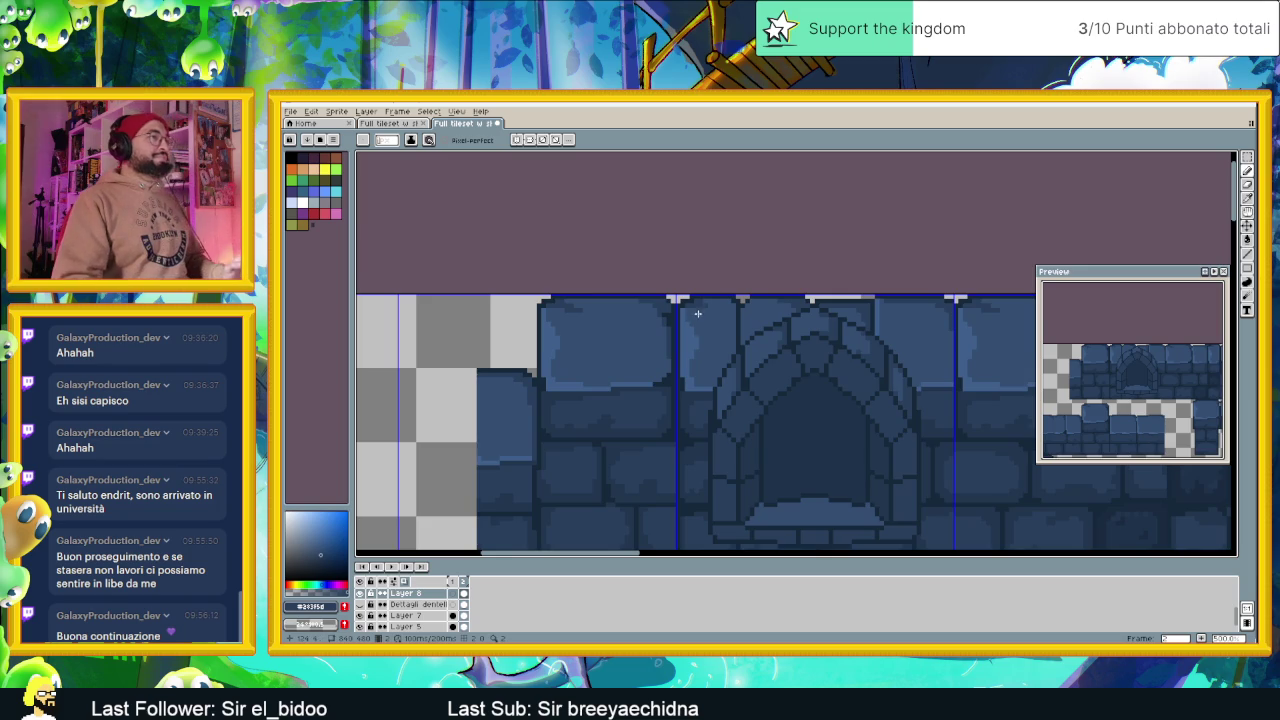
{"action": "scroll", "coordinate": [690, 344], "scroll_direction": "up", "scroll_amount": 1}
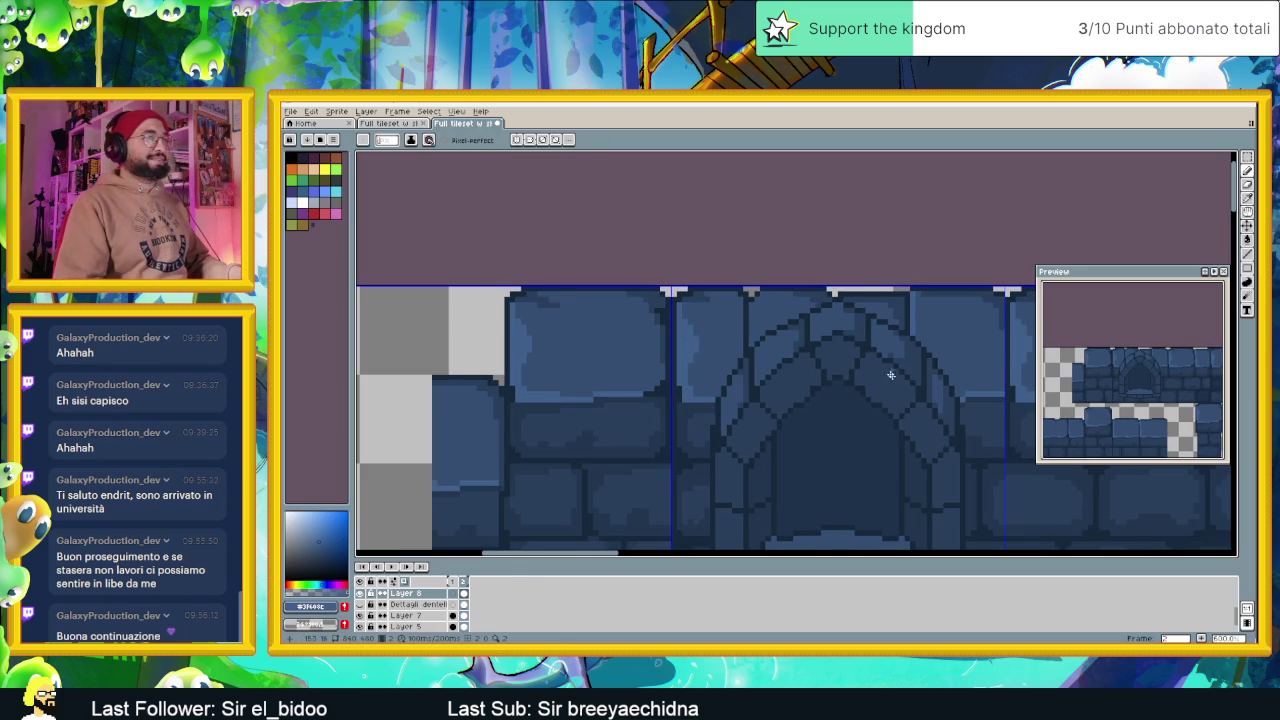
{"action": "scroll", "coordinate": [918, 417], "scroll_direction": "down", "scroll_amount": 1}
{"action": "scroll", "coordinate": [890, 362], "scroll_direction": "up", "scroll_amount": 1}
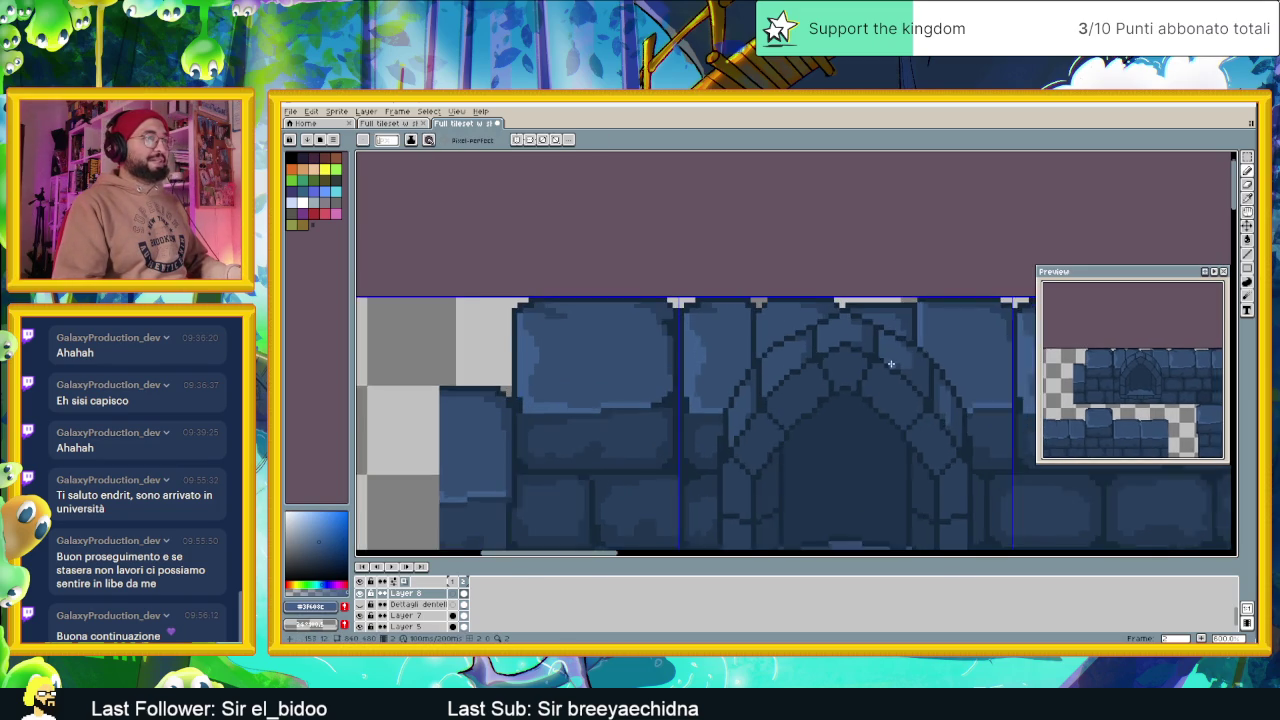
{"action": "scroll", "coordinate": [894, 366], "scroll_direction": "up", "scroll_amount": 1}
Sample a lighter blue from the stones and paint a highlight down an arch stone's edge
{"action": "key", "text": "i"}
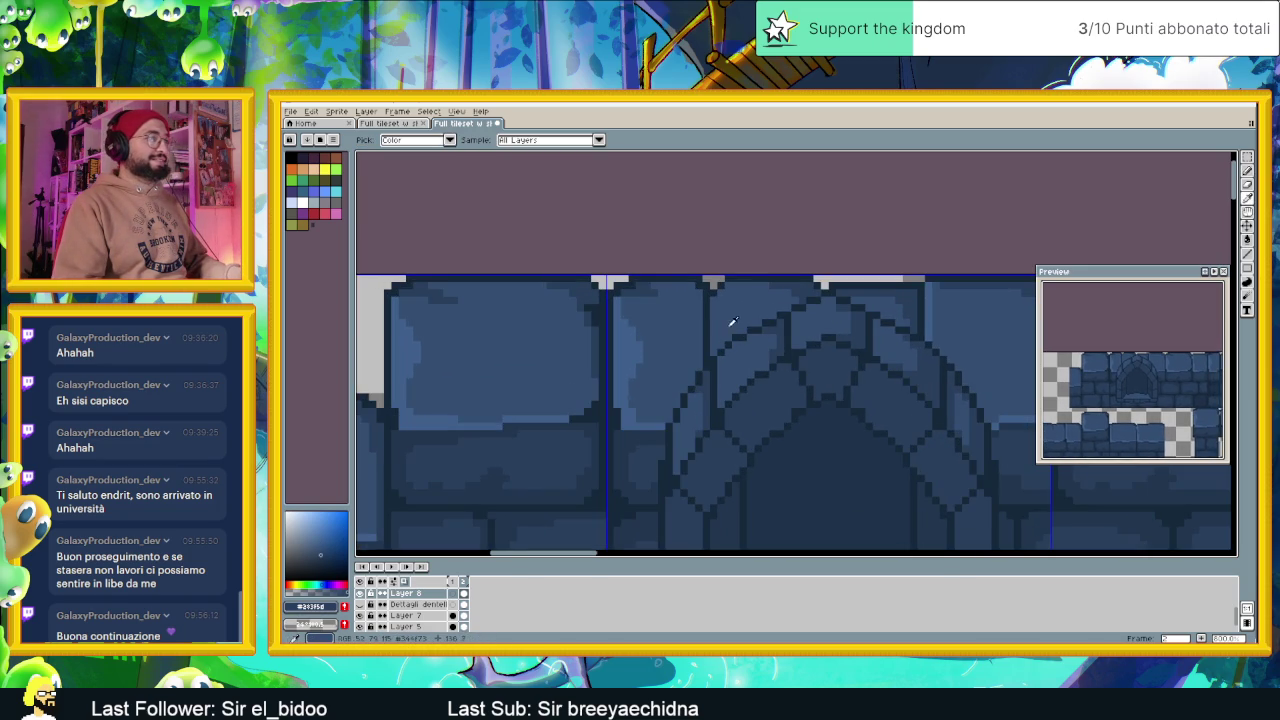
{"action": "left_click", "coordinate": [634, 349]}
{"action": "key", "text": "b"}
{"action": "scroll", "coordinate": [806, 343], "scroll_direction": "up", "scroll_amount": 1}
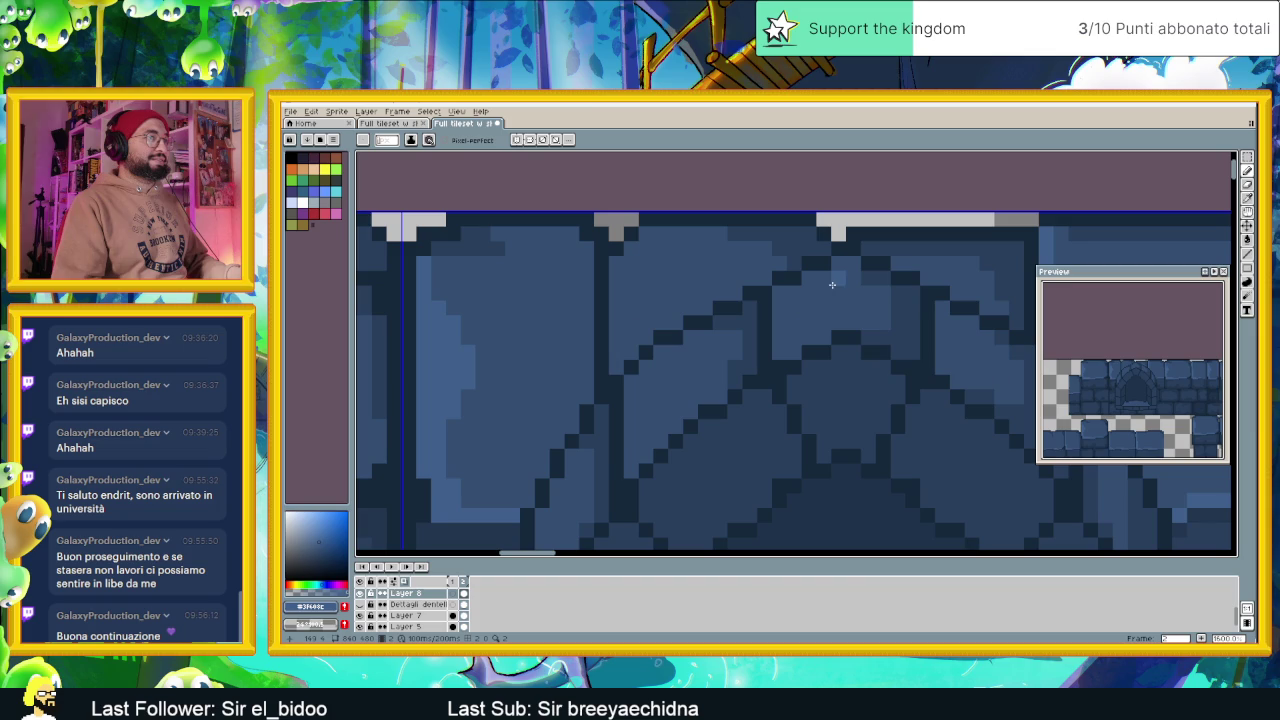
{"action": "left_click", "coordinate": [816, 278]}
{"action": "left_click", "coordinate": [788, 294]}
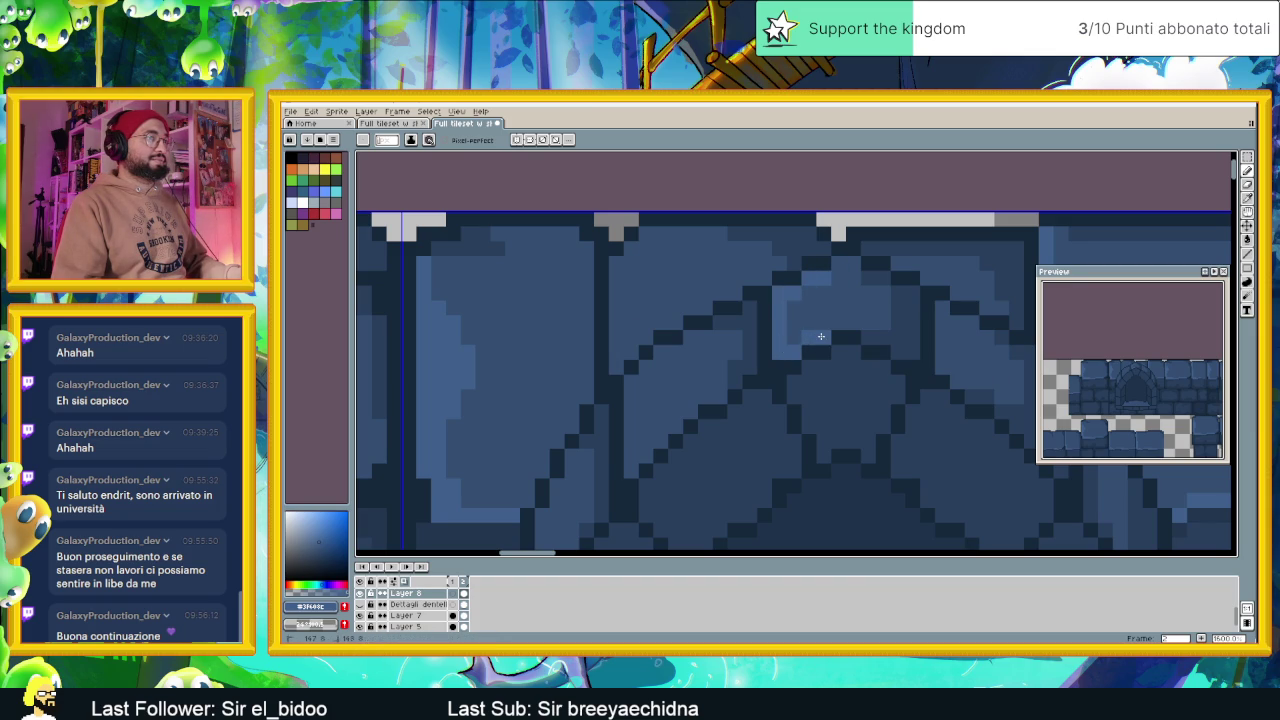
{"action": "key", "text": "ctrl+z"}
{"action": "key", "text": "ctrl+z"}
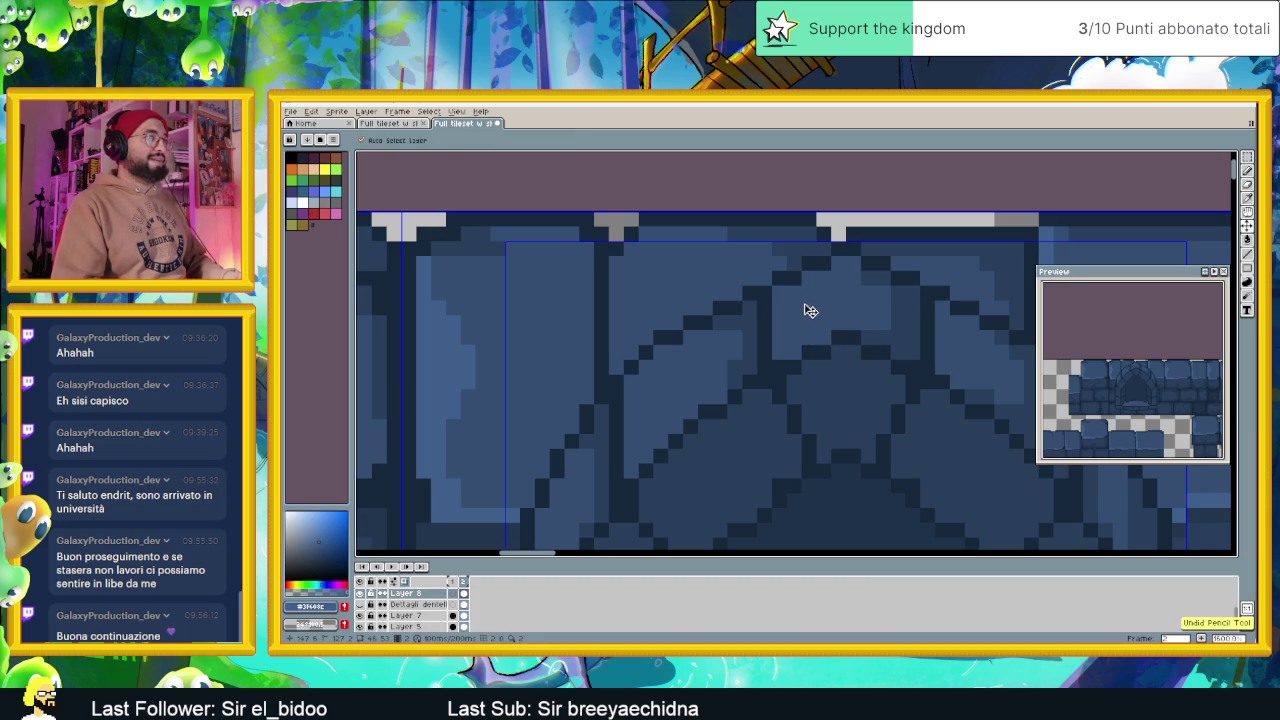
{"action": "mouse_move", "coordinate": [818, 274]}
{"action": "left_mouse_down"}
{"action": "mouse_move", "coordinate": [777, 341]}
{"action": "mouse_move", "coordinate": [821, 335]}
{"action": "mouse_move", "coordinate": [808, 294]}
{"action": "mouse_move", "coordinate": [816, 301]}
{"action": "left_mouse_up"}
Add a lighter vertical highlight on another arch block, undoing the extra pixel above it
{"action": "scroll", "coordinate": [811, 352], "scroll_direction": "down", "scroll_amount": 3}
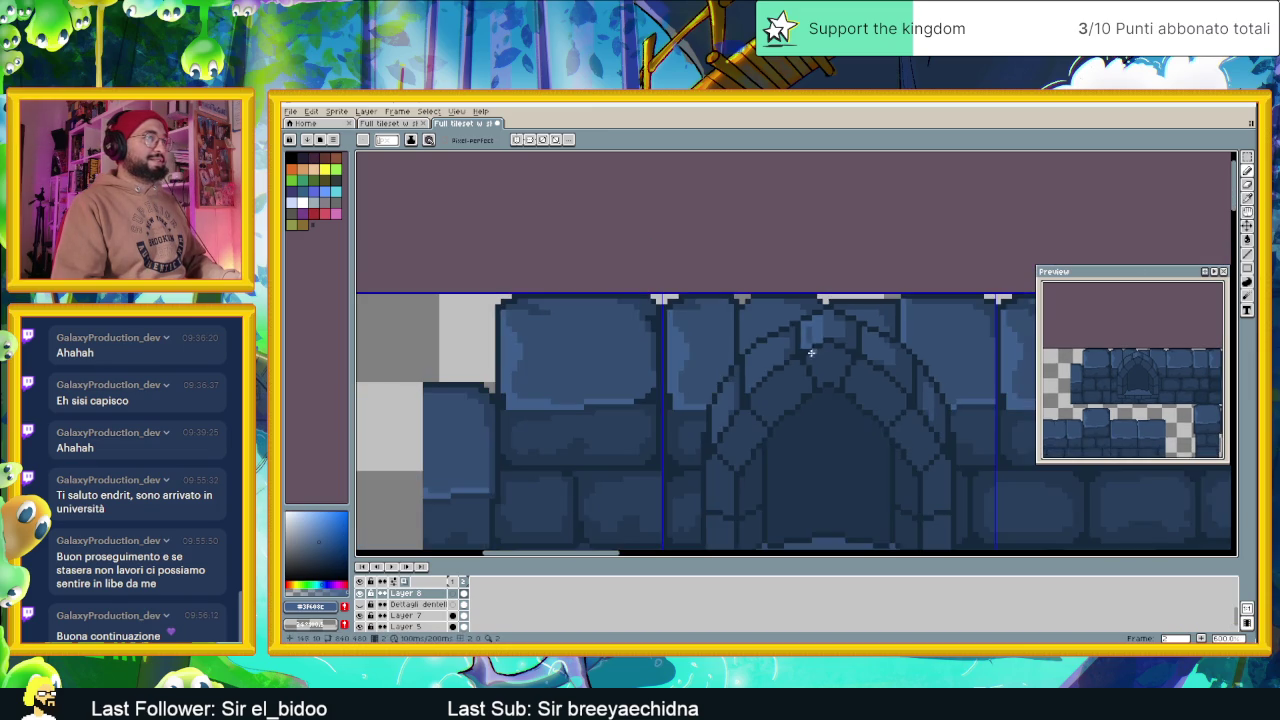
{"action": "scroll", "coordinate": [793, 376], "scroll_direction": "up", "scroll_amount": 2}
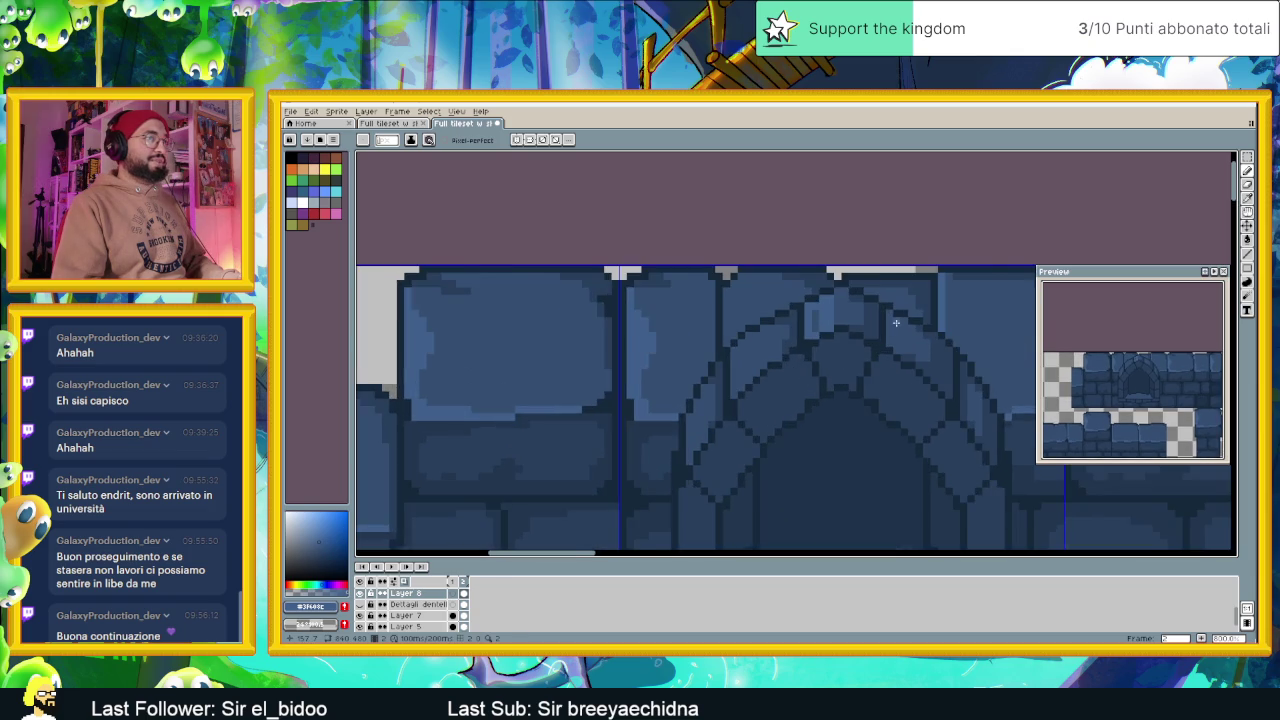
{"action": "scroll", "coordinate": [904, 327], "scroll_direction": "up", "scroll_amount": 1}
{"action": "left_click_drag", "start_coordinate": [904, 322], "coordinate": [906, 366]}
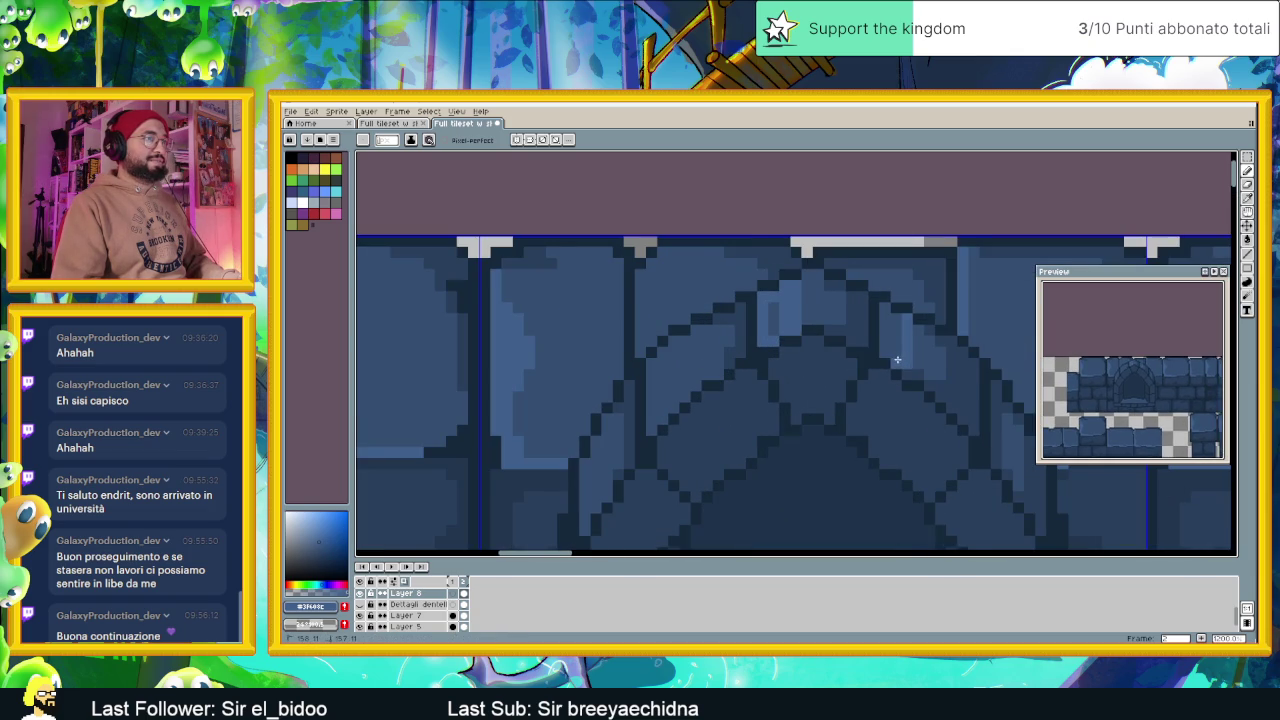
{"action": "scroll", "coordinate": [899, 328], "scroll_direction": "up", "scroll_amount": 1}
{"action": "left_click", "coordinate": [900, 315]}
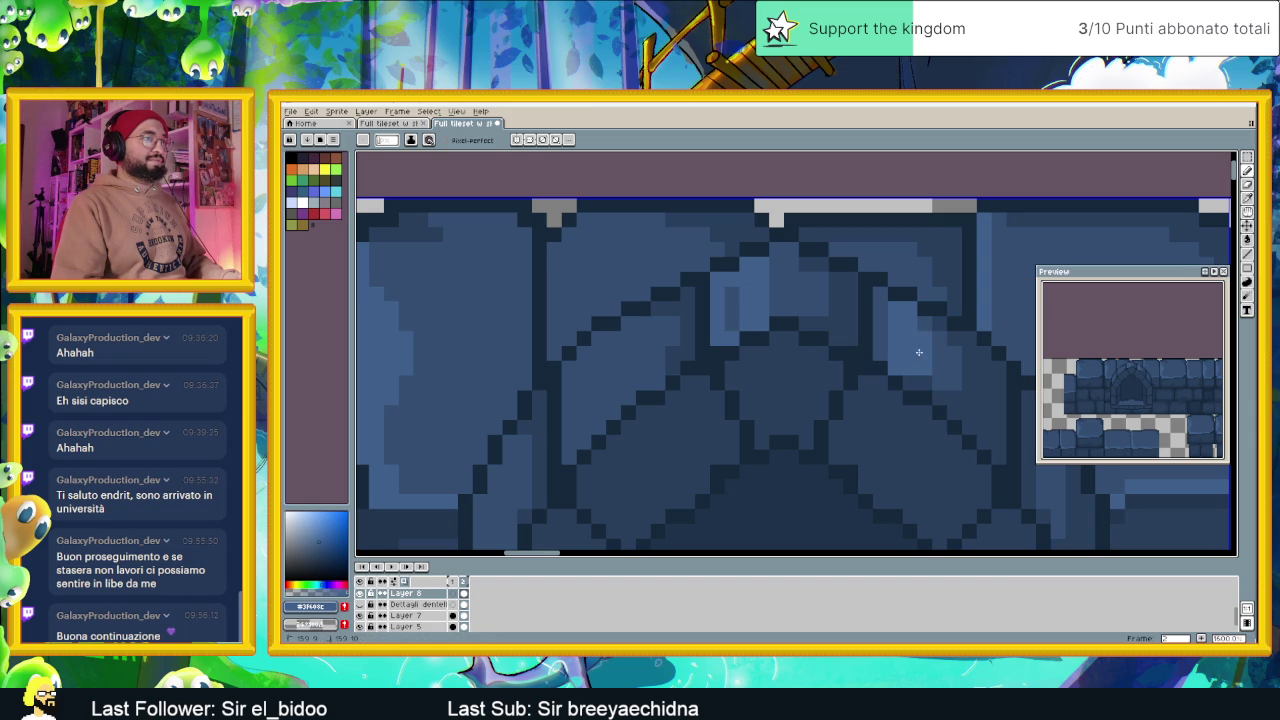
{"action": "scroll", "coordinate": [916, 374], "scroll_direction": "down", "scroll_amount": 1}
{"action": "scroll", "coordinate": [910, 380], "scroll_direction": "down", "scroll_amount": 1}
{"action": "scroll", "coordinate": [905, 385], "scroll_direction": "down", "scroll_amount": 1}
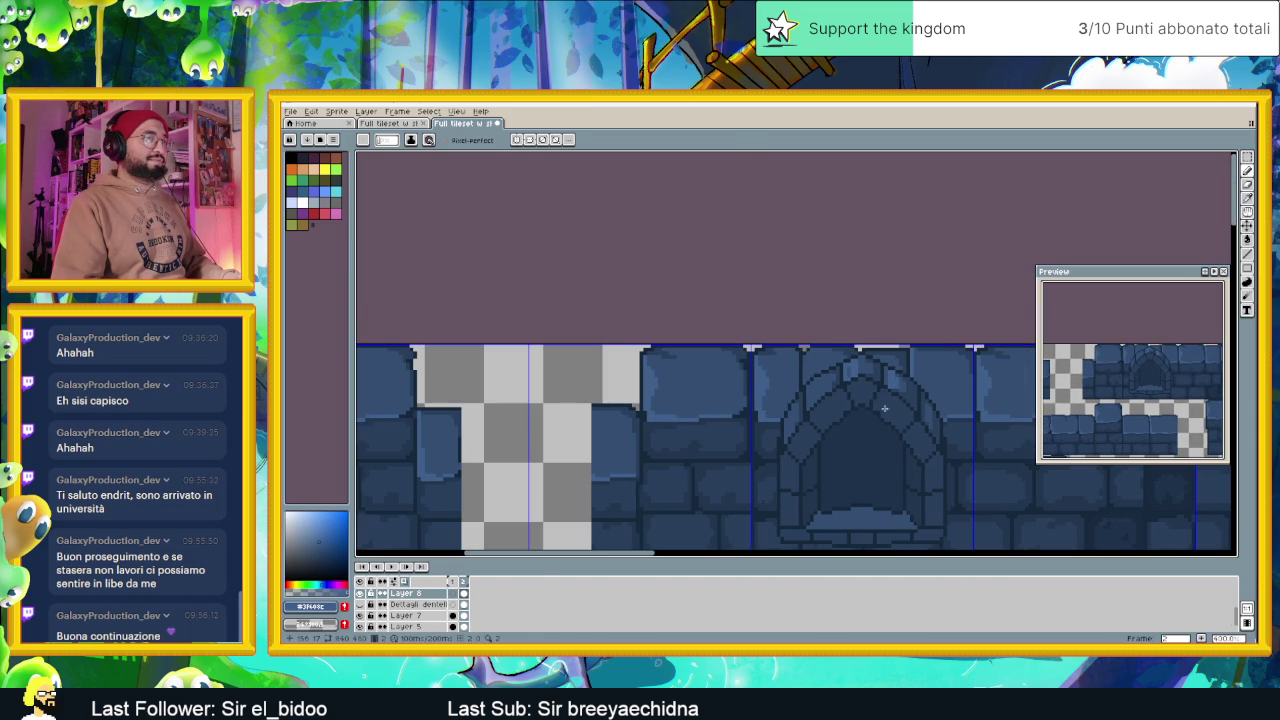
{"action": "key", "text": "ctrl+z"}
Zoom around the arch and touch up the shade of a few arch pixels
{"action": "scroll", "coordinate": [900, 385], "scroll_direction": "up", "scroll_amount": 2}
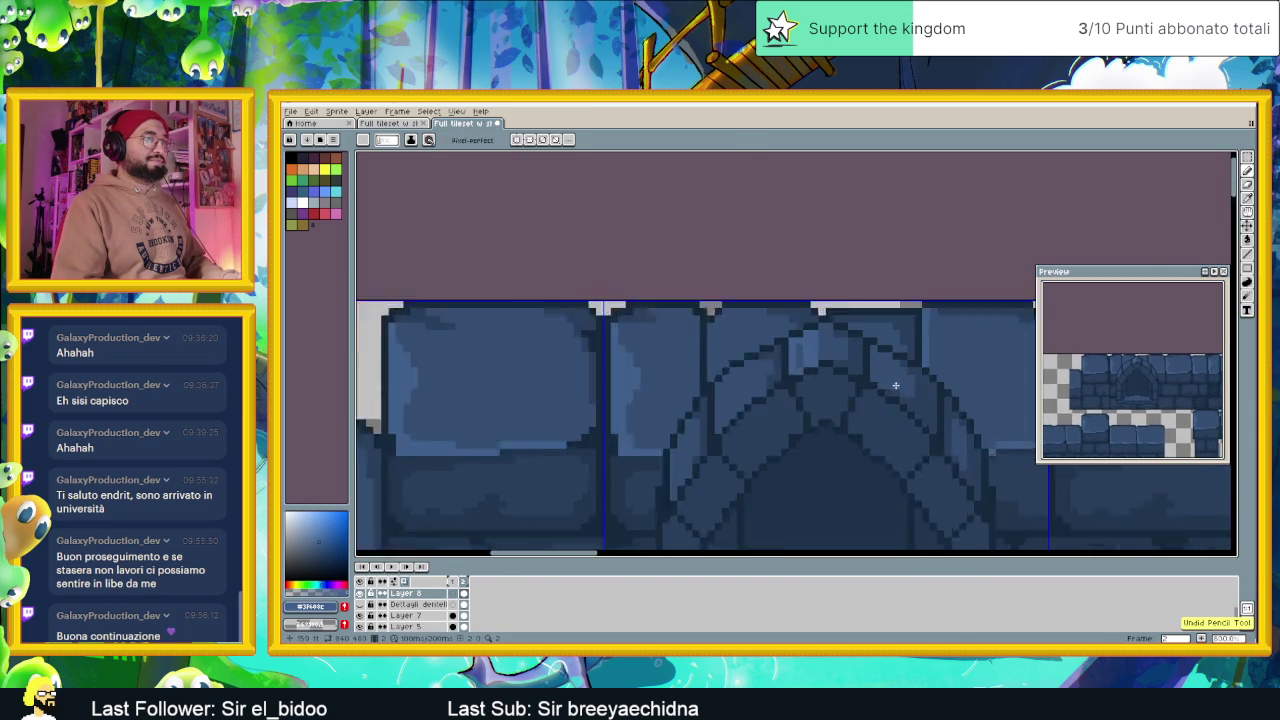
{"action": "scroll", "coordinate": [893, 380], "scroll_direction": "up", "scroll_amount": 1}
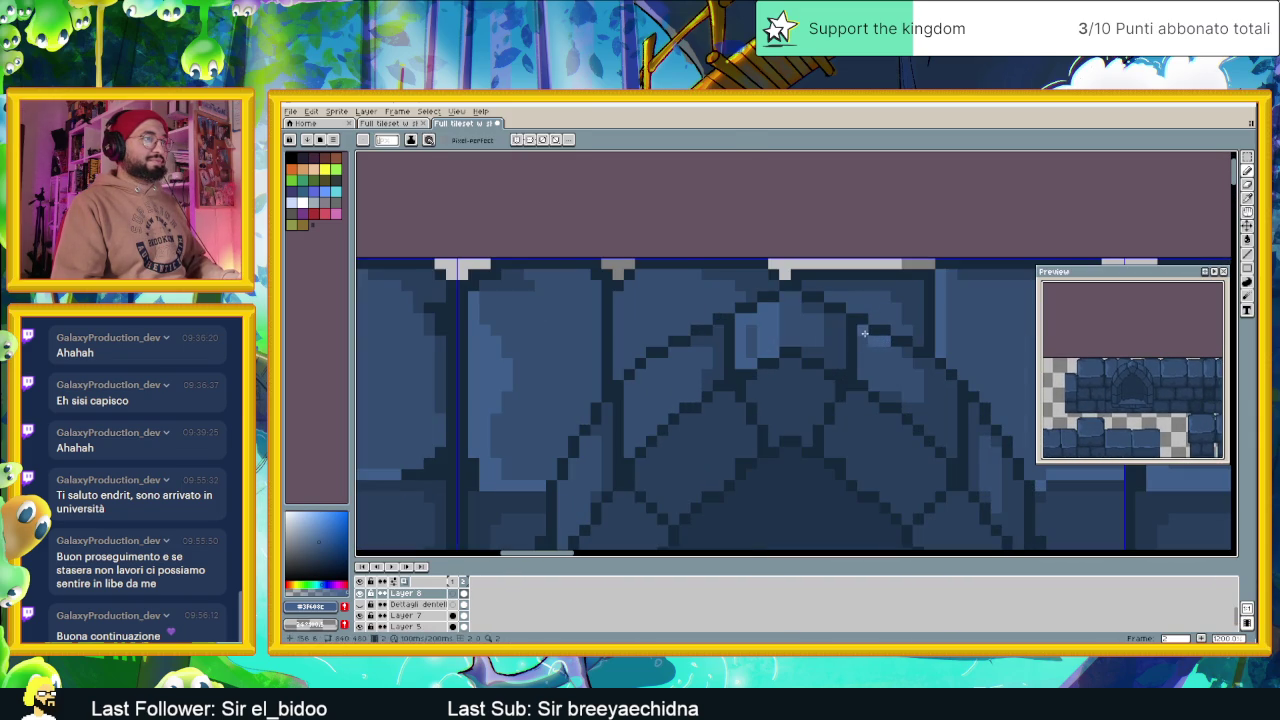
{"action": "scroll", "coordinate": [900, 420], "scroll_direction": "down", "scroll_amount": 2}
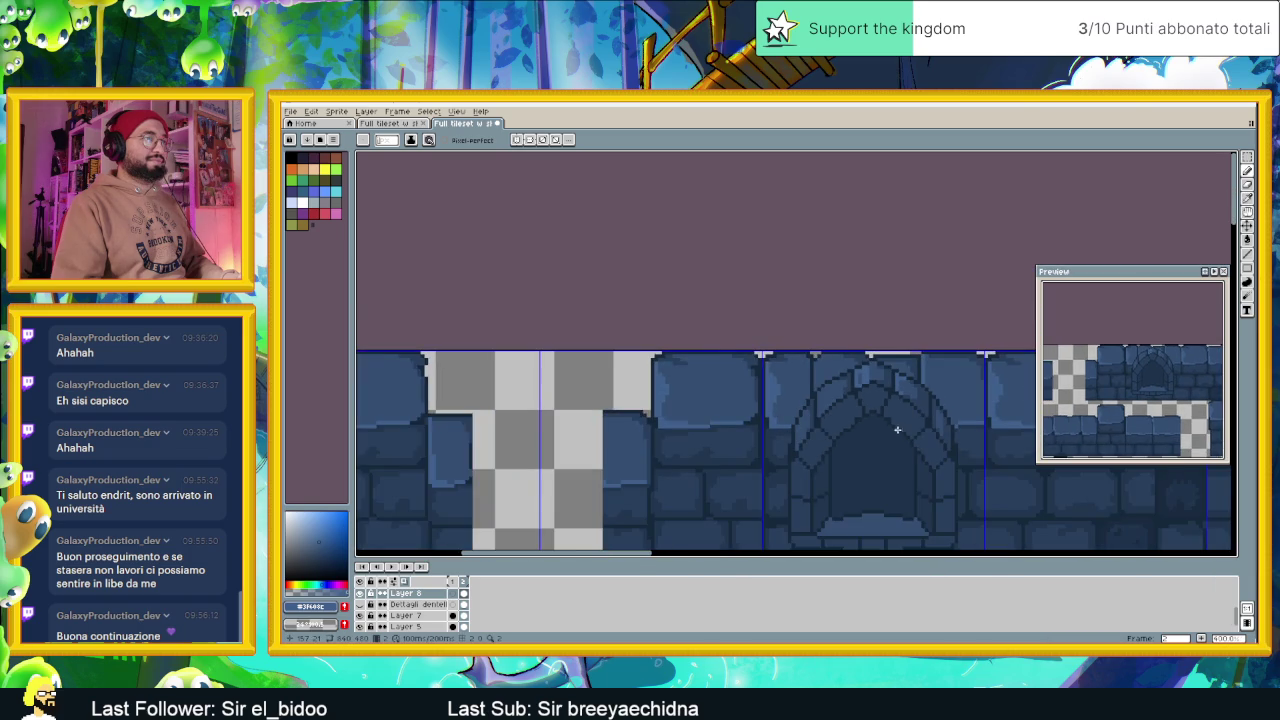
{"action": "scroll", "coordinate": [895, 430], "scroll_direction": "down", "scroll_amount": 1}
{"action": "scroll", "coordinate": [900, 420], "scroll_direction": "up", "scroll_amount": 2}
{"action": "scroll", "coordinate": [920, 390], "scroll_direction": "up", "scroll_amount": 1}
{"action": "scroll", "coordinate": [928, 364], "scroll_direction": "down", "scroll_amount": 1}
{"action": "scroll", "coordinate": [928, 364], "scroll_direction": "up", "scroll_amount": 1}
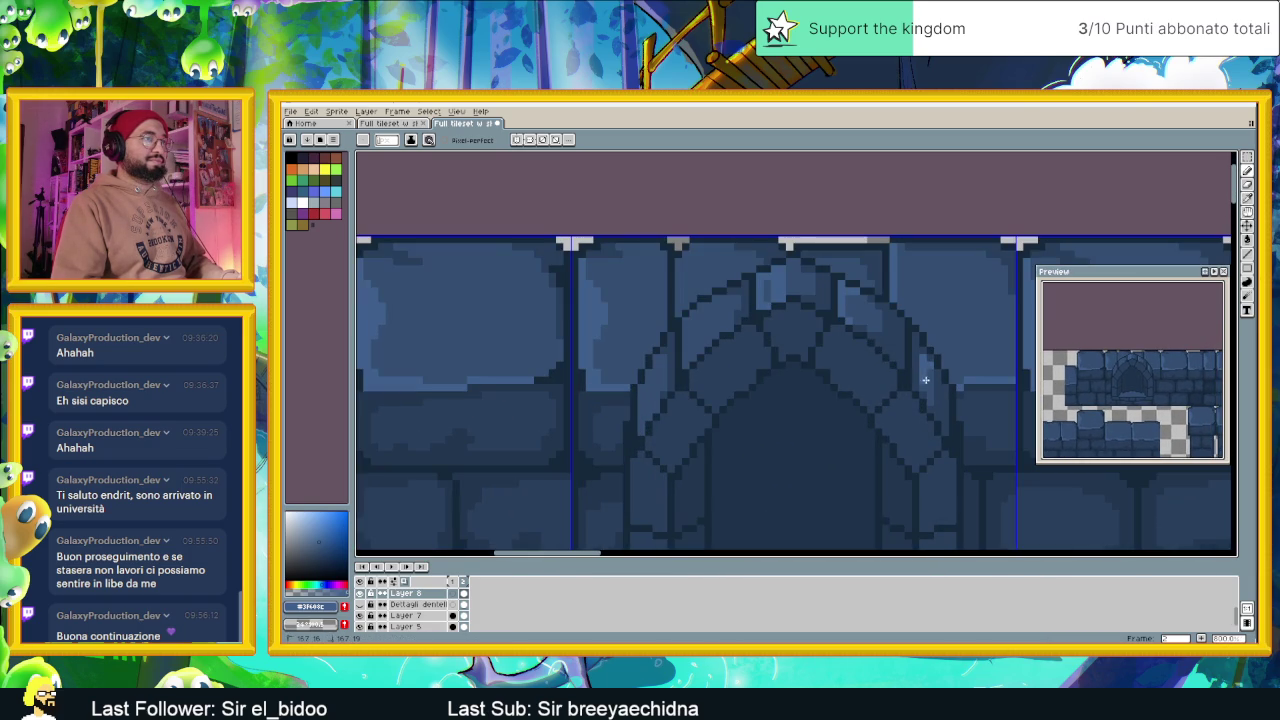
{"action": "scroll", "coordinate": [925, 387], "scroll_direction": "down", "scroll_amount": 1}
{"action": "scroll", "coordinate": [844, 424], "scroll_direction": "down", "scroll_amount": 2}
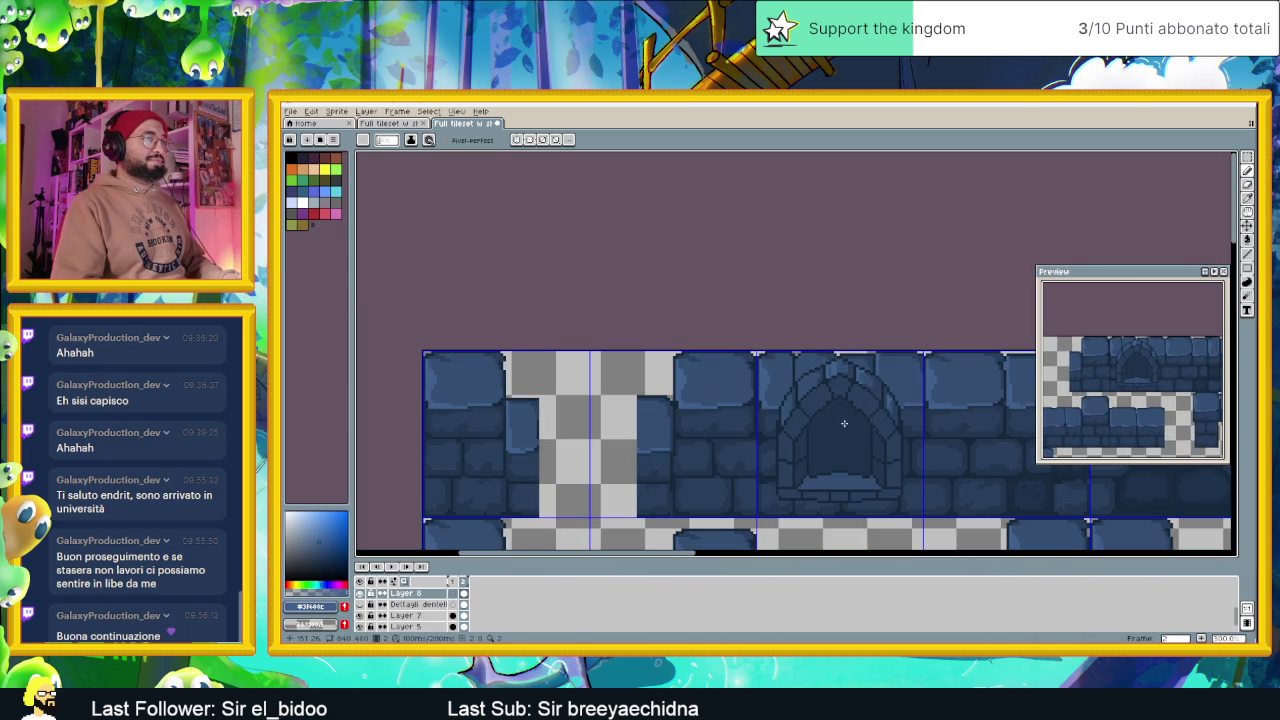
{"action": "scroll", "coordinate": [883, 411], "scroll_direction": "up", "scroll_amount": 2}
{"action": "scroll", "coordinate": [888, 395], "scroll_direction": "up", "scroll_amount": 2}
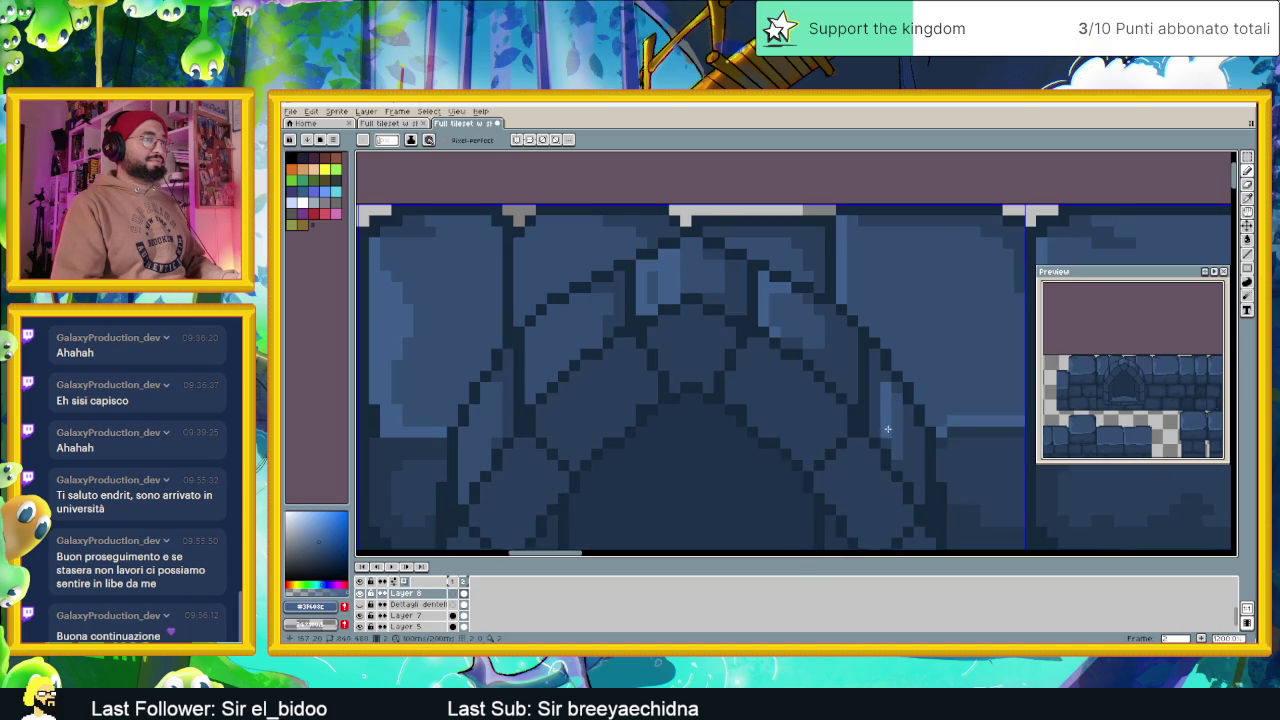
{"action": "scroll", "coordinate": [843, 465], "scroll_direction": "down", "scroll_amount": 2}
{"action": "scroll", "coordinate": [843, 465], "scroll_direction": "down", "scroll_amount": 1}
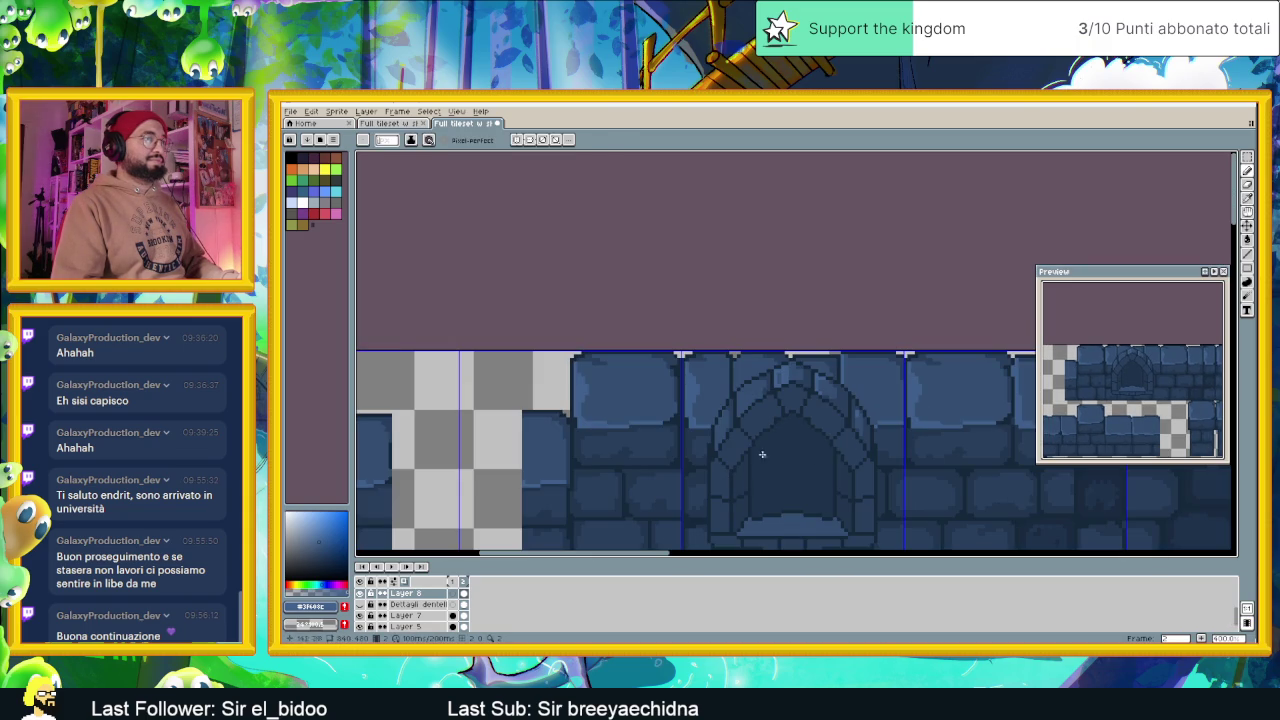
{"action": "scroll", "coordinate": [754, 427], "scroll_direction": "up", "scroll_amount": 1}
{"action": "scroll", "coordinate": [751, 400], "scroll_direction": "up", "scroll_amount": 1}
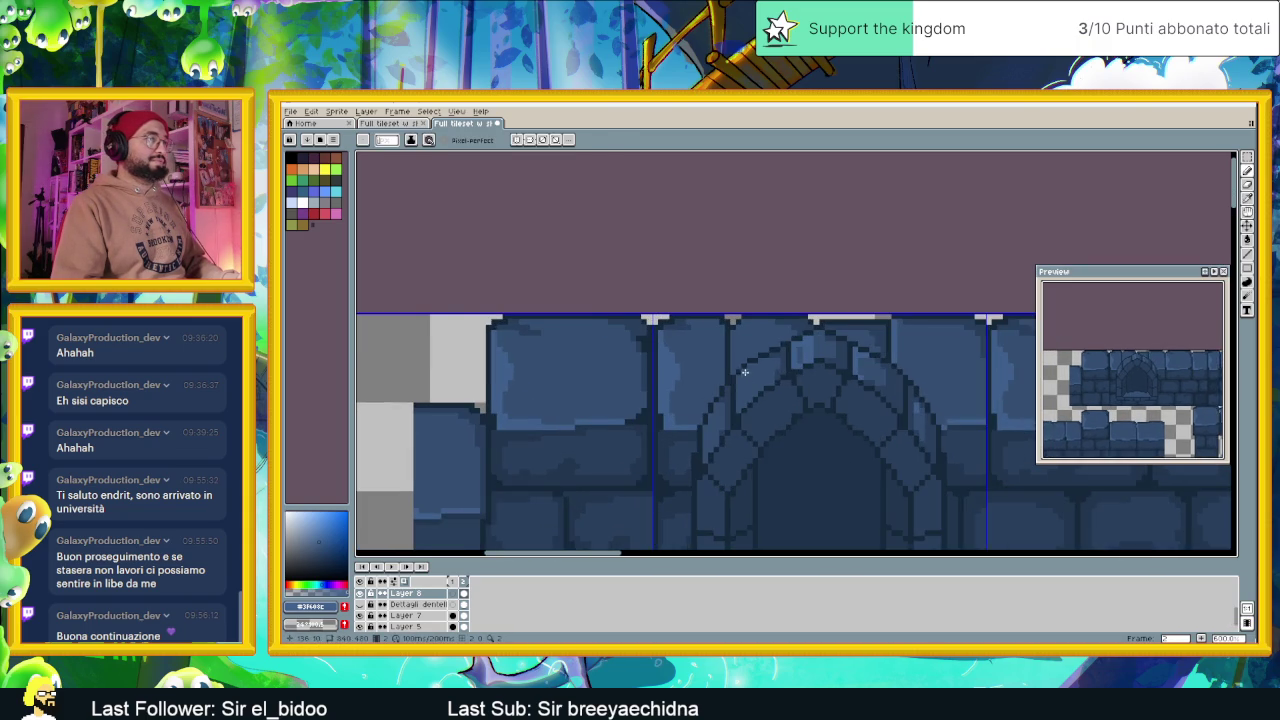
{"action": "scroll", "coordinate": [748, 373], "scroll_direction": "up", "scroll_amount": 1}
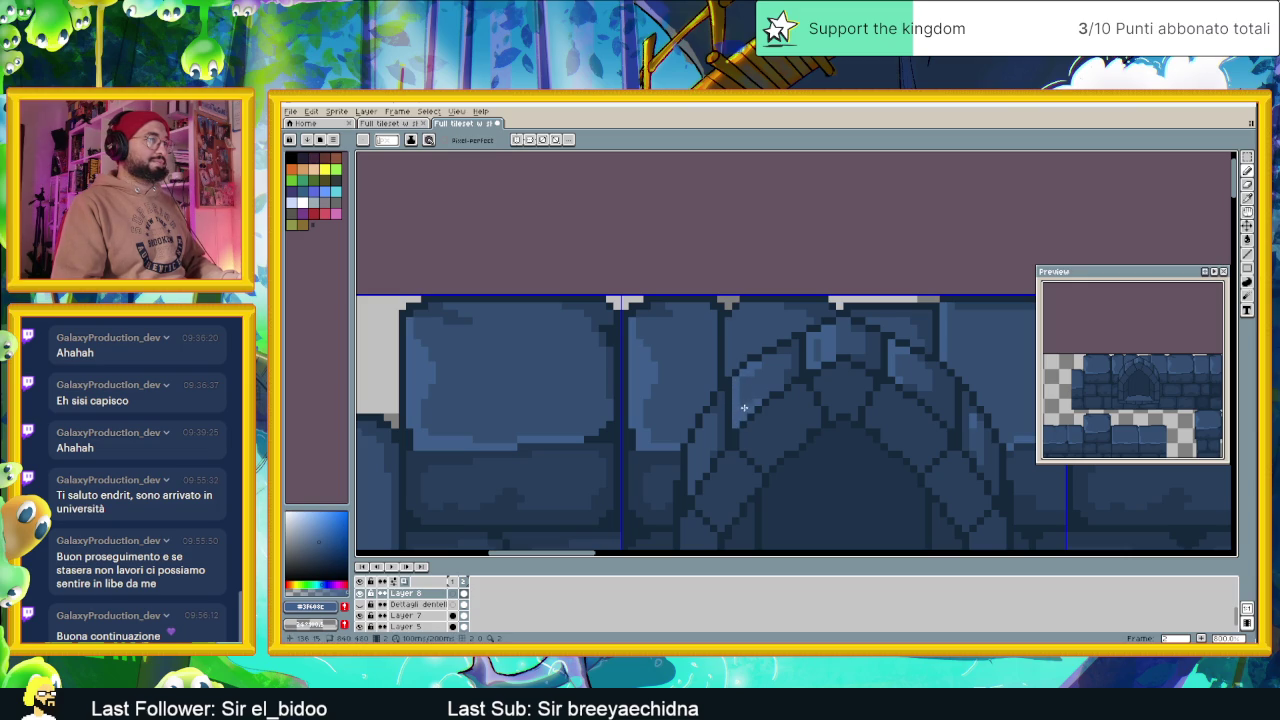
{"action": "scroll", "coordinate": [716, 420], "scroll_direction": "down", "scroll_amount": 1}
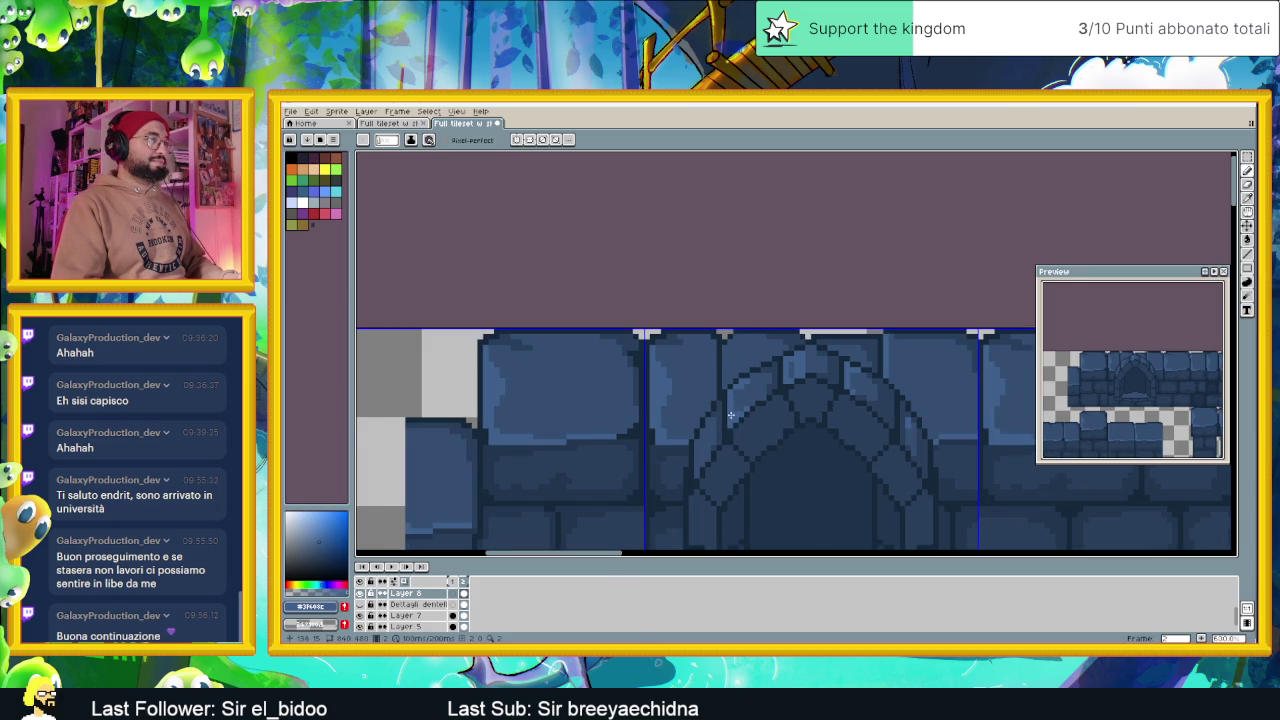
{"action": "scroll", "coordinate": [770, 395], "scroll_direction": "up", "scroll_amount": 2}
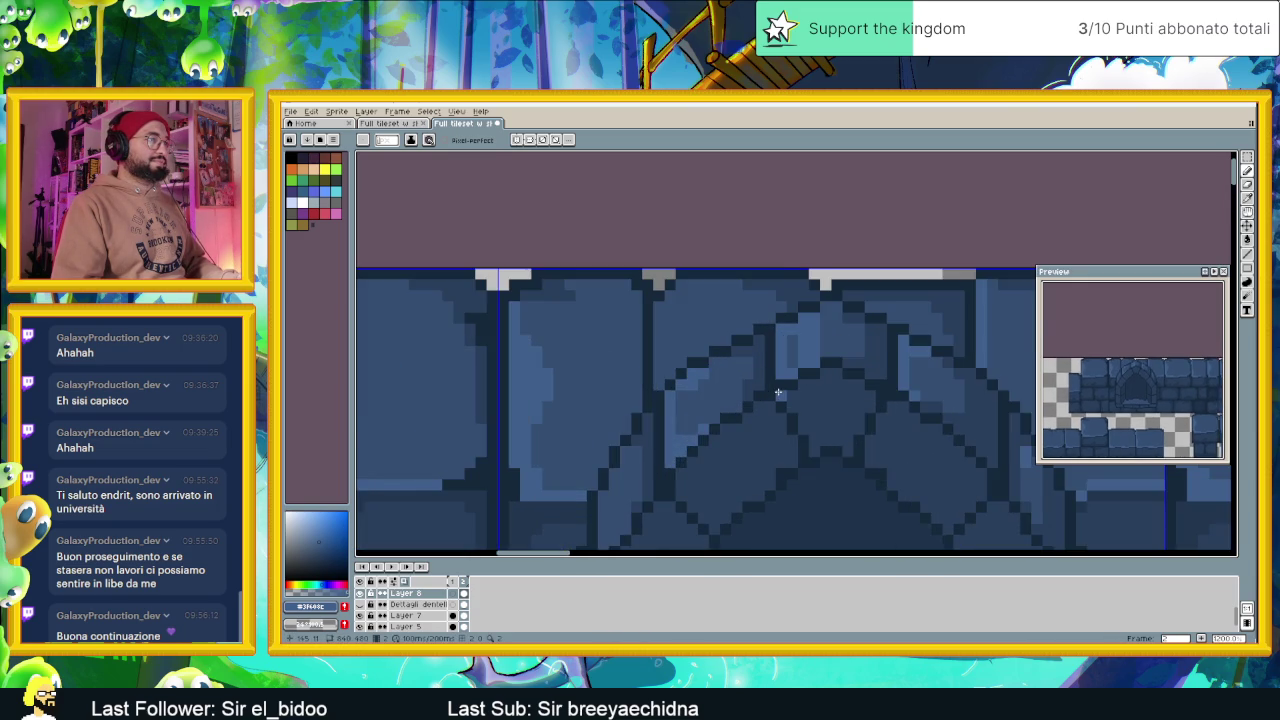
{"action": "scroll", "coordinate": [778, 392], "scroll_direction": "down", "scroll_amount": 1}
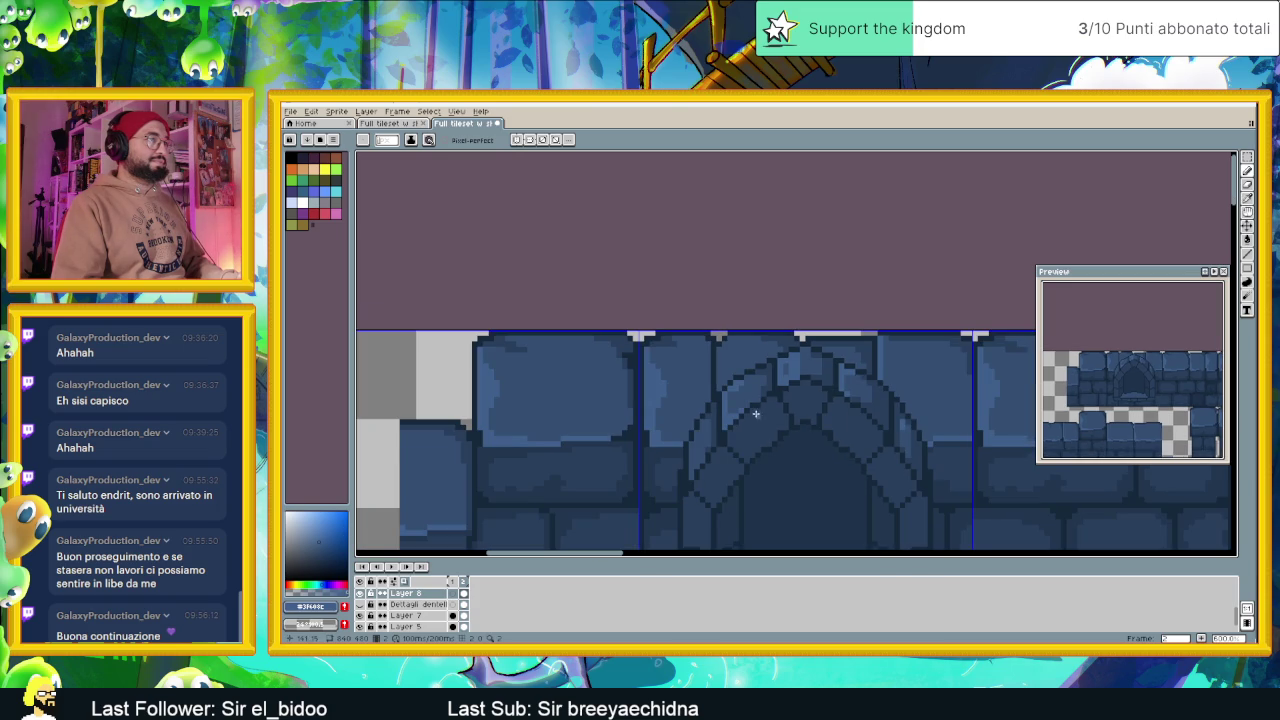
{"action": "scroll", "coordinate": [778, 368], "scroll_direction": "up", "scroll_amount": 1}
{"action": "scroll", "coordinate": [789, 366], "scroll_direction": "up", "scroll_amount": 1}
{"action": "left_click_drag", "start_coordinate": [800, 344], "coordinate": [804, 337]}
{"action": "scroll", "coordinate": [805, 344], "scroll_direction": "down", "scroll_amount": 2}
{"action": "scroll", "coordinate": [702, 448], "scroll_direction": "down", "scroll_amount": 1}
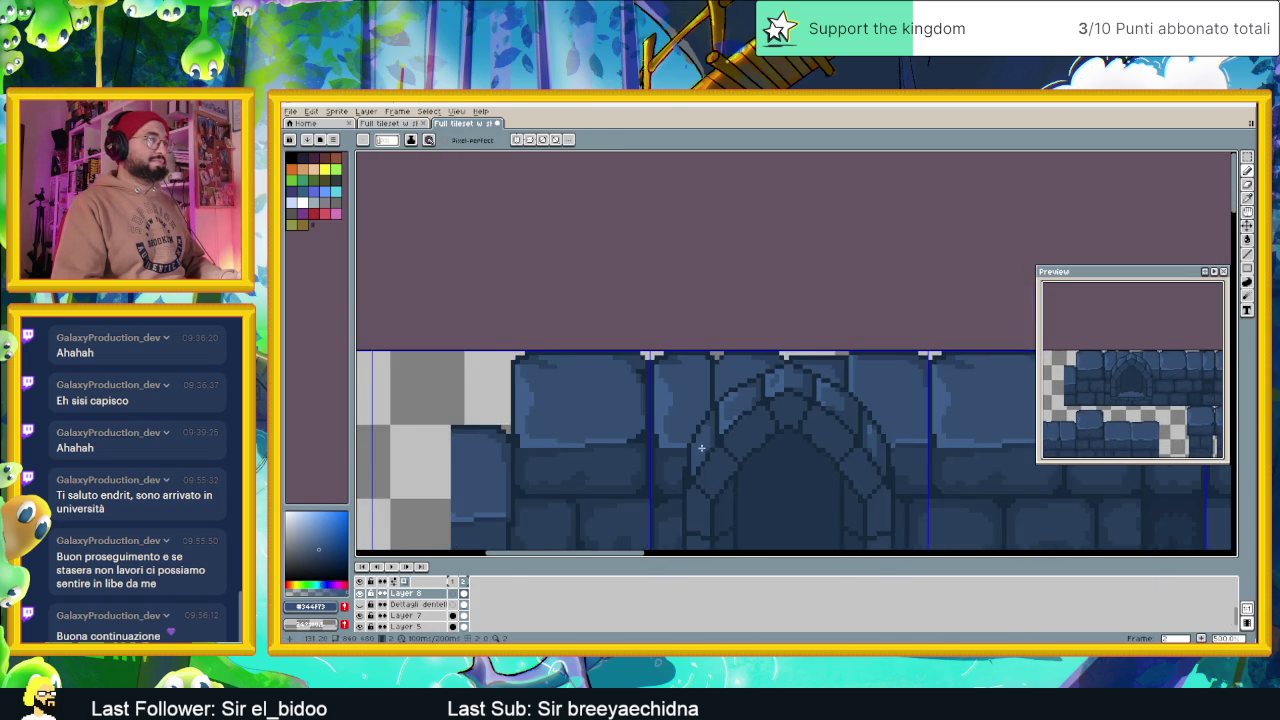
{"action": "scroll", "coordinate": [697, 436], "scroll_direction": "down", "scroll_amount": 2}
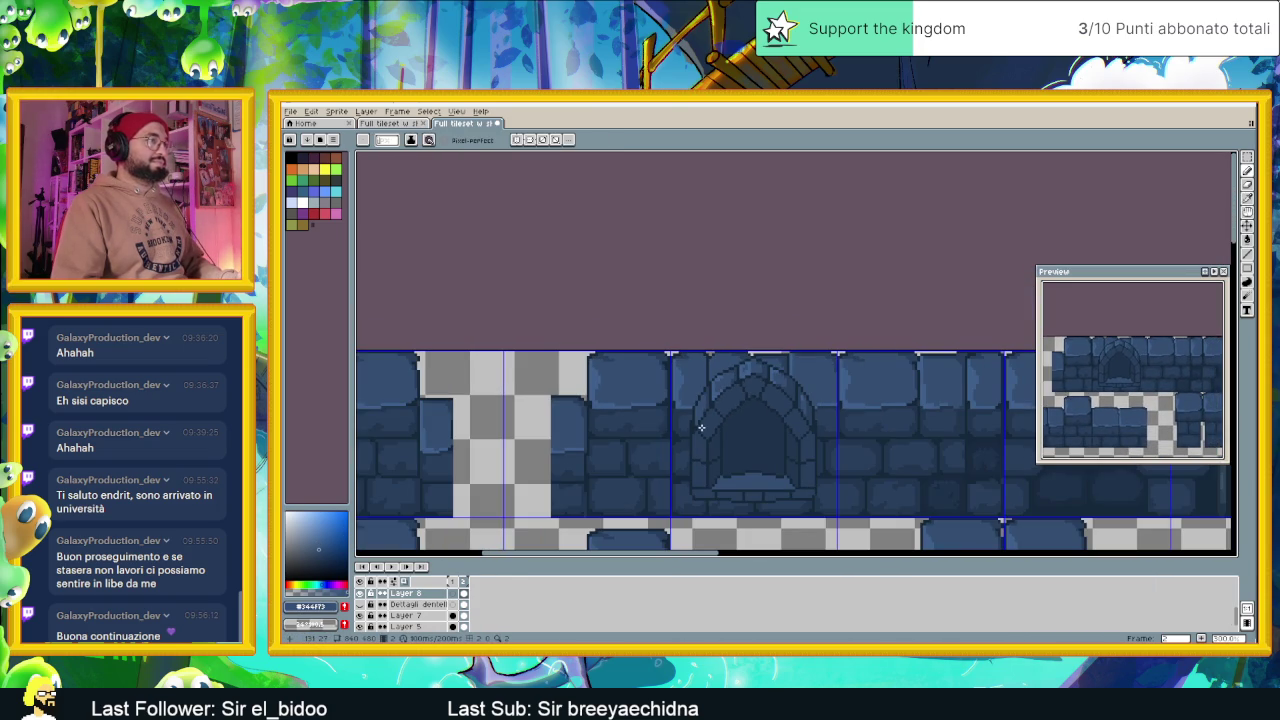
{"action": "scroll", "coordinate": [700, 430], "scroll_direction": "up", "scroll_amount": 2}
Resample an arch stone colour and paint a long lighter vertical edge on an arch stone
{"action": "key", "text": "i"}
{"action": "left_click", "coordinate": [730, 355]}
{"action": "key", "text": "b"}
{"action": "scroll", "coordinate": [691, 385], "scroll_direction": "up", "scroll_amount": 2}
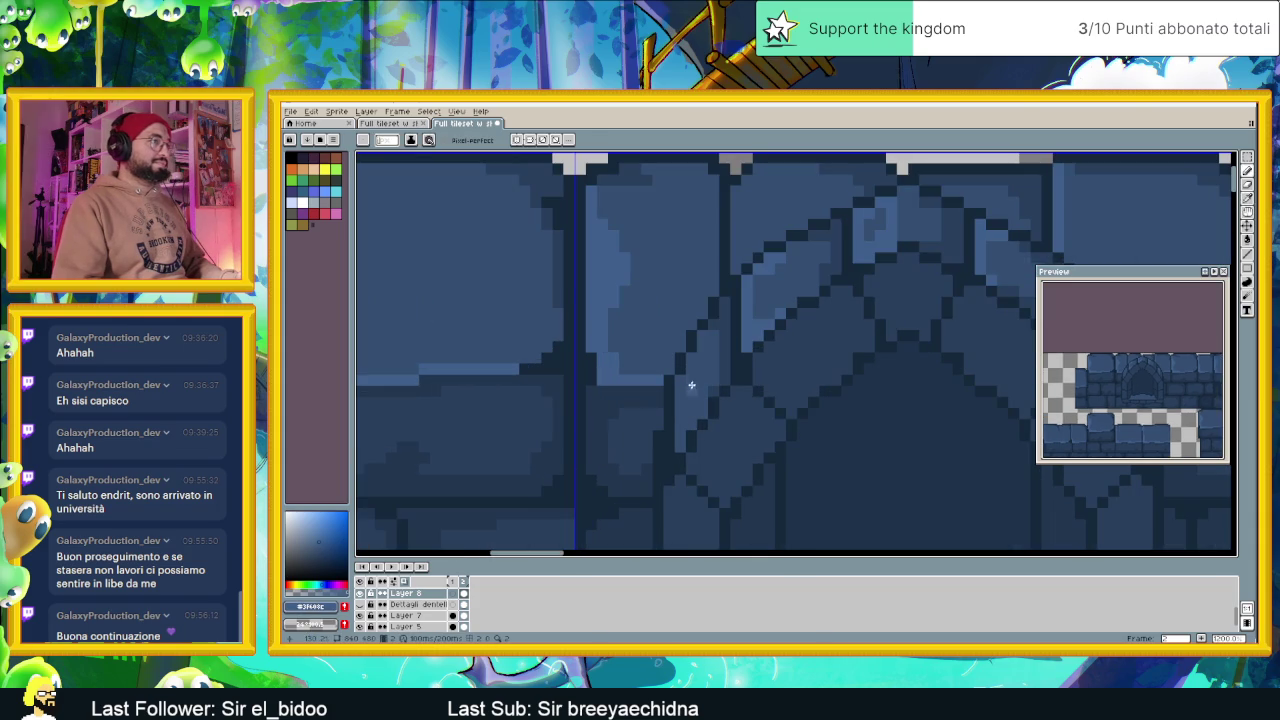
{"action": "mouse_move", "coordinate": [694, 358]}
{"action": "left_mouse_down"}
{"action": "mouse_move", "coordinate": [696, 406]}
{"action": "mouse_move", "coordinate": [680, 418]}
{"action": "mouse_move", "coordinate": [697, 452]}
{"action": "left_mouse_up"}
{"action": "scroll", "coordinate": [682, 383], "scroll_direction": "down", "scroll_amount": 2}
{"action": "scroll", "coordinate": [697, 452], "scroll_direction": "up", "scroll_amount": 1}
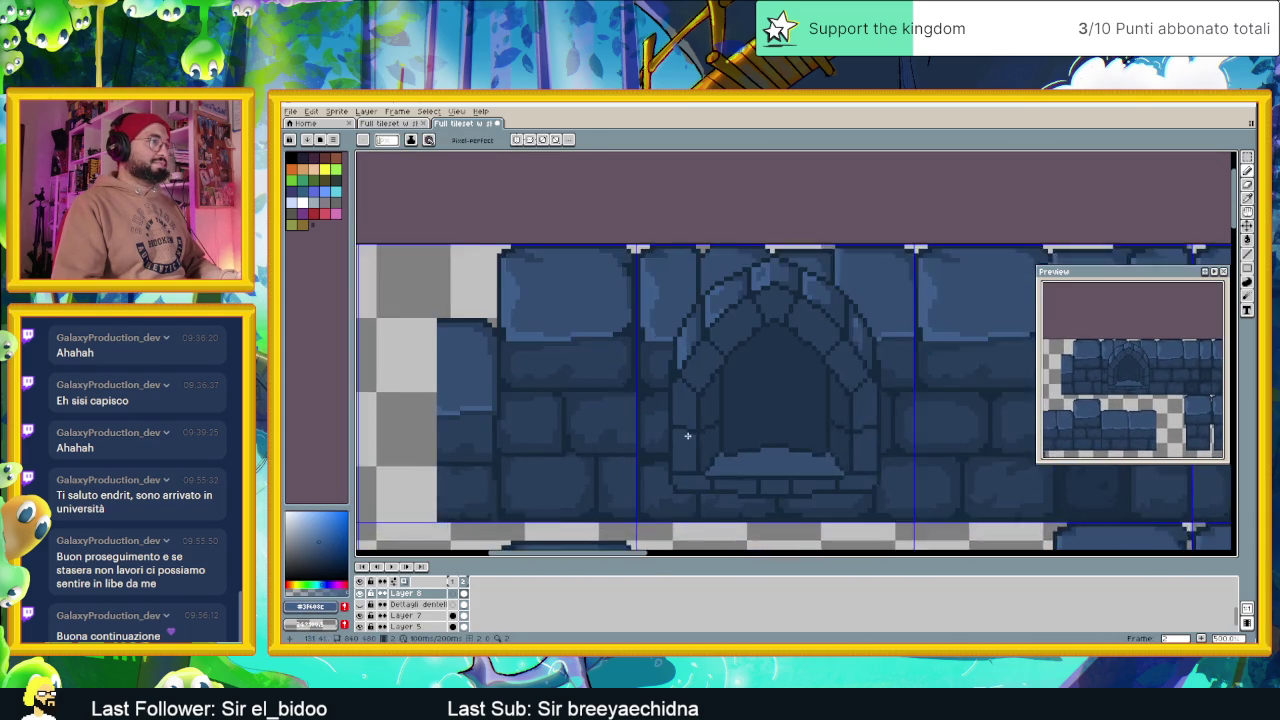
{"action": "scroll", "coordinate": [660, 390], "scroll_direction": "up", "scroll_amount": 1}
{"action": "scroll", "coordinate": [677, 359], "scroll_direction": "up", "scroll_amount": 3}
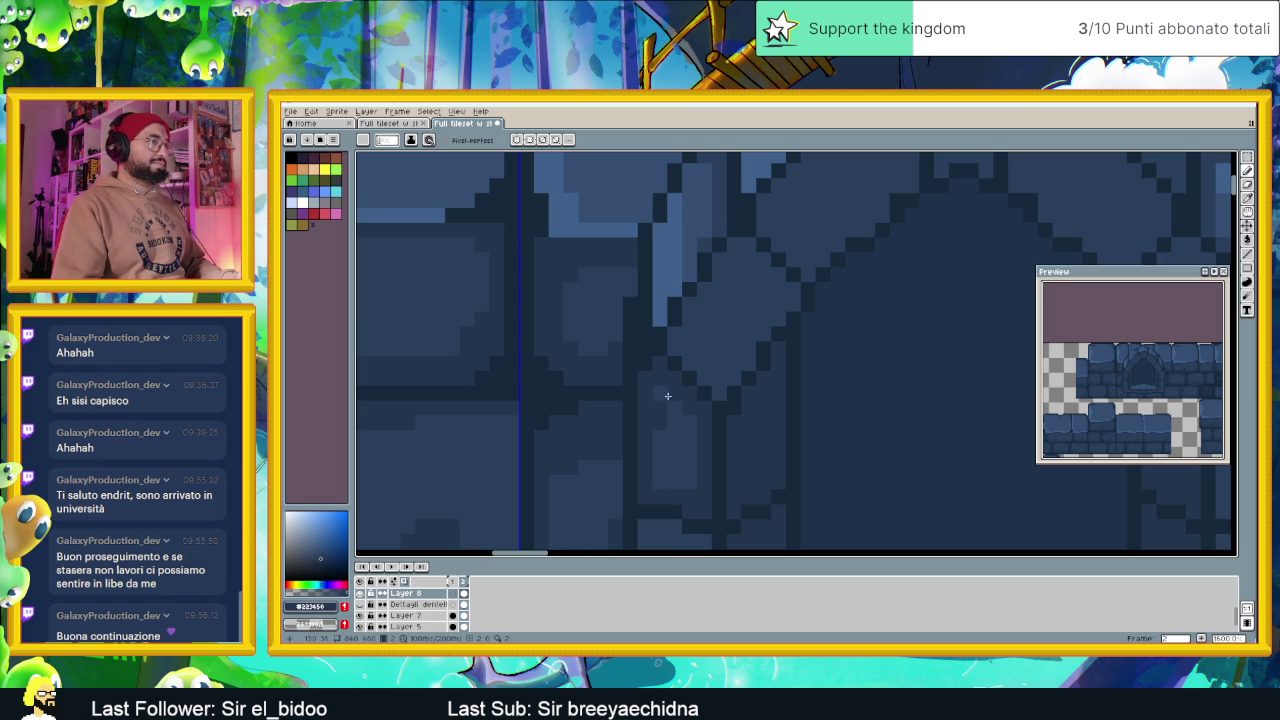
Lighten the bricks just below the arch threshold
{"action": "scroll", "coordinate": [733, 331], "scroll_direction": "down", "scroll_amount": 2}
{"action": "scroll", "coordinate": [722, 428], "scroll_direction": "up", "scroll_amount": 2}
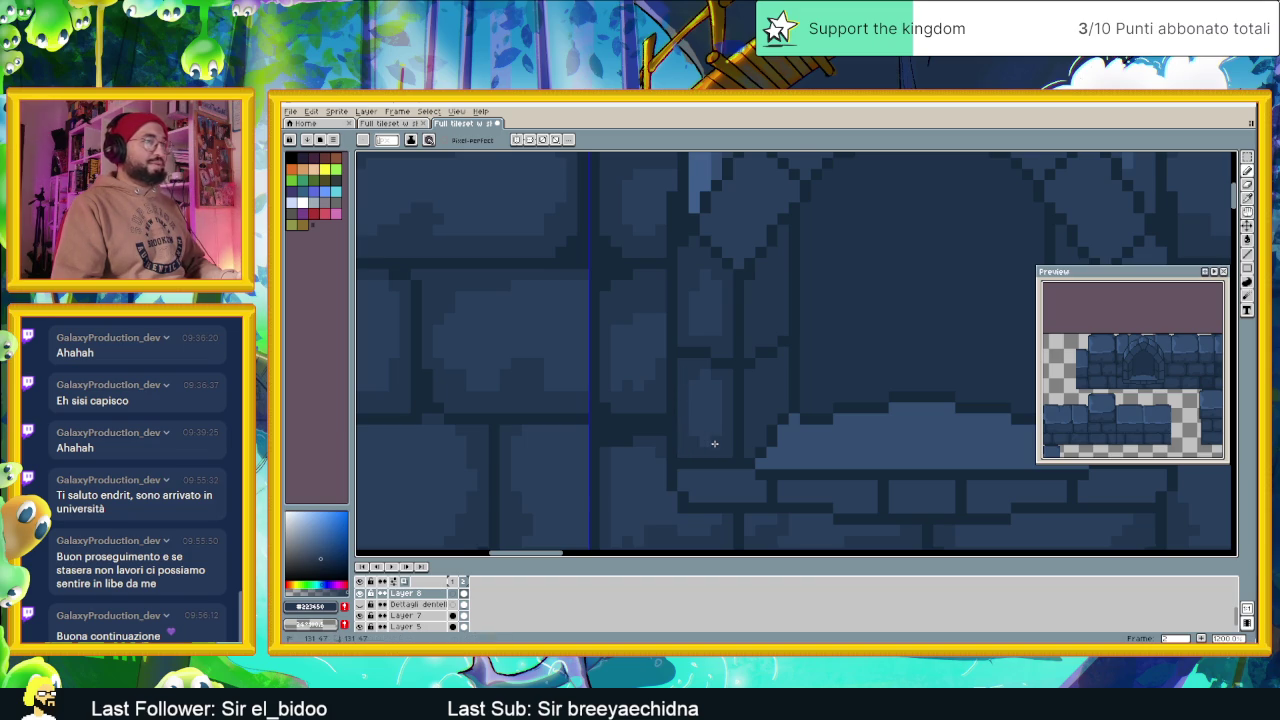
{"action": "scroll", "coordinate": [717, 449], "scroll_direction": "down", "scroll_amount": 1}
{"action": "scroll", "coordinate": [728, 462], "scroll_direction": "up", "scroll_amount": 1}
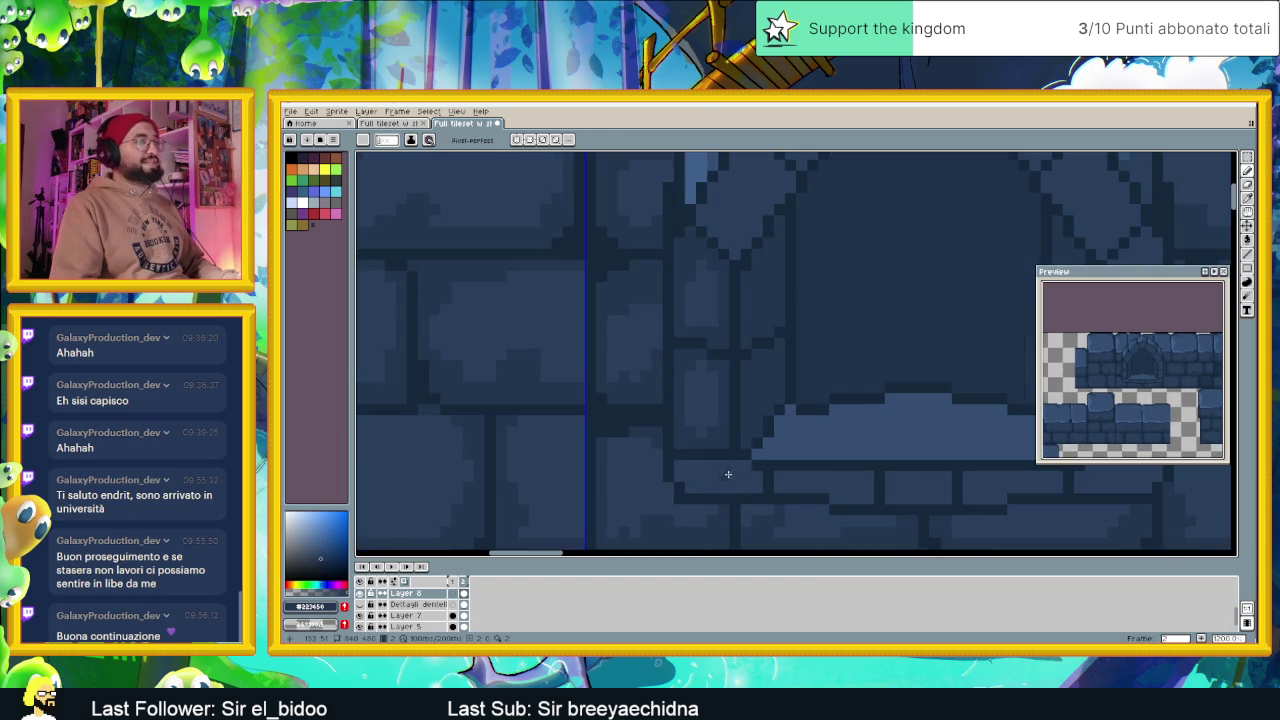
{"action": "scroll", "coordinate": [728, 474], "scroll_direction": "down", "scroll_amount": 1}
{"action": "scroll", "coordinate": [657, 417], "scroll_direction": "up", "scroll_amount": 1}
{"action": "mouse_move", "coordinate": [533, 384]}
{"action": "left_mouse_down"}
{"action": "mouse_move", "coordinate": [666, 384]}
{"action": "mouse_move", "coordinate": [686, 426]}
{"action": "mouse_move", "coordinate": [557, 431]}
{"action": "mouse_move", "coordinate": [546, 411]}
{"action": "mouse_move", "coordinate": [731, 400]}
{"action": "mouse_move", "coordinate": [738, 430]}
{"action": "mouse_move", "coordinate": [666, 437]}
{"action": "mouse_move", "coordinate": [572, 419]}
{"action": "left_mouse_up"}
Paint a dark mortar line and a light highlight strip in the next bricks
{"action": "scroll", "coordinate": [660, 410], "scroll_direction": "right", "scroll_amount": 2}
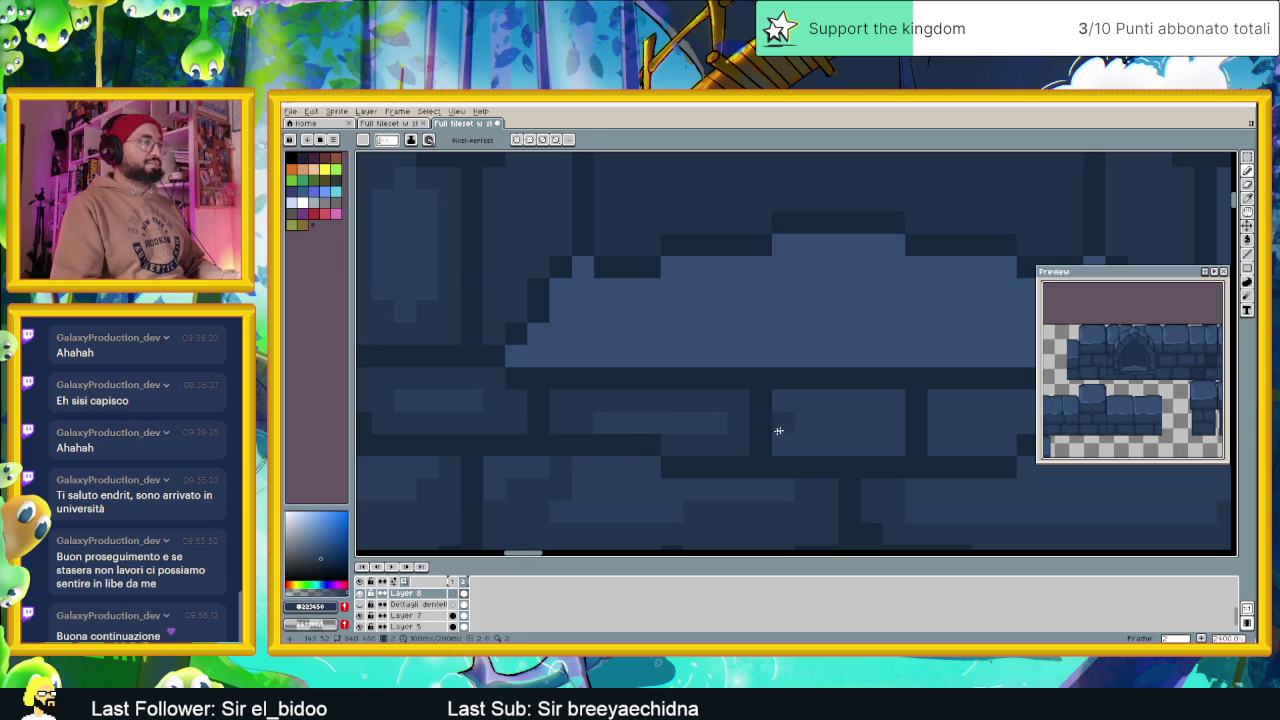
{"action": "scroll", "coordinate": [848, 423], "scroll_direction": "right", "scroll_amount": 2}
{"action": "left_click_drag", "start_coordinate": [661, 395], "coordinate": [730, 397]}
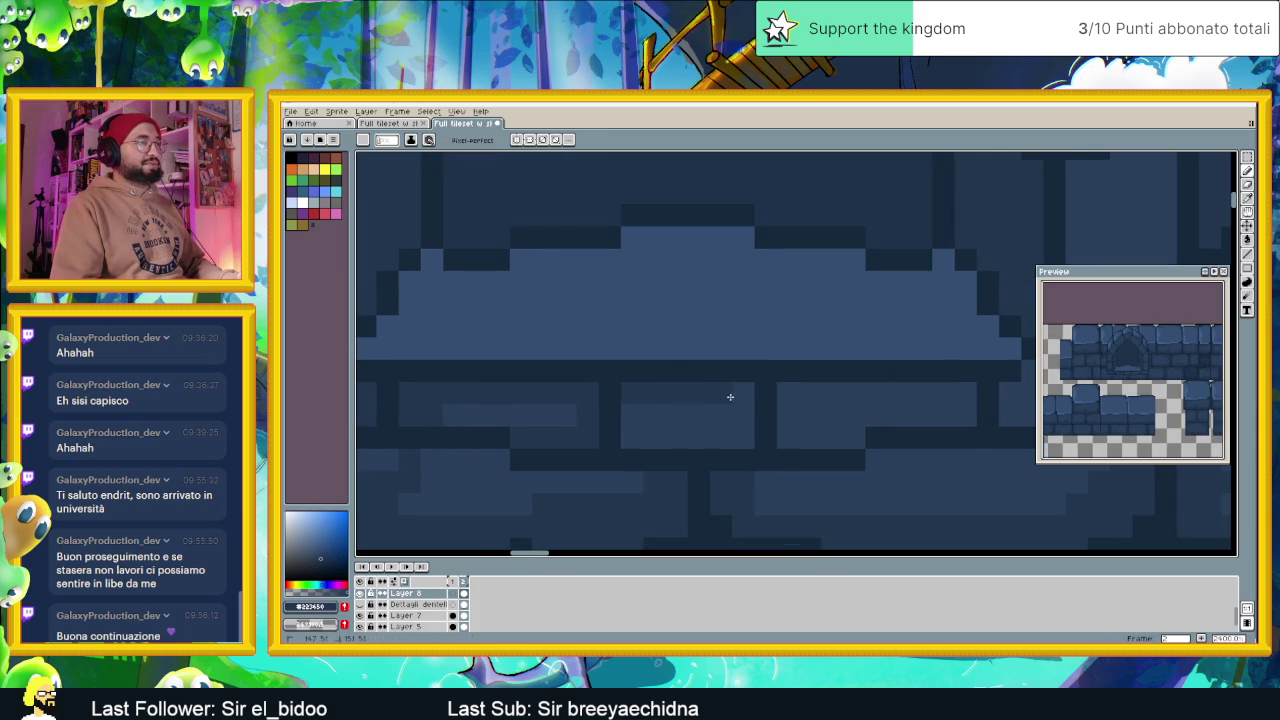
{"action": "left_click_drag", "start_coordinate": [650, 415], "coordinate": [725, 415]}
Pan to the bricks further right and paint another dark mortar line along the row
{"action": "left_click_drag", "start_coordinate": [837, 423], "coordinate": [616, 394]}
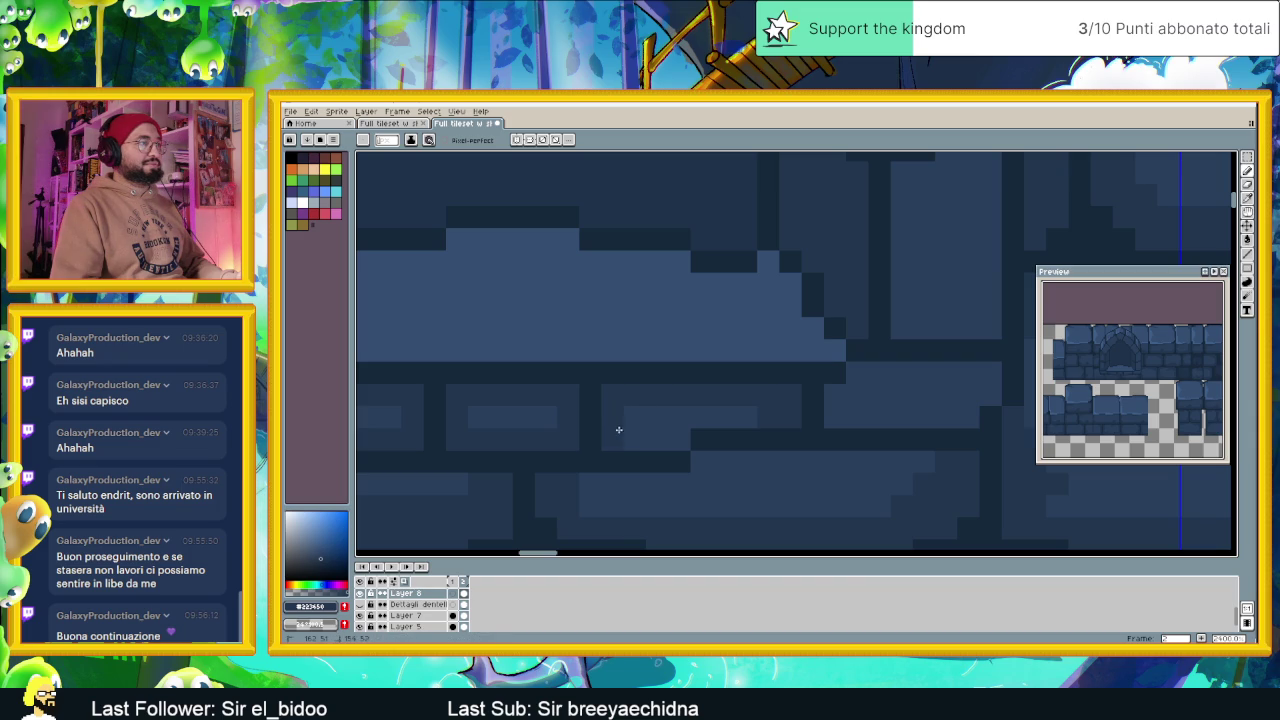
{"action": "left_click_drag", "start_coordinate": [837, 409], "coordinate": [645, 420]}
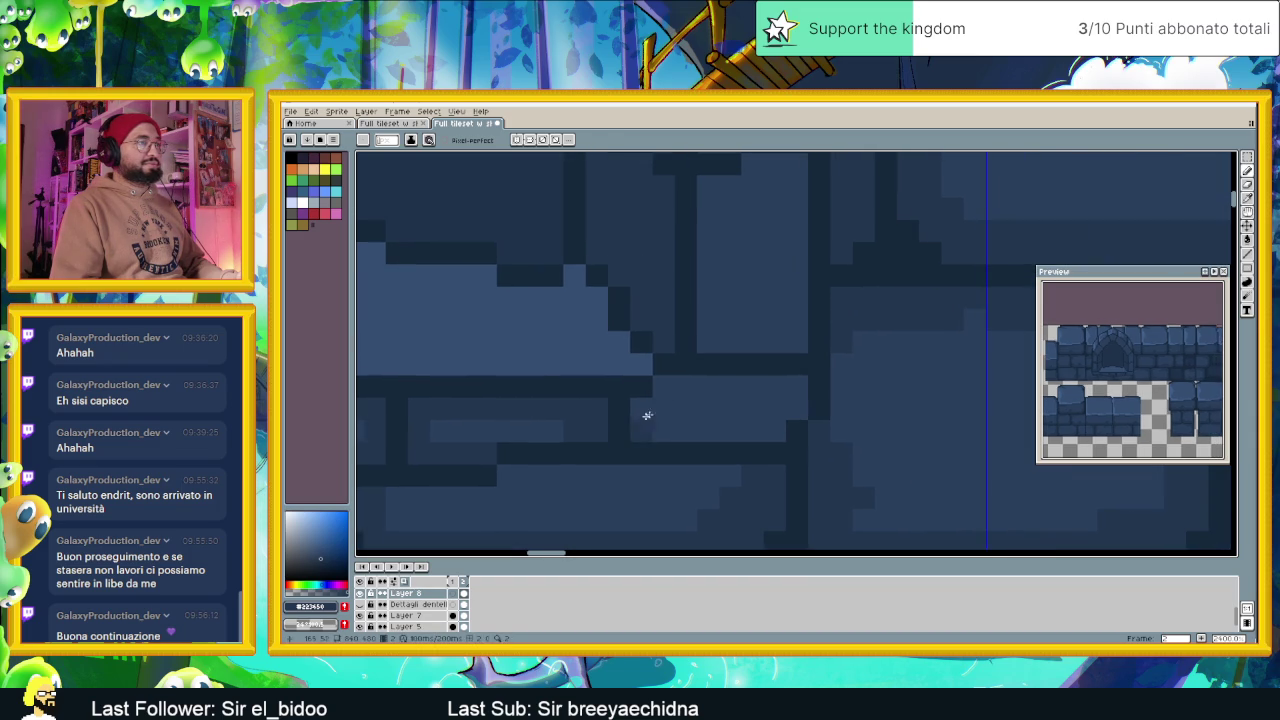
{"action": "mouse_move", "coordinate": [790, 386]}
{"action": "left_mouse_down"}
{"action": "mouse_move", "coordinate": [664, 385]}
{"action": "mouse_move", "coordinate": [650, 402]}
{"action": "mouse_move", "coordinate": [720, 429]}
{"action": "mouse_move", "coordinate": [766, 429]}
{"action": "mouse_move", "coordinate": [786, 408]}
{"action": "left_mouse_up"}
{"action": "scroll", "coordinate": [786, 408], "scroll_direction": "down", "scroll_amount": 2}
{"action": "scroll", "coordinate": [600, 400], "scroll_direction": "down", "scroll_amount": 1}
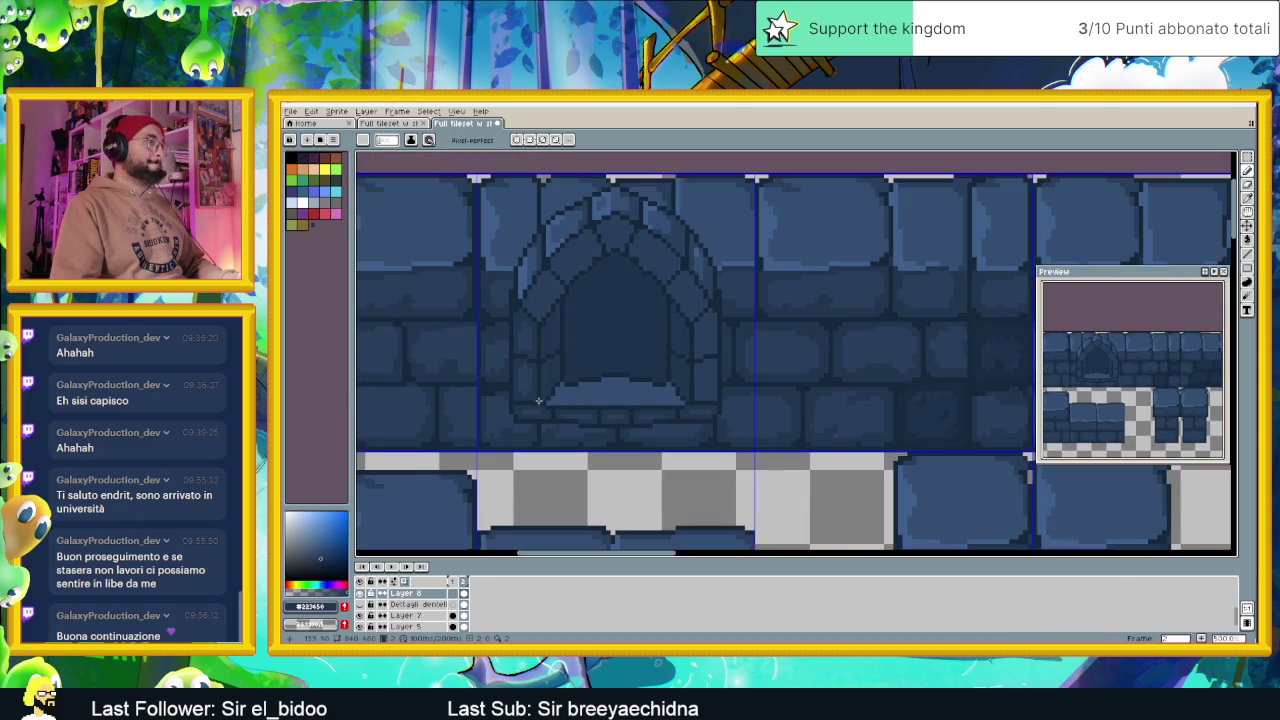
{"action": "scroll", "coordinate": [532, 377], "scroll_direction": "down", "scroll_amount": 1}
{"action": "scroll", "coordinate": [532, 377], "scroll_direction": "up", "scroll_amount": 1}
{"action": "scroll", "coordinate": [534, 355], "scroll_direction": "up", "scroll_amount": 1}
{"action": "scroll", "coordinate": [534, 362], "scroll_direction": "up", "scroll_amount": 1}
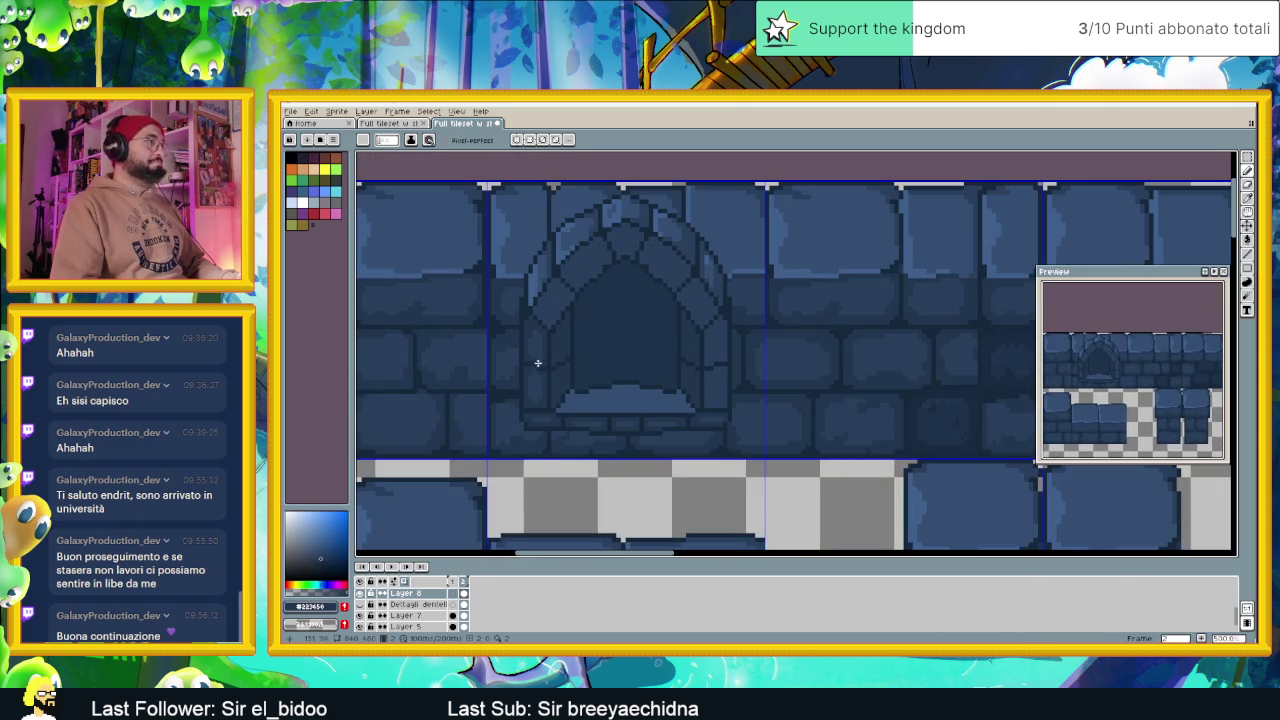
Pick the darker blue from the artwork and darken a single pixel near the doorway
{"action": "left_click", "coordinate": [929, 417], "text": "alt"}
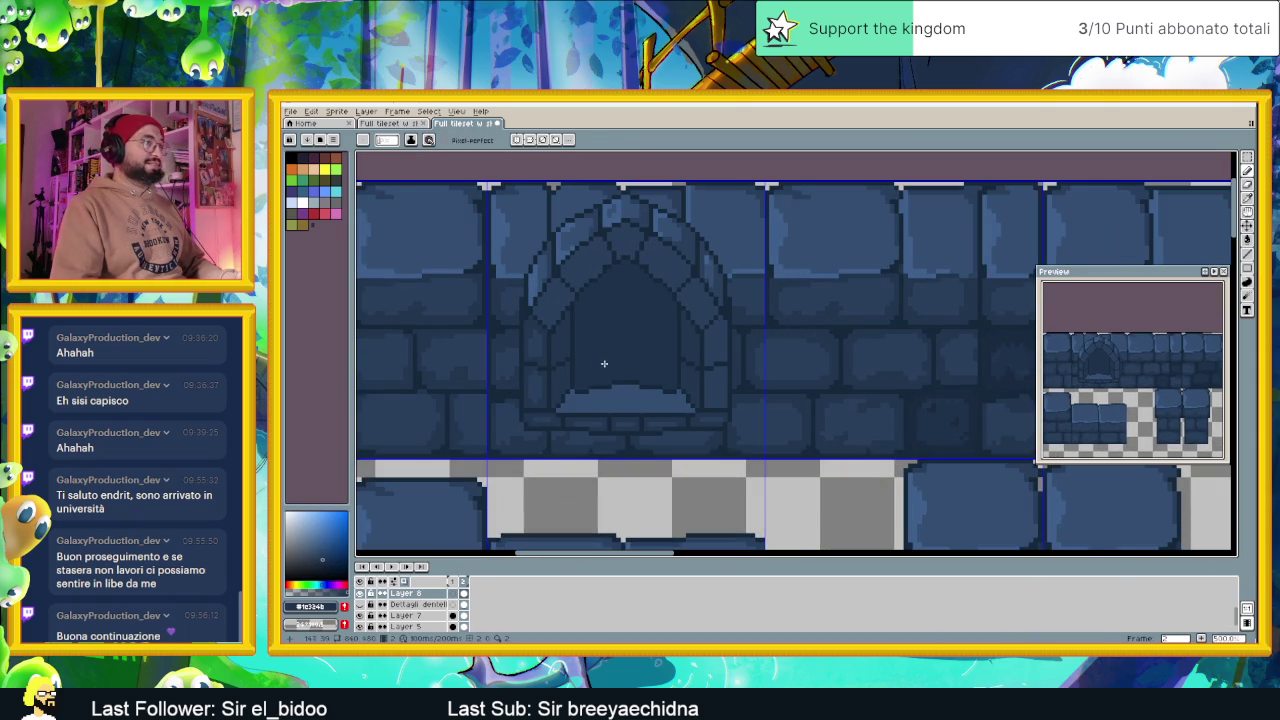
{"action": "scroll", "coordinate": [559, 377], "scroll_direction": "up", "scroll_amount": 4}
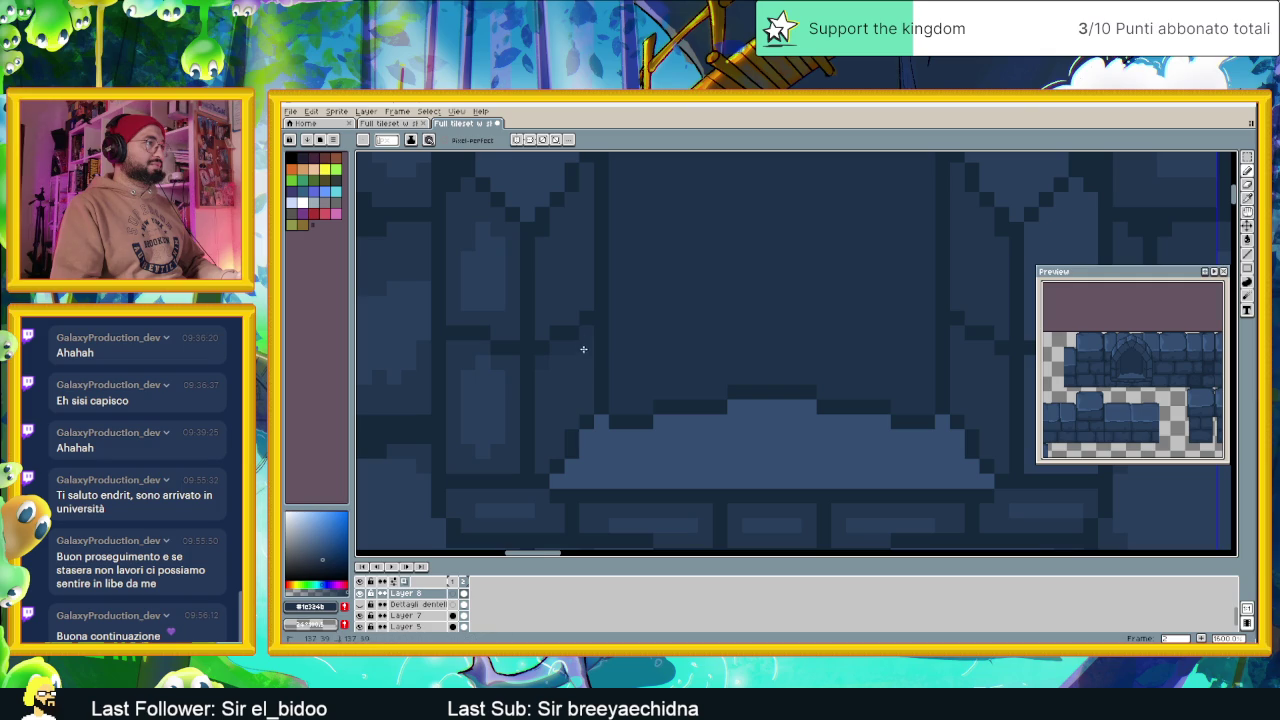
{"action": "left_click", "coordinate": [569, 415]}
{"action": "scroll", "coordinate": [560, 330], "scroll_direction": "up", "scroll_amount": 1}
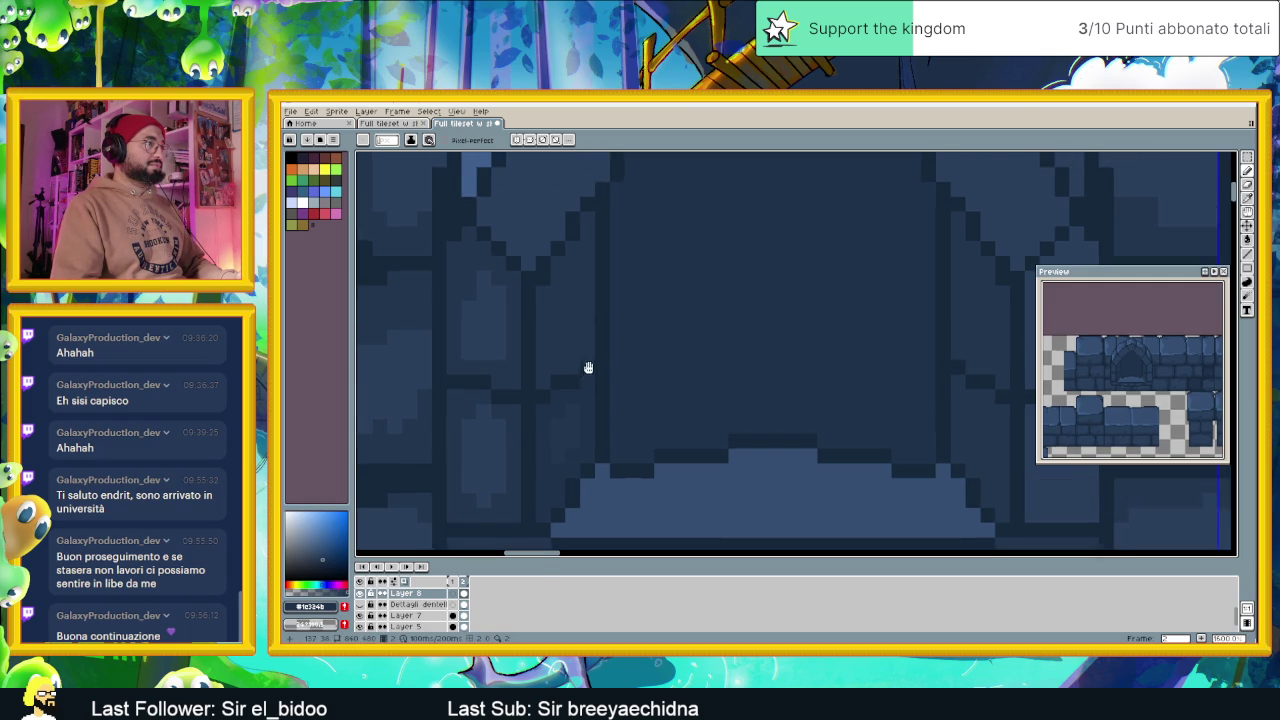
{"action": "scroll", "coordinate": [580, 295], "scroll_direction": "up", "scroll_amount": 2}
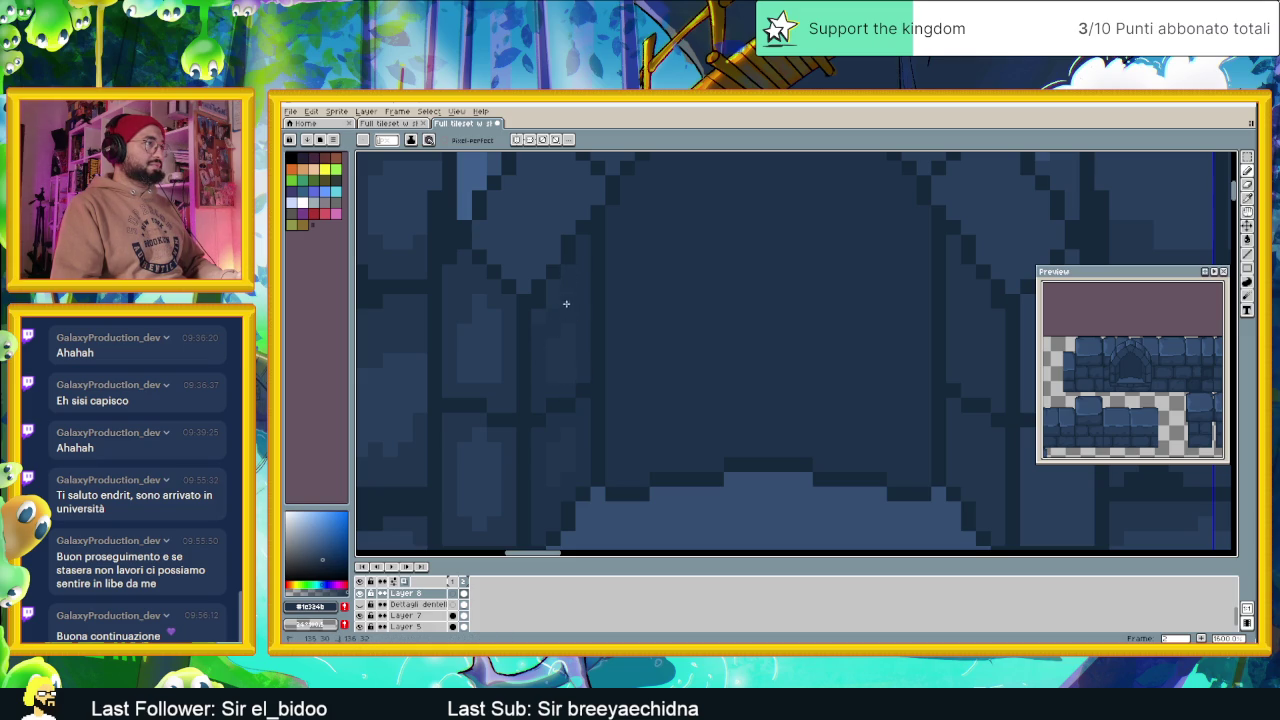
{"action": "scroll", "coordinate": [611, 340], "scroll_direction": "down", "scroll_amount": 2}
{"action": "scroll", "coordinate": [749, 340], "scroll_direction": "up", "scroll_amount": 1}
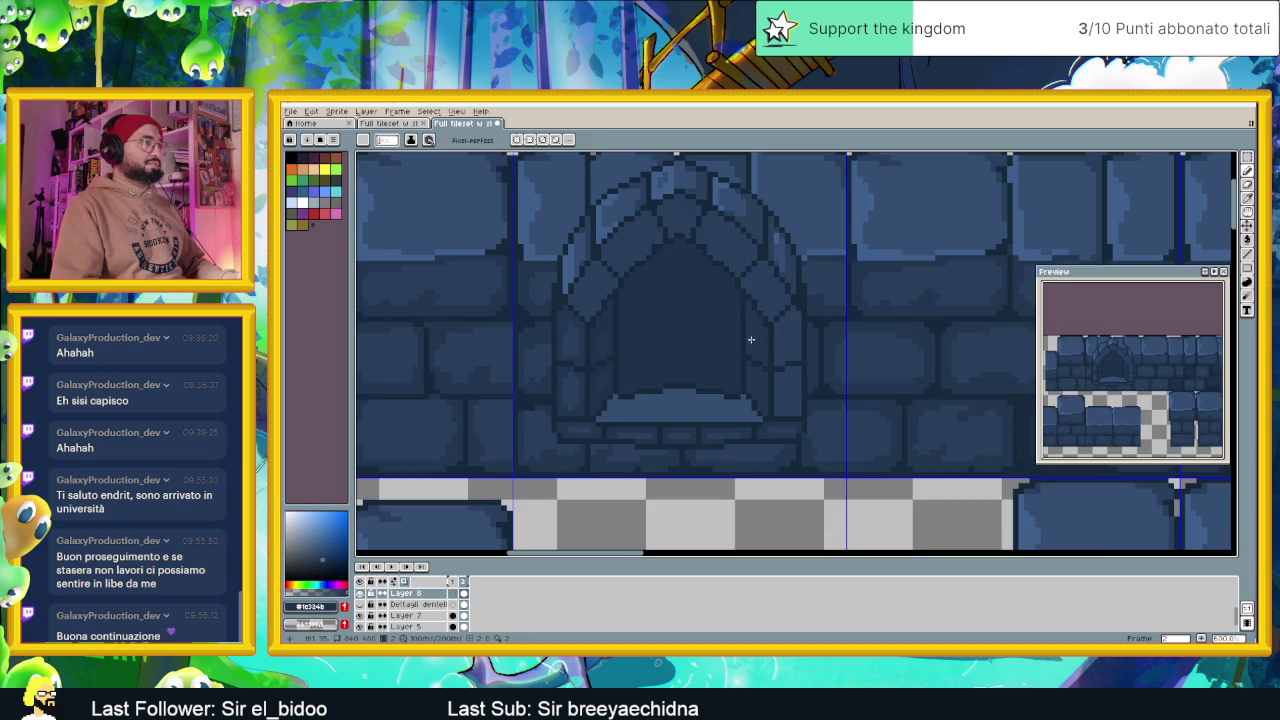
{"action": "scroll", "coordinate": [751, 343], "scroll_direction": "up", "scroll_amount": 1}
{"action": "scroll", "coordinate": [751, 343], "scroll_direction": "down", "scroll_amount": 1}
{"action": "scroll", "coordinate": [741, 275], "scroll_direction": "up", "scroll_amount": 1}
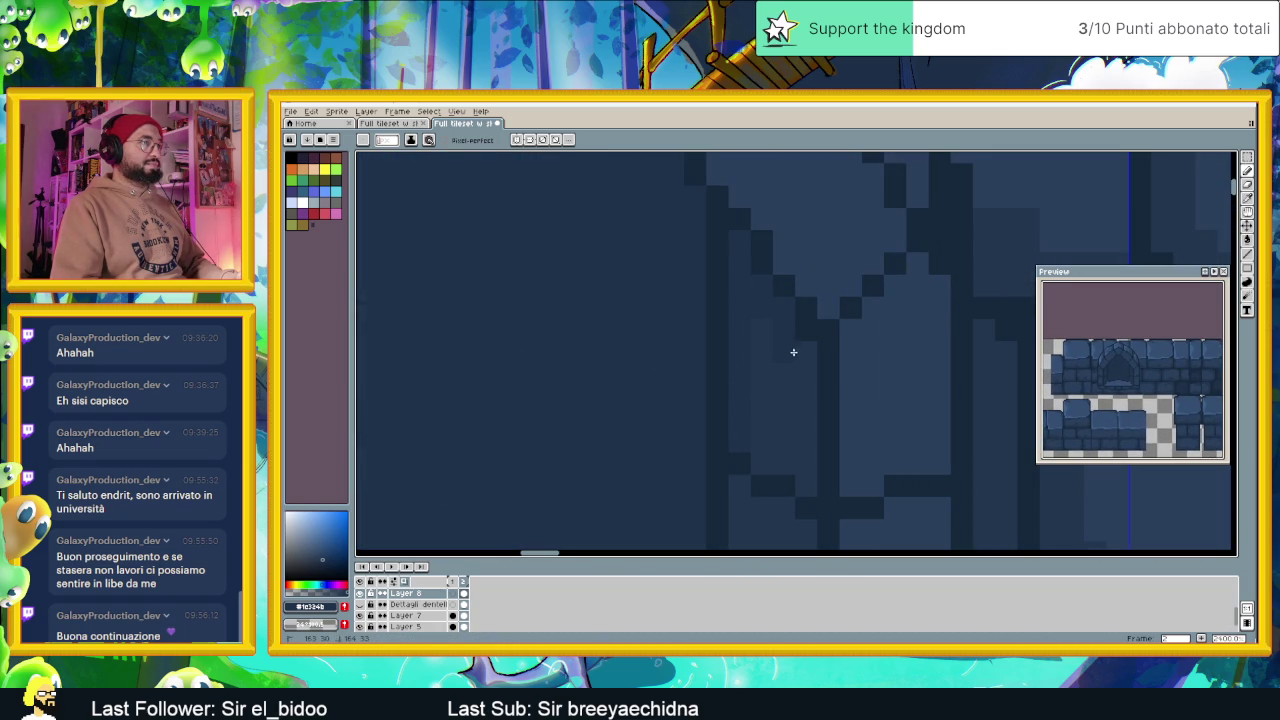
{"action": "scroll", "coordinate": [765, 340], "scroll_direction": "down", "scroll_amount": 1}
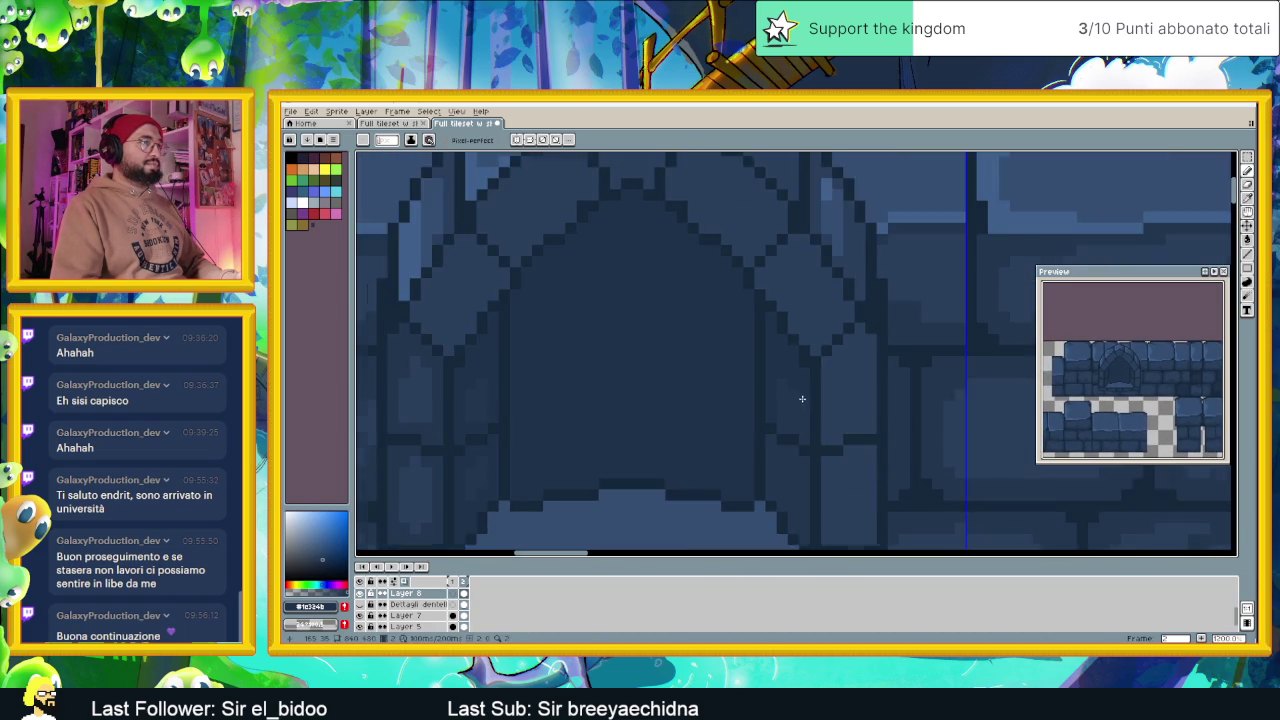
{"action": "scroll", "coordinate": [793, 381], "scroll_direction": "up", "scroll_amount": 1}
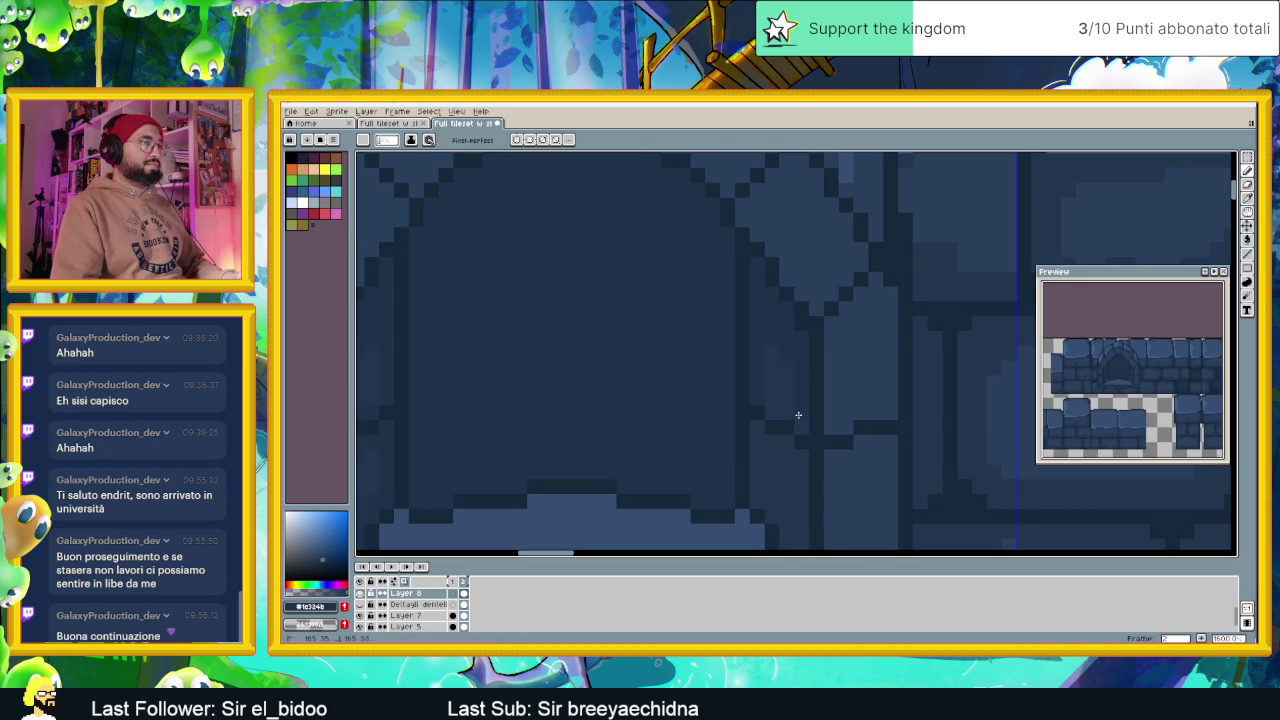
Move to the arch's base, placing and then undoing a stray dark pixel on the threshold
{"action": "mouse_move", "coordinate": [793, 451]}
{"action": "left_mouse_down"}
{"action": "mouse_move", "coordinate": [806, 389]}
{"action": "mouse_move", "coordinate": [869, 391]}
{"action": "left_mouse_up"}
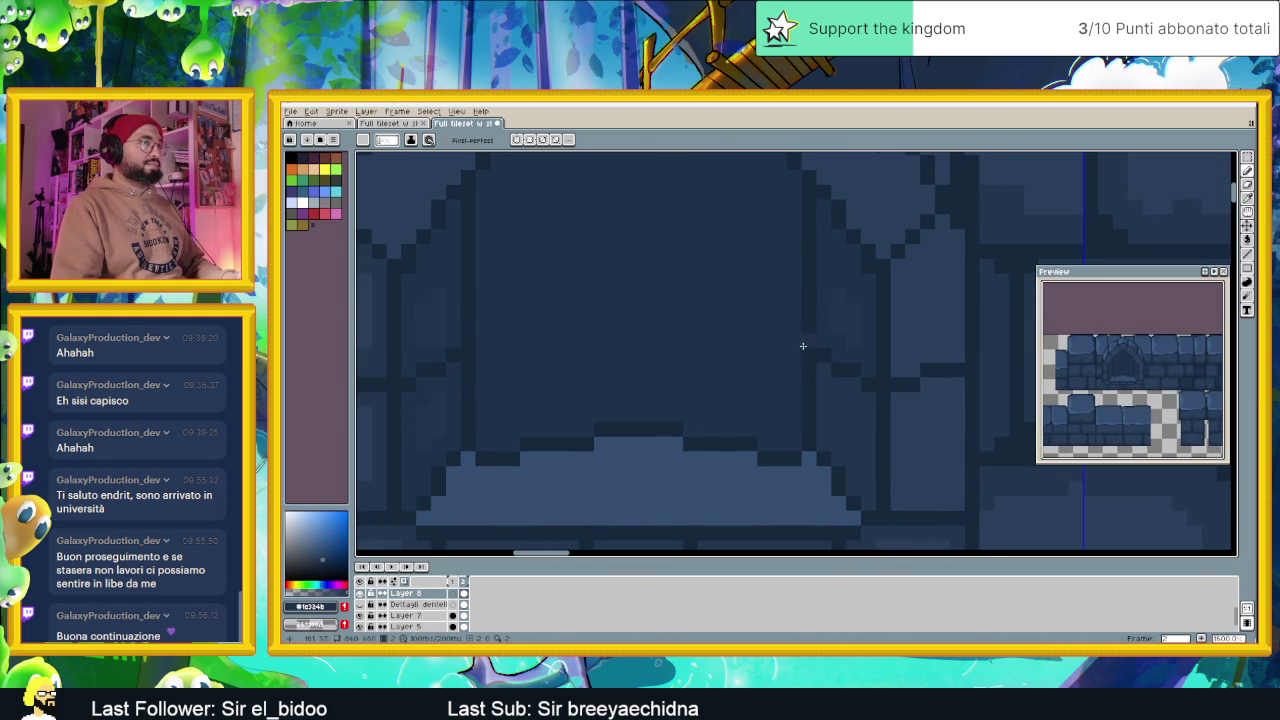
{"action": "left_click", "coordinate": [645, 518]}
{"action": "key", "text": "ctrl+z"}
{"action": "scroll", "coordinate": [851, 447], "scroll_direction": "down", "scroll_amount": 3}
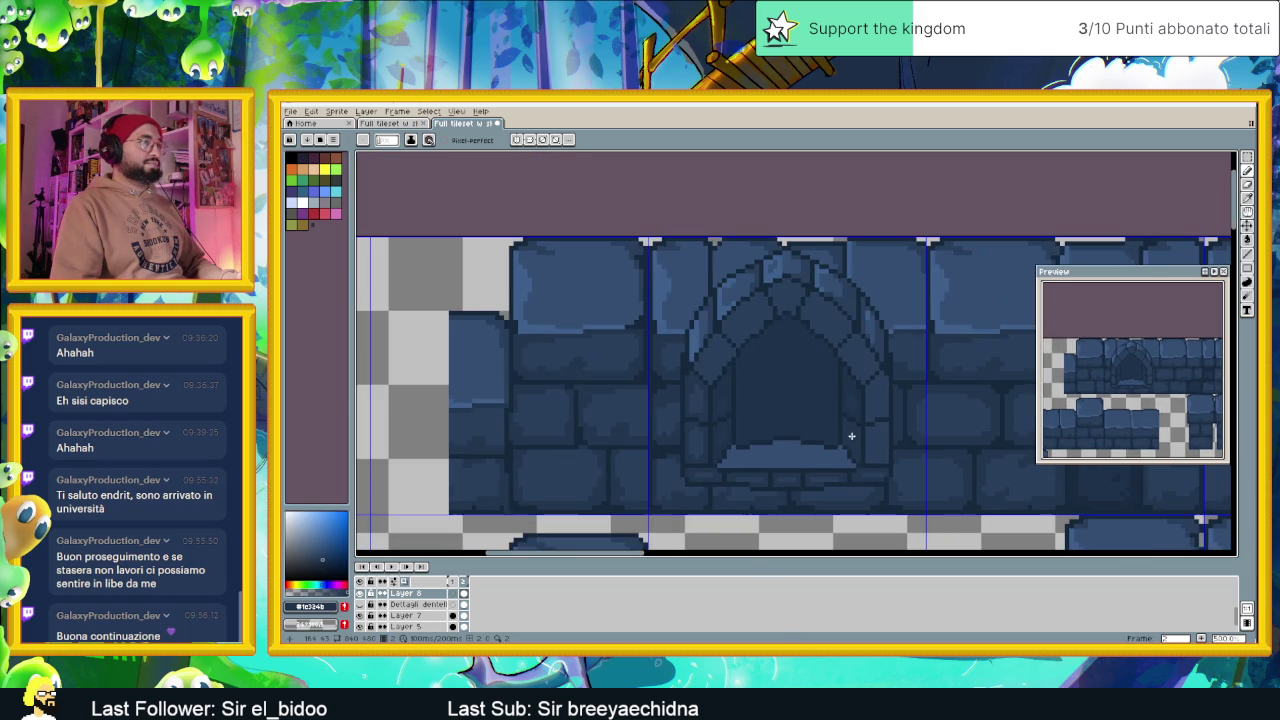
{"action": "scroll", "coordinate": [859, 435], "scroll_direction": "down", "scroll_amount": 1}
{"action": "scroll", "coordinate": [875, 440], "scroll_direction": "down", "scroll_amount": 1}
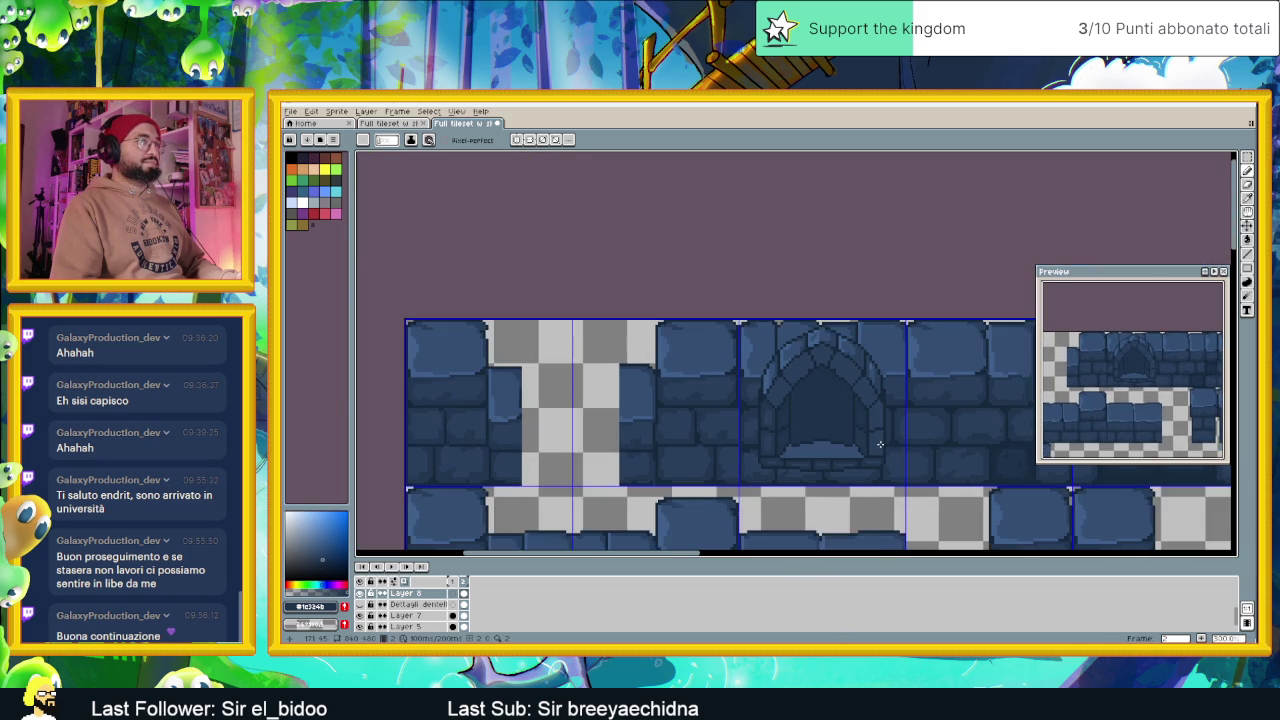
{"action": "scroll", "coordinate": [866, 439], "scroll_direction": "up", "scroll_amount": 3}
{"action": "scroll", "coordinate": [857, 437], "scroll_direction": "up", "scroll_amount": 2}
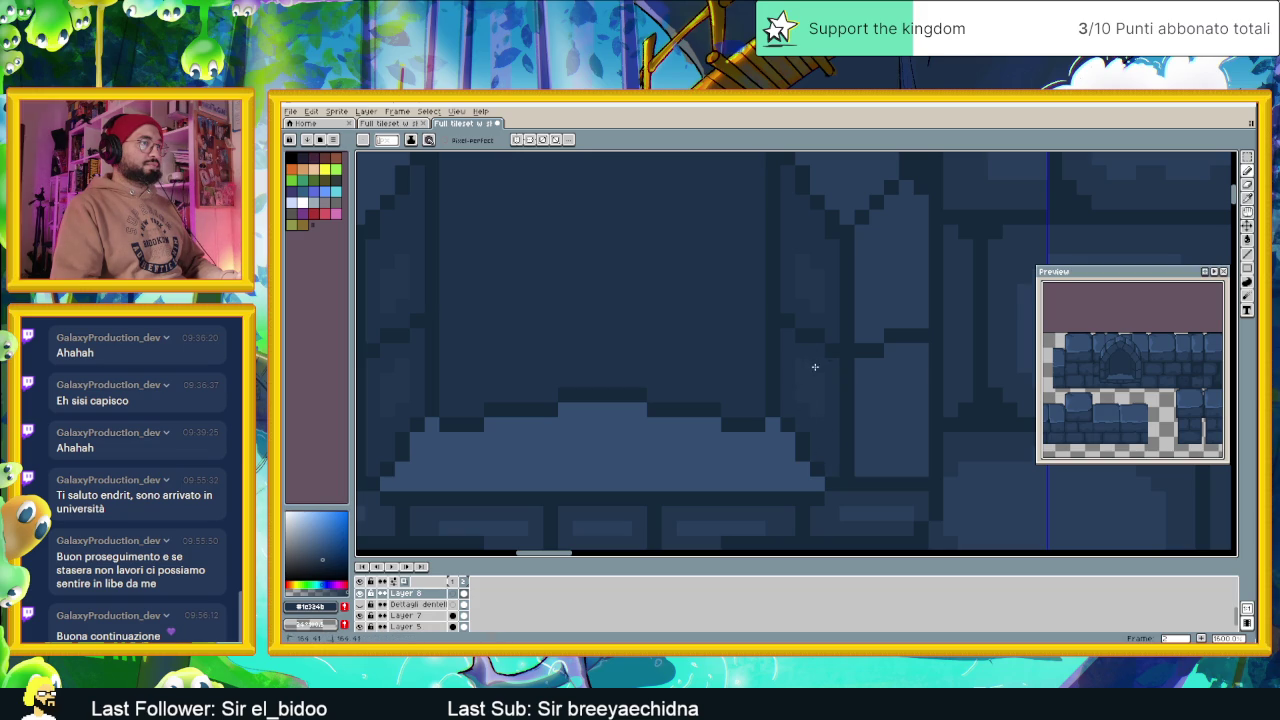
{"action": "scroll", "coordinate": [836, 434], "scroll_direction": "down", "scroll_amount": 2}
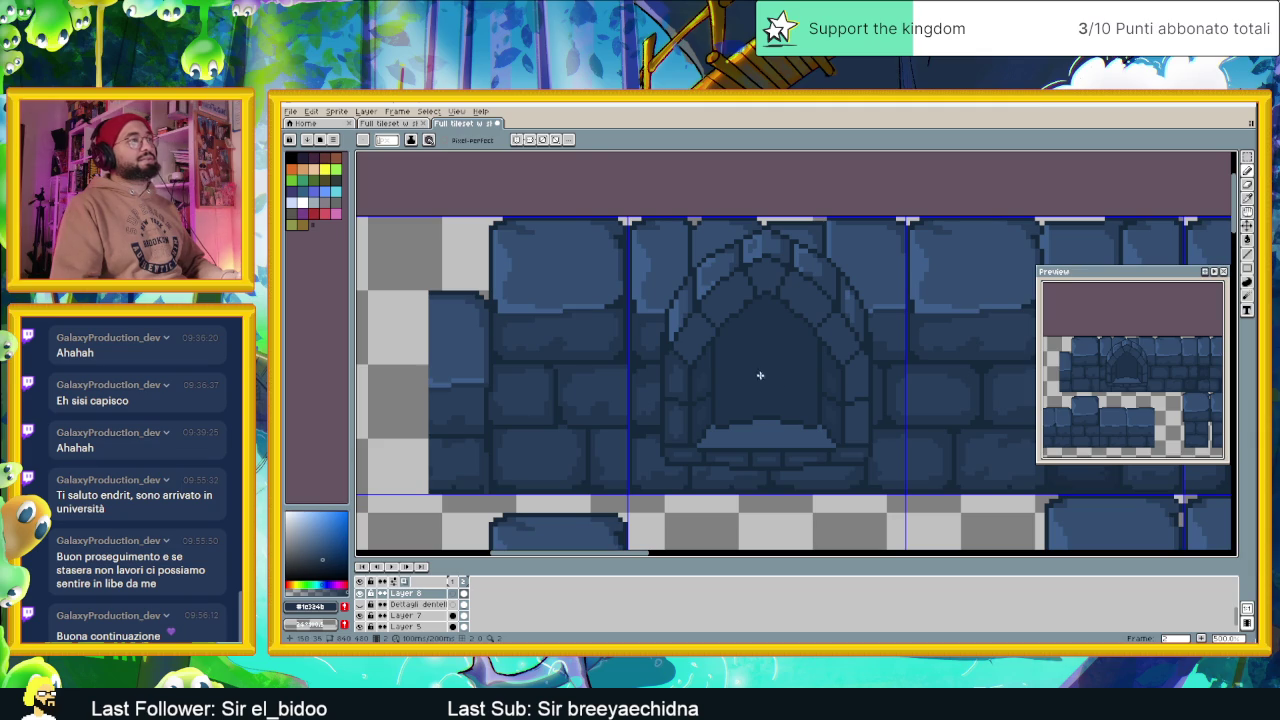
{"action": "scroll", "coordinate": [748, 463], "scroll_direction": "up", "scroll_amount": 2}
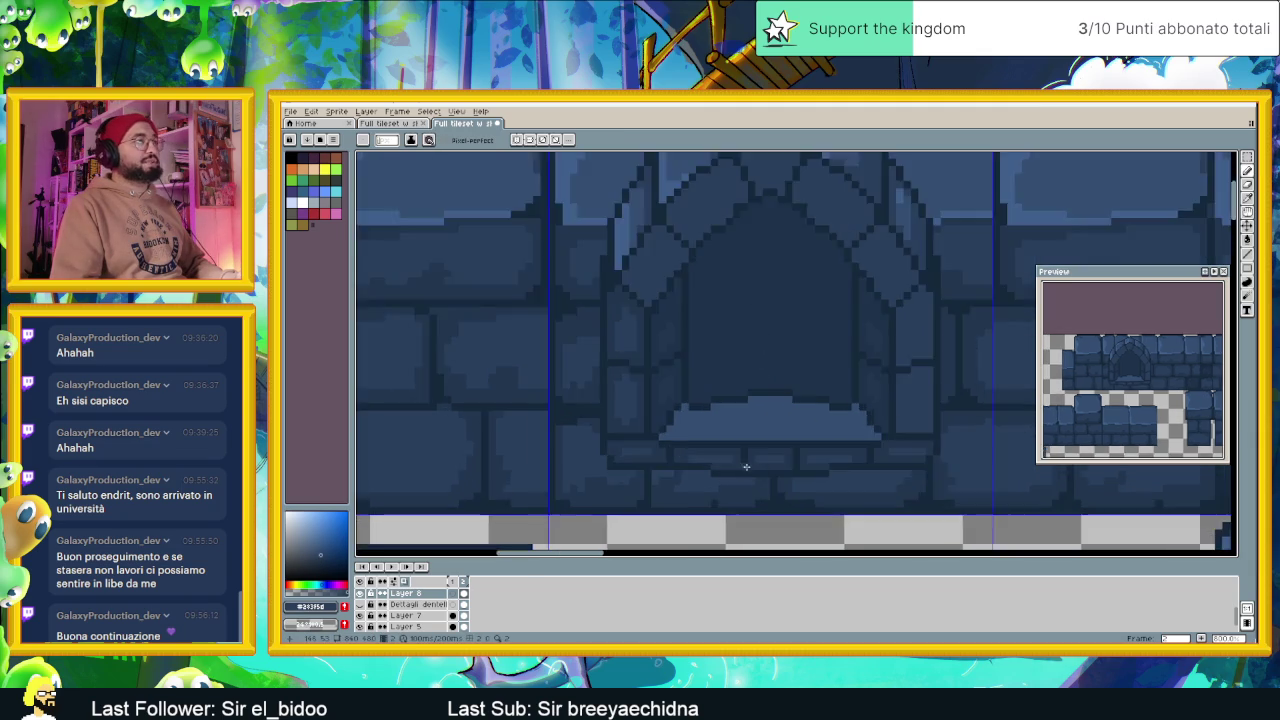
{"action": "scroll", "coordinate": [748, 463], "scroll_direction": "up", "scroll_amount": 1}
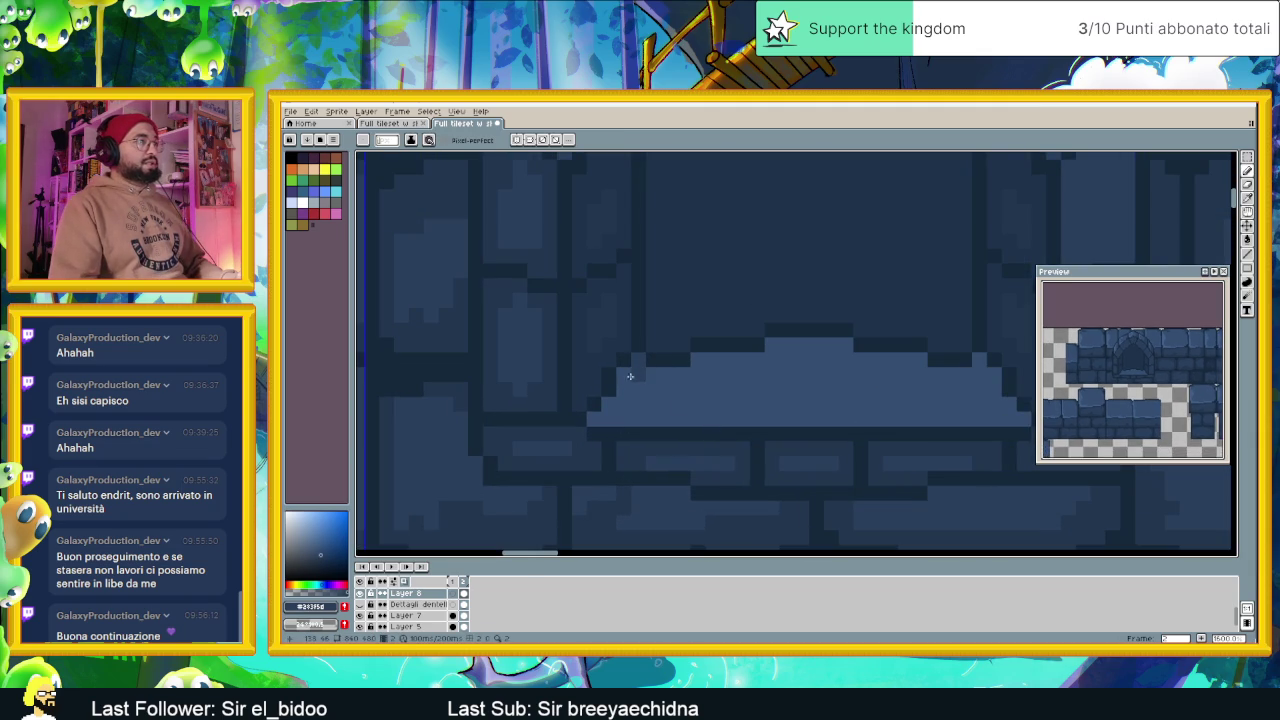
Draw a dark outline along the threshold's top edge, extending it to the right
{"action": "left_click_drag", "start_coordinate": [631, 379], "coordinate": [832, 348]}
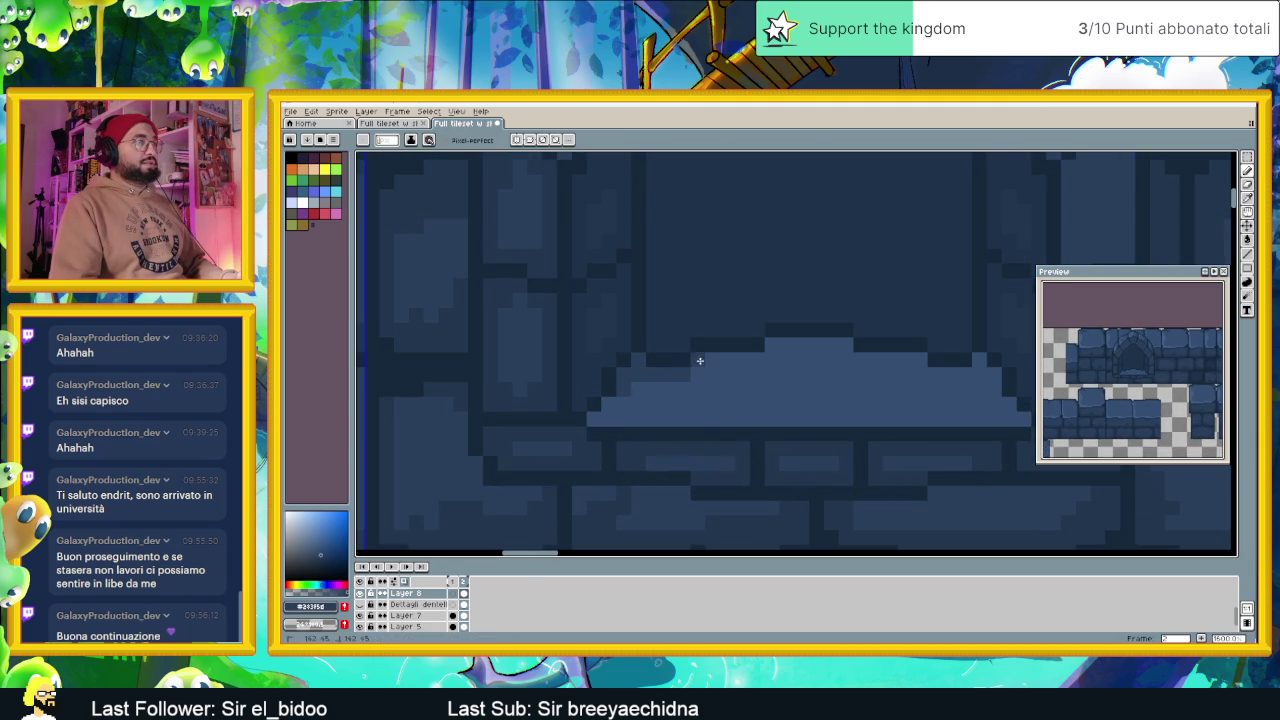
{"action": "scroll", "coordinate": [900, 370], "scroll_direction": "left", "scroll_amount": 2}
{"action": "scroll", "coordinate": [843, 345], "scroll_direction": "right", "scroll_amount": 2}
{"action": "scroll", "coordinate": [897, 362], "scroll_direction": "right", "scroll_amount": 2}
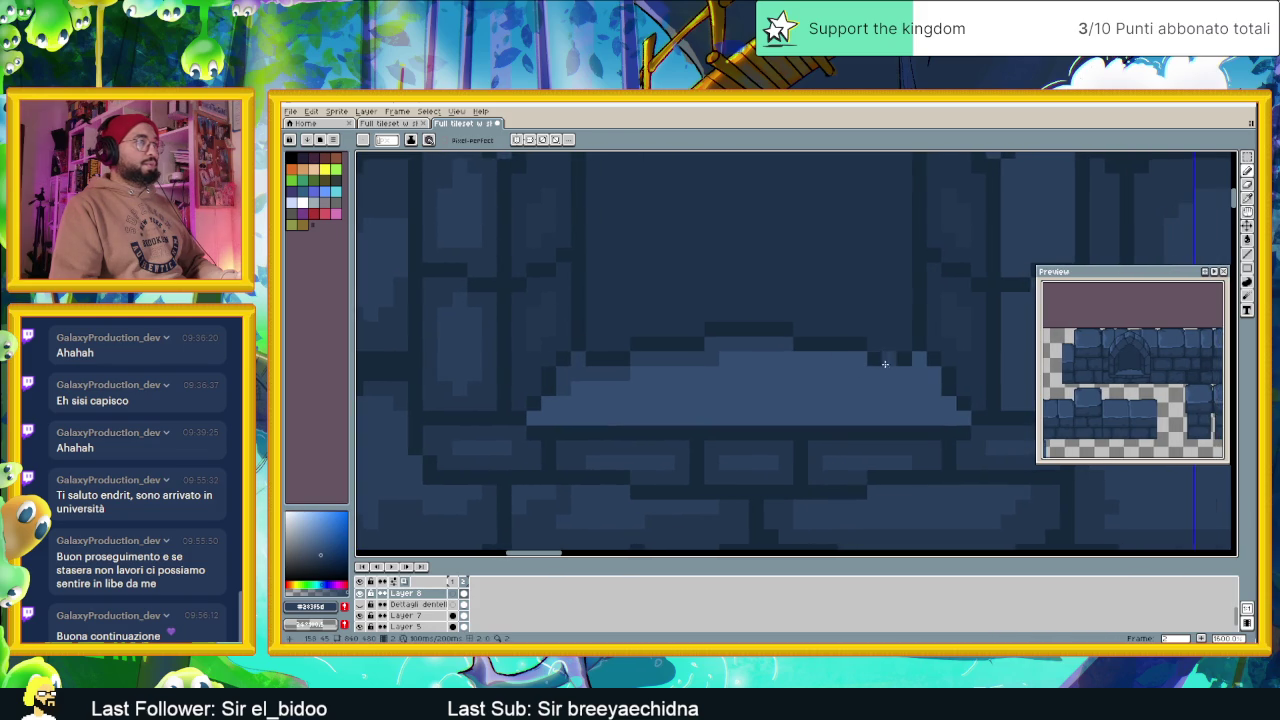
{"action": "mouse_move", "coordinate": [893, 374]}
{"action": "left_mouse_down"}
{"action": "mouse_move", "coordinate": [772, 359]}
{"action": "mouse_move", "coordinate": [794, 361]}
{"action": "left_mouse_up"}
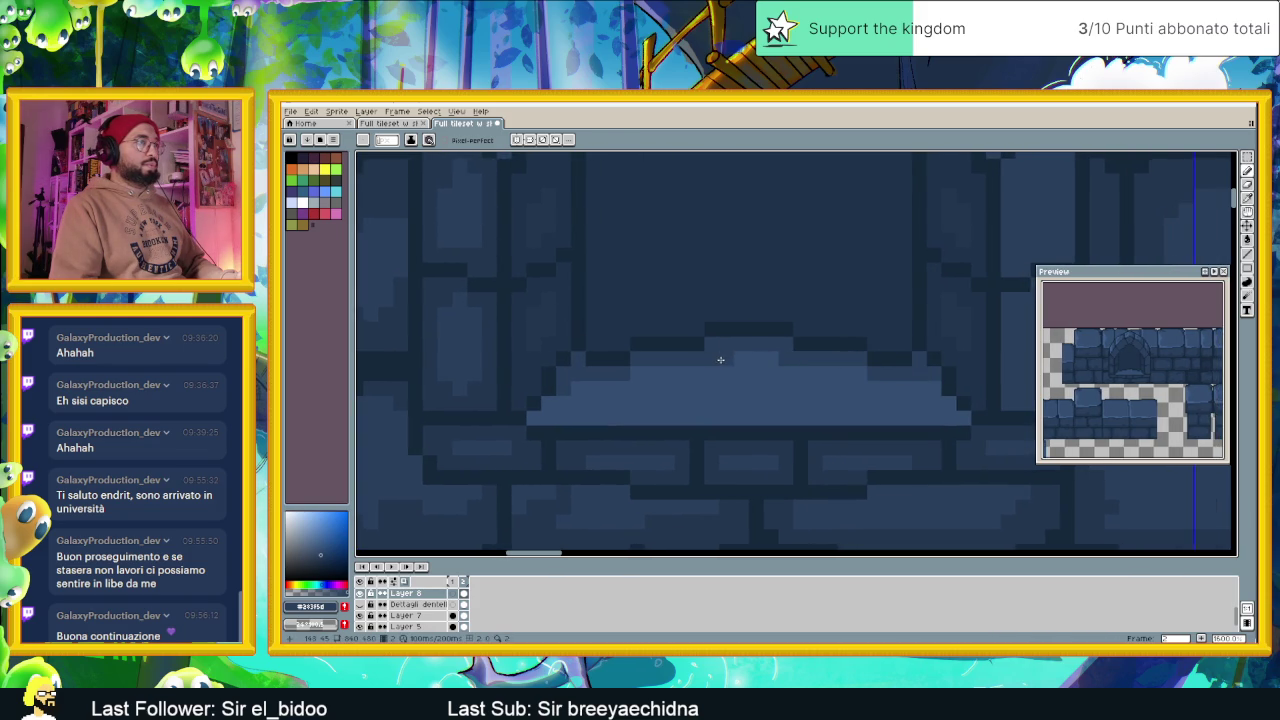